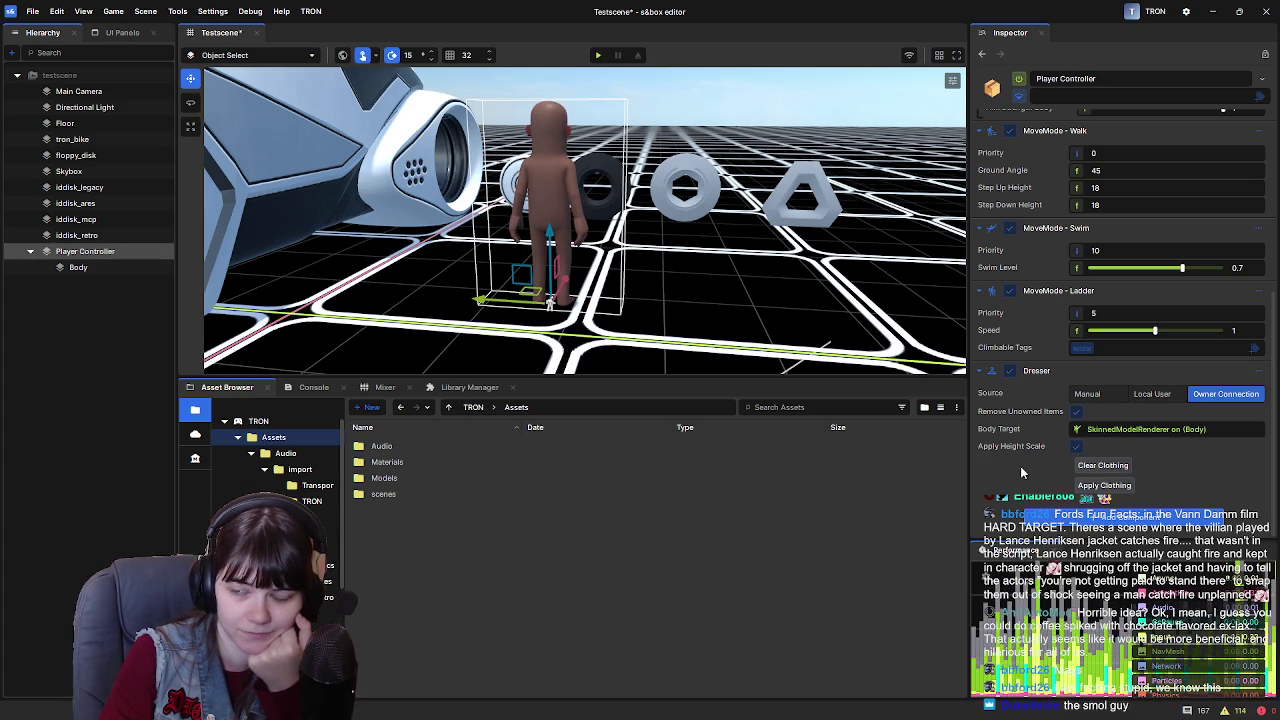
Set the Player Controller's Dresser source to Local User, then select the tron_bike
click(1152, 394)
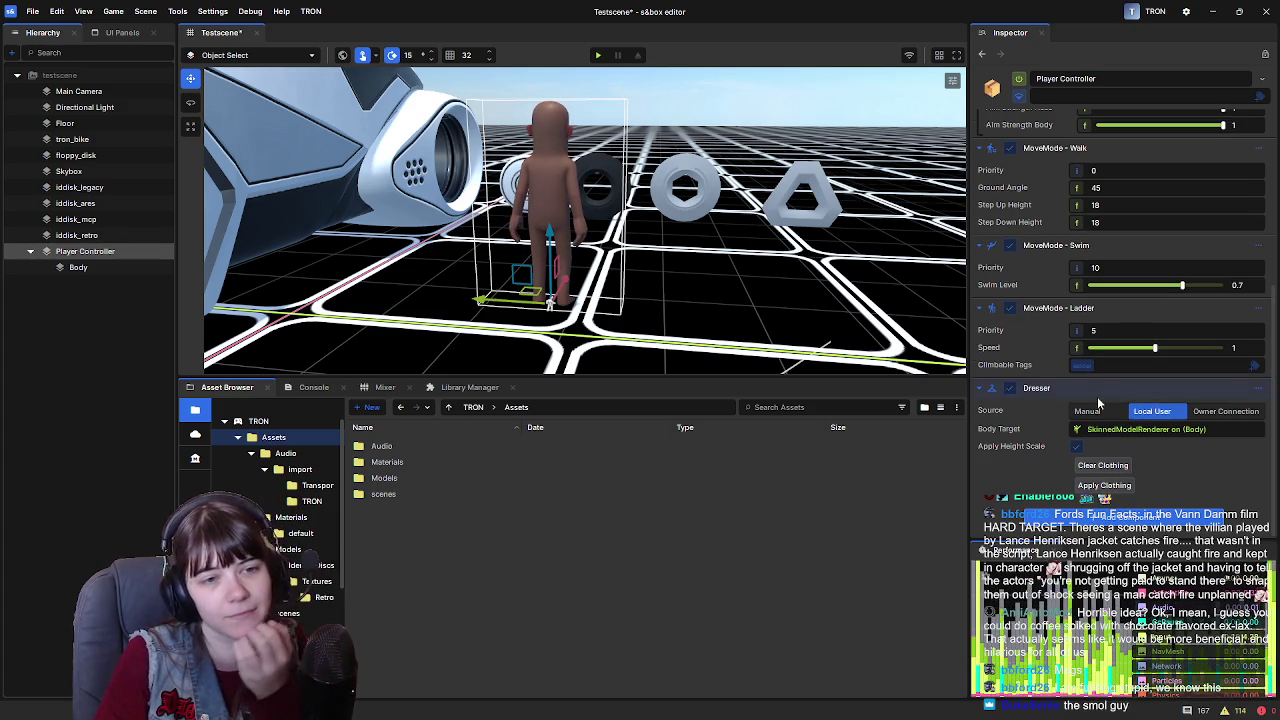
click(1087, 411)
click(1225, 412)
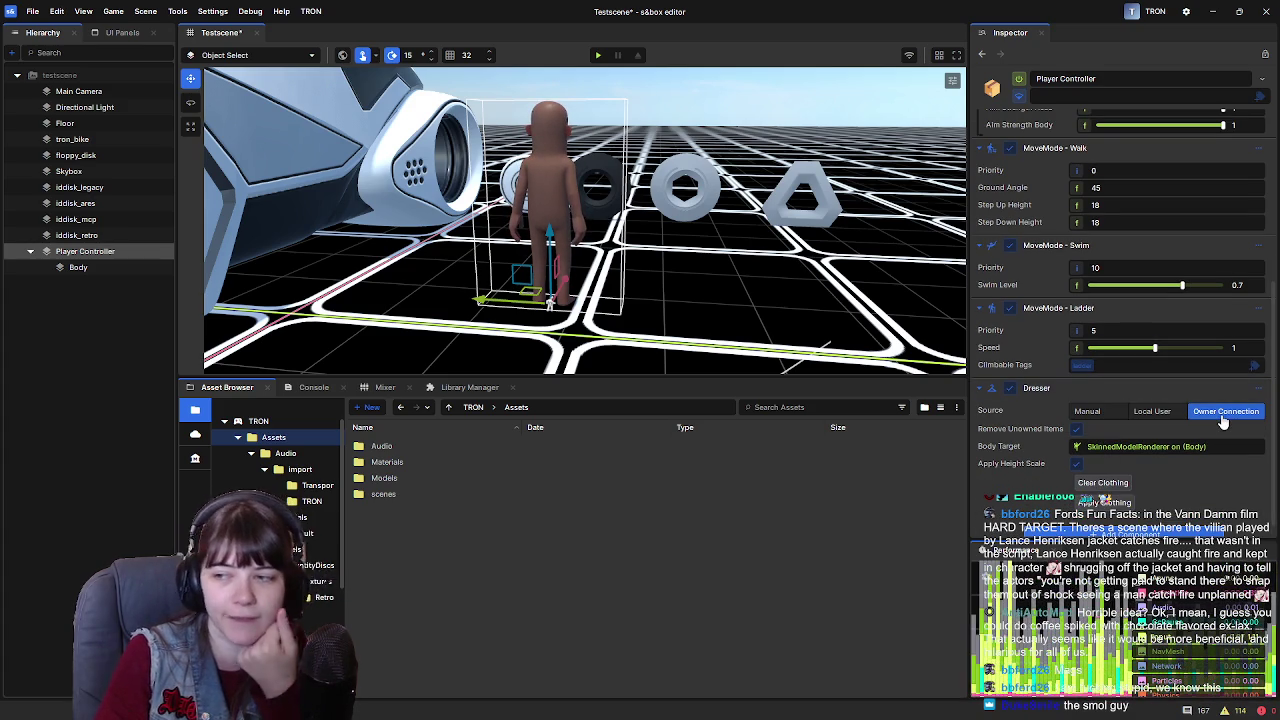
mouse_move(800, 290)
mouse_down()
mouse_move(763, 289)
mouse_move(753, 271)
mouse_move(698, 281)
mouse_up()
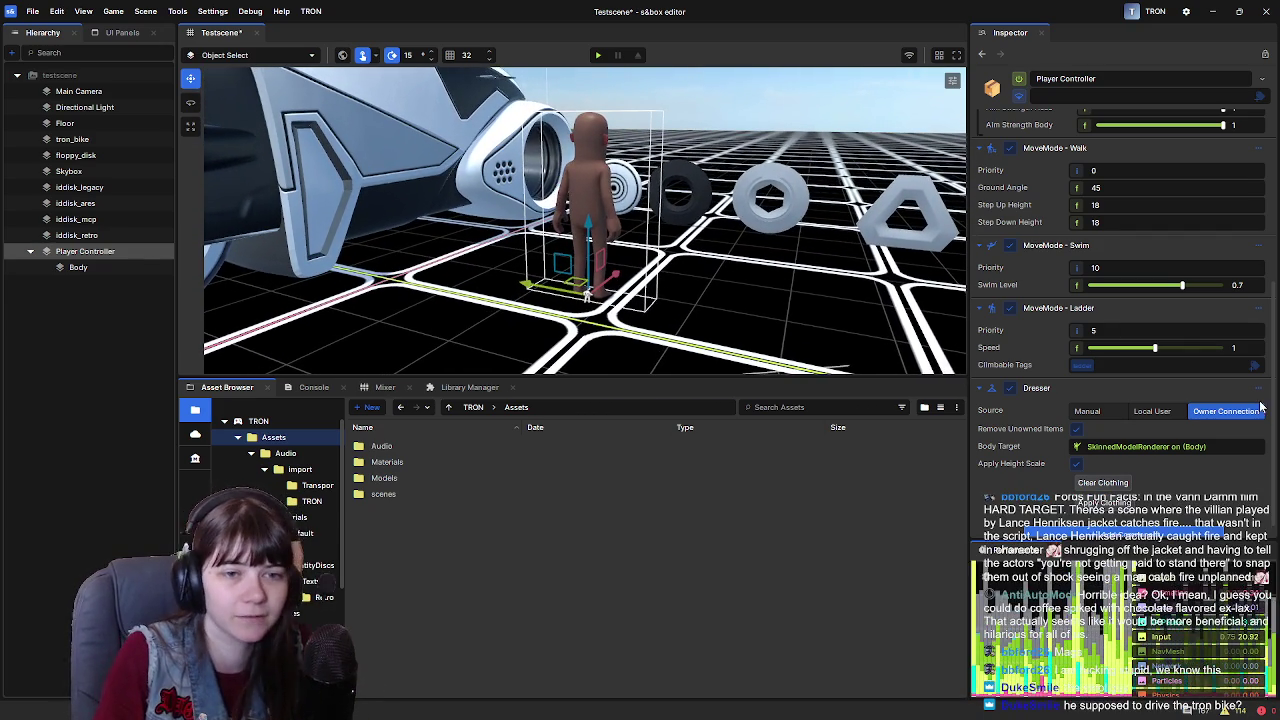
click(1155, 411)
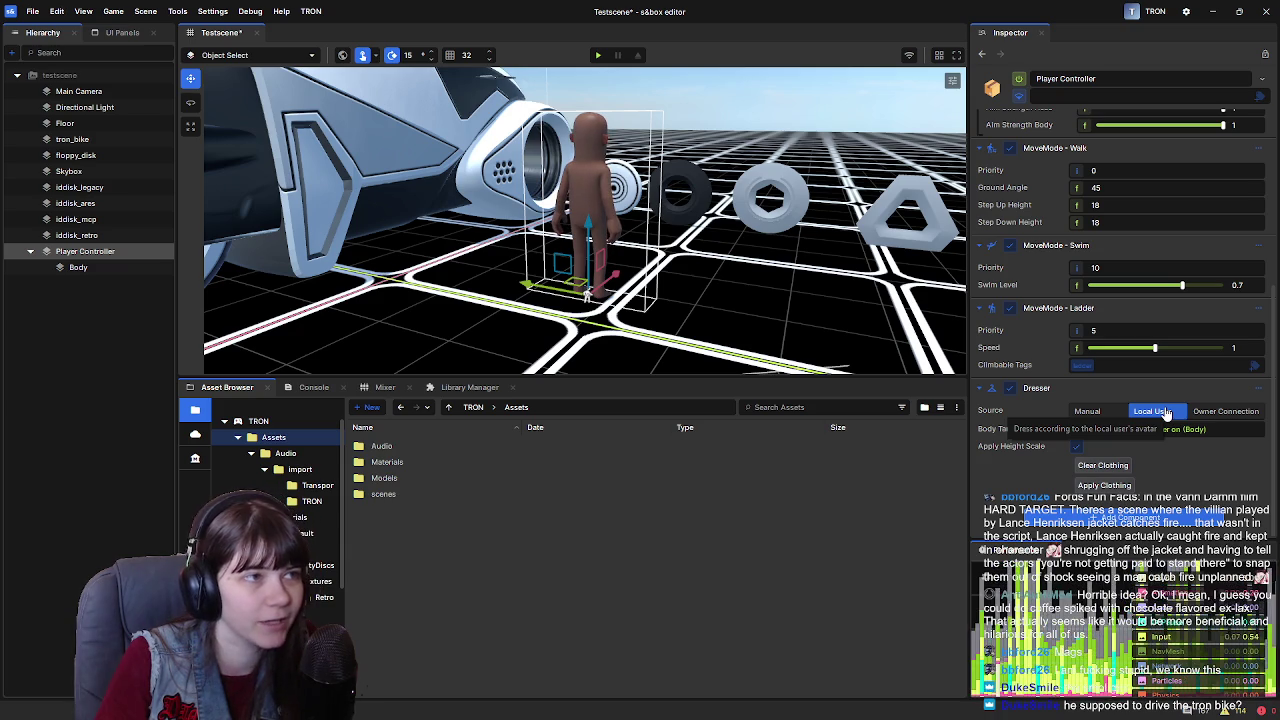
click(757, 200)
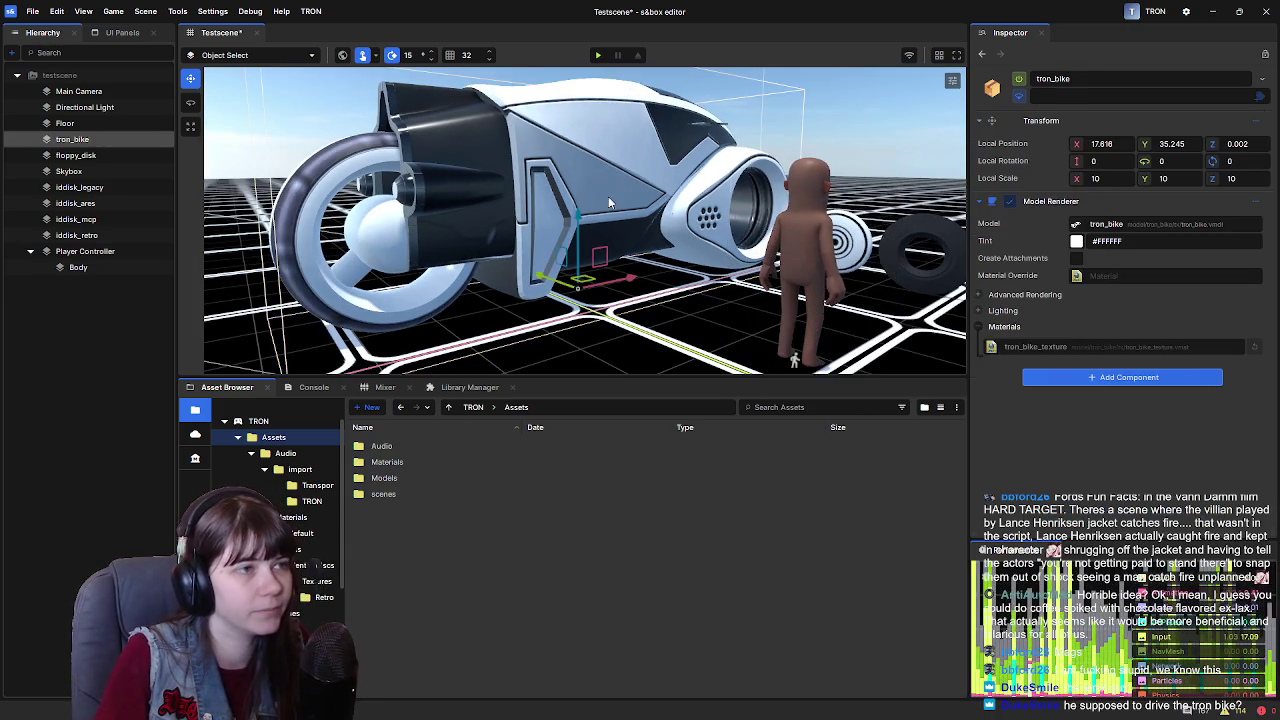
Reselect the tron_bike after briefly selecting the triangle disc object
key(d)
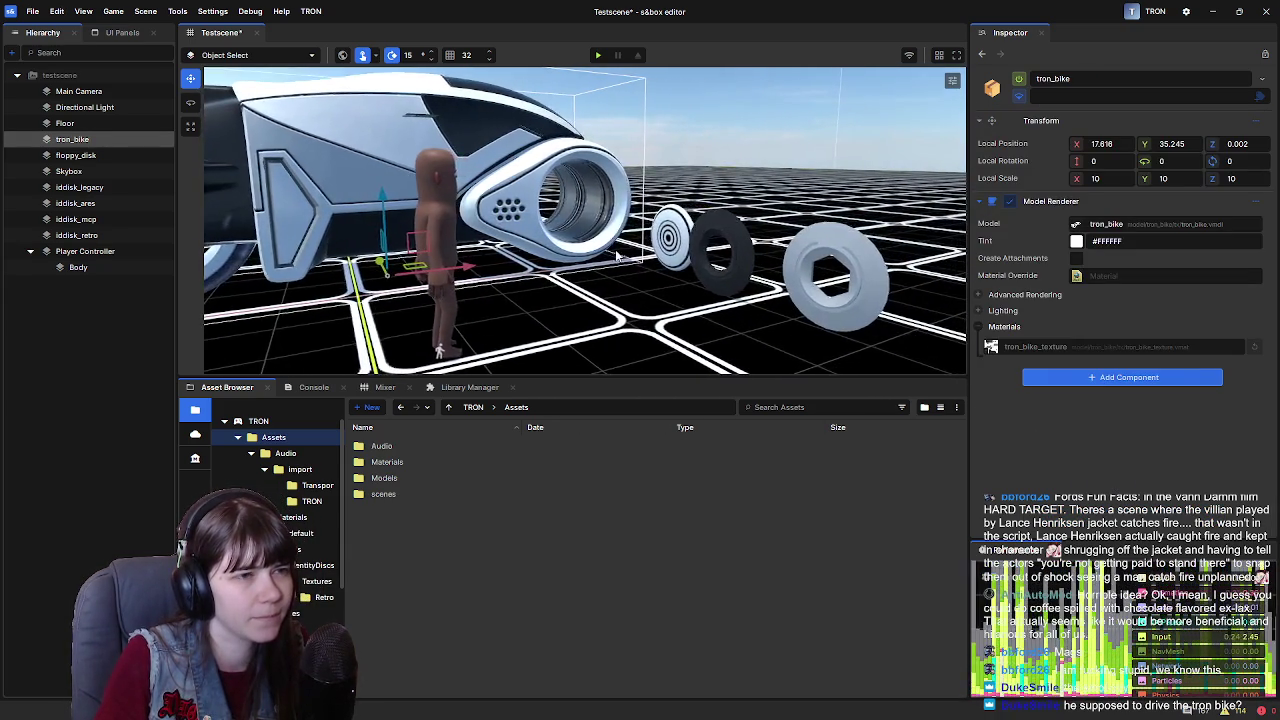
click(800, 255)
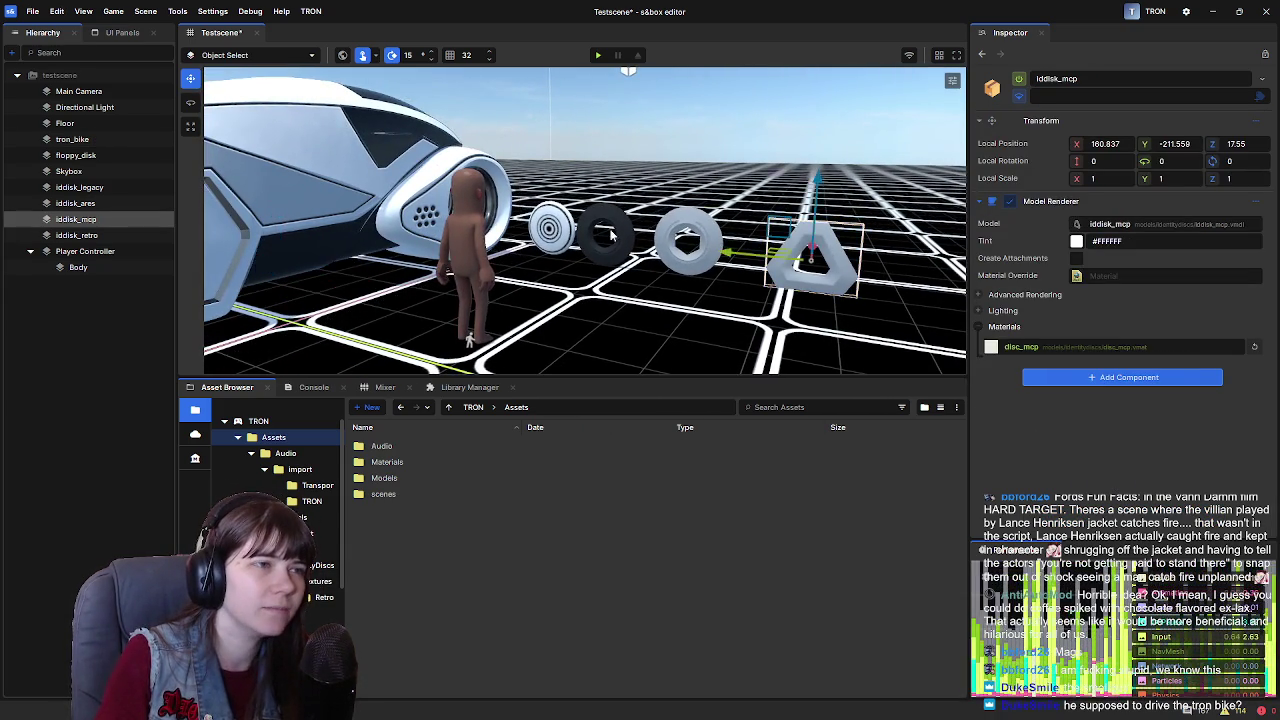
key(a)
click(660, 229)
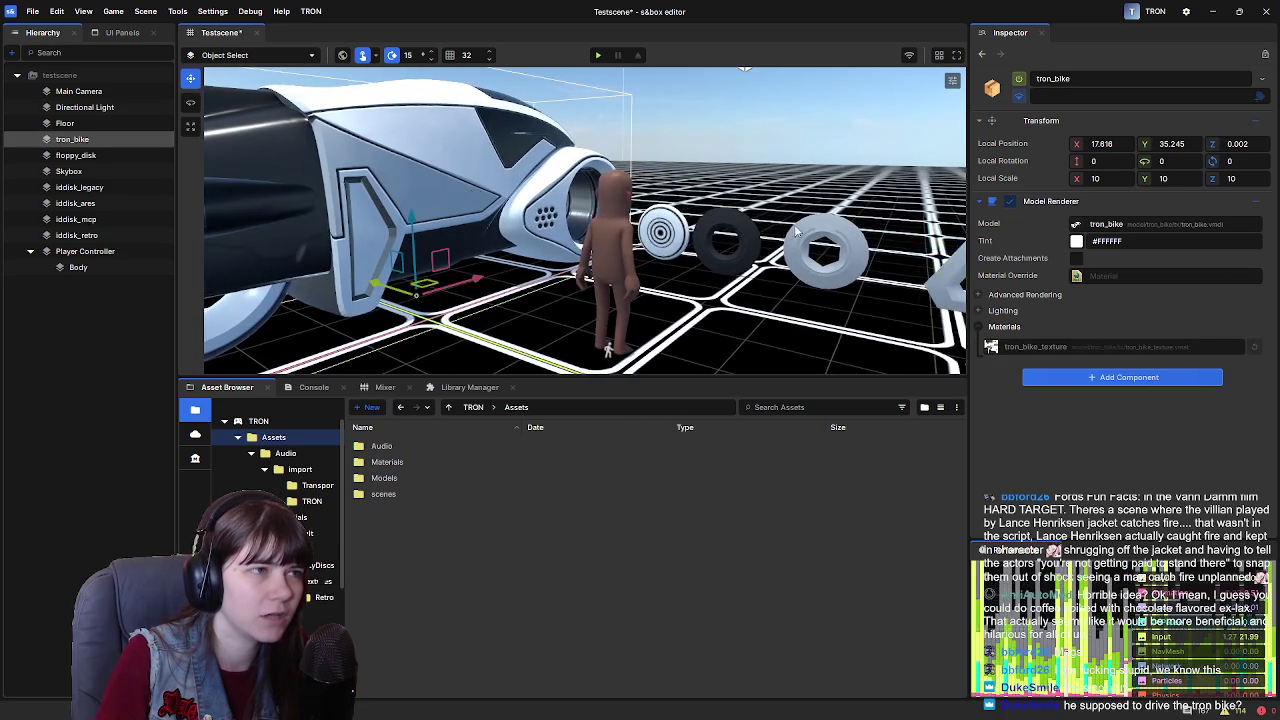
Scale the tron_bike to 5 on all axes and slide it along Y beside the character
click(1095, 178)
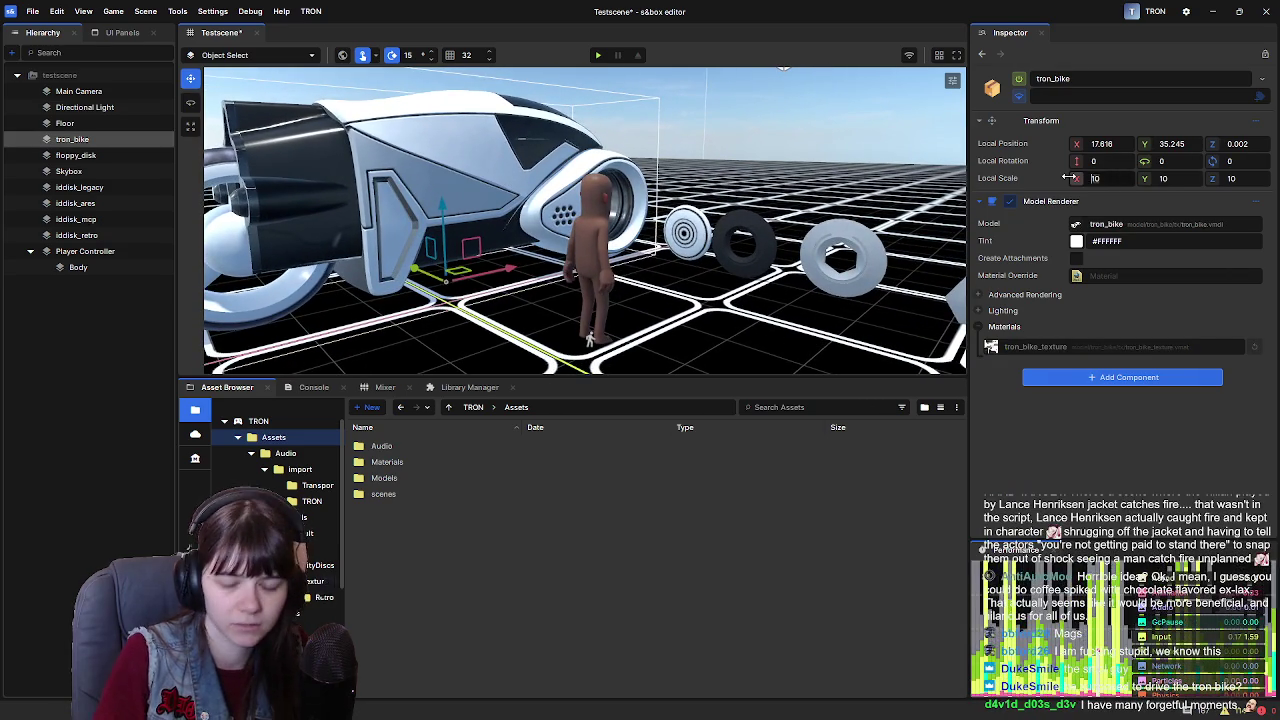
text(5)
key(Tab)
text(5)
key(Tab)
text(5)
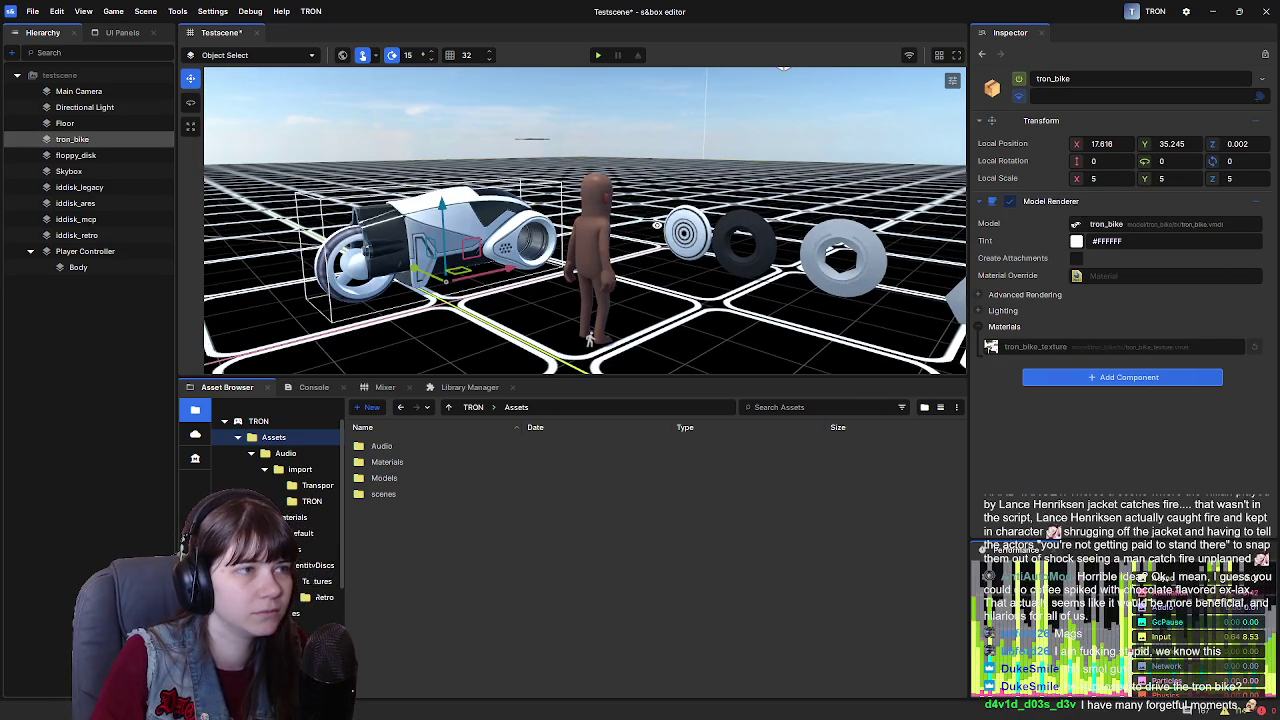
scroll(398, 290, up, 5)
mouse_move(398, 290)
mouse_down()
mouse_move(520, 284)
mouse_move(575, 268)
mouse_move(581, 249)
mouse_move(426, 252)
mouse_move(737, 250)
mouse_move(676, 228)
mouse_move(607, 176)
mouse_move(601, 253)
mouse_up()
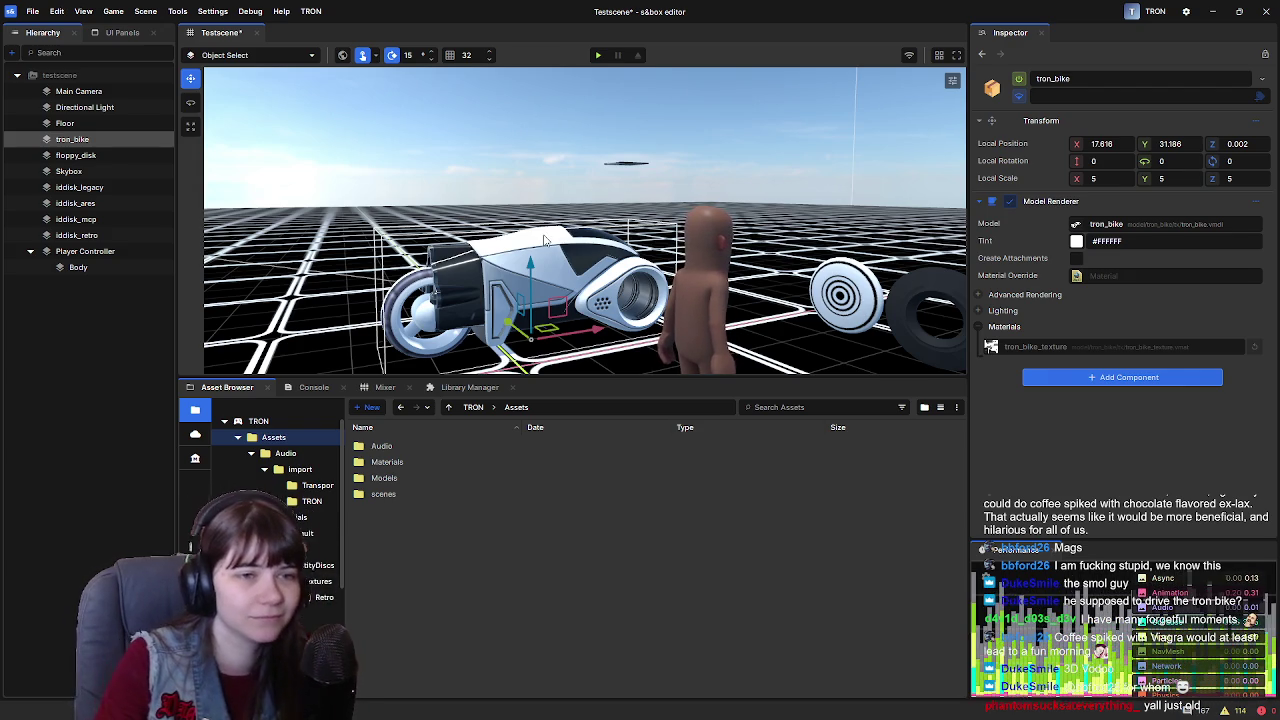
Deselect the bike, select the character's Body, and scroll to its citizen Materials list
click(116, 377)
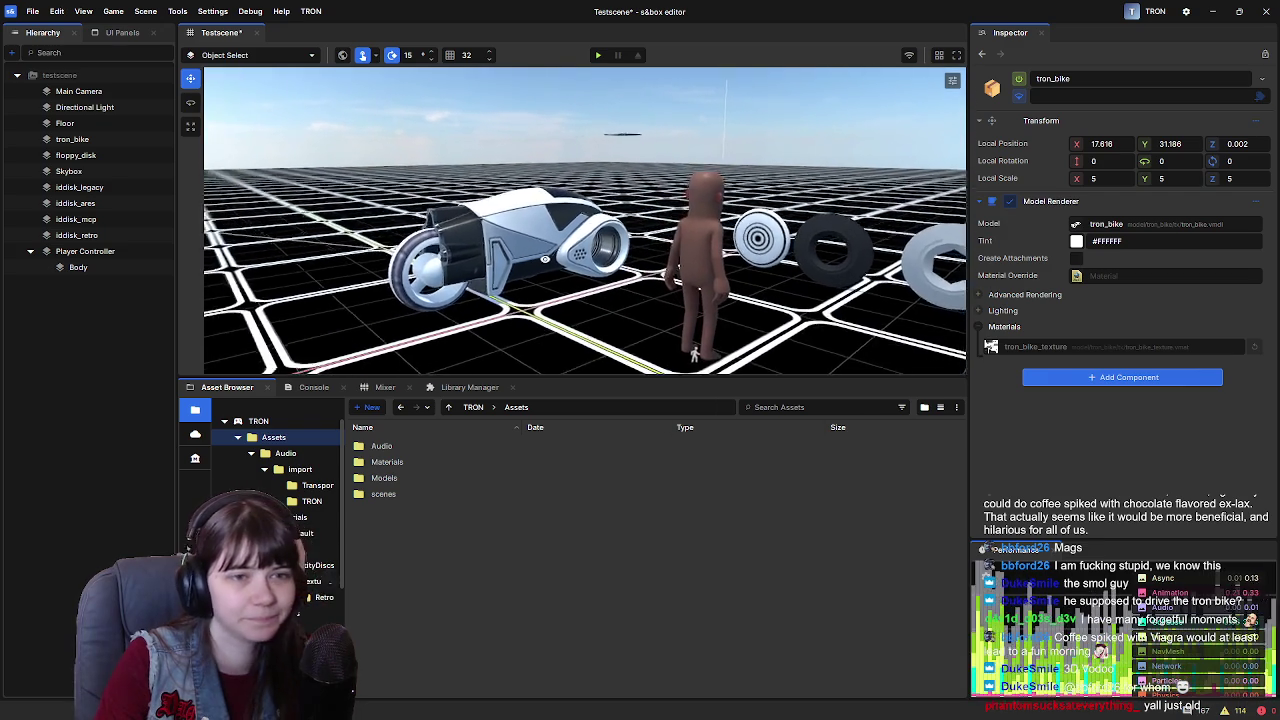
drag(546, 270, 546, 256)
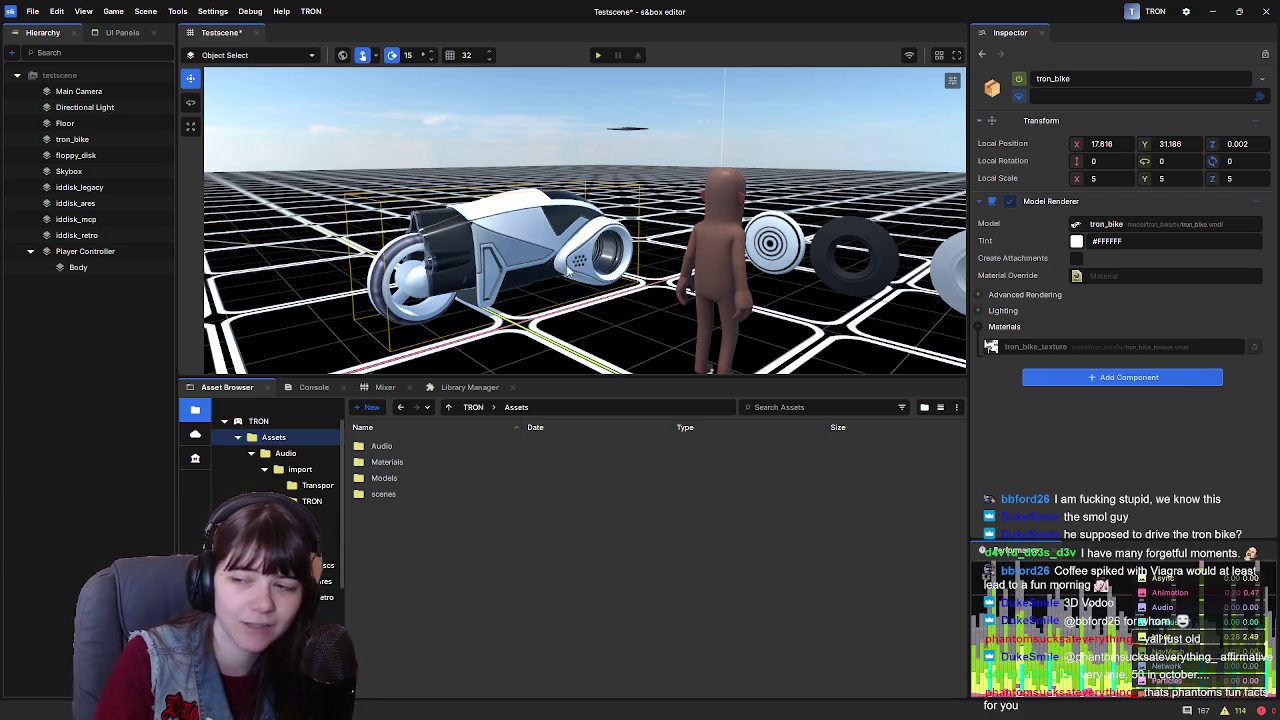
scroll(546, 256, down, 3)
scroll(546, 272, up, 3)
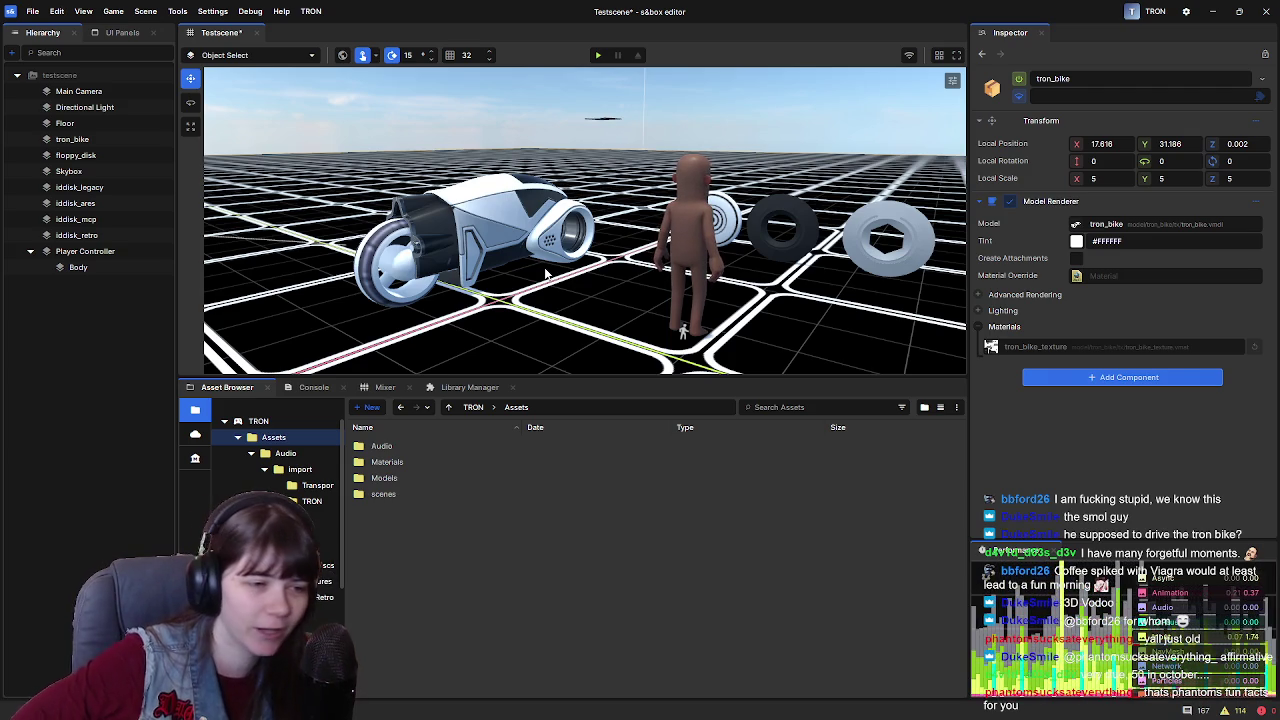
drag(545, 272, 675, 248)
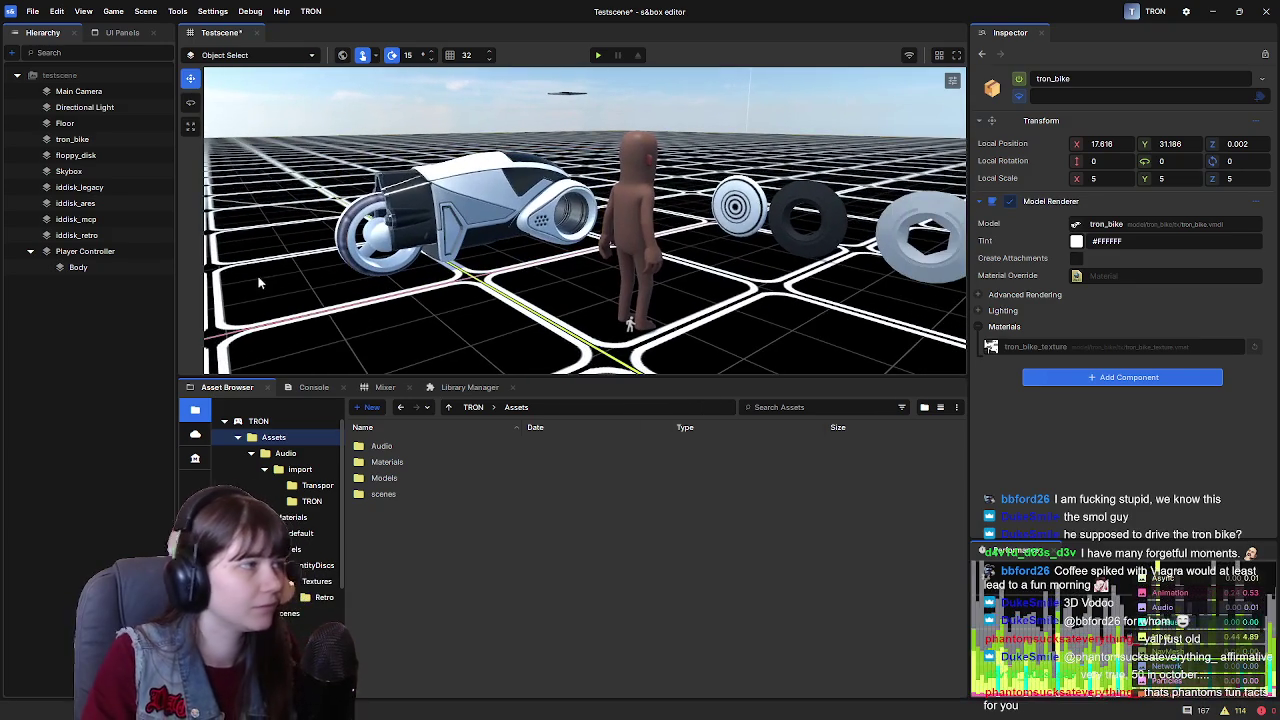
click(101, 268)
scroll(1068, 412, down, 3)
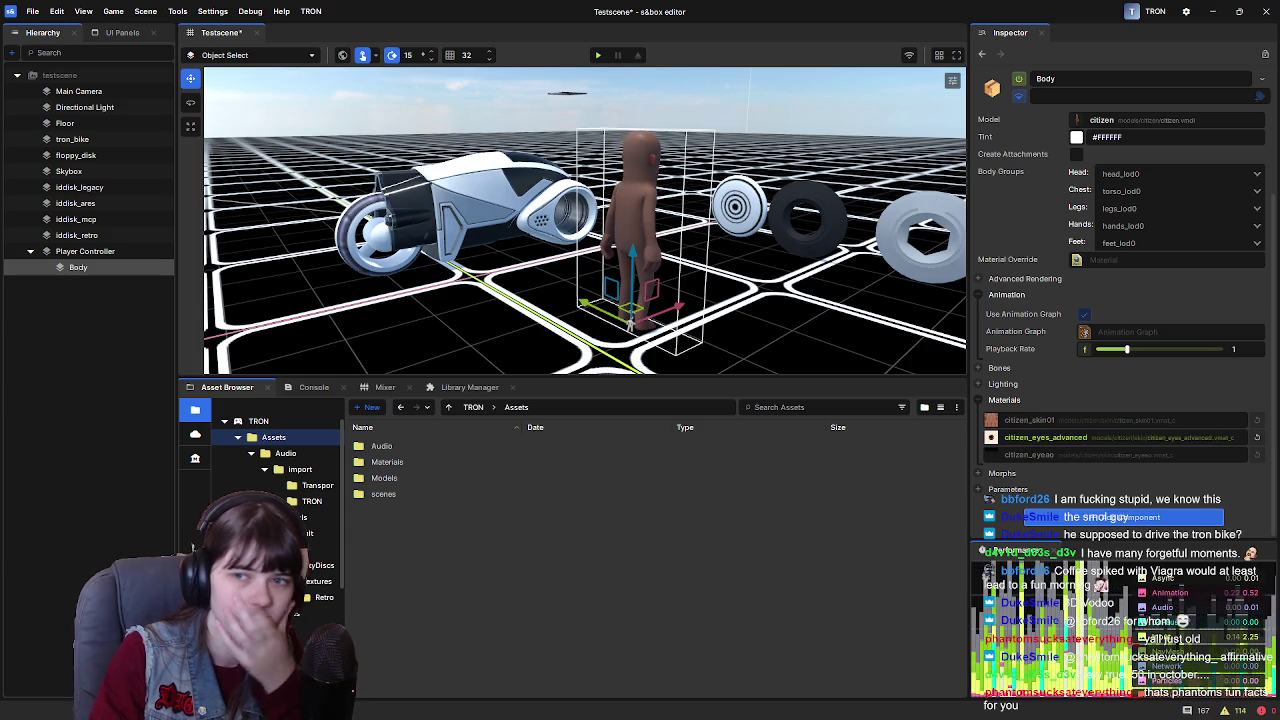
Browse to Citizen > models > citizen > skin and frame the character's face in the viewport
scroll(298, 613, down, 4)
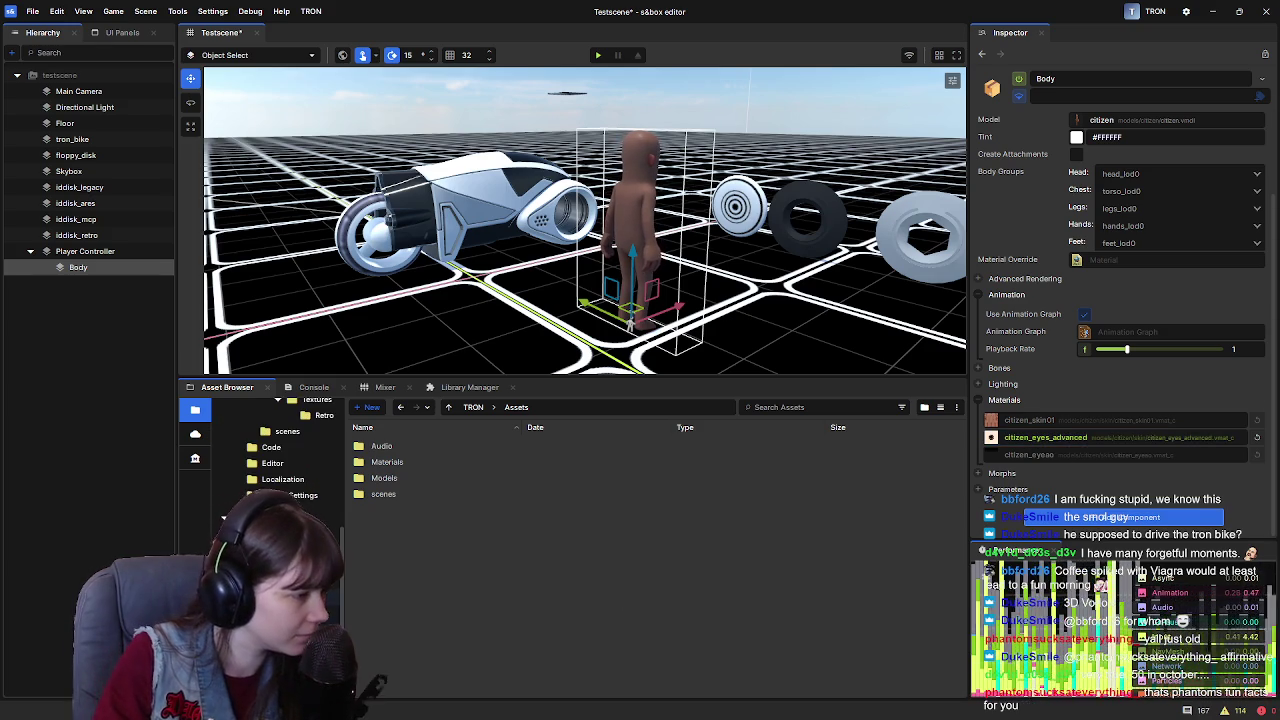
scroll(290, 450, down, 2)
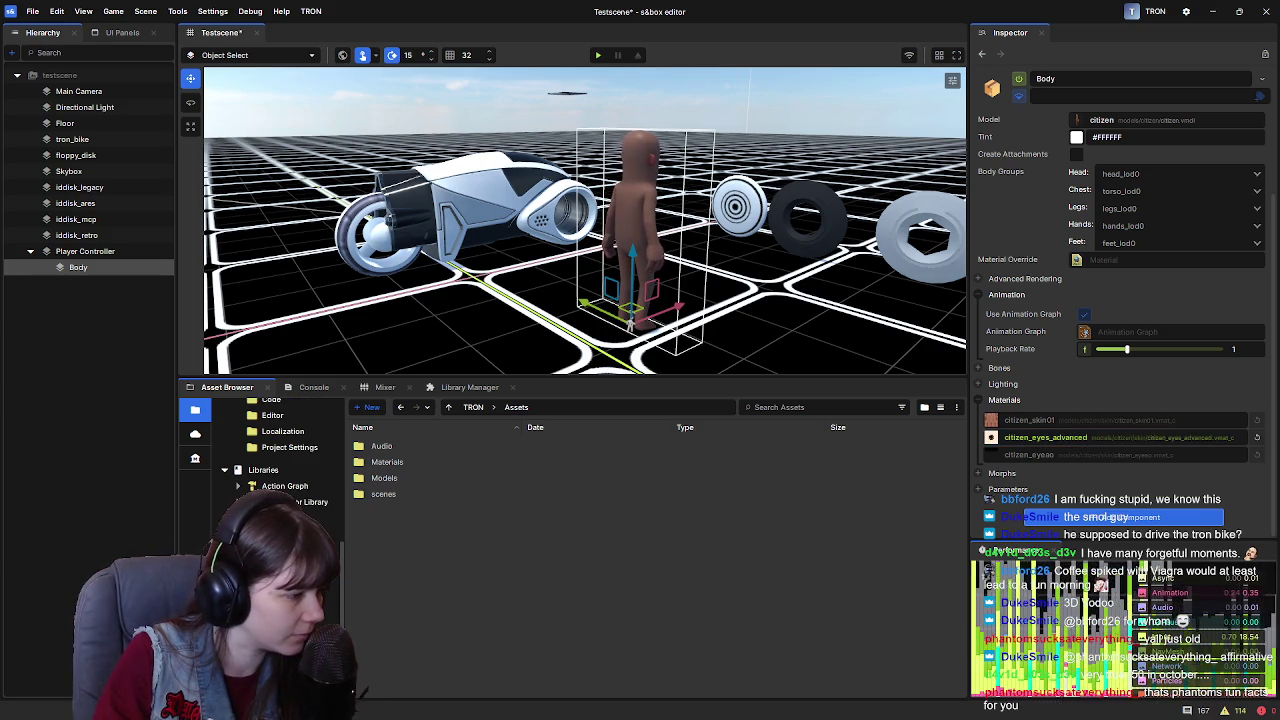
scroll(290, 430, down, 1)
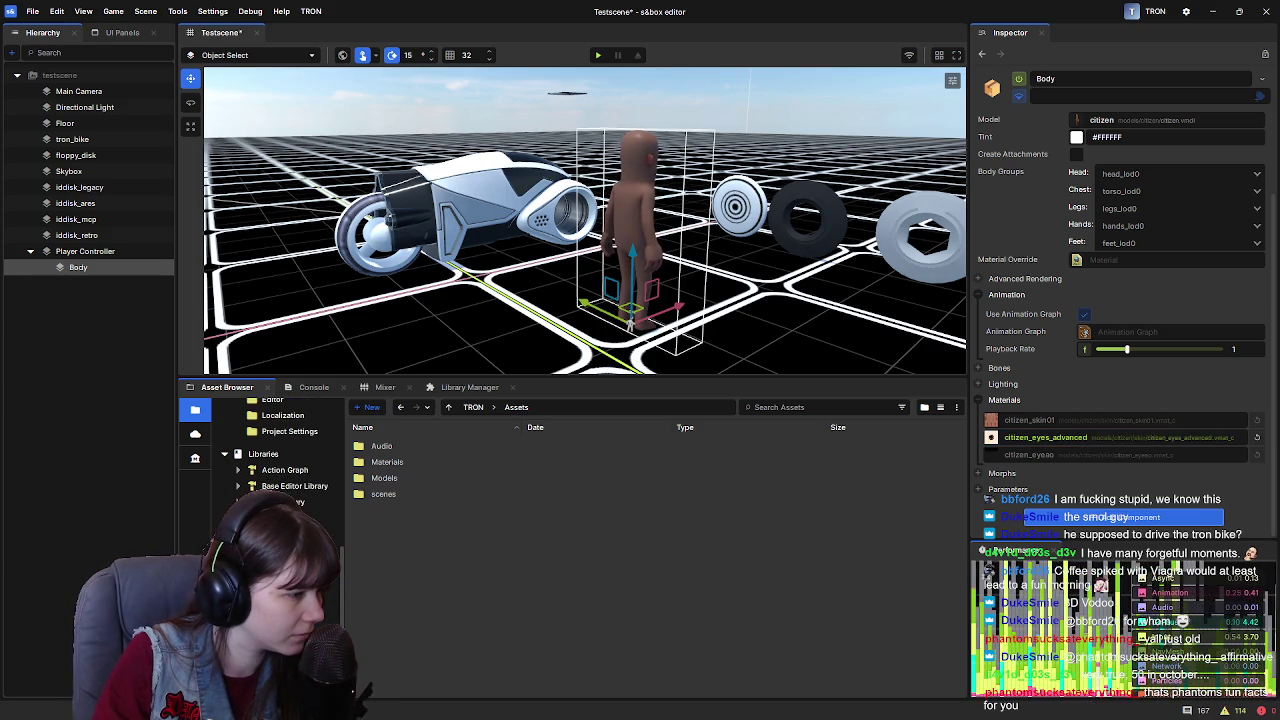
key(BackSpace)
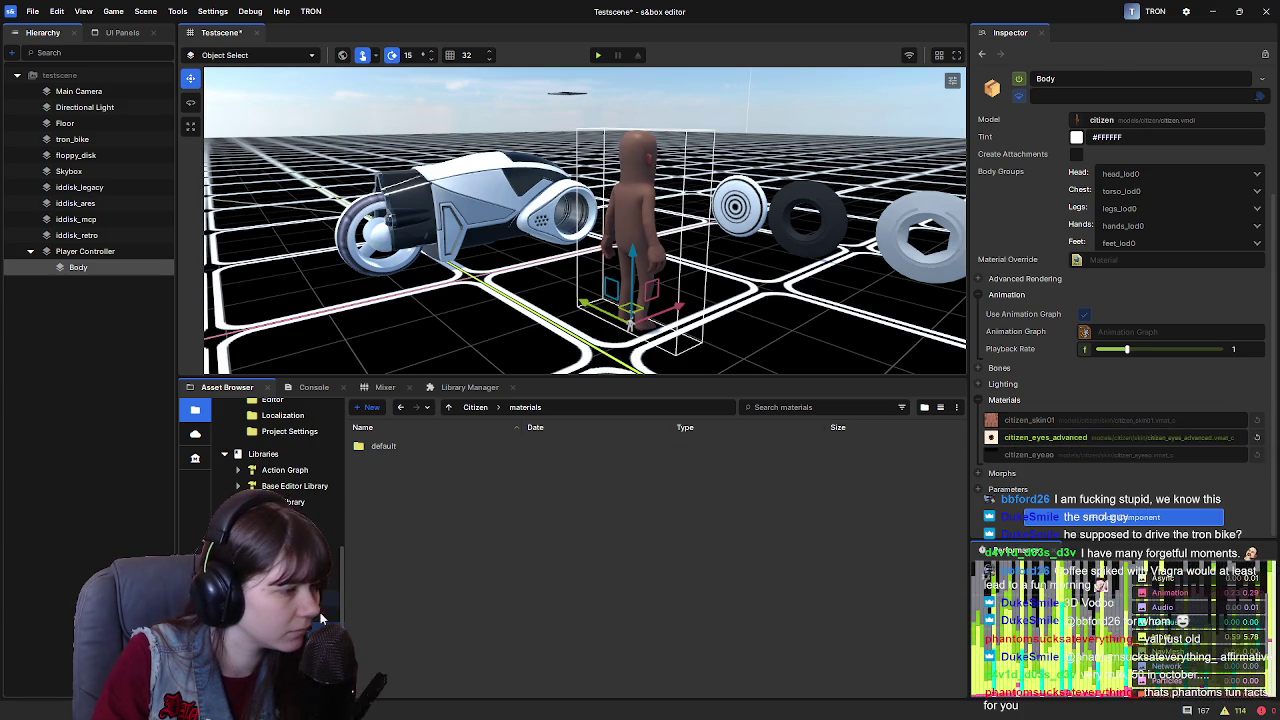
key(alt+Left)
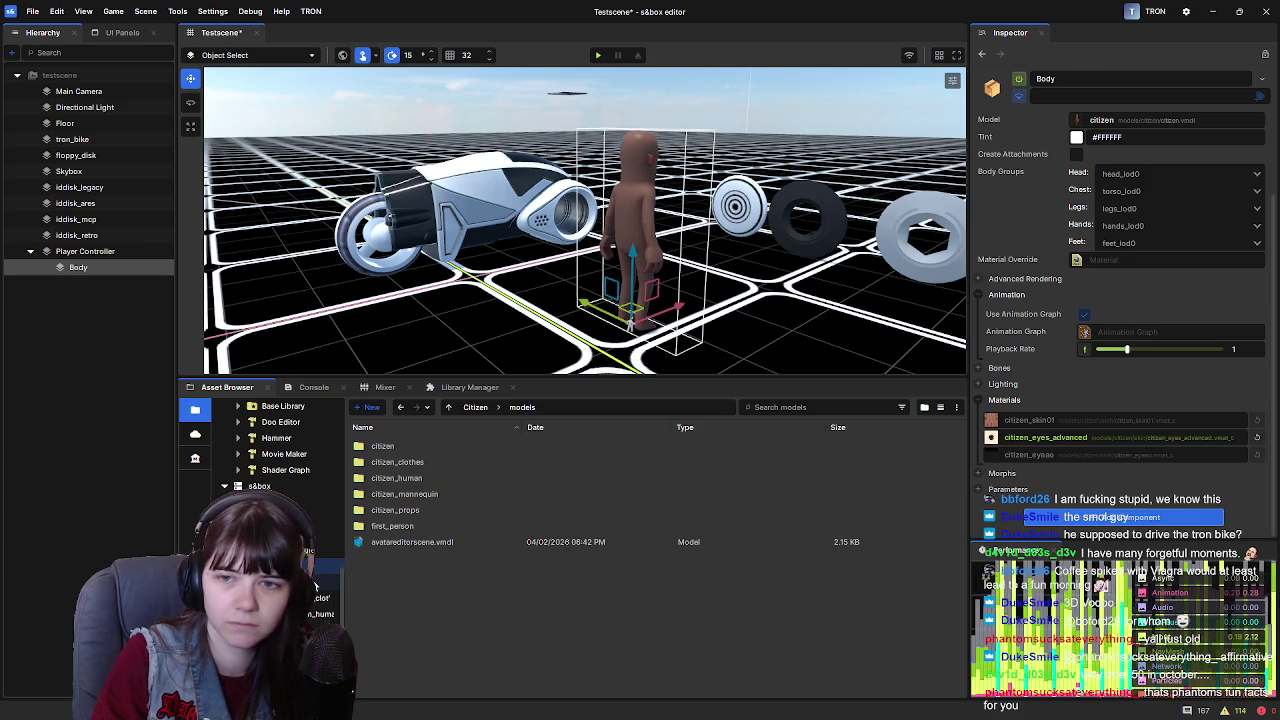
click(313, 585)
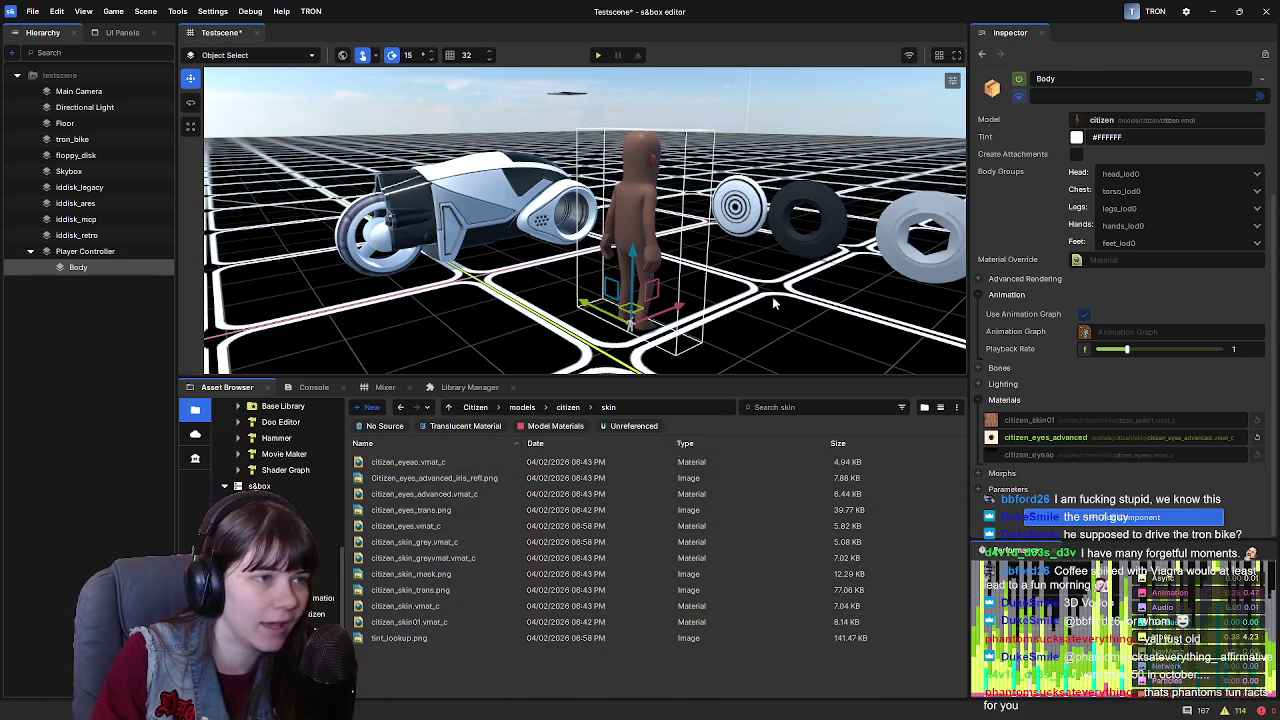
key(f)
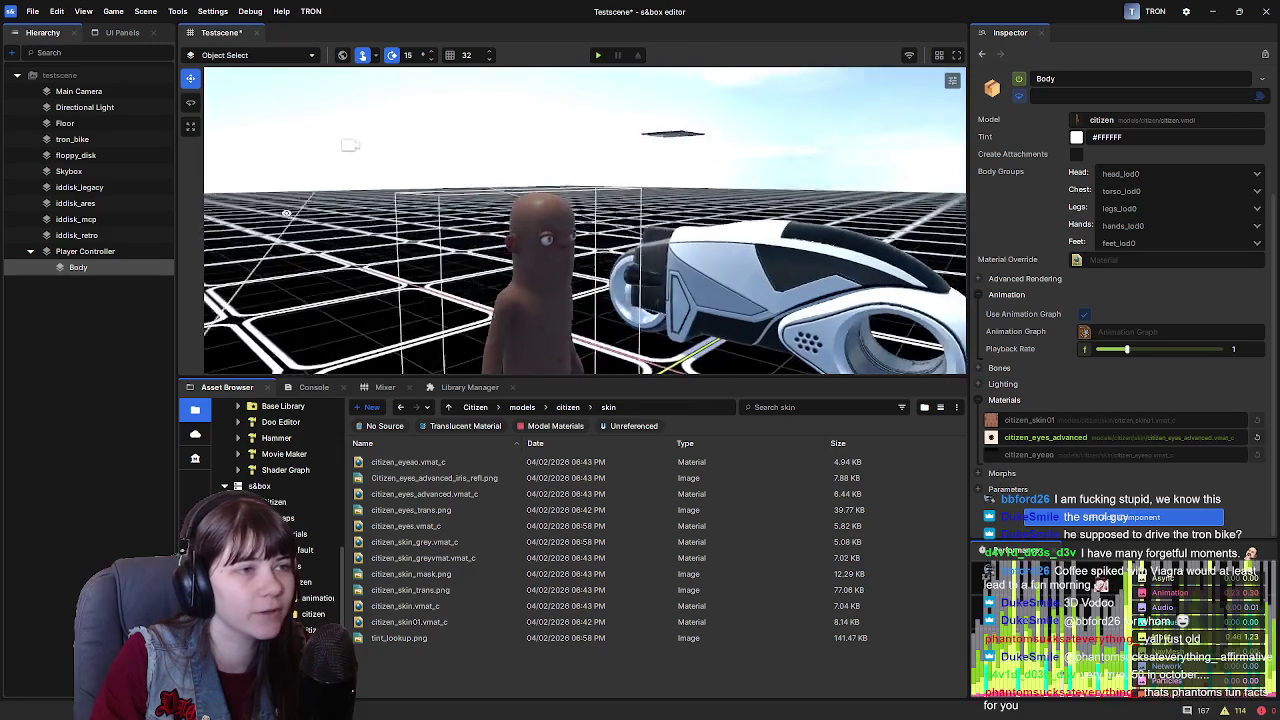
scroll(585, 220, up, 6)
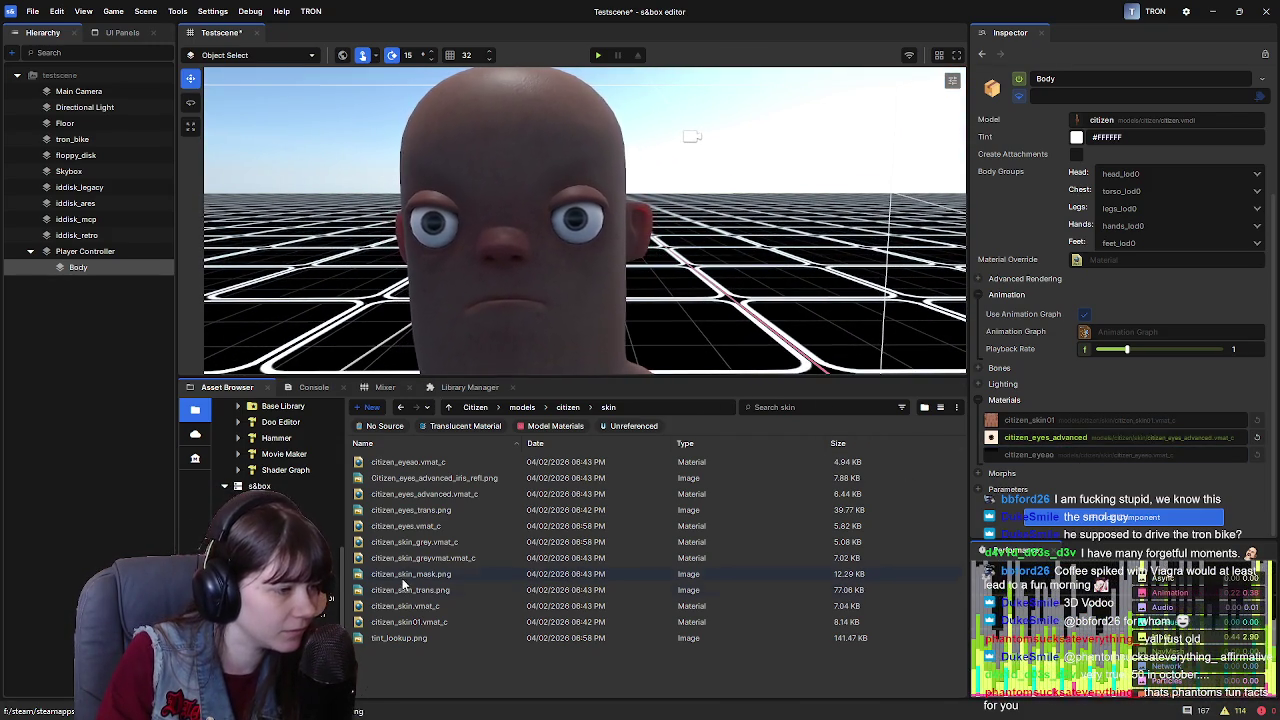
Review citizen_eyes_advanced.vmat_c in the Material Editor, then close that window
double_click(476, 494)
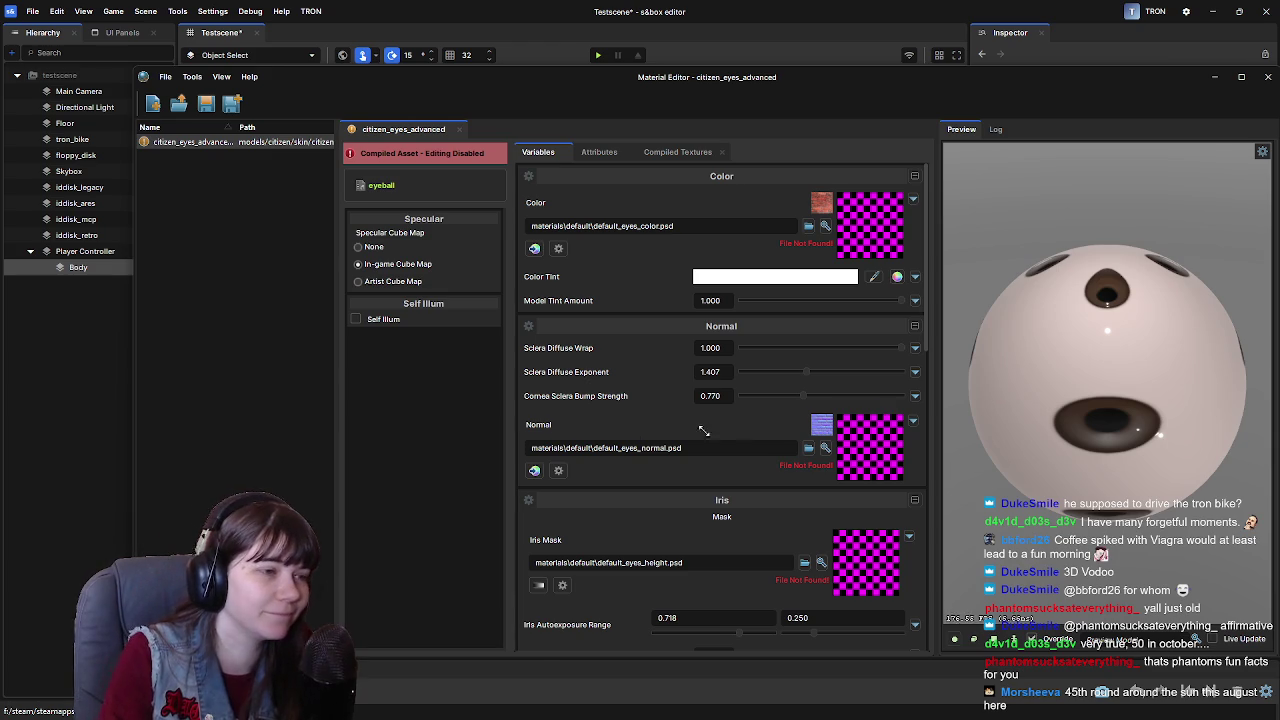
scroll(627, 436, down, 4)
scroll(627, 436, up, 4)
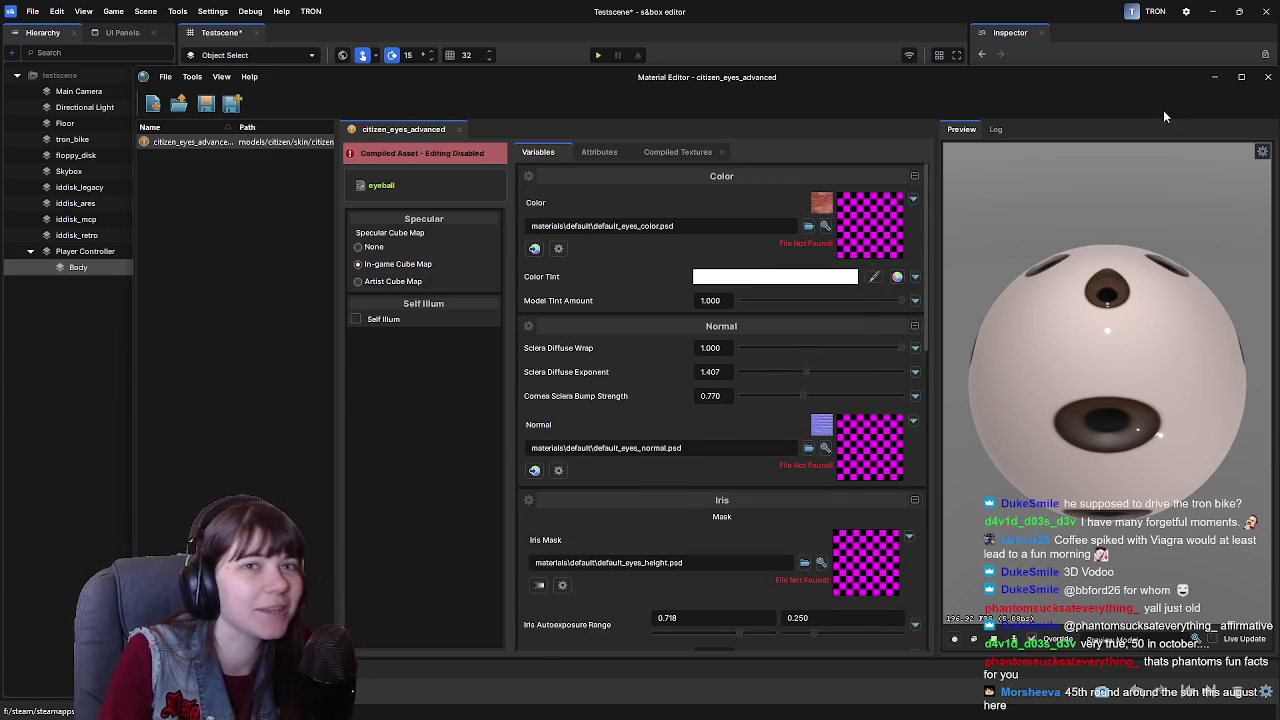
click(1265, 77)
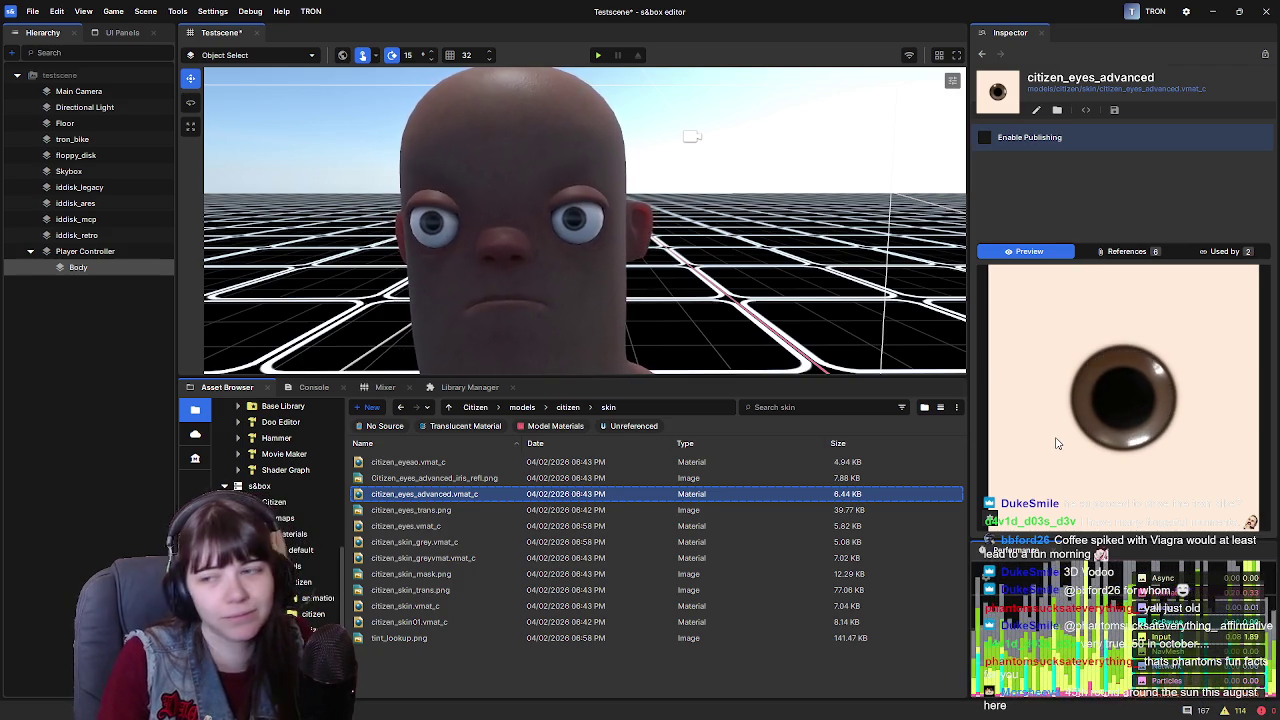
Frame the tron bike, then the Player Controller character, in the viewport
scroll(280, 460, down, 5)
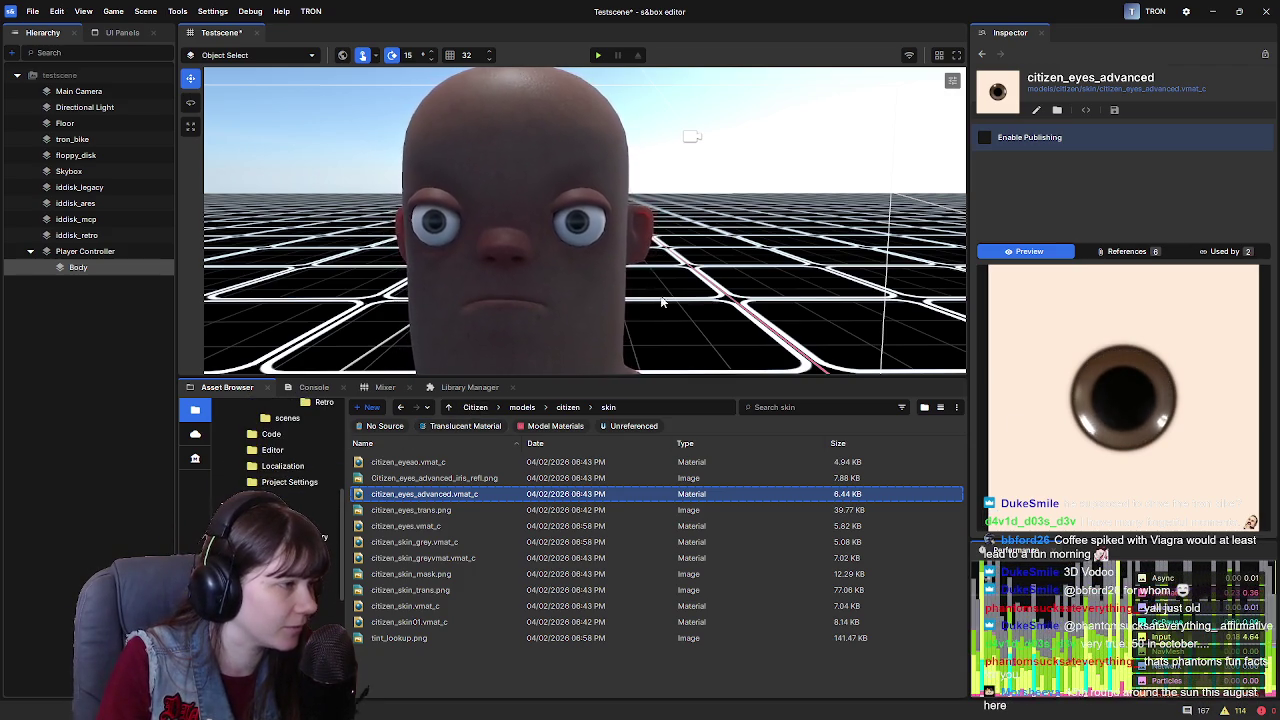
scroll(611, 312, up, 5)
scroll(859, 259, down, 5)
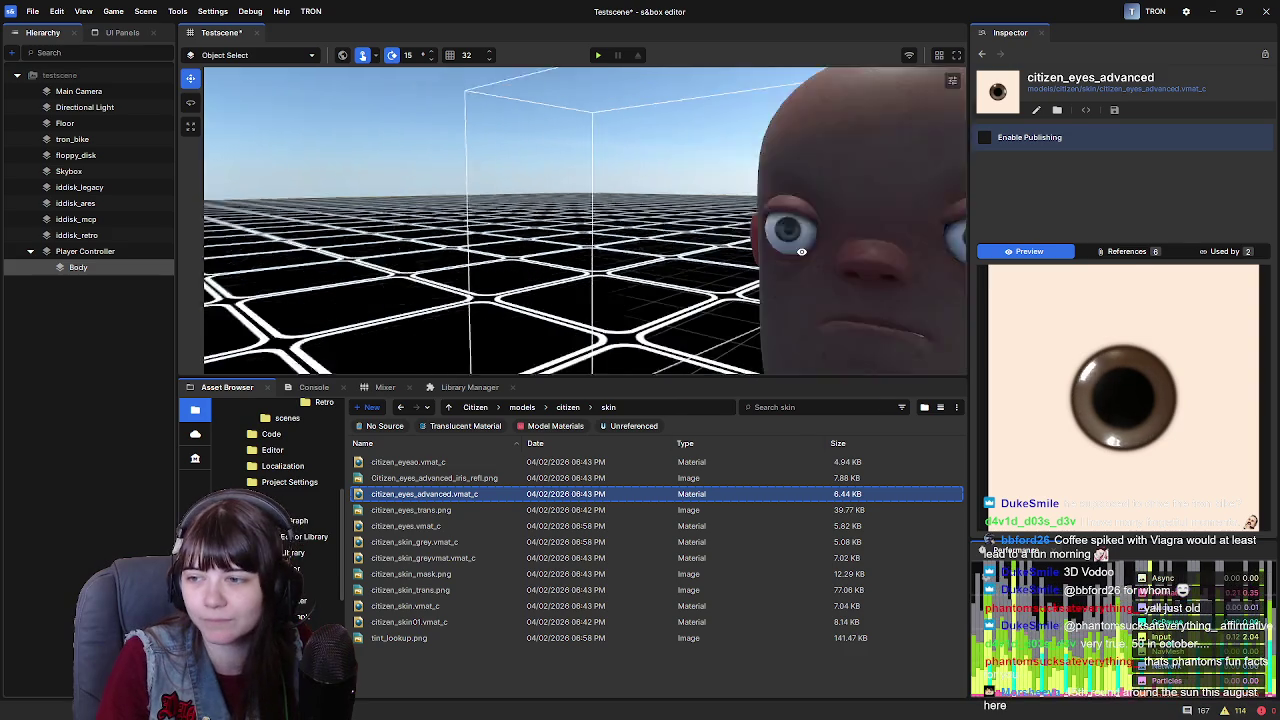
right_click(60, 251)
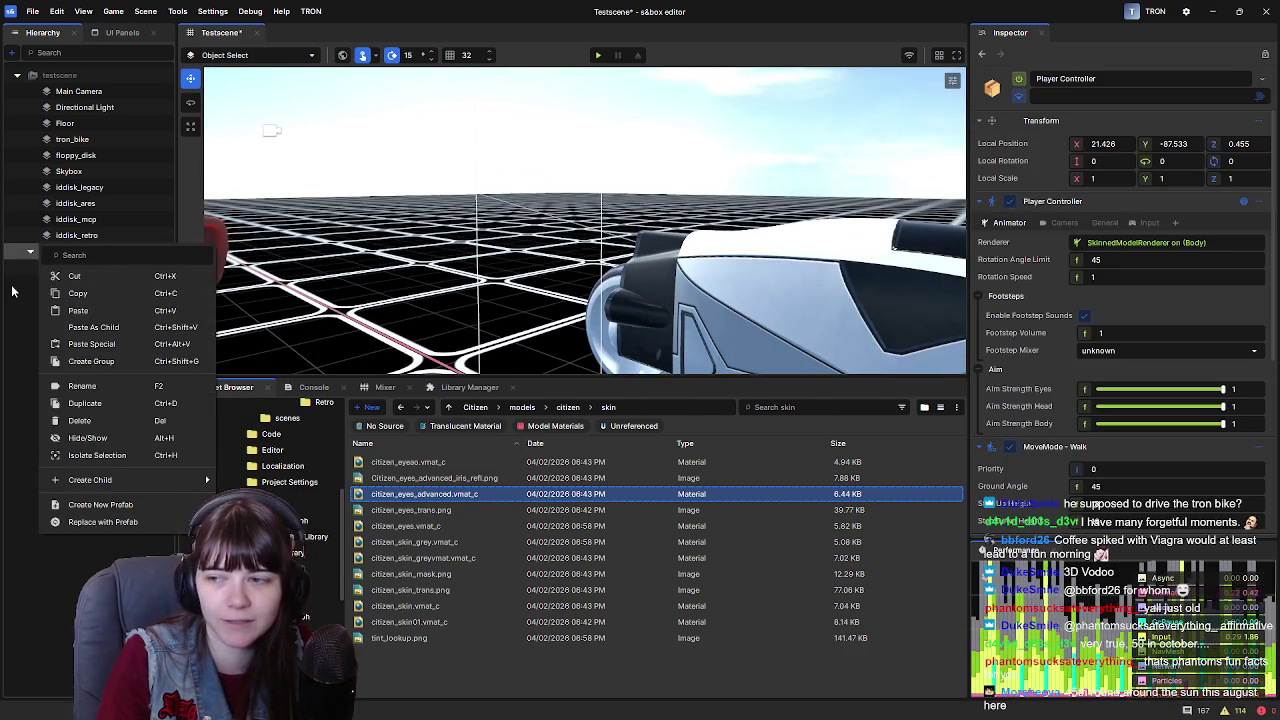
click(461, 241)
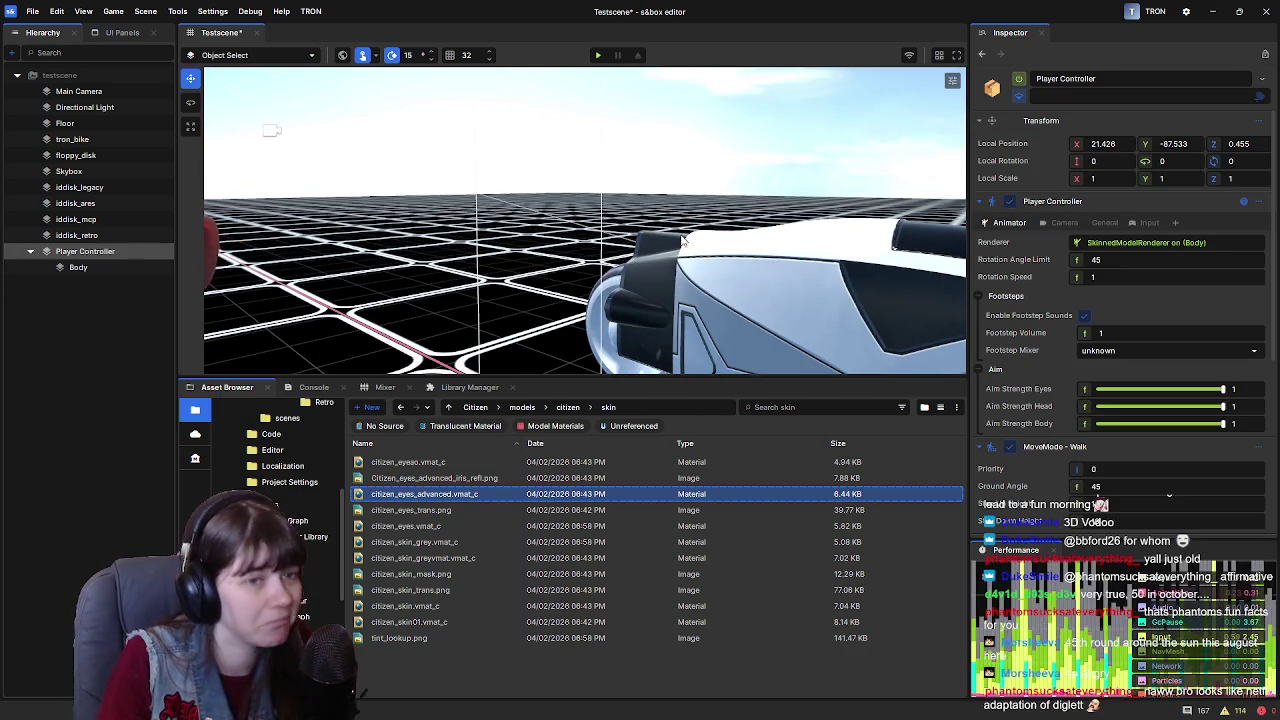
key(f)
drag(545, 268, 623, 280)
key(f)
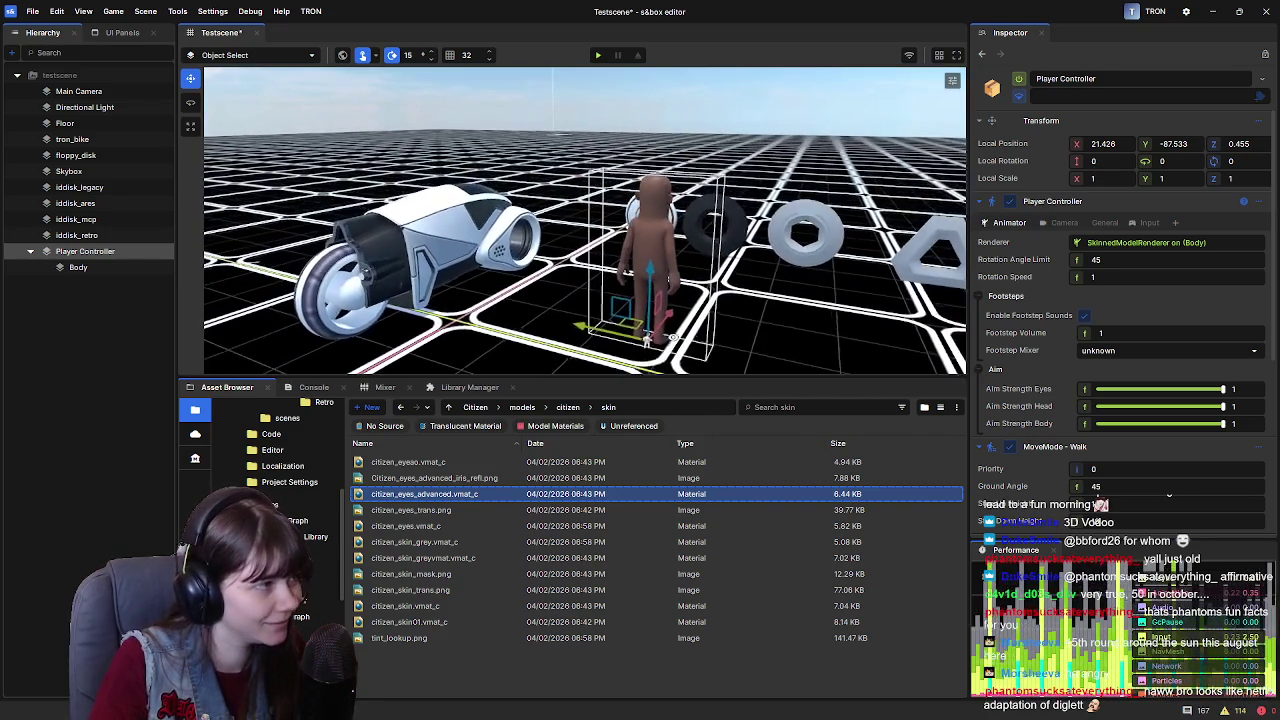
Deselect the Player Controller and go up through Citizen to the TRON project root
click(122, 324)
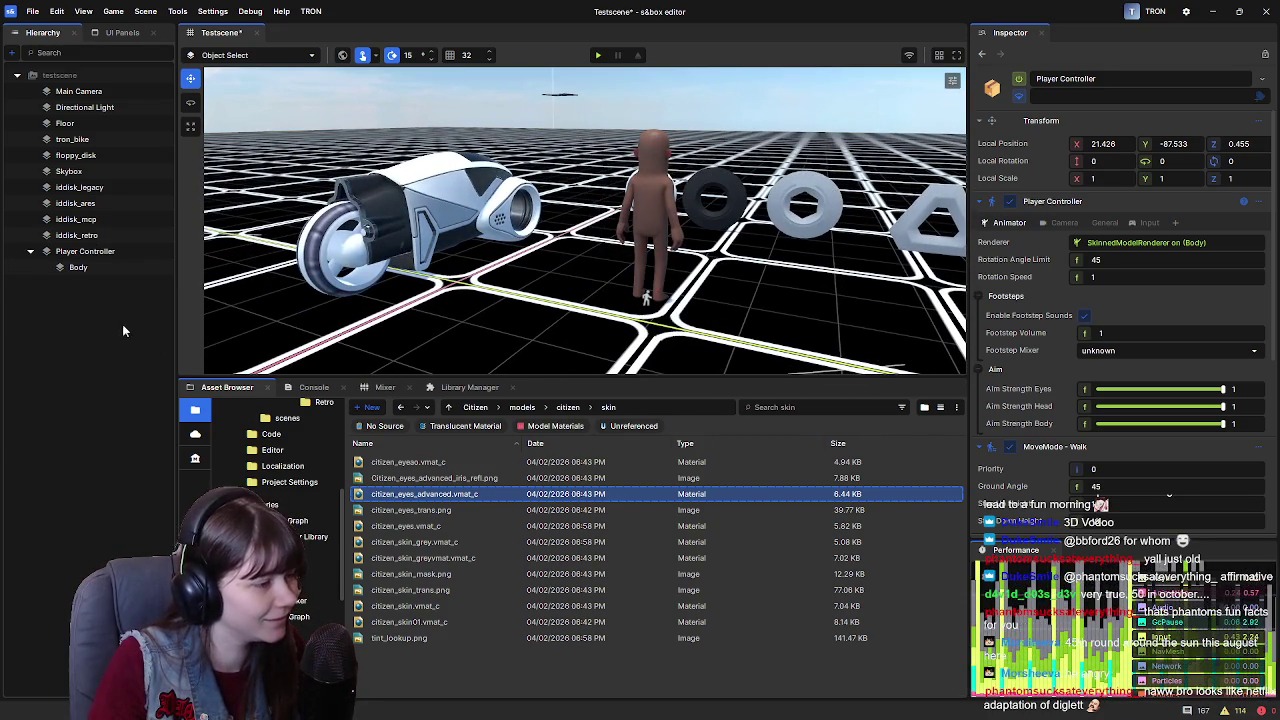
click(475, 407)
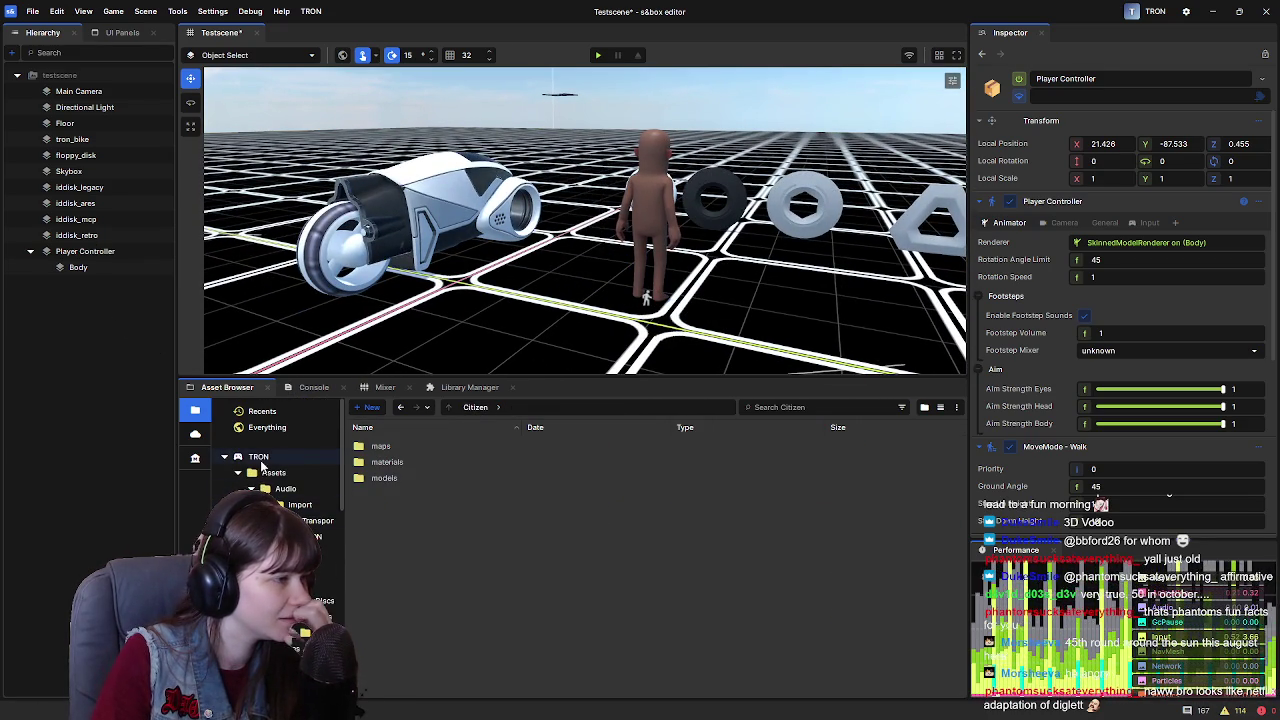
click(254, 456)
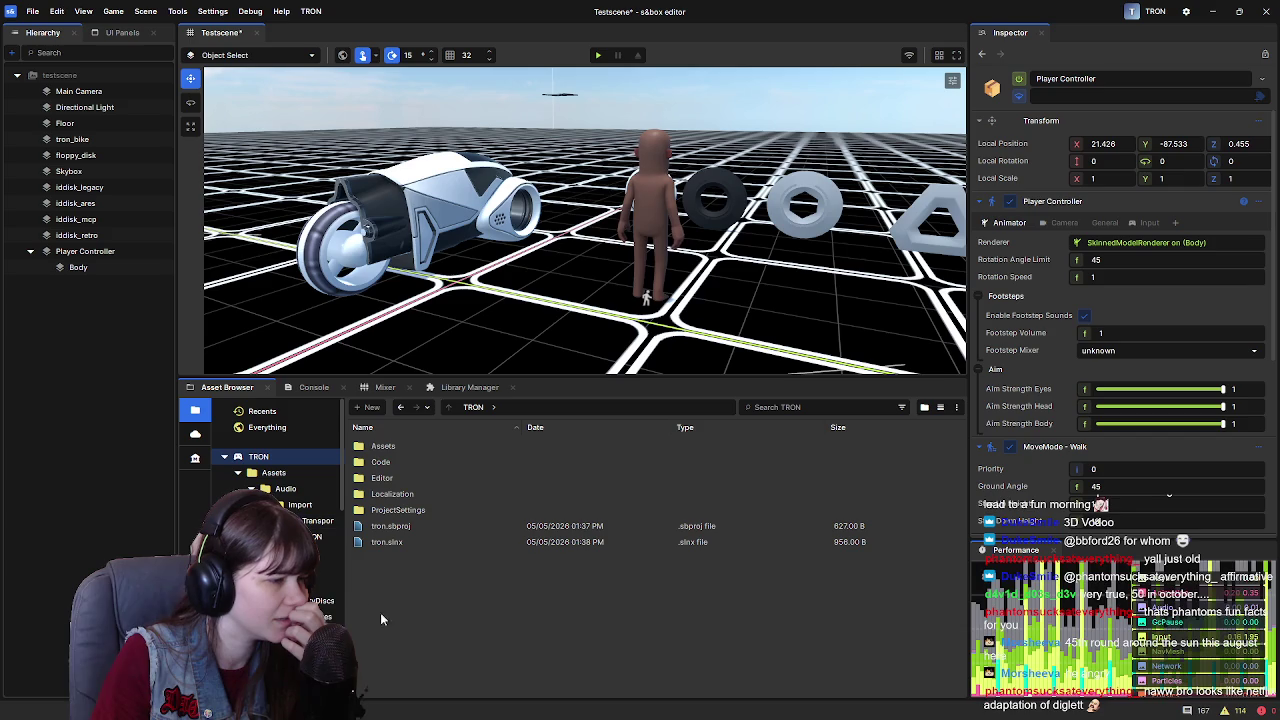
Collapse the Player Controller and create a new Line object via Create > Line
click(30, 251)
right_click(53, 293)
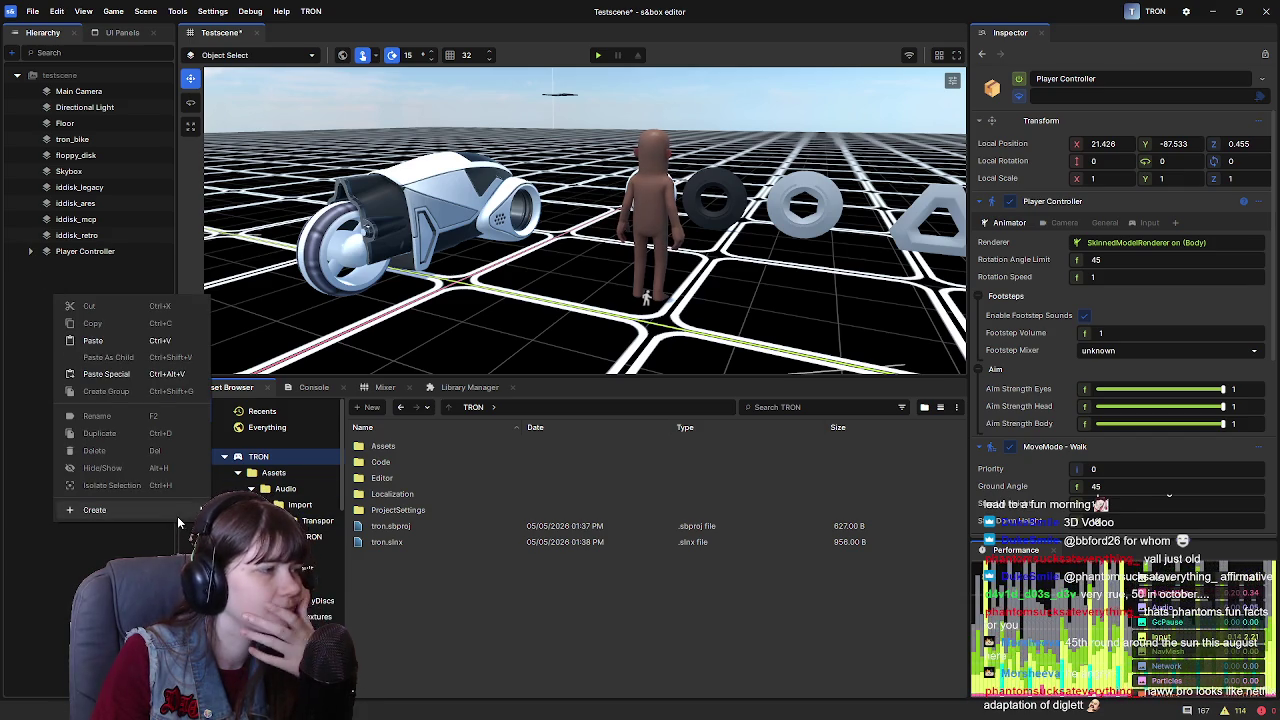
mouse_move(177, 513)
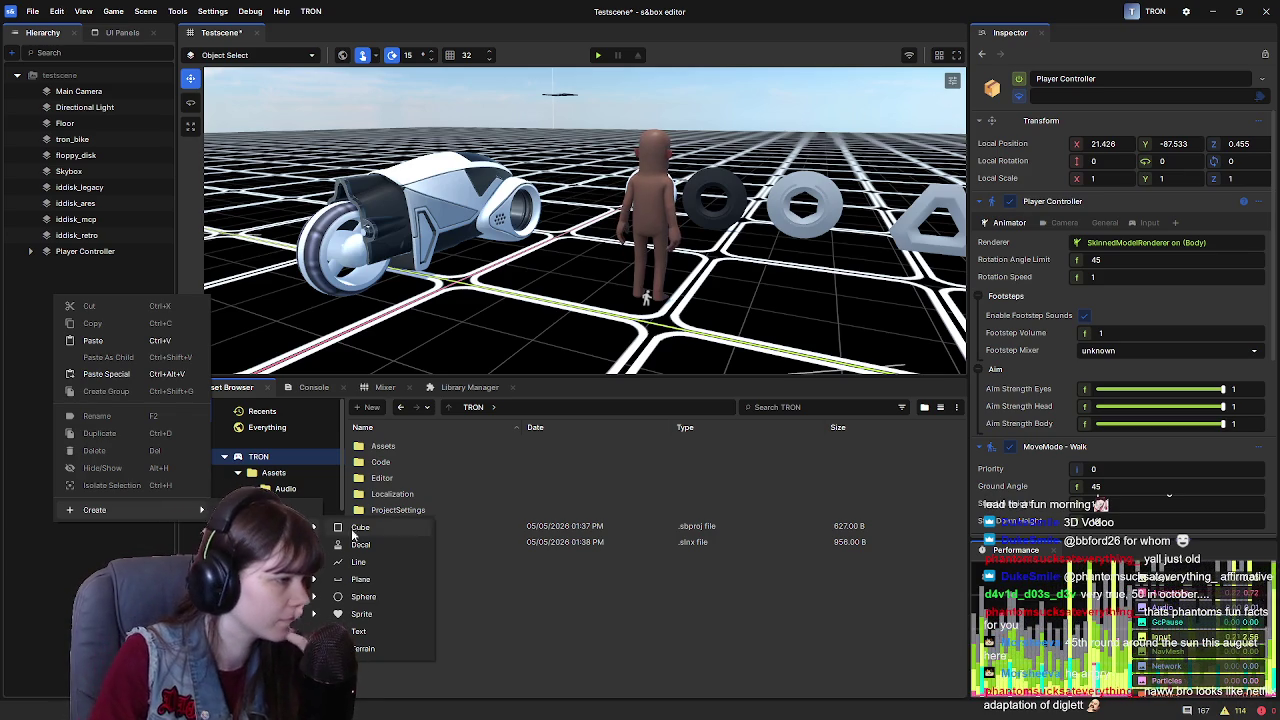
click(373, 564)
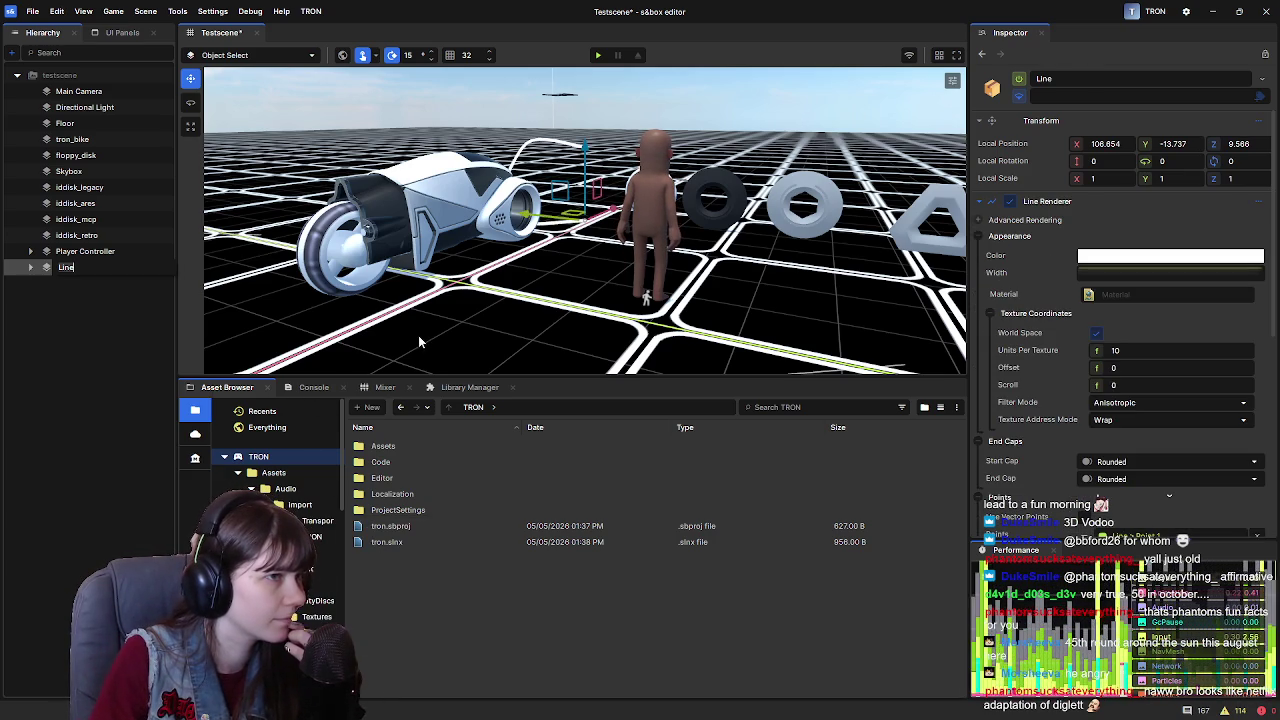
Frame the new Line and drag it high above the grid
click(101, 326)
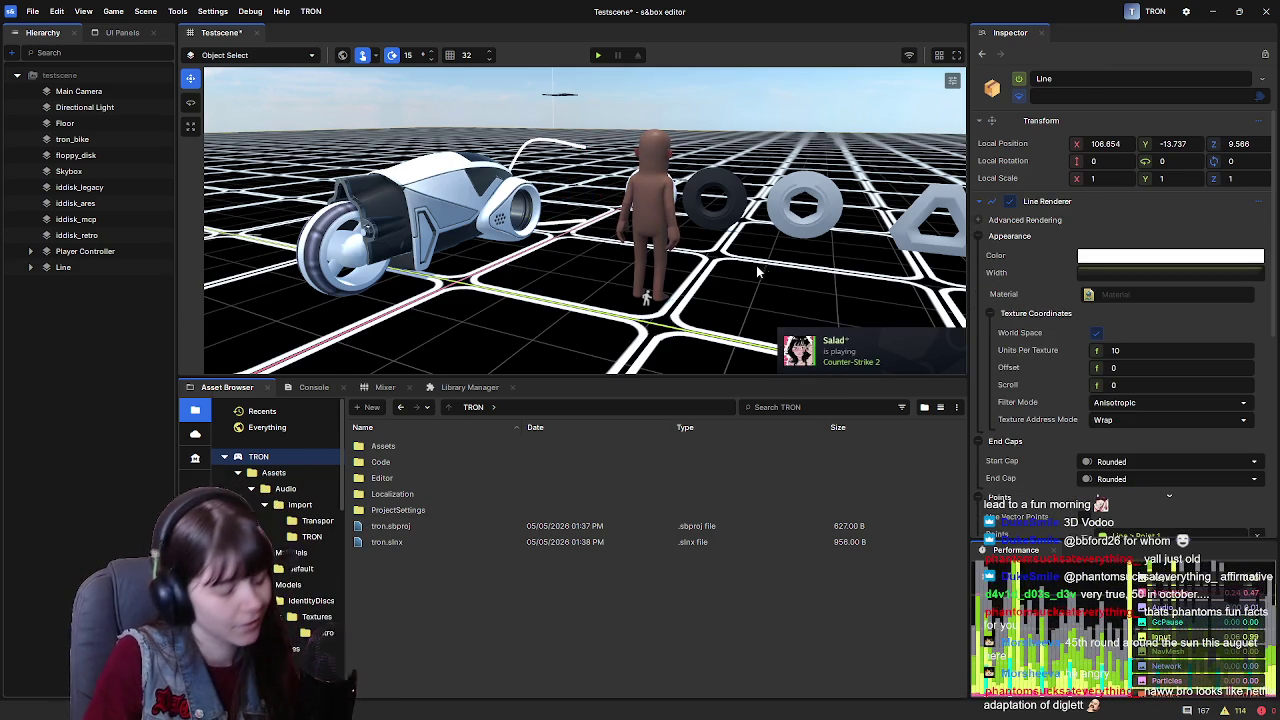
mouse_move(776, 274)
mouse_down()
mouse_move(503, 230)
mouse_move(357, 435)
mouse_up()
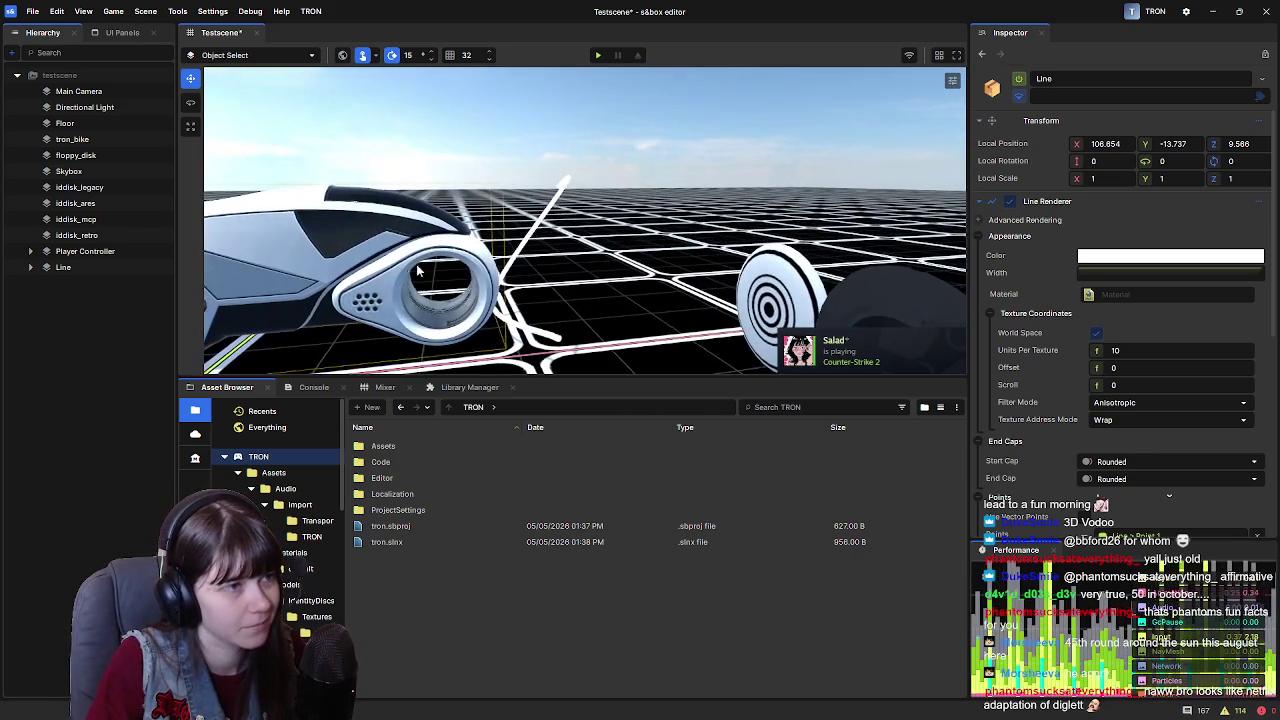
double_click(96, 268)
scroll(585, 220, down, 5)
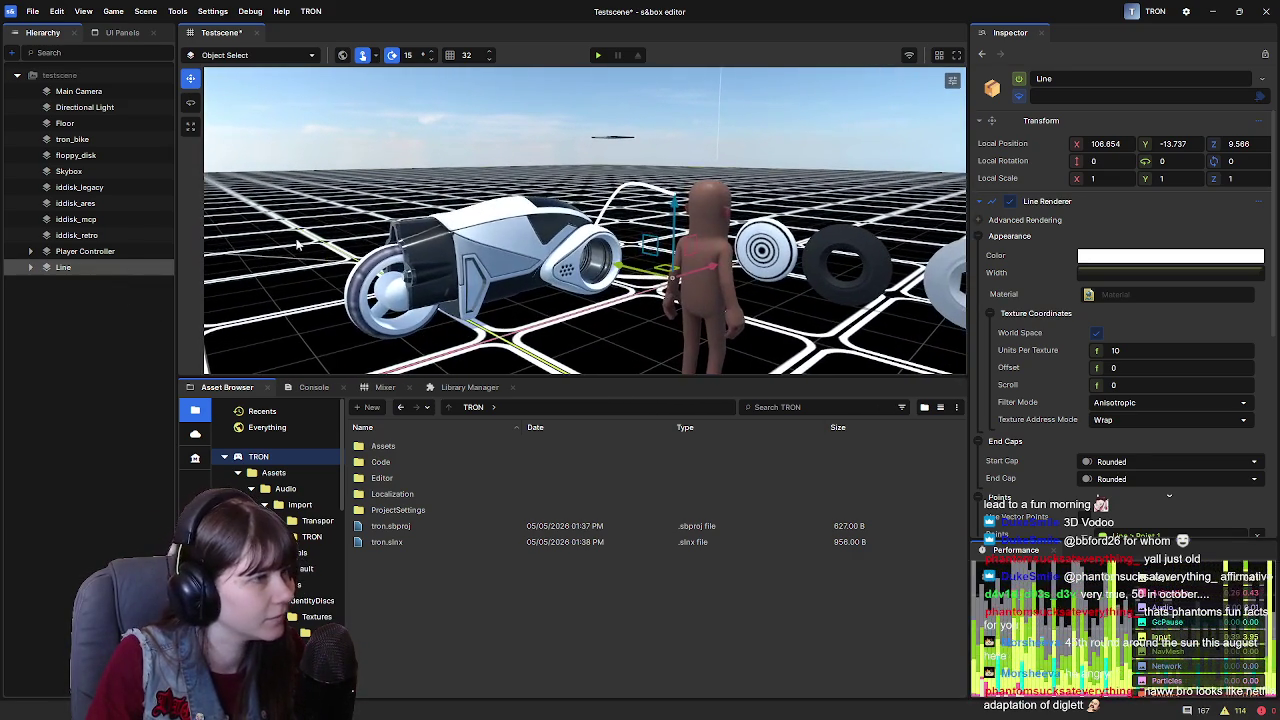
drag(674, 245, 671, 100)
Orbit and zoom the view to inspect the Line's white curve from another angle
mouse_move(580, 235)
mouse_down()
mouse_move(513, 258)
mouse_move(255, 238)
mouse_up()
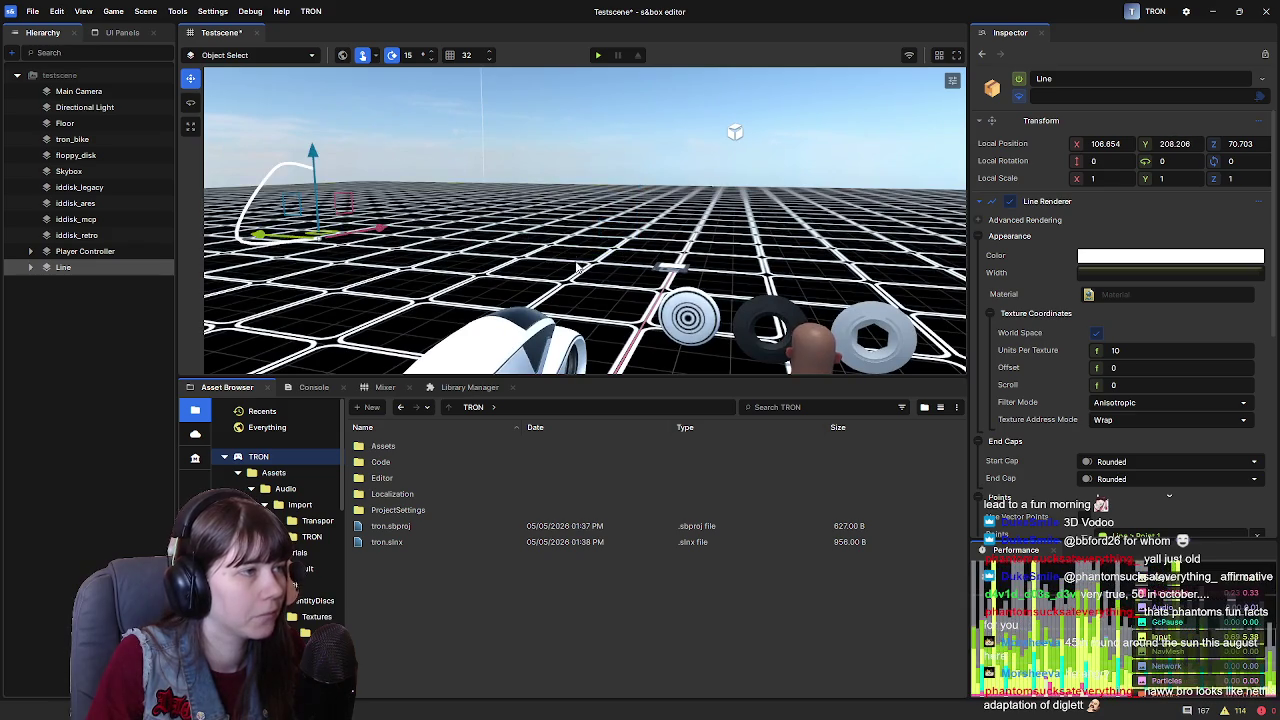
key(a)
mouse_move(640, 247)
mouse_down()
mouse_move(523, 162)
mouse_move(665, 187)
mouse_up()
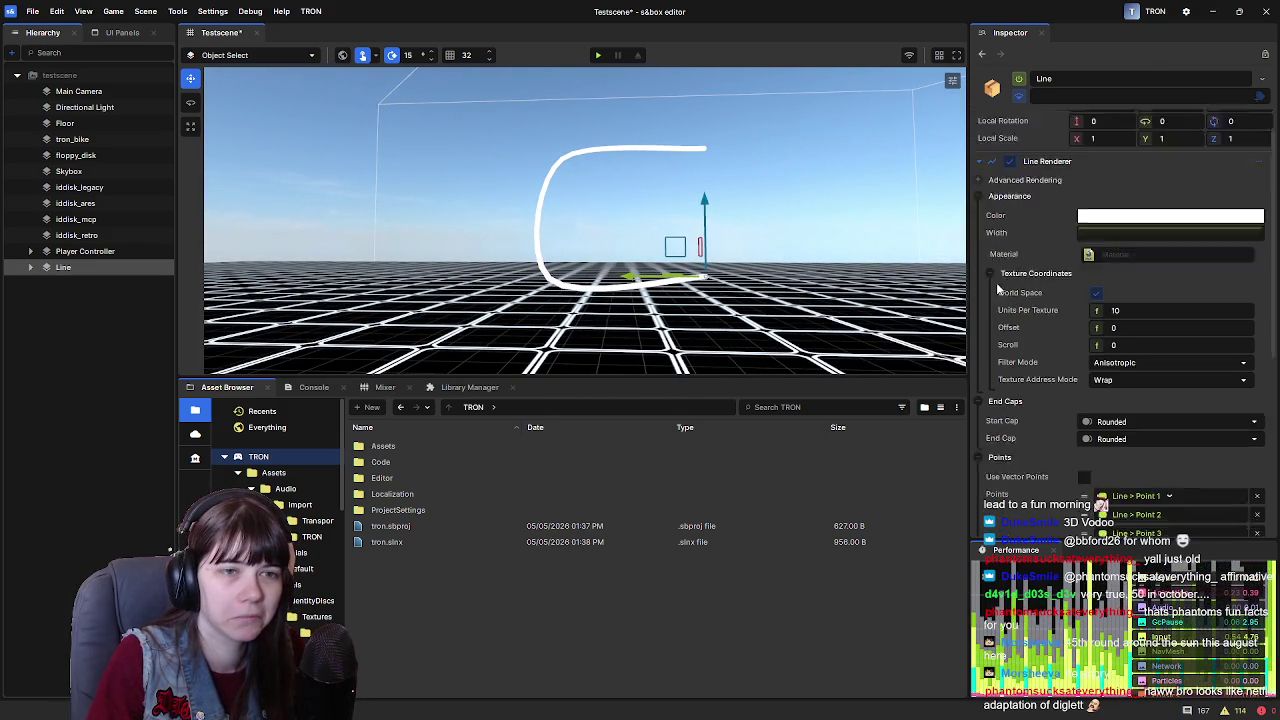
scroll(1032, 310, down, 5)
scroll(1032, 310, up, 4)
scroll(1032, 310, up, 1)
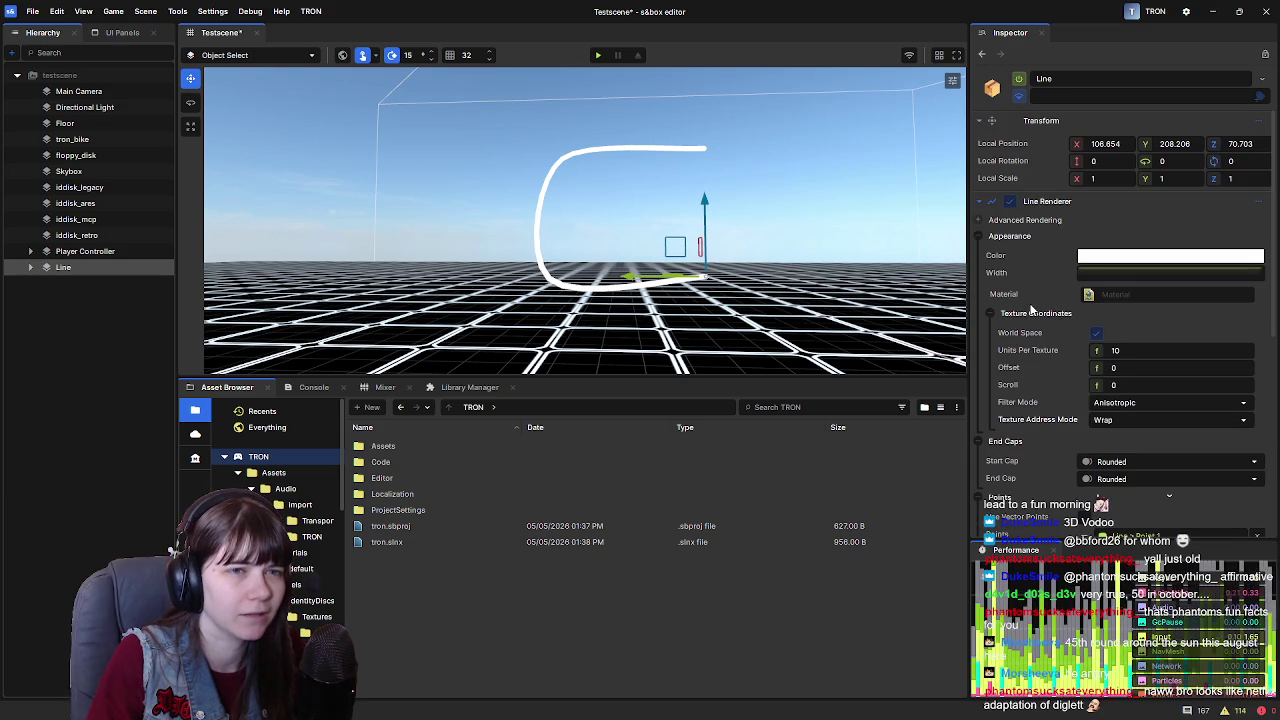
scroll(1032, 310, down, 1)
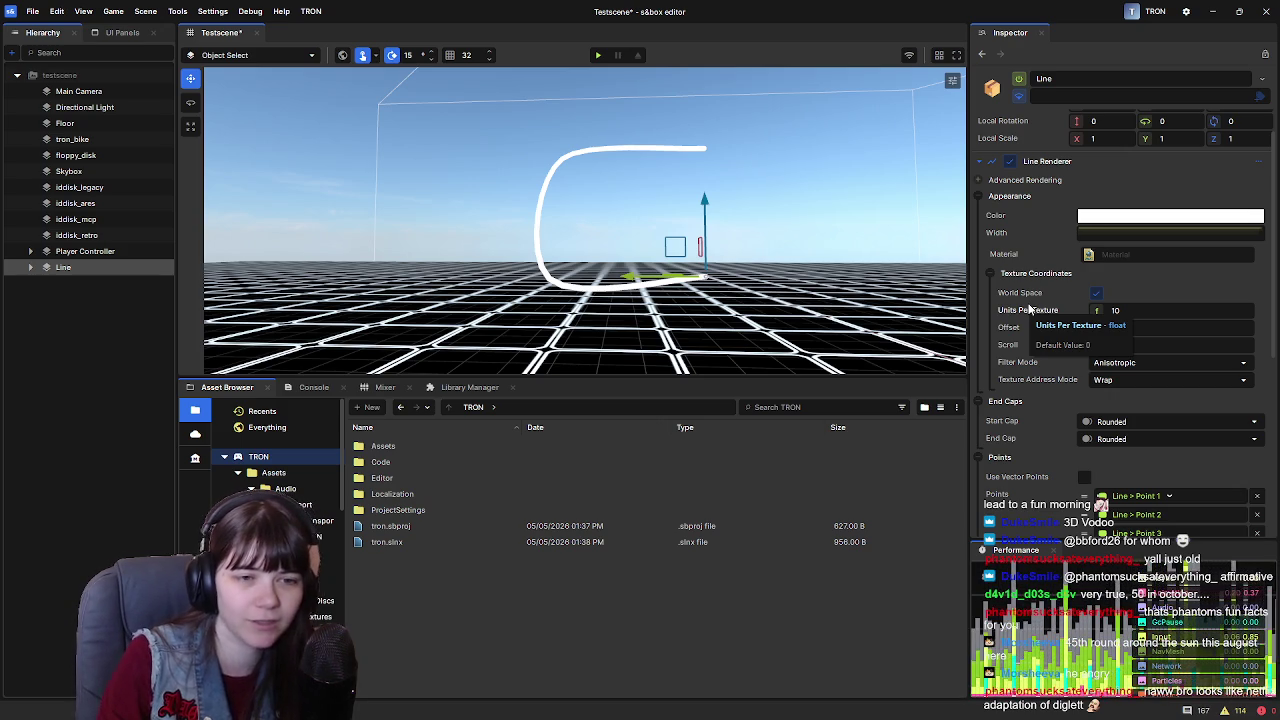
scroll(1035, 400, down, 5)
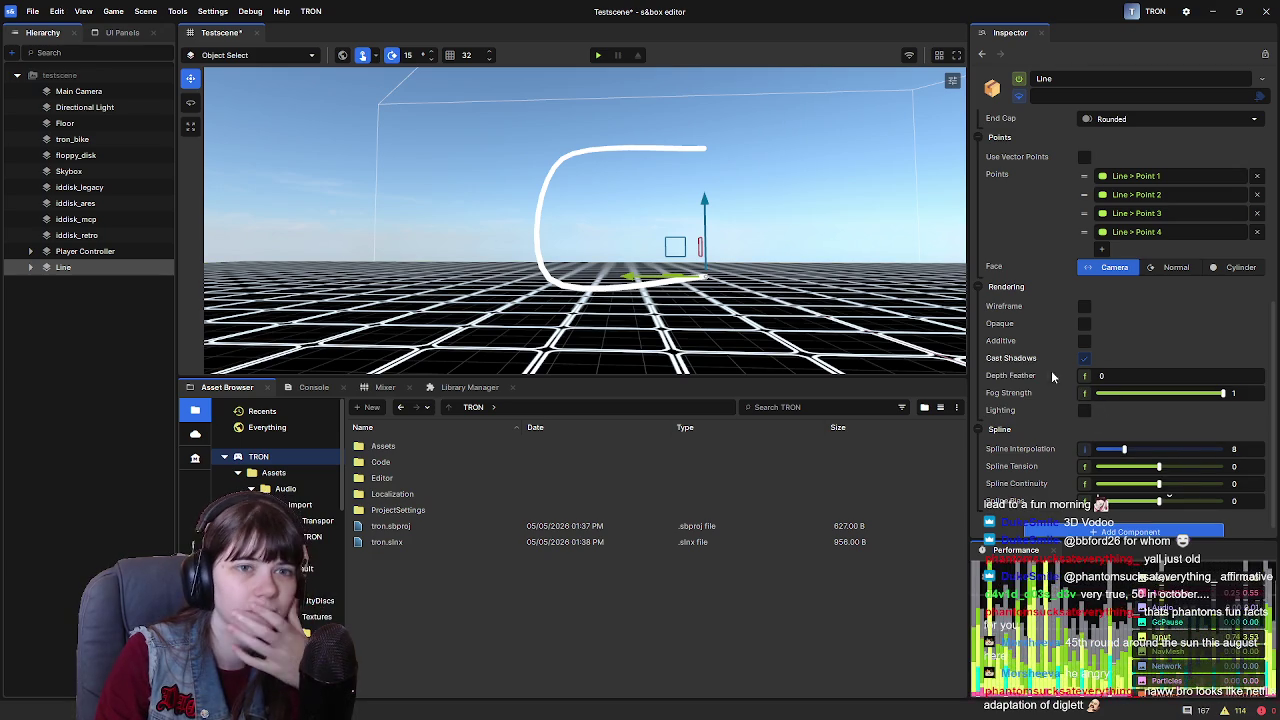
Adjust Spline Interpolation, toggle Wireframe on and off, and nudge the Line up and along Y
mouse_move(1162, 454)
mouse_down()
mouse_move(1033, 449)
mouse_move(1220, 450)
mouse_move(986, 446)
mouse_move(1260, 458)
mouse_move(1050, 456)
mouse_move(1240, 455)
mouse_move(1050, 458)
mouse_move(1153, 466)
mouse_up()
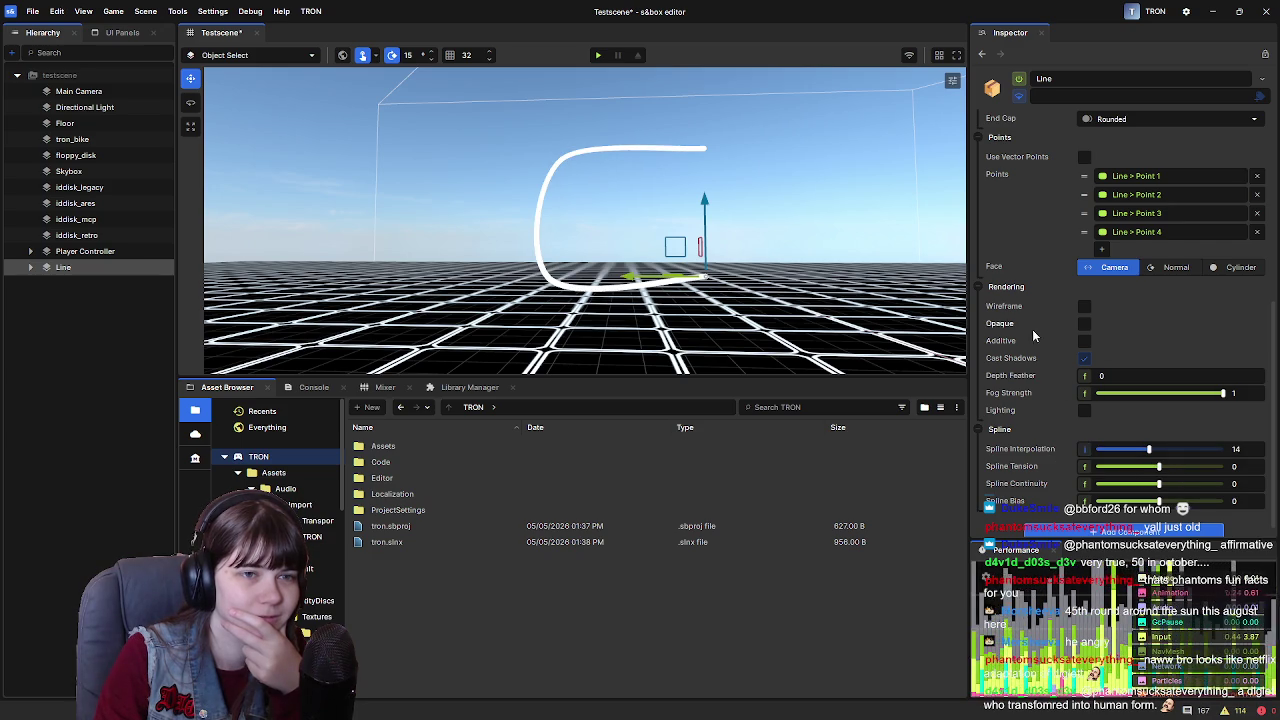
scroll(1030, 340, up, 2)
click(1084, 389)
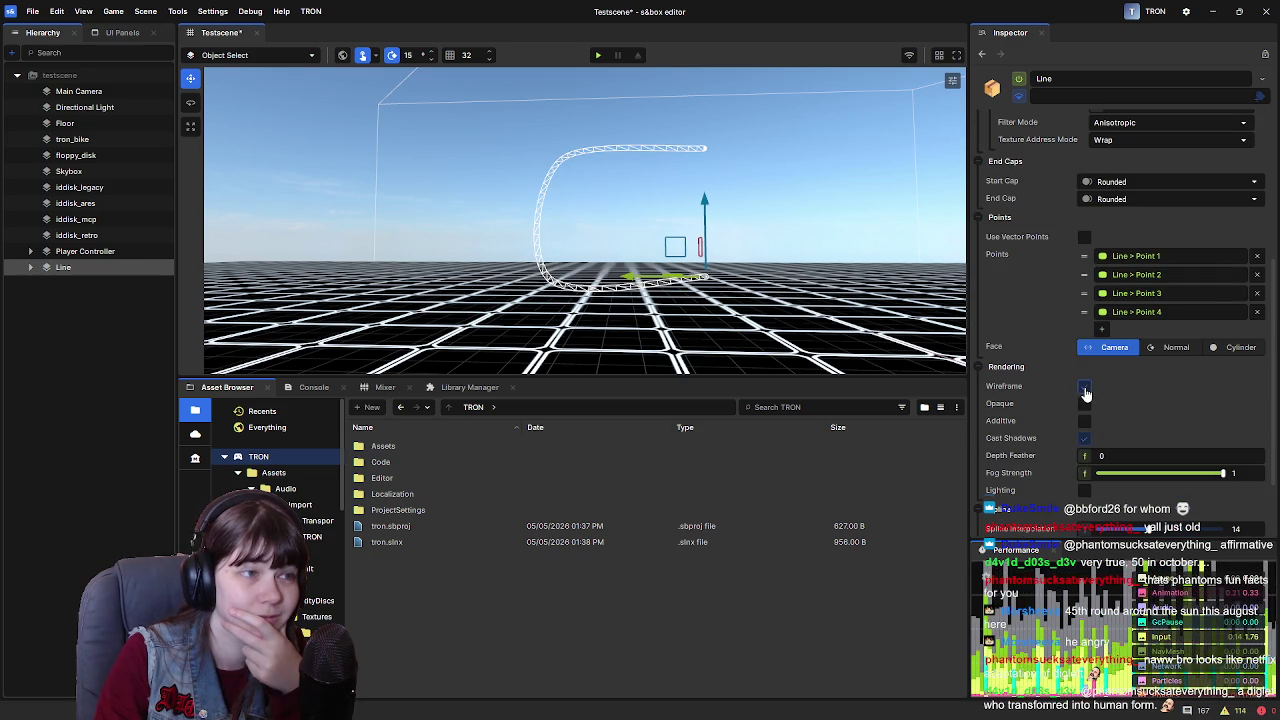
click(1085, 390)
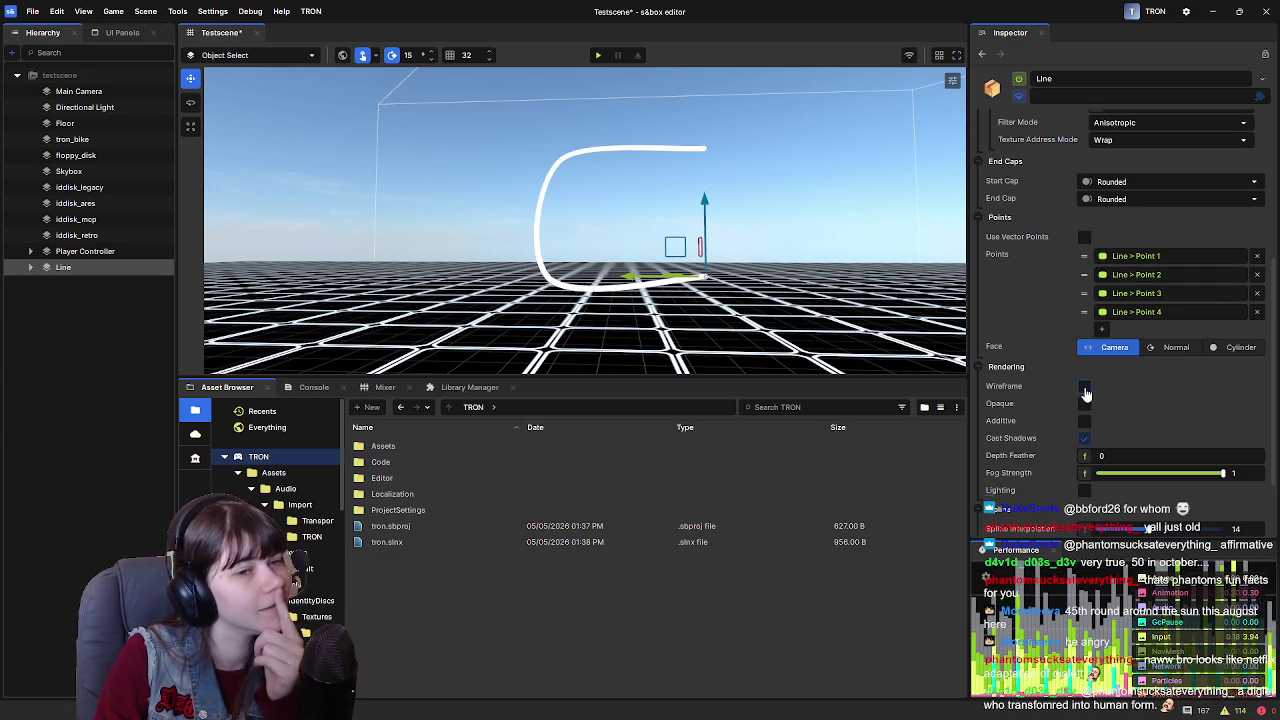
scroll(1064, 425, up, 3)
scroll(1060, 452, up, 1)
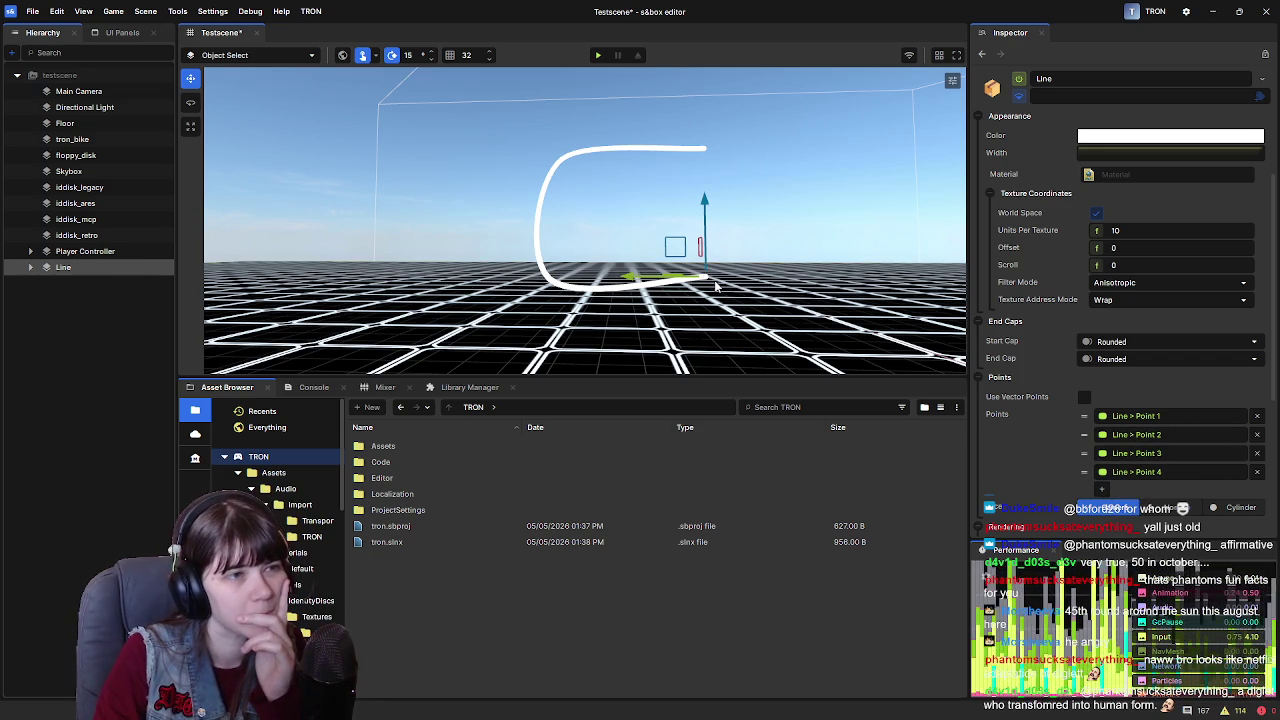
mouse_move(704, 204)
mouse_down()
mouse_move(704, 240)
mouse_move(696, 158)
mouse_move(690, 172)
mouse_up()
mouse_move(635, 242)
mouse_down()
mouse_move(600, 232)
mouse_move(688, 185)
mouse_move(707, 193)
mouse_up()
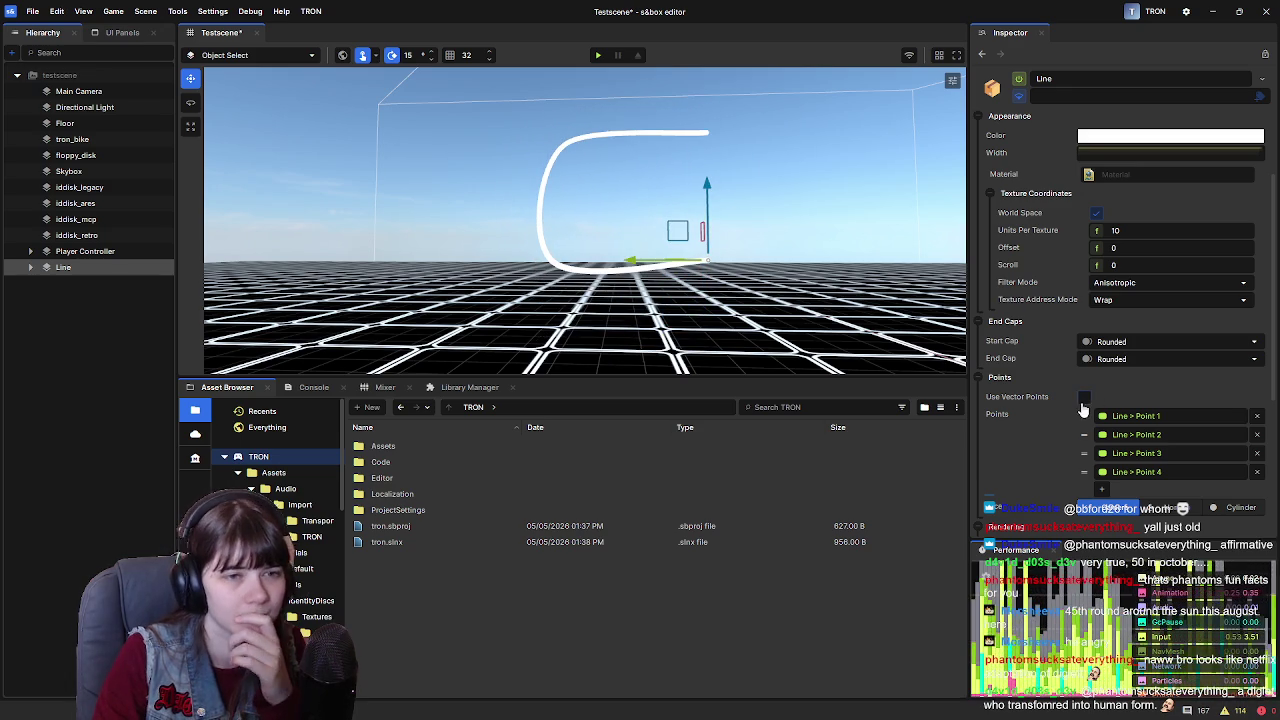
Toggle Use Vector Points on and off, leaving Point 1–4, then edit the Line's Color gradient
click(1085, 400)
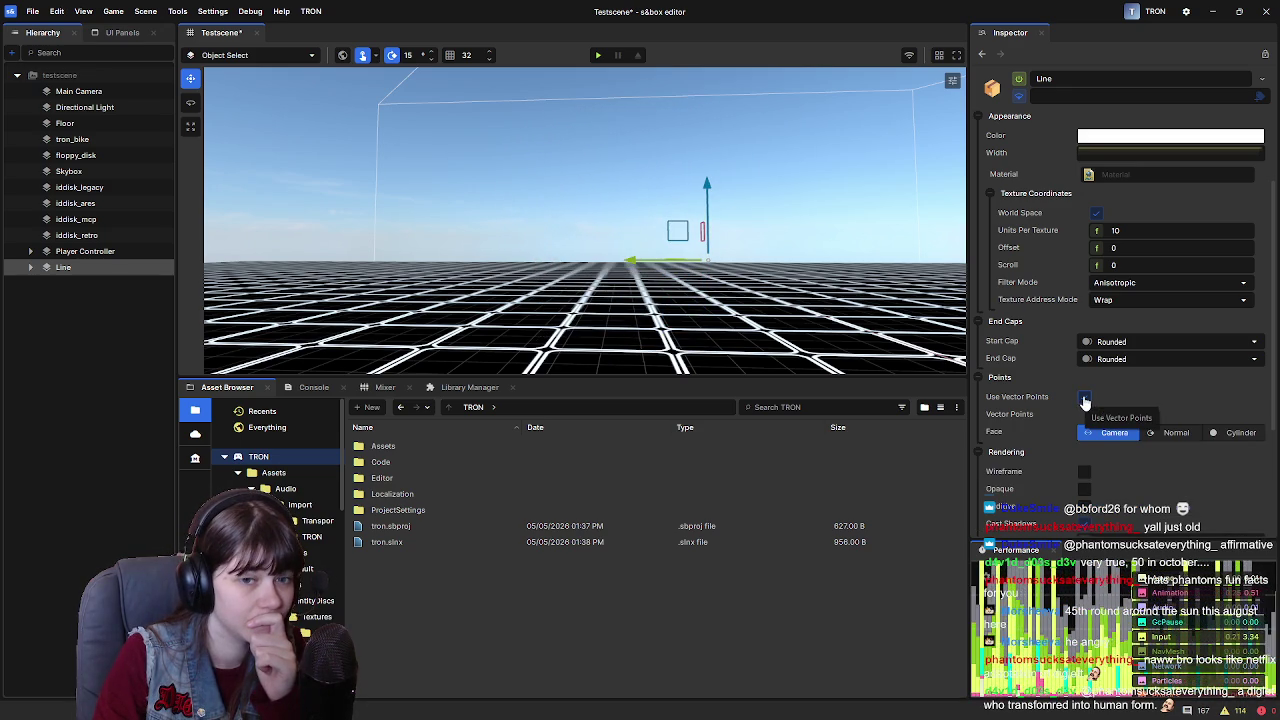
click(1085, 400)
click(1085, 400)
click(1085, 400)
scroll(1065, 330, up, 3)
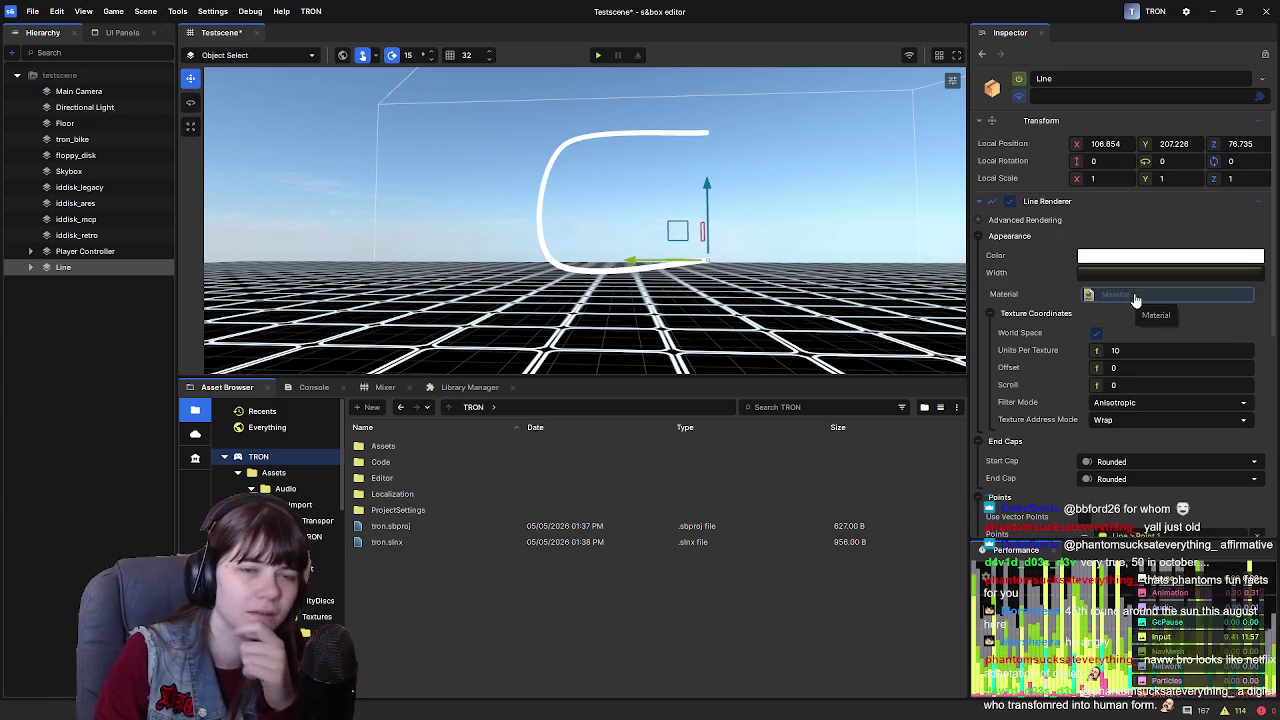
click(1130, 262)
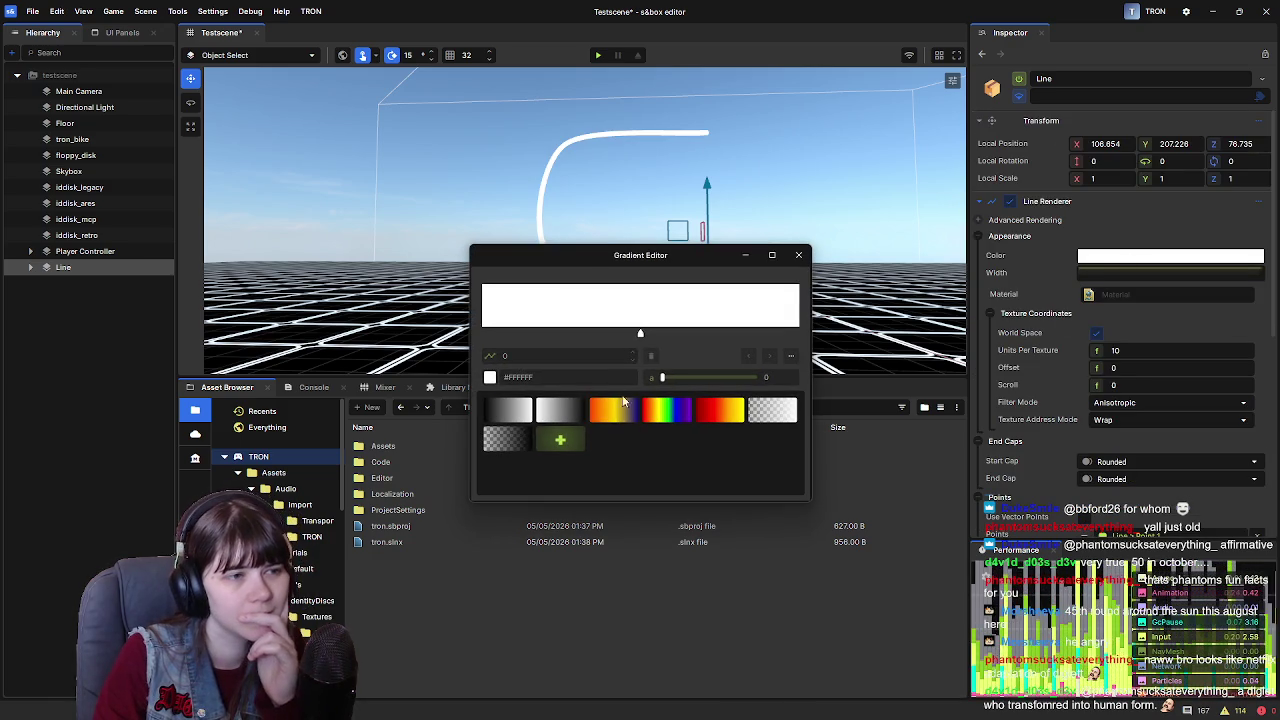
Try rainbow, red-yellow and black-white presets, settling on the transparent-to-white gradient
click(655, 410)
mouse_move(668, 266)
mouse_down()
mouse_move(910, 373)
mouse_move(1052, 254)
mouse_up()
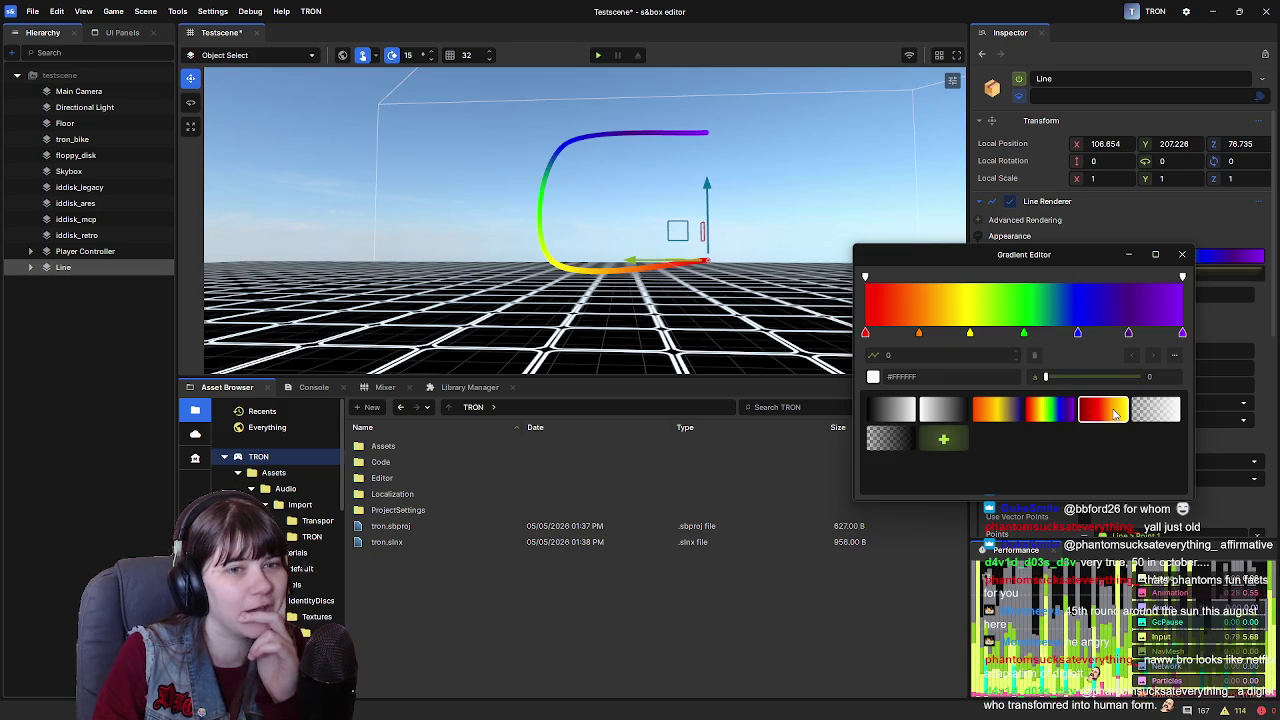
click(1113, 412)
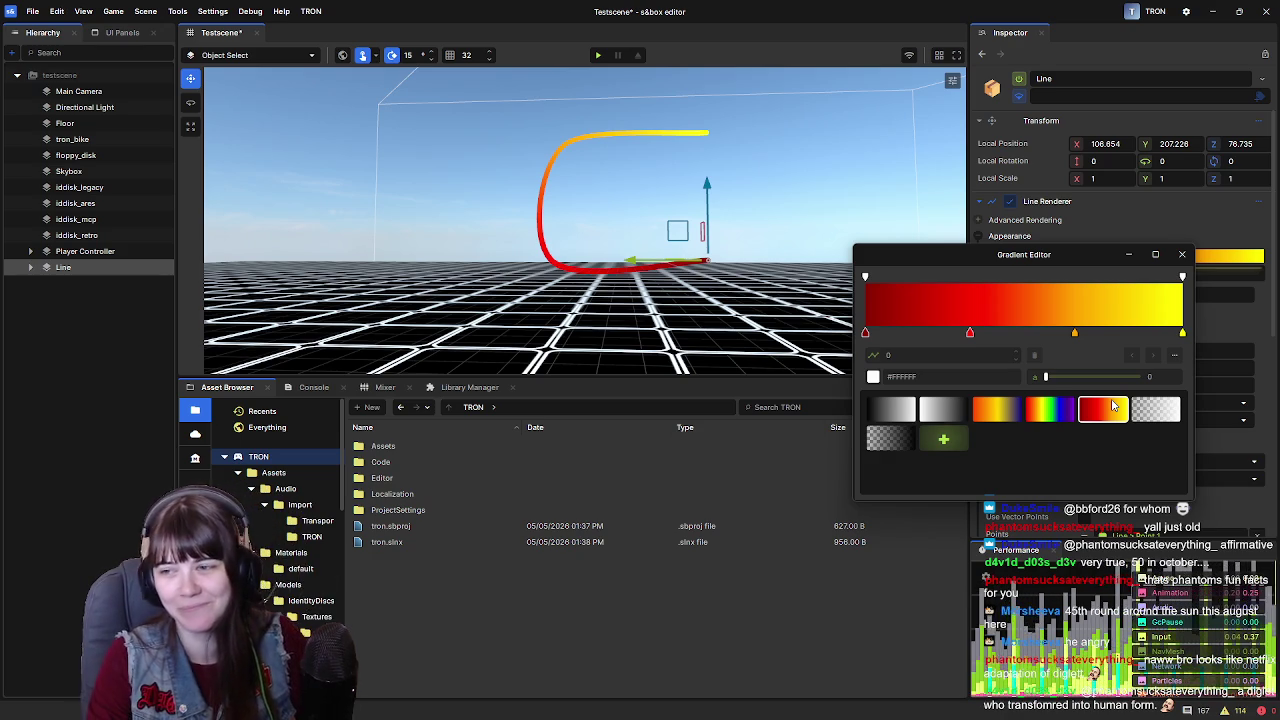
click(880, 412)
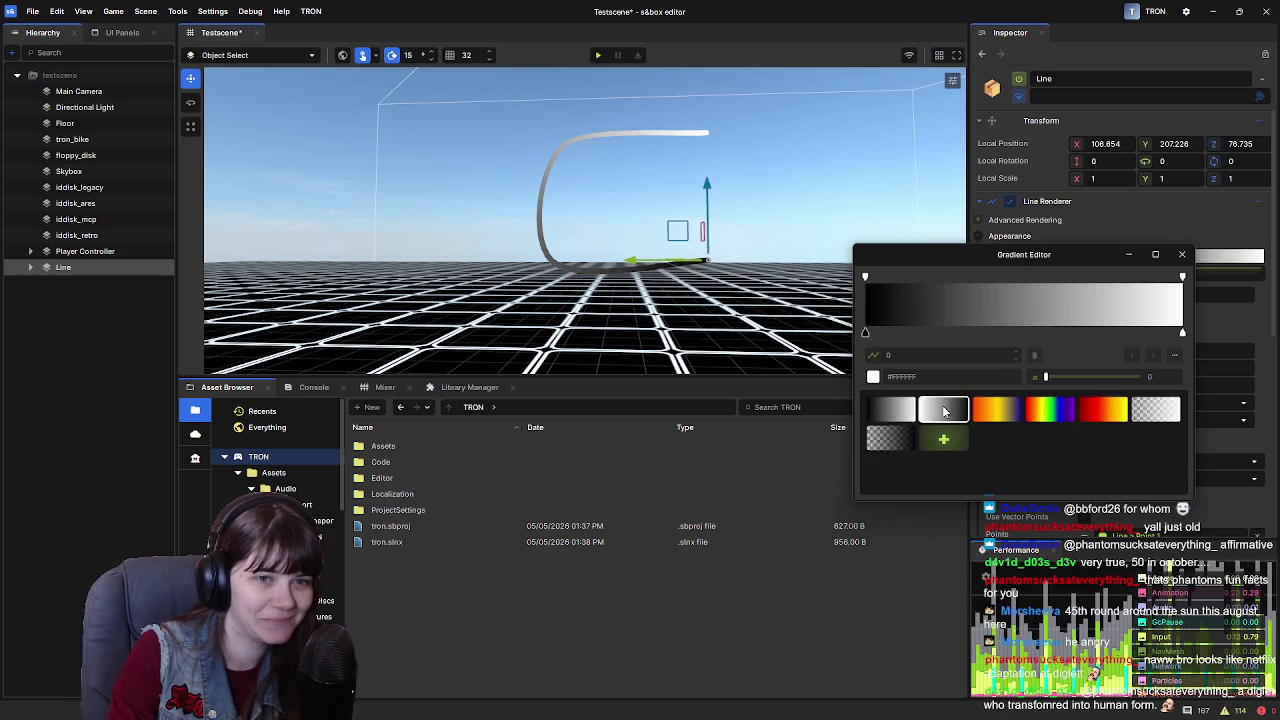
click(1155, 412)
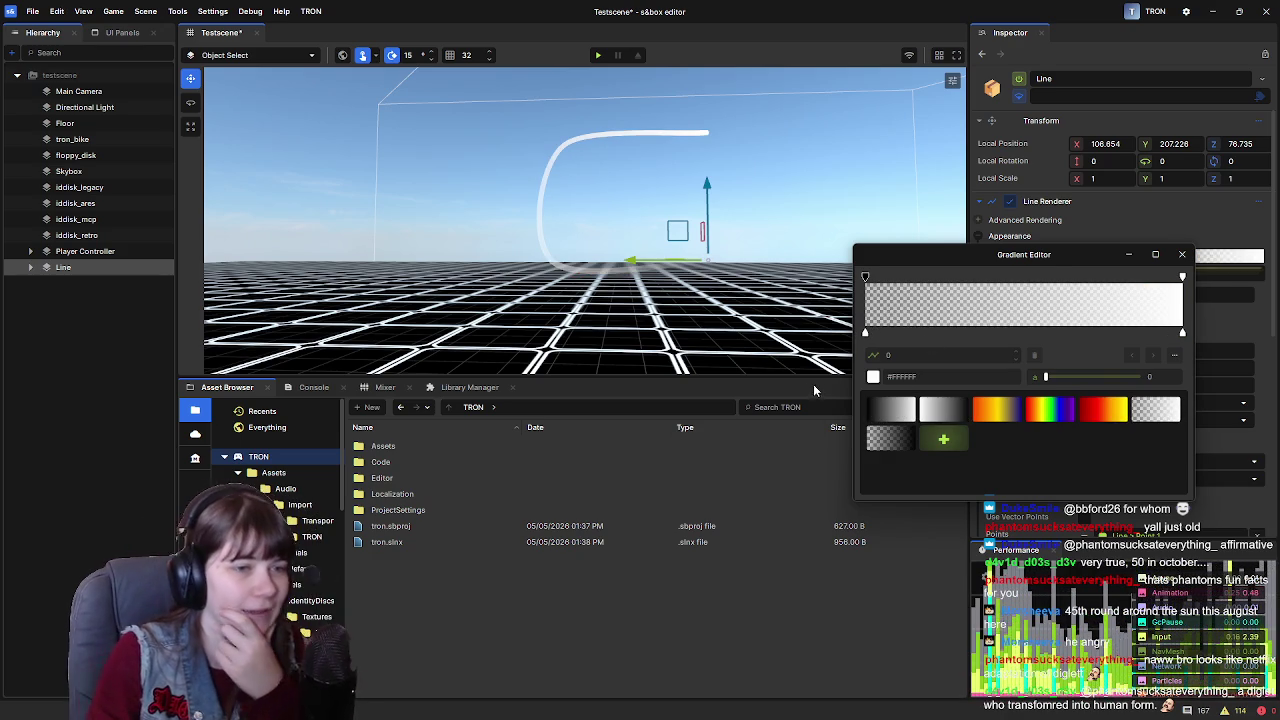
click(909, 420)
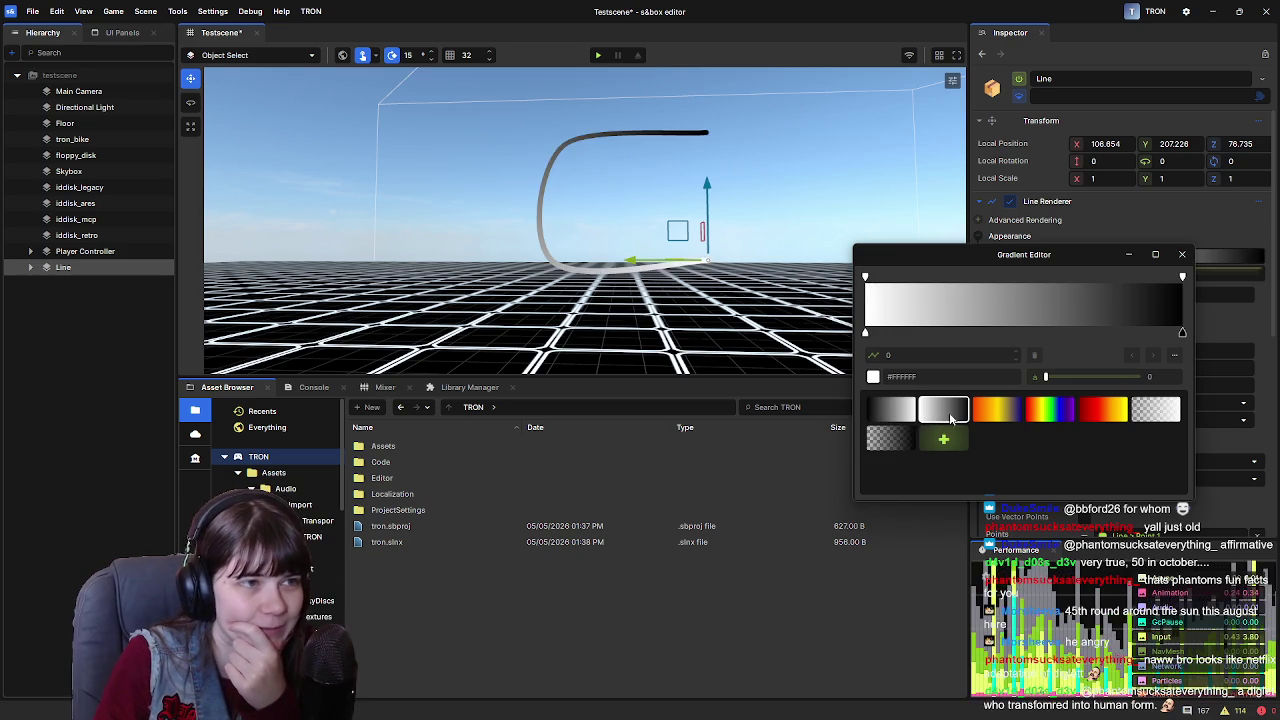
click(1134, 422)
click(889, 438)
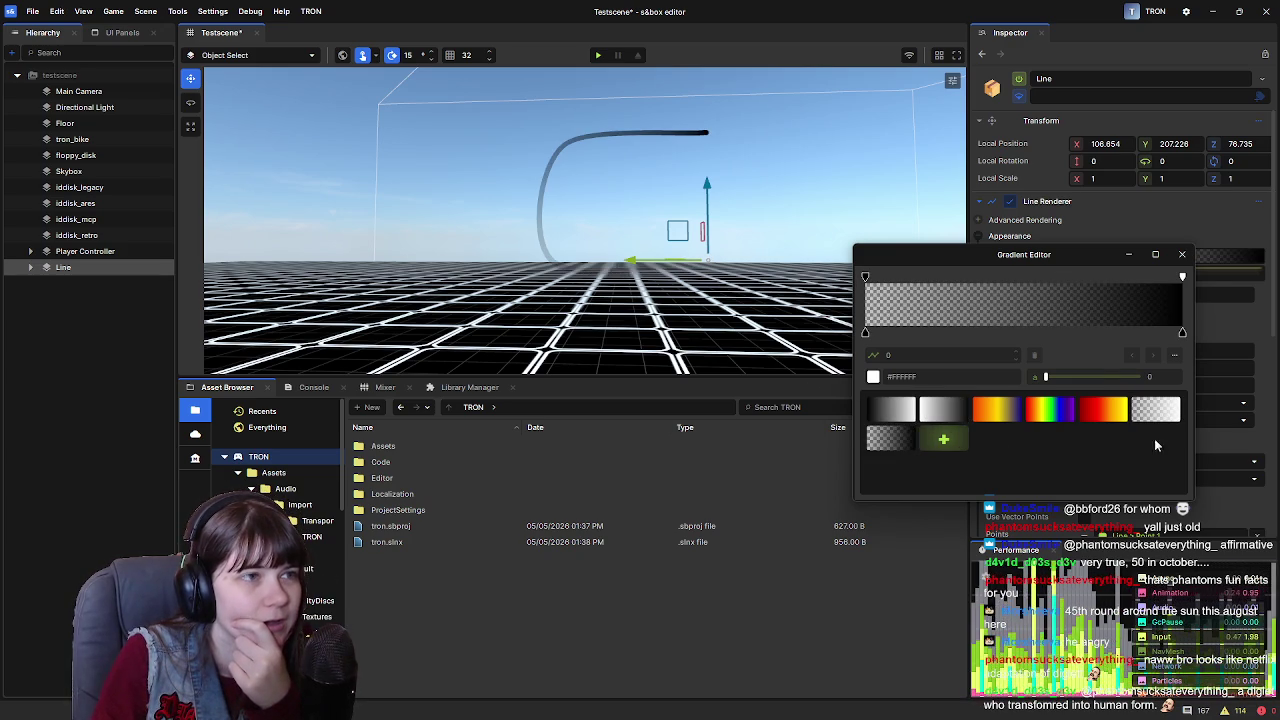
click(1164, 418)
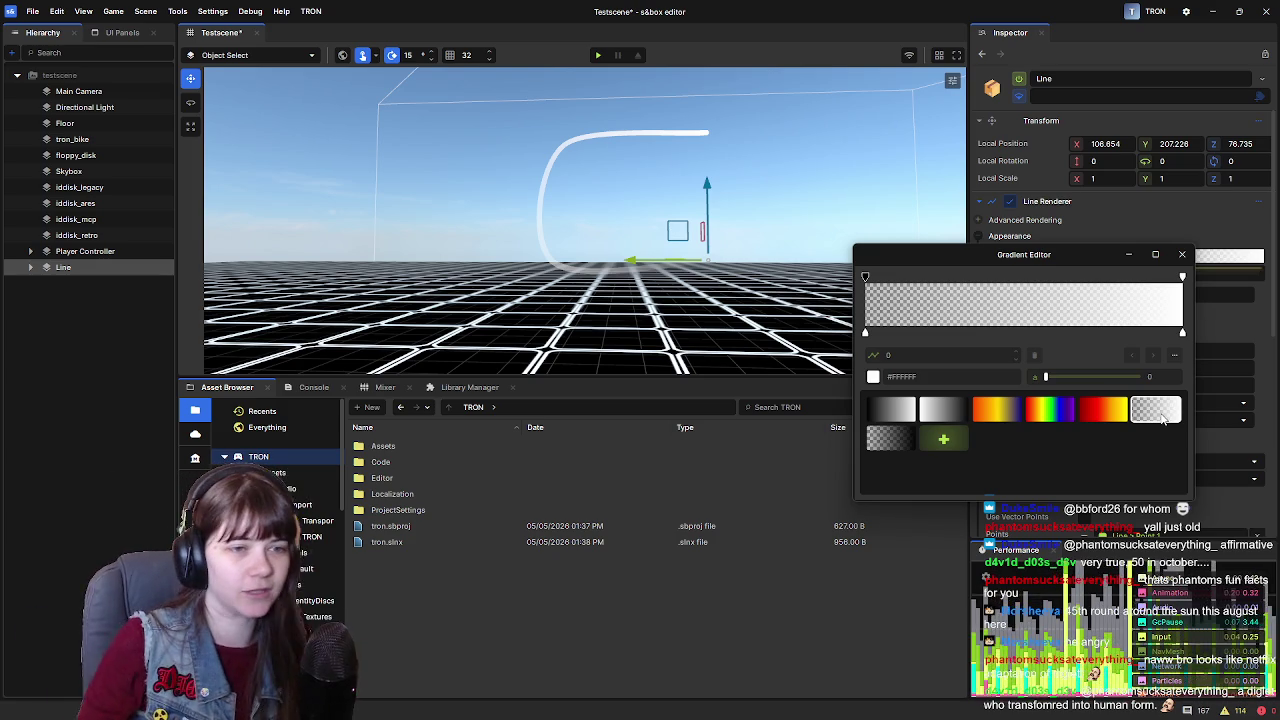
click(866, 334)
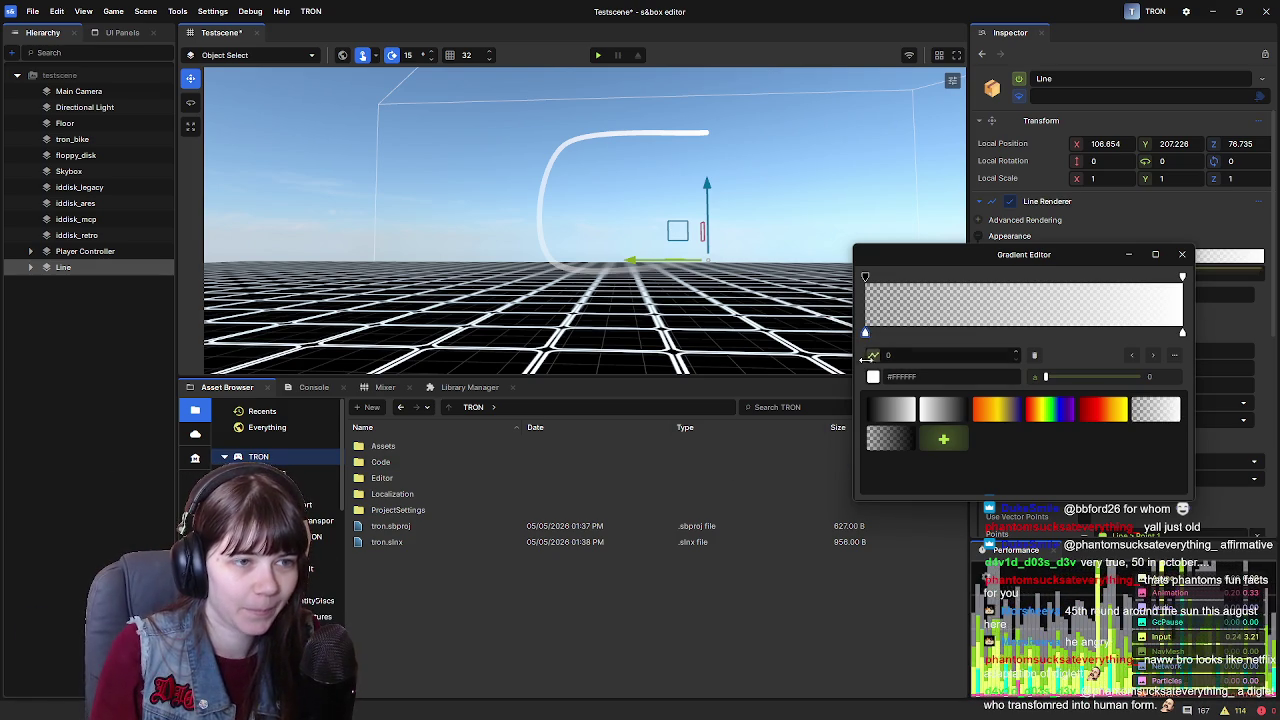
Set the left gradient stop to cyan #00E2FF and remove the accidentally added stop
click(873, 376)
click(932, 549)
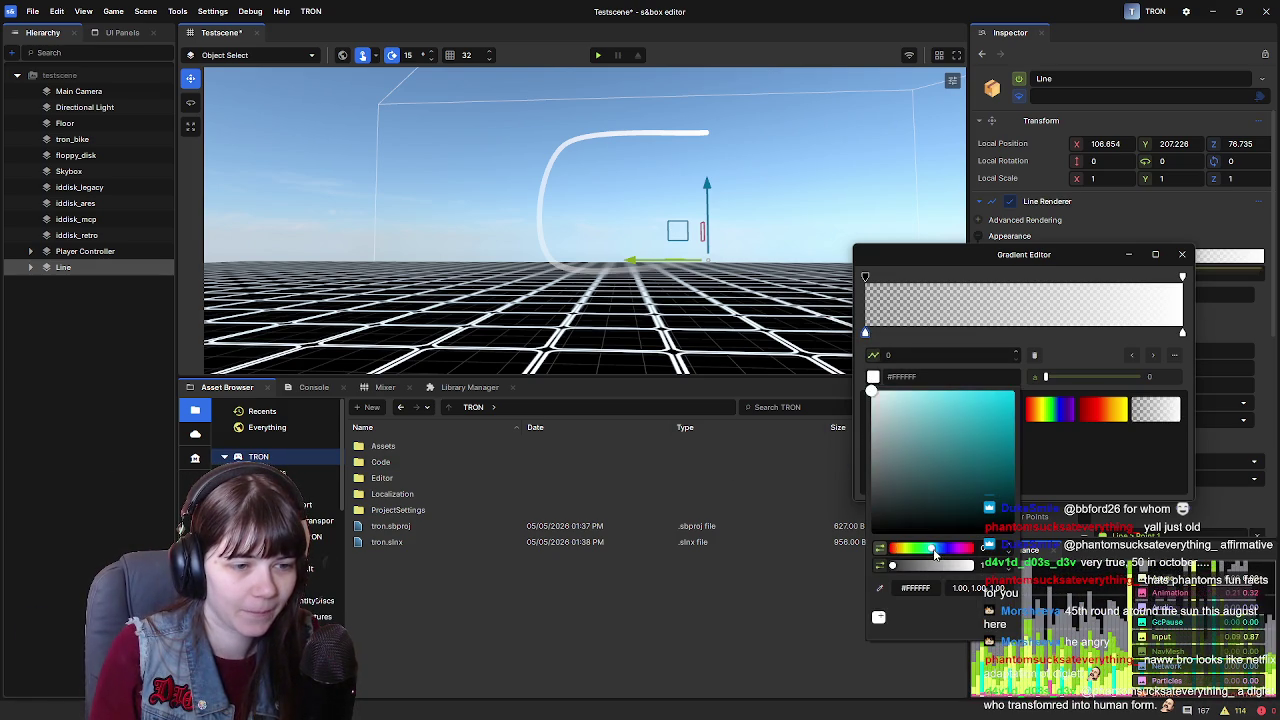
drag(994, 457, 1077, 328)
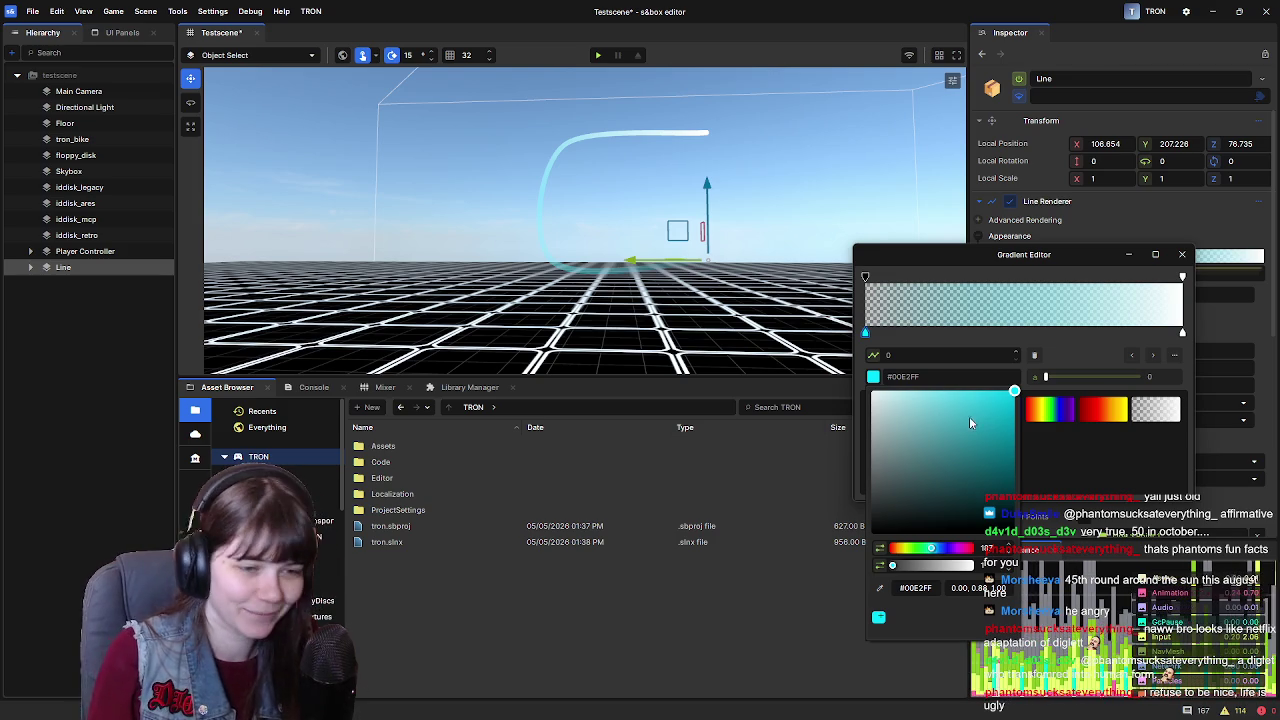
click(1120, 334)
mouse_move(1123, 340)
mouse_down()
mouse_move(1017, 334)
mouse_move(1076, 351)
mouse_up()
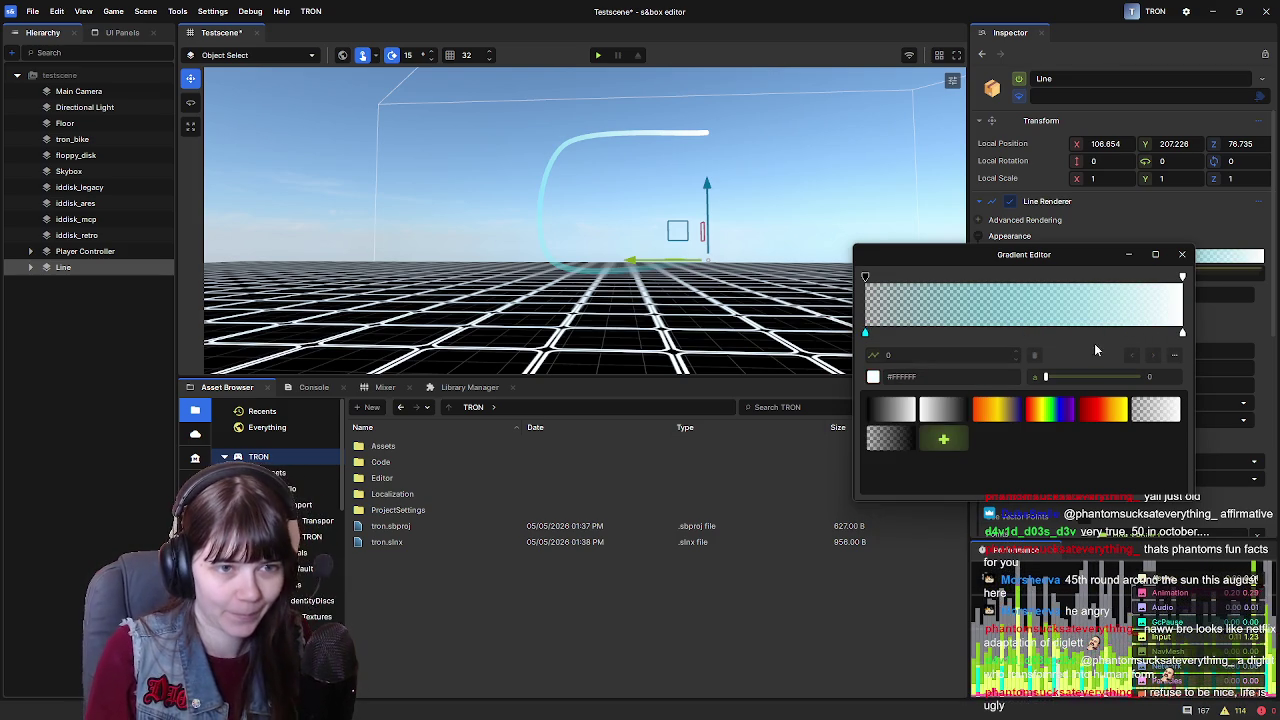
click(1183, 335)
click(866, 334)
click(882, 377)
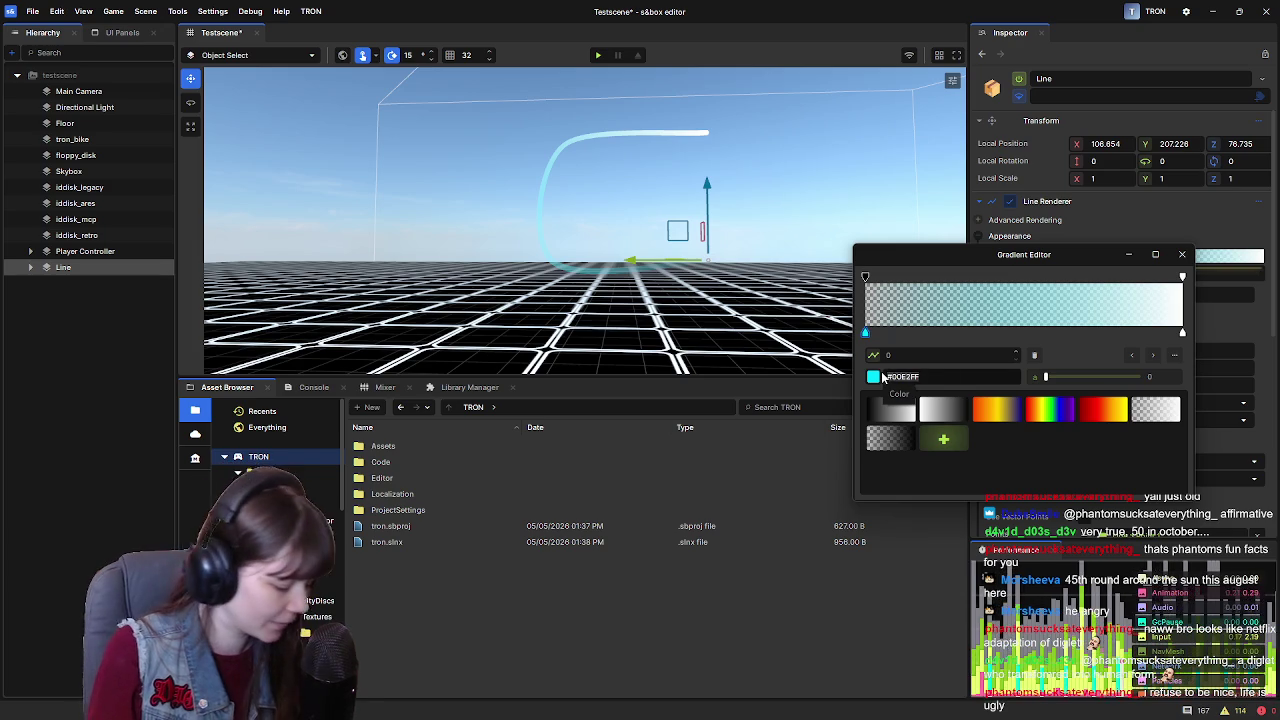
Paste #00E2FF into the right stop, then lighten it to pale cyan #66E6FF
click(1183, 335)
click(922, 377)
text(#00E2FF)
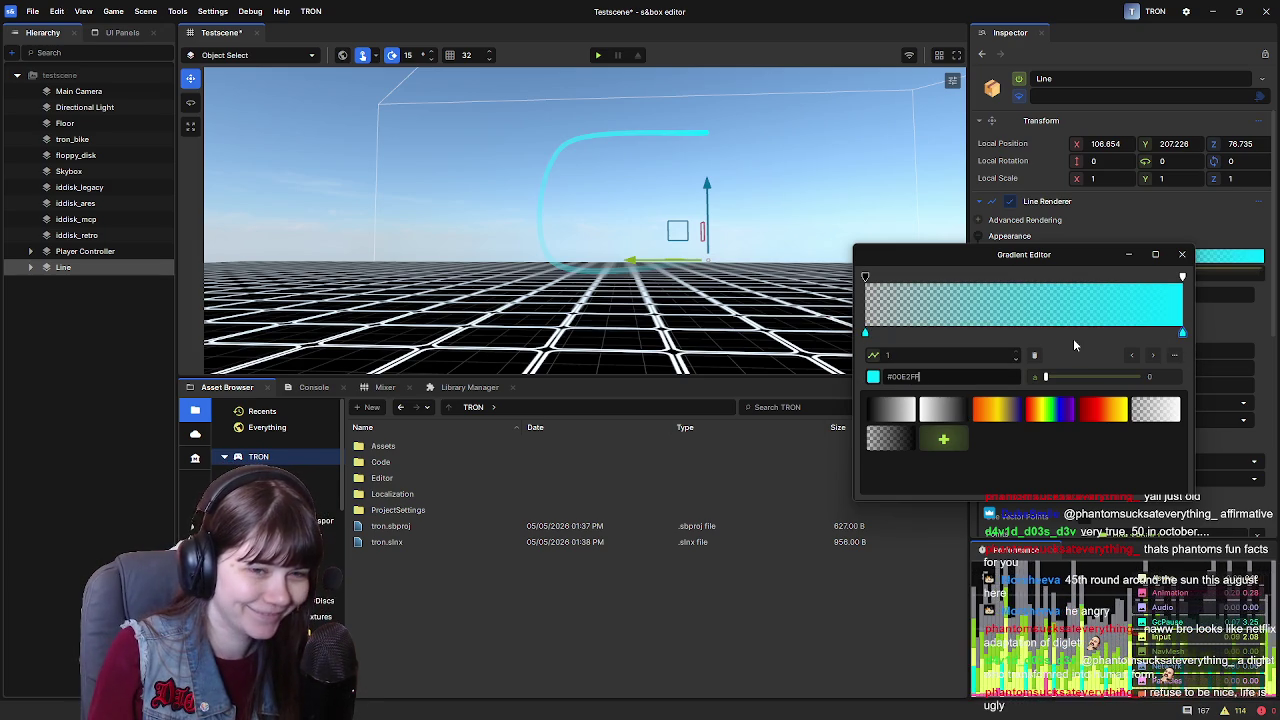
click(873, 376)
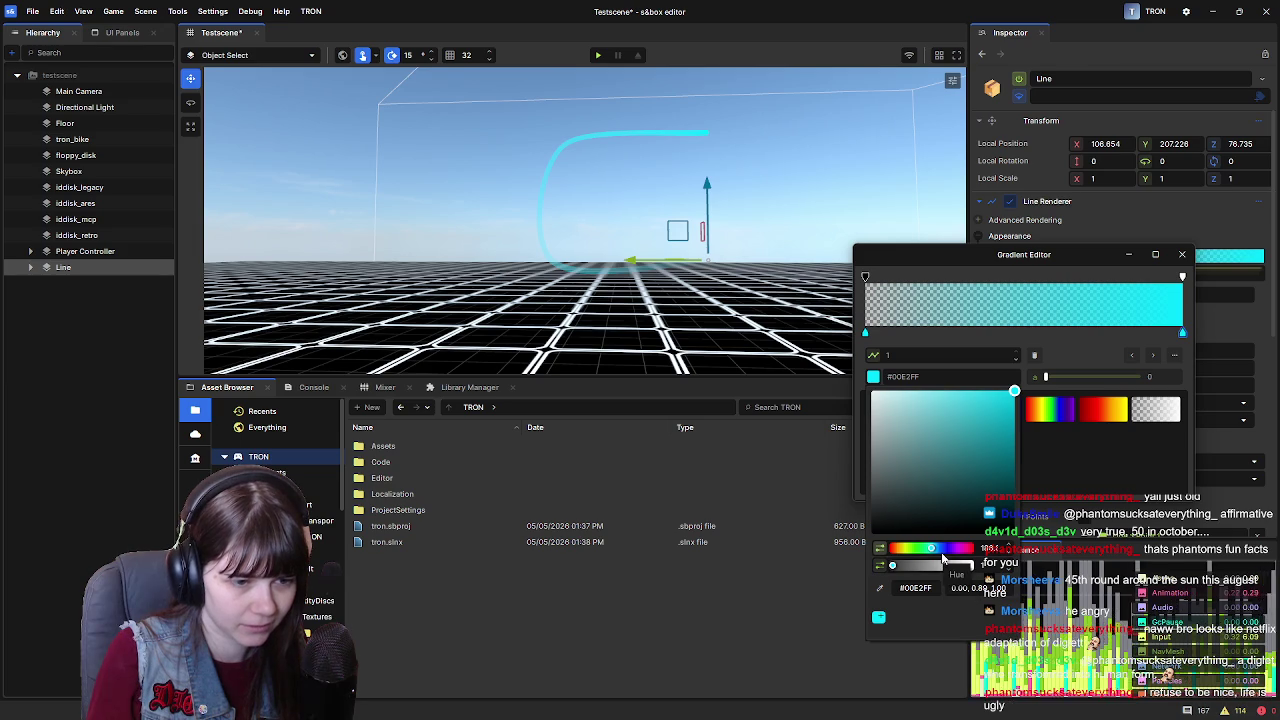
click(934, 549)
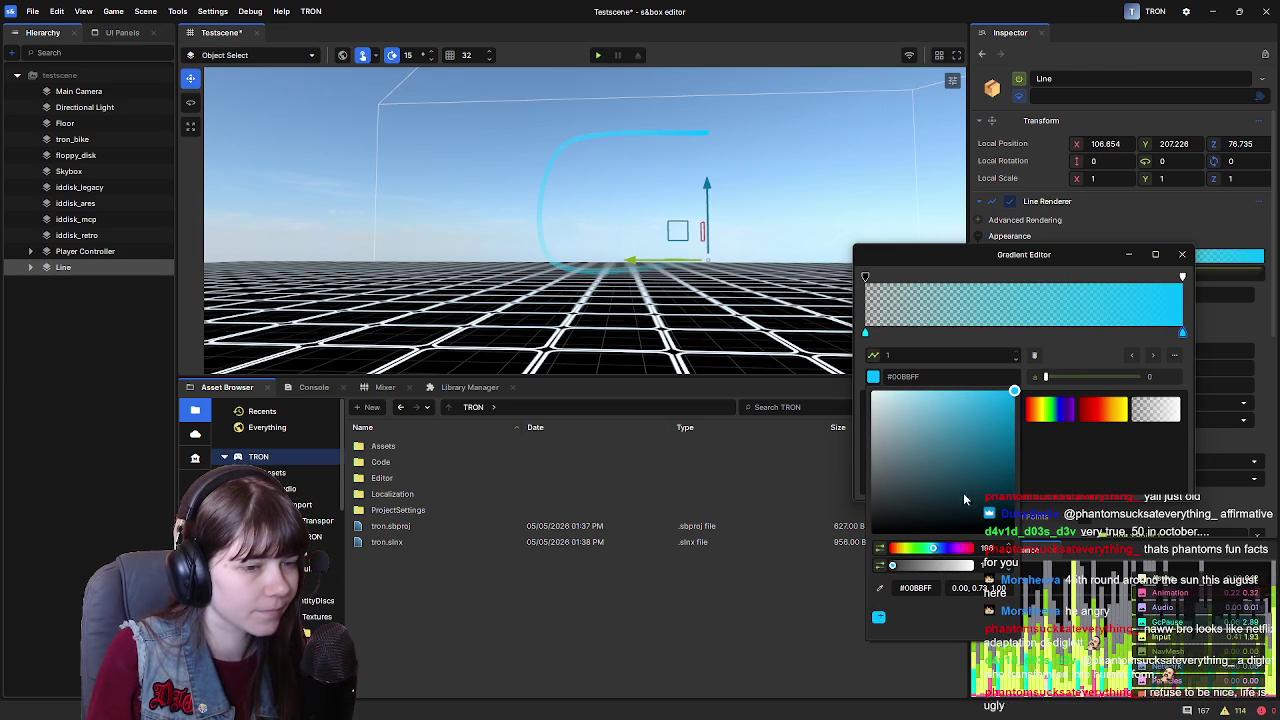
drag(964, 401, 948, 376)
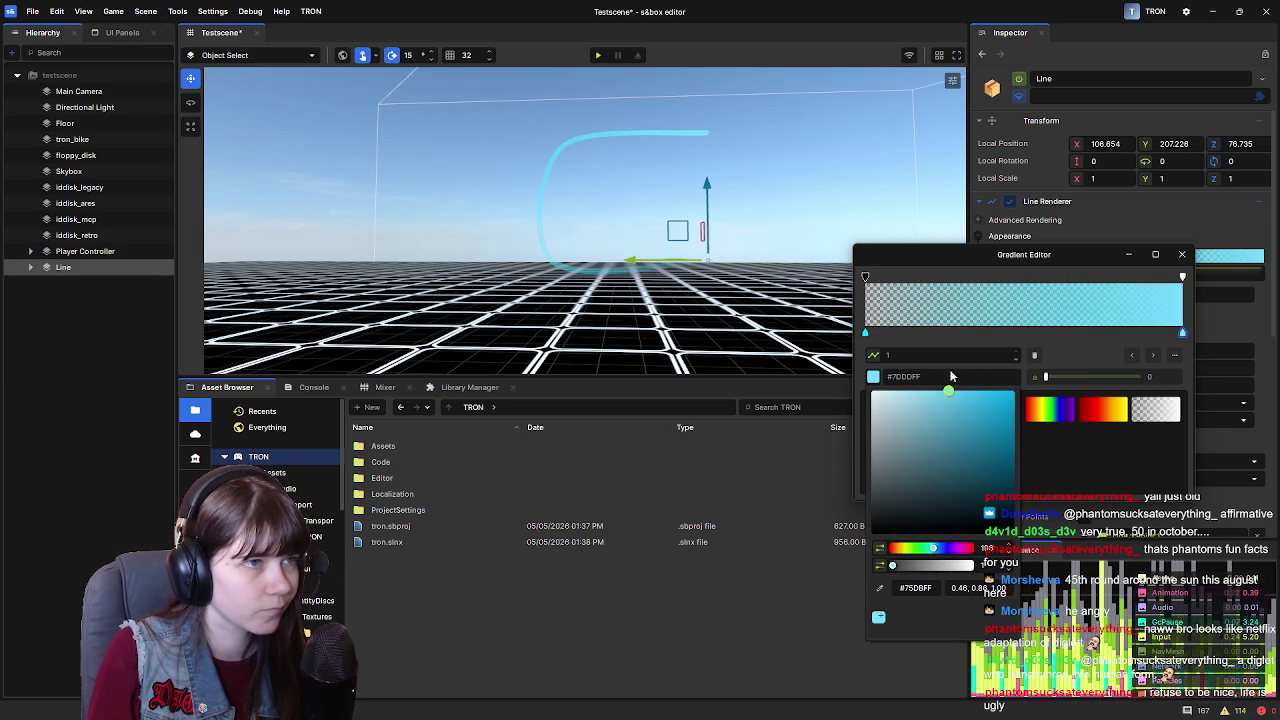
click(935, 551)
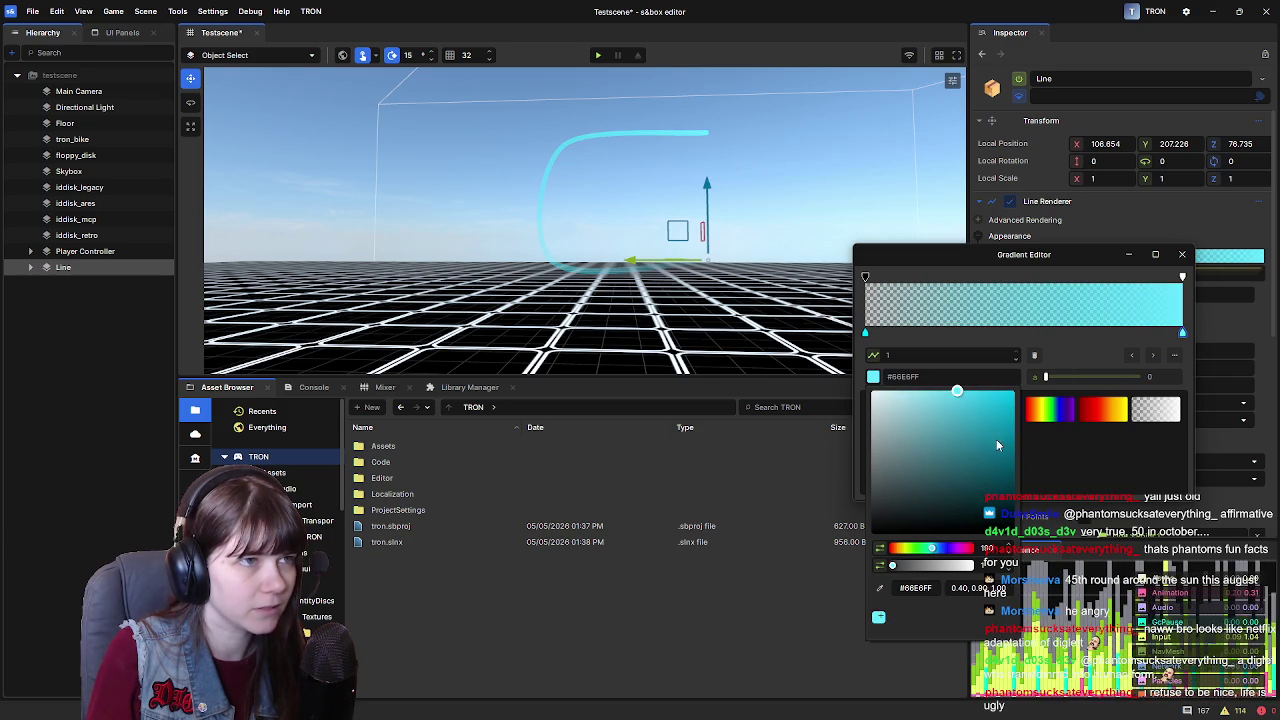
click(1080, 347)
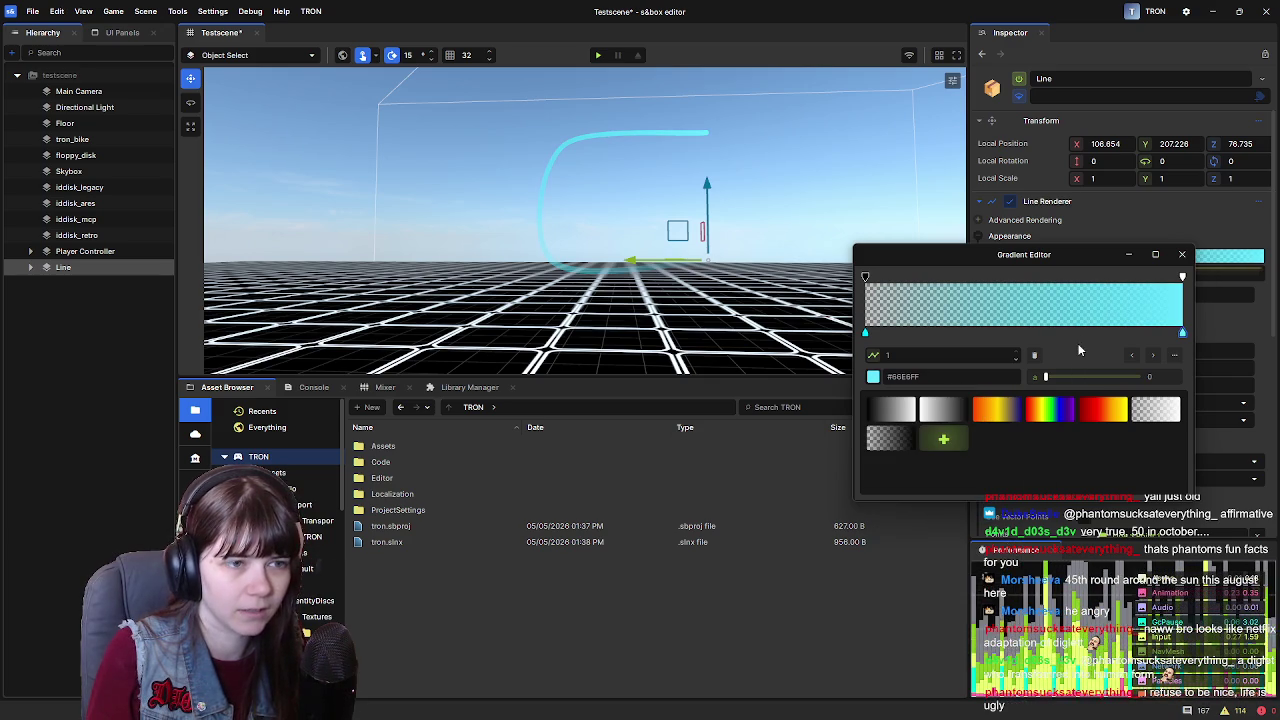
Reselect the left stop, move the Gradient Editor slightly left, and close it
click(865, 334)
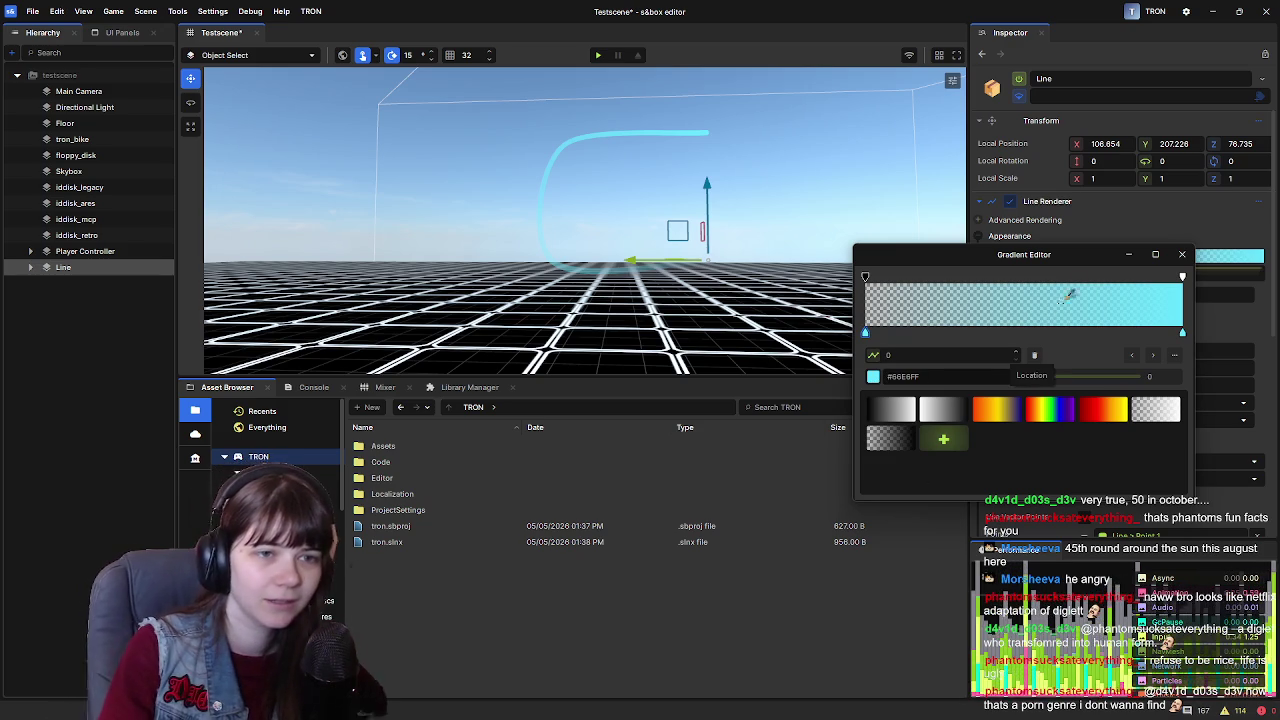
mouse_move(1082, 258)
mouse_down()
mouse_move(1049, 259)
mouse_move(1068, 239)
mouse_up()
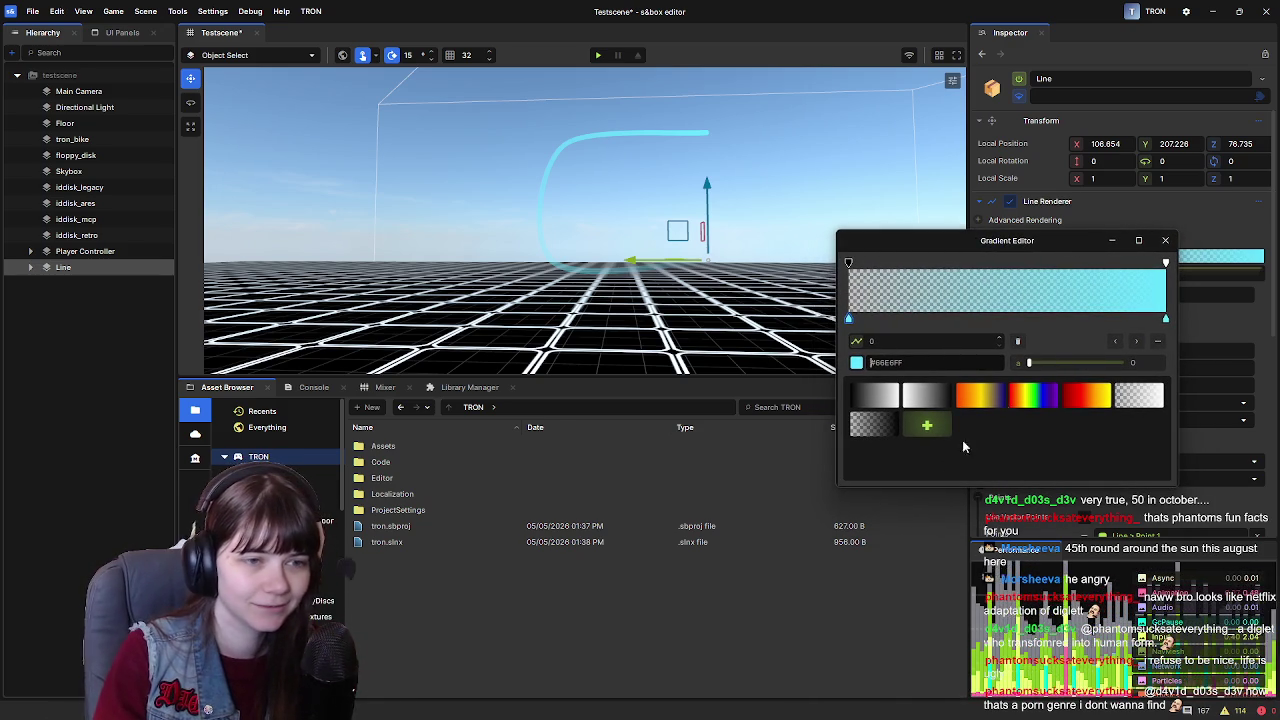
click(1165, 240)
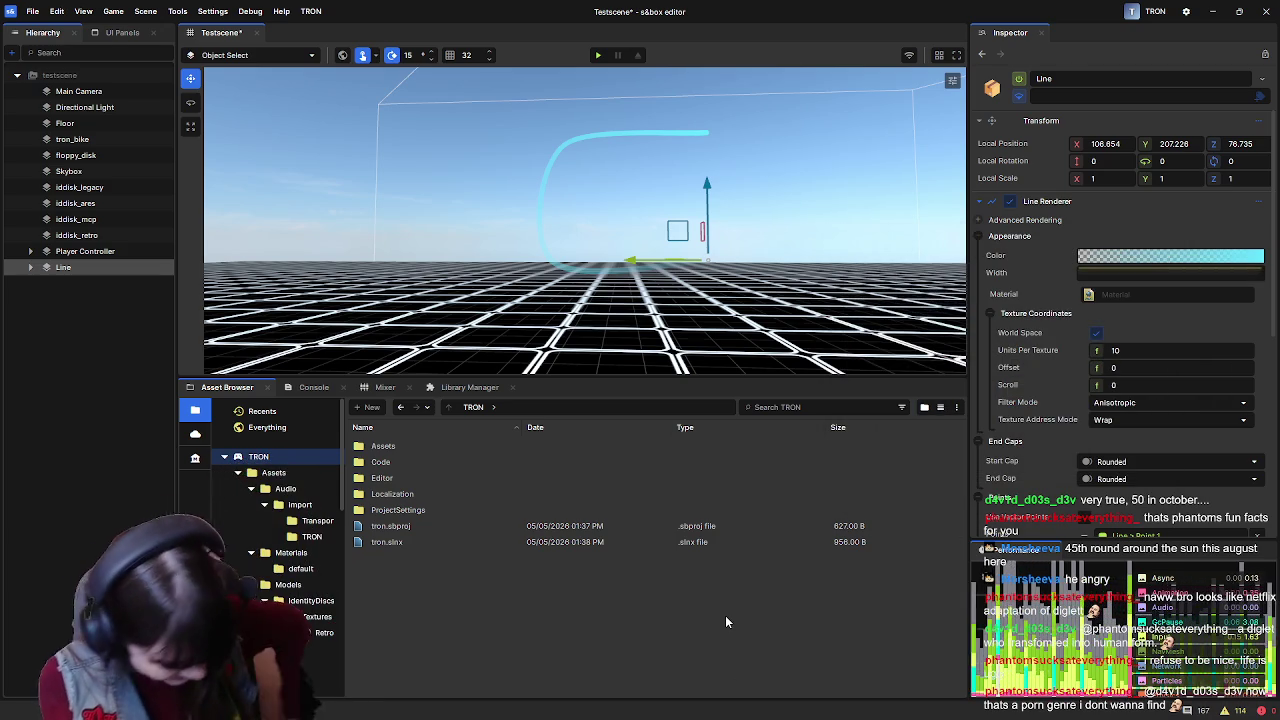
Orbit around the cyan Line trail and tilt the view down over the grid
mouse_move(815, 289)
mouse_down()
mouse_move(837, 294)
mouse_move(779, 285)
mouse_up()
drag(779, 283, 771, 269)
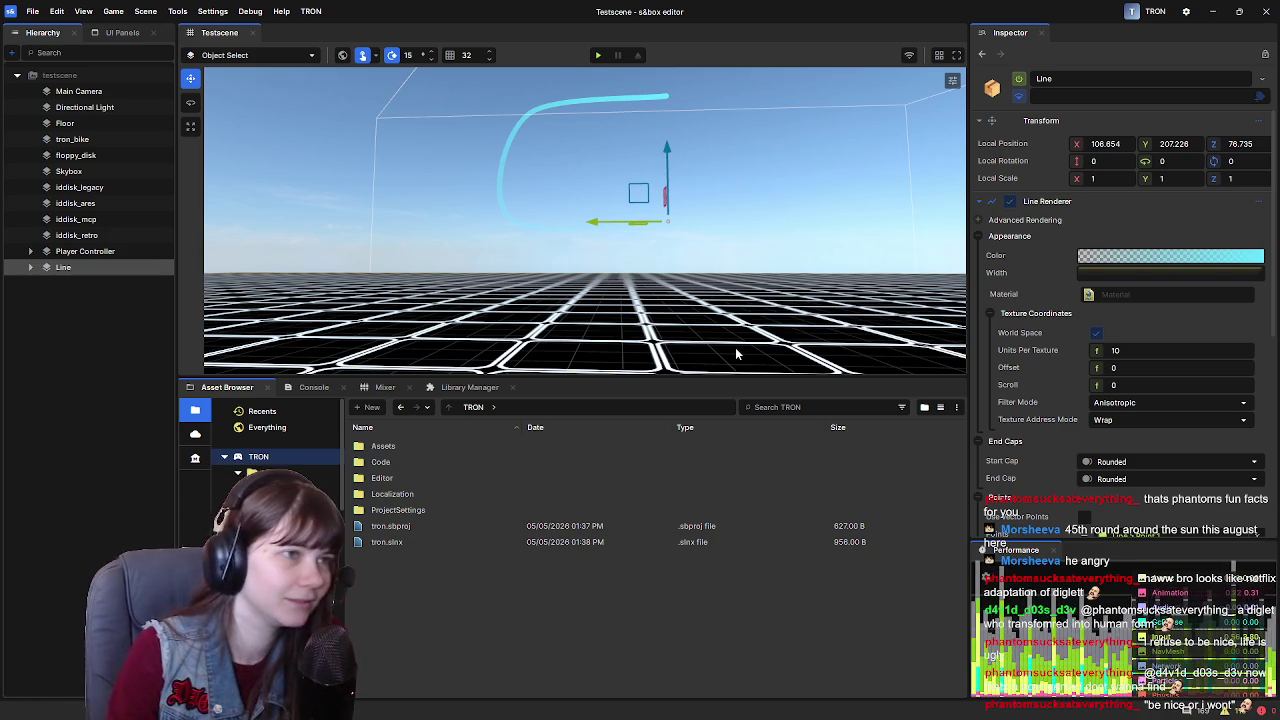
drag(741, 289, 711, 318)
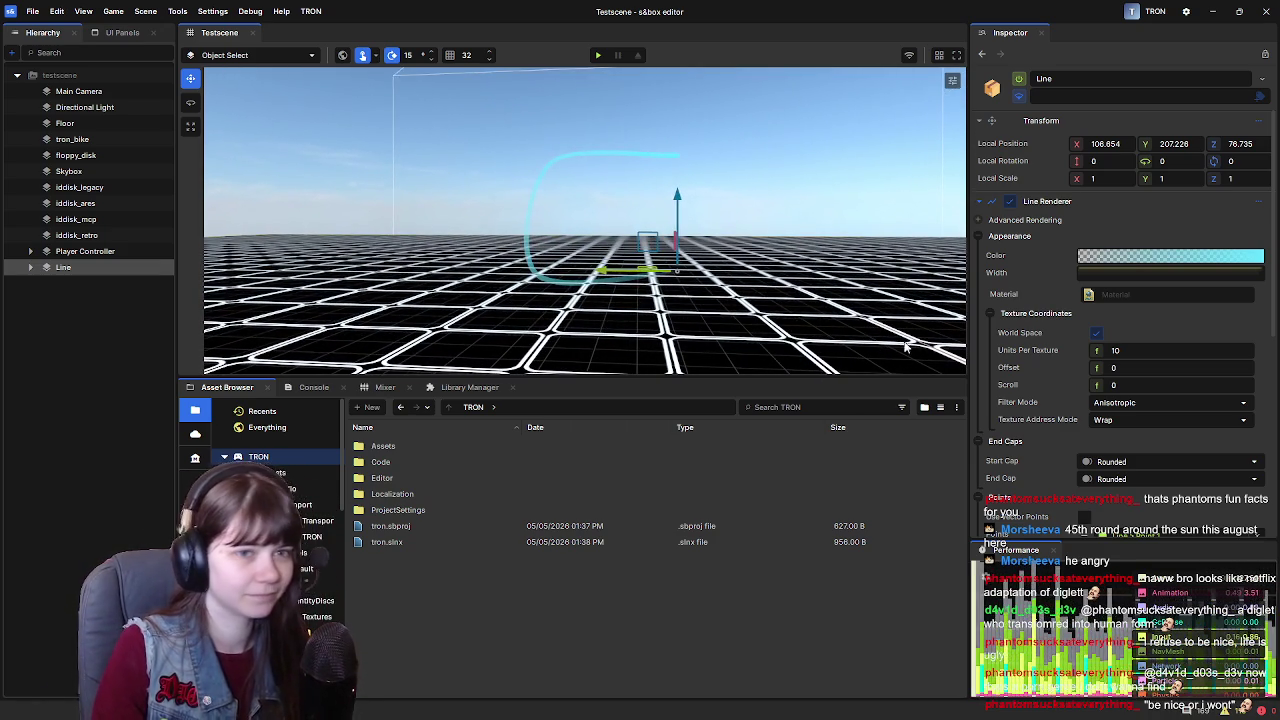
Toggle World Space texture coordinates and keep the filter mode at Anisotropic
click(1099, 335)
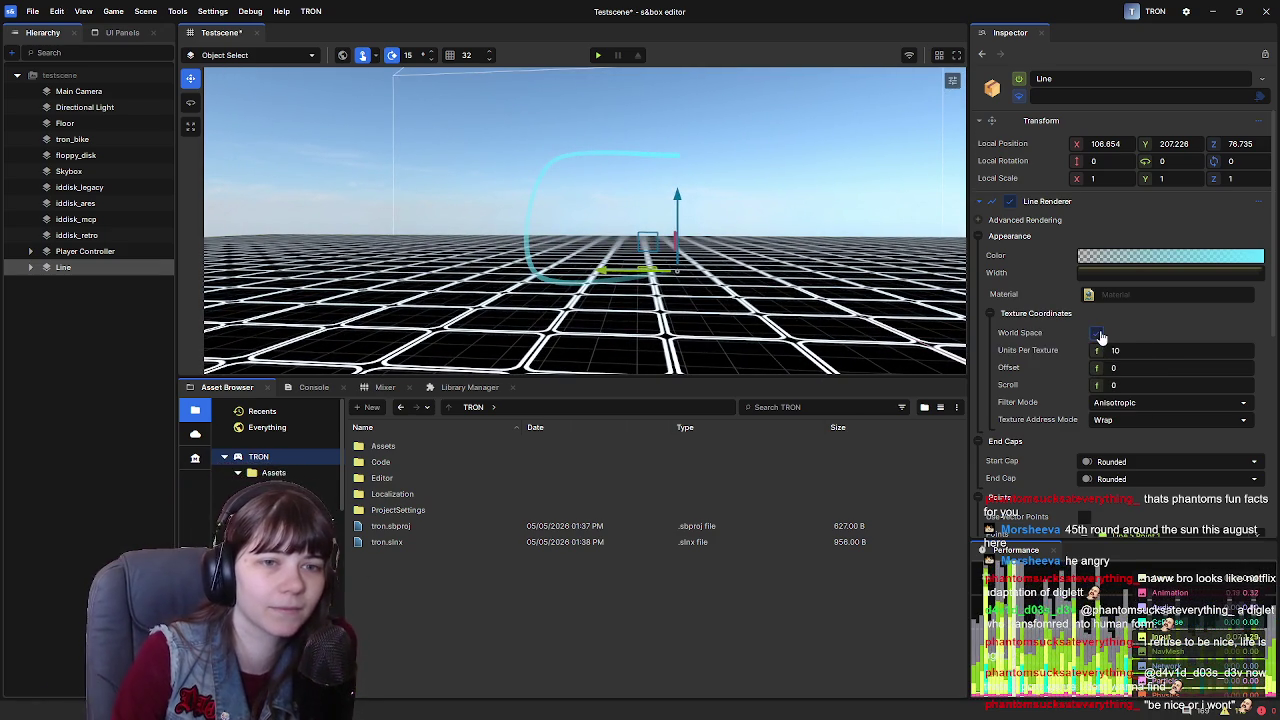
click(1135, 404)
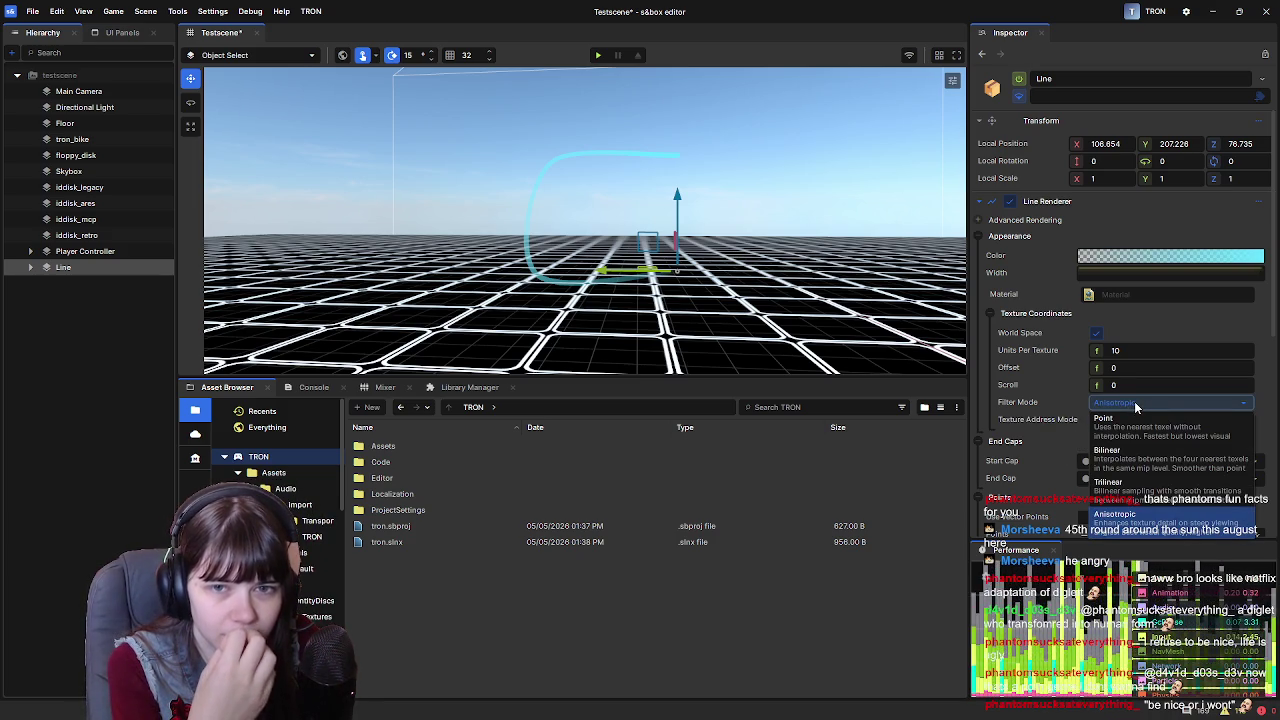
click(1134, 401)
click(1134, 401)
click(1054, 401)
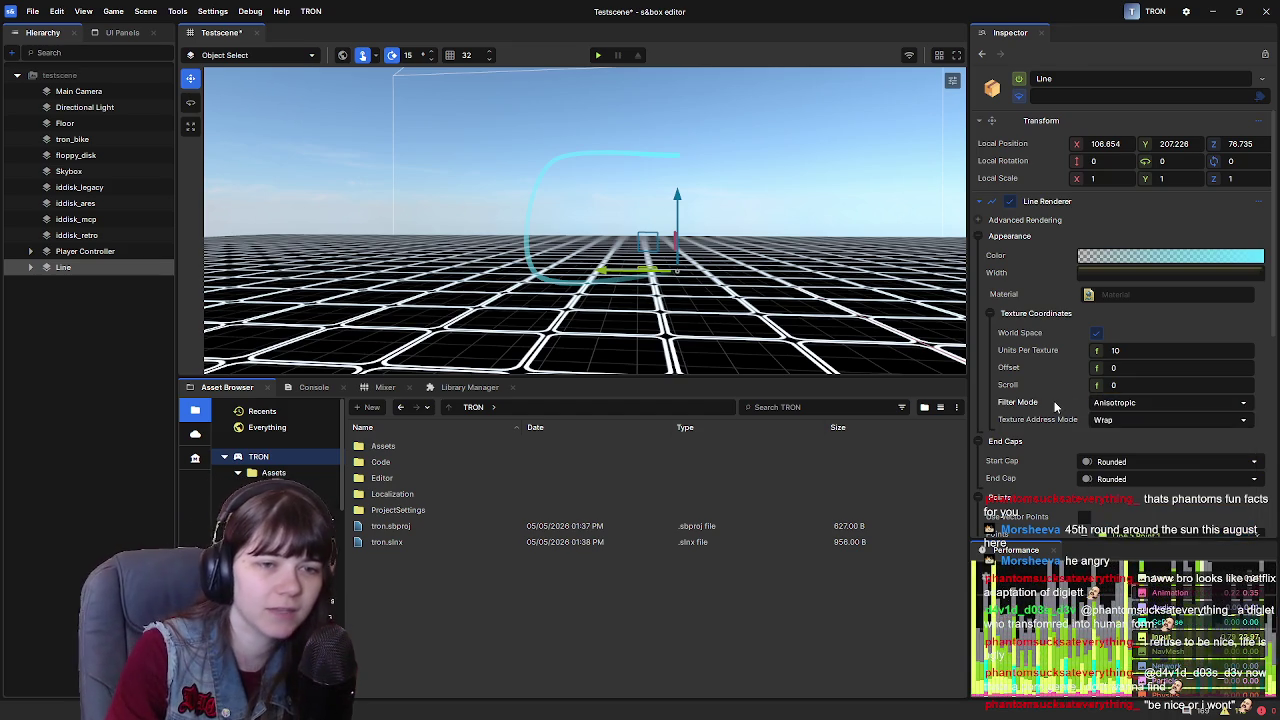
Try Mirror Once texture addressing, set it back to Wrap, and open the Width curve
click(1126, 421)
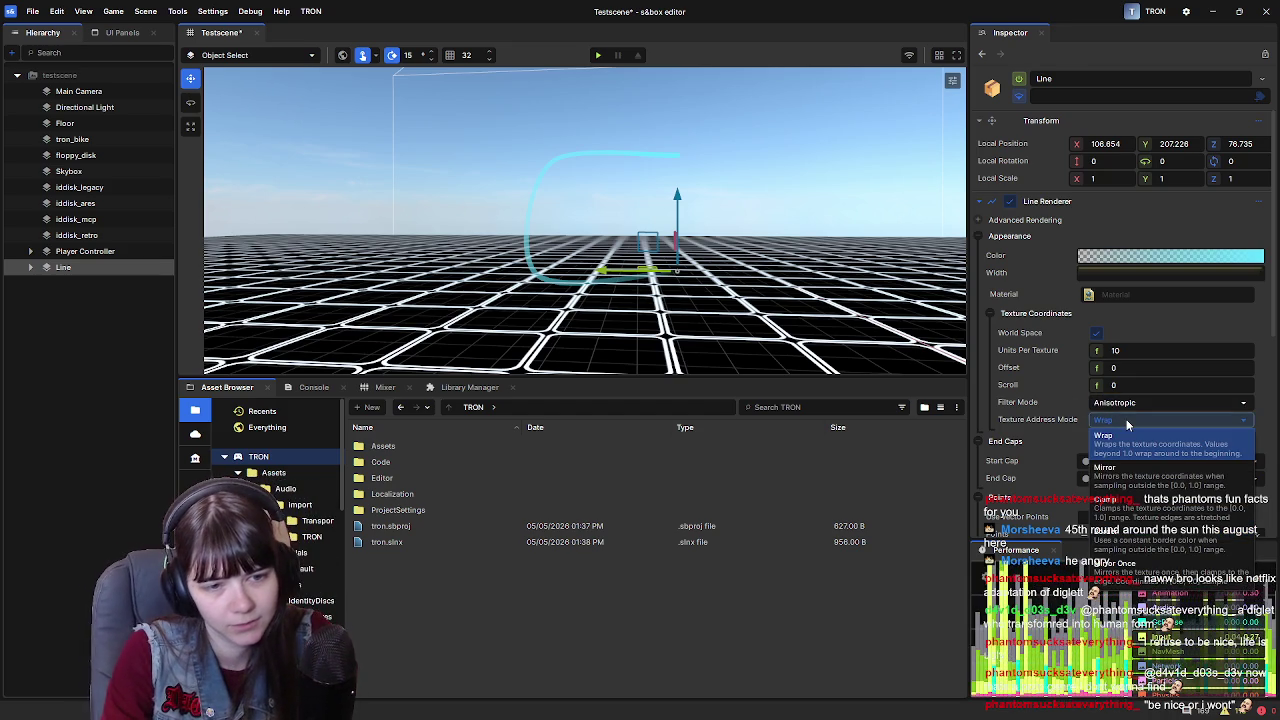
click(1120, 563)
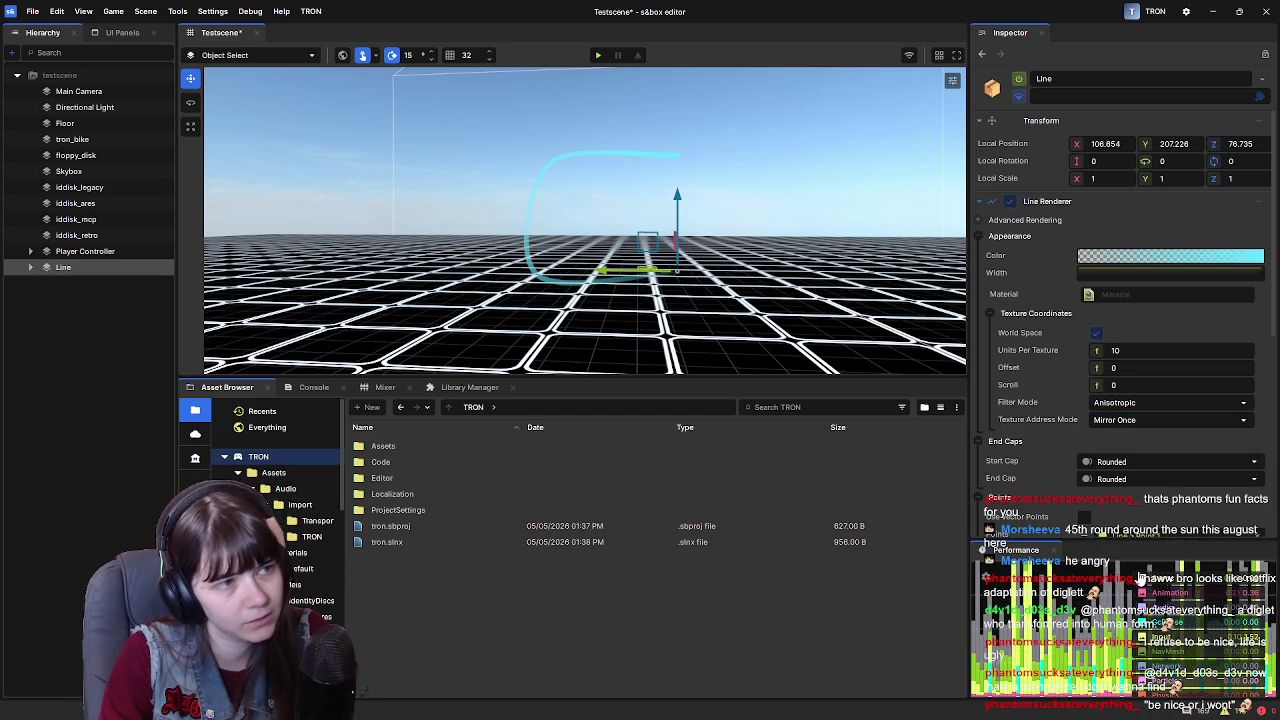
click(1122, 425)
click(1130, 450)
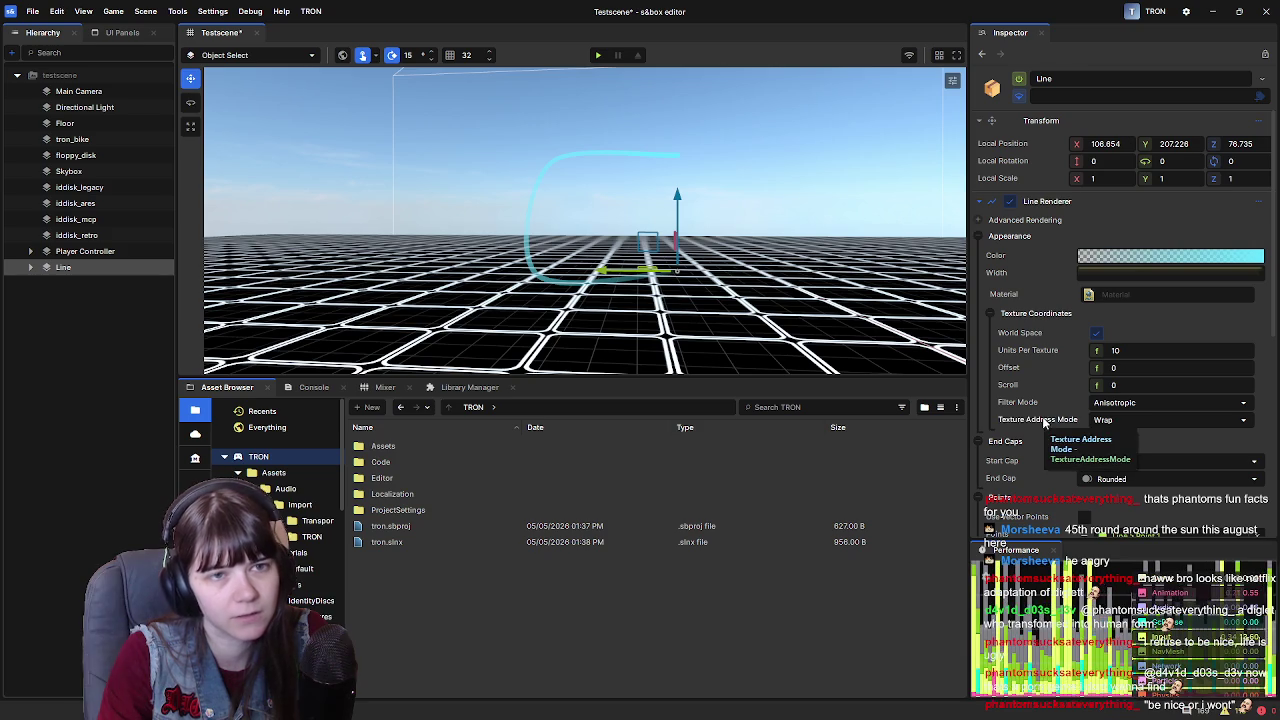
click(1108, 273)
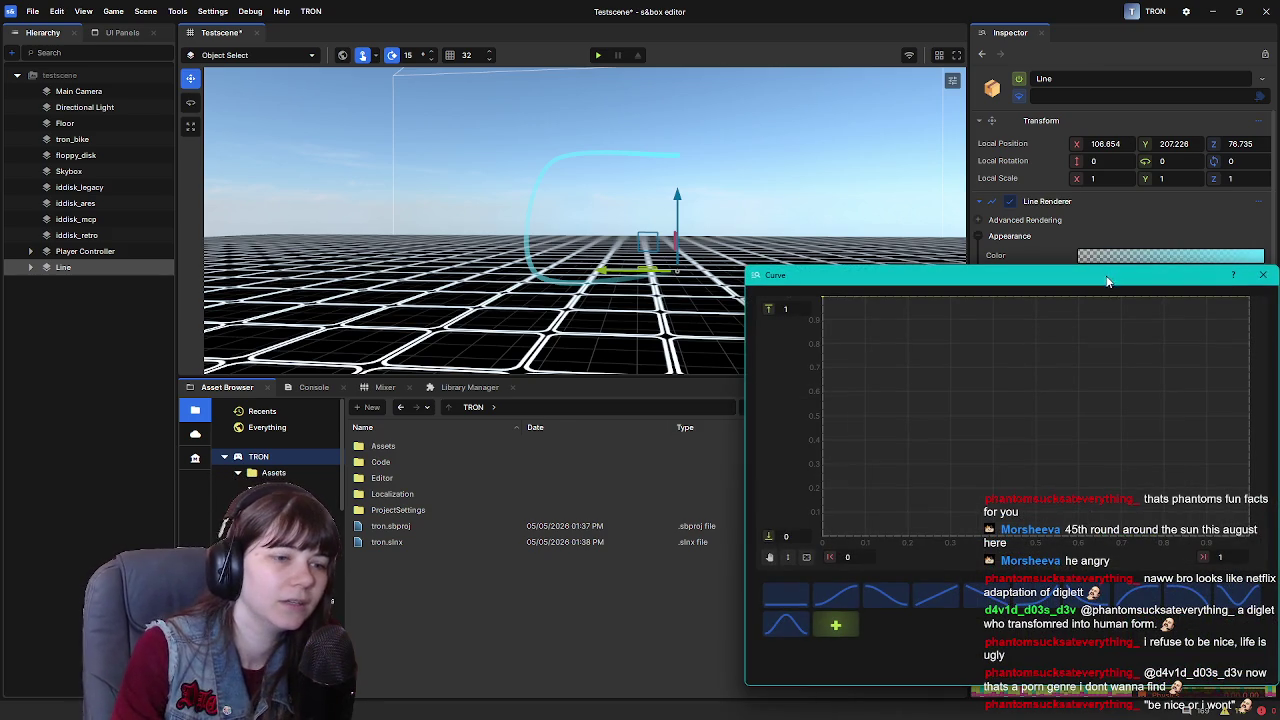
Try several width curve presets and settle on a curve rising from 0 to 1
click(838, 597)
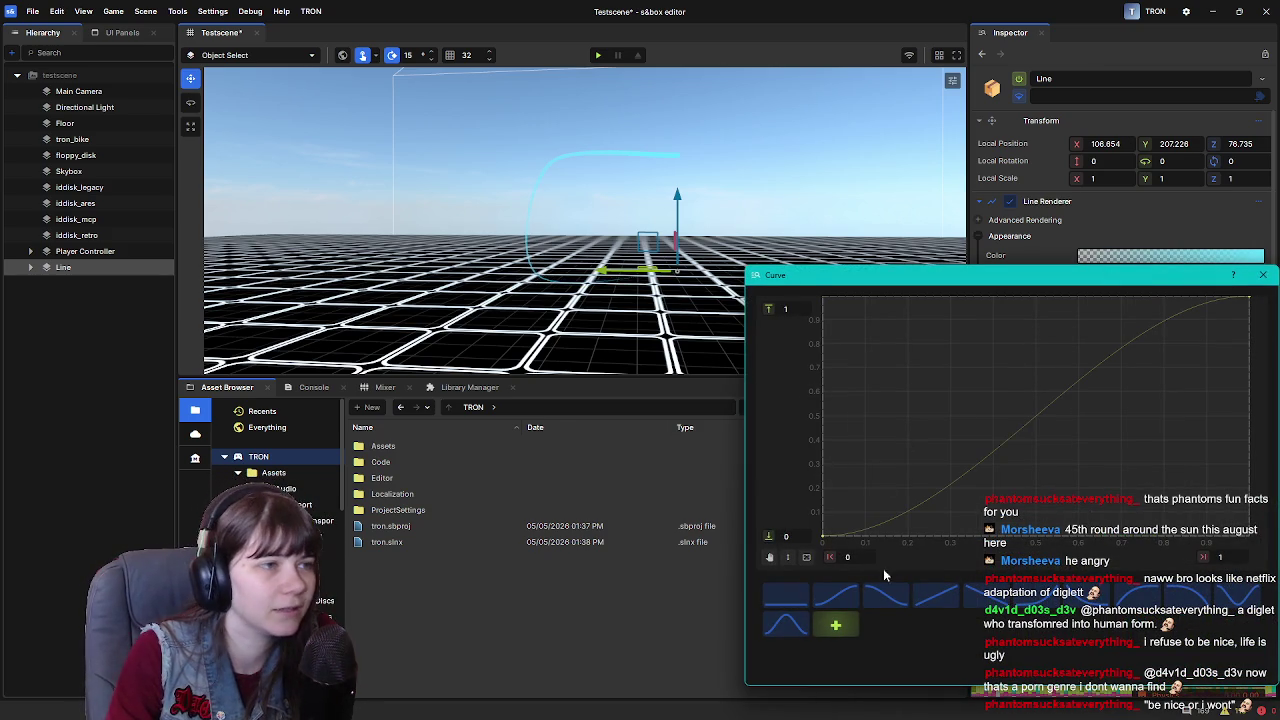
click(797, 597)
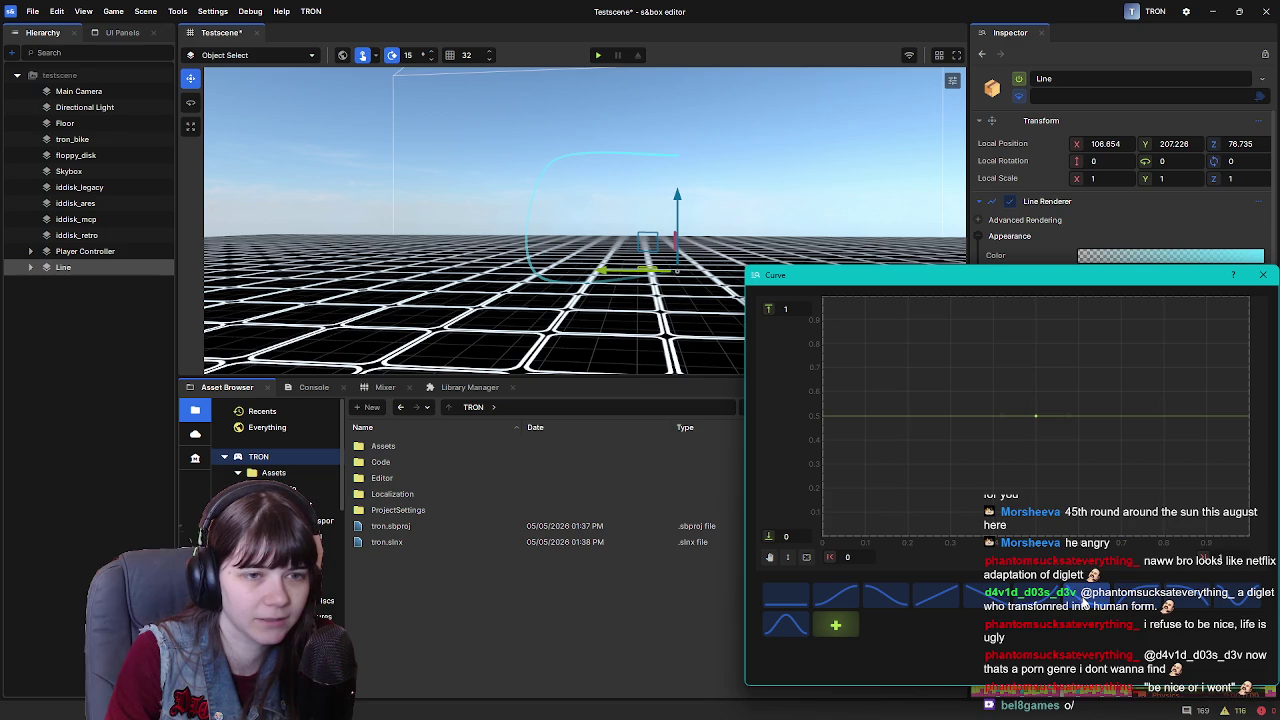
click(1036, 416)
click(838, 596)
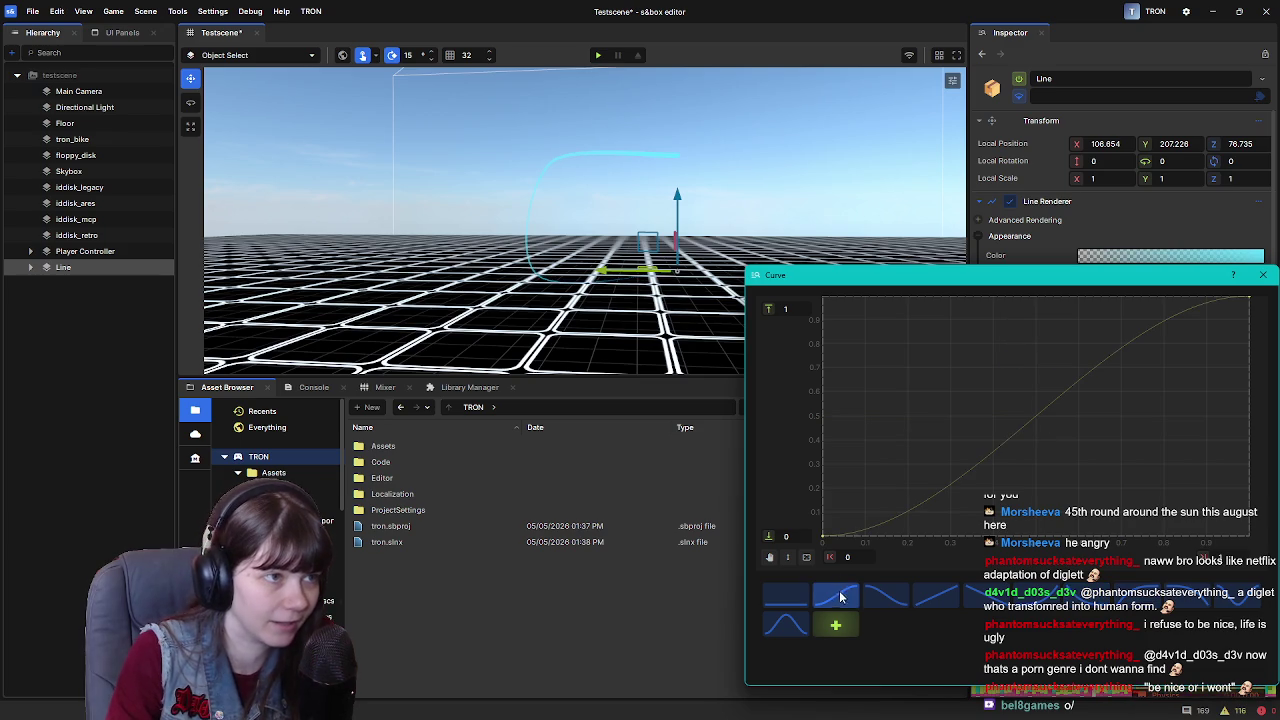
click(898, 601)
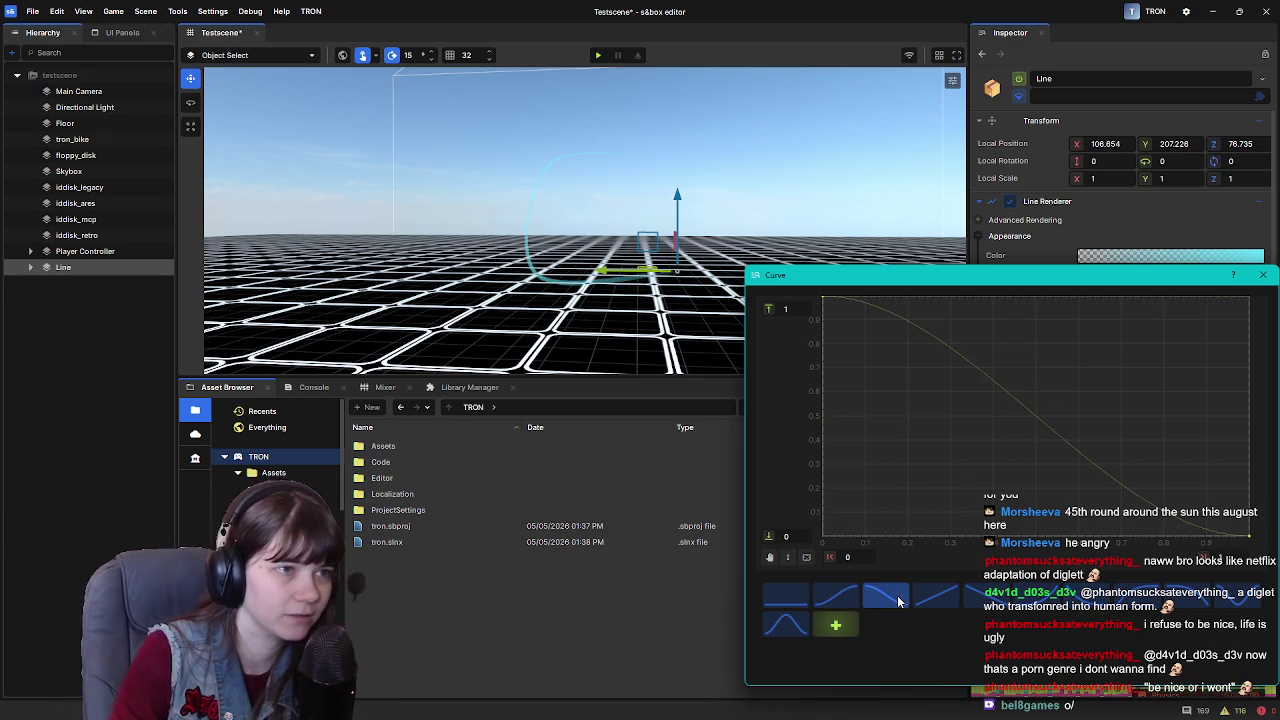
click(838, 596)
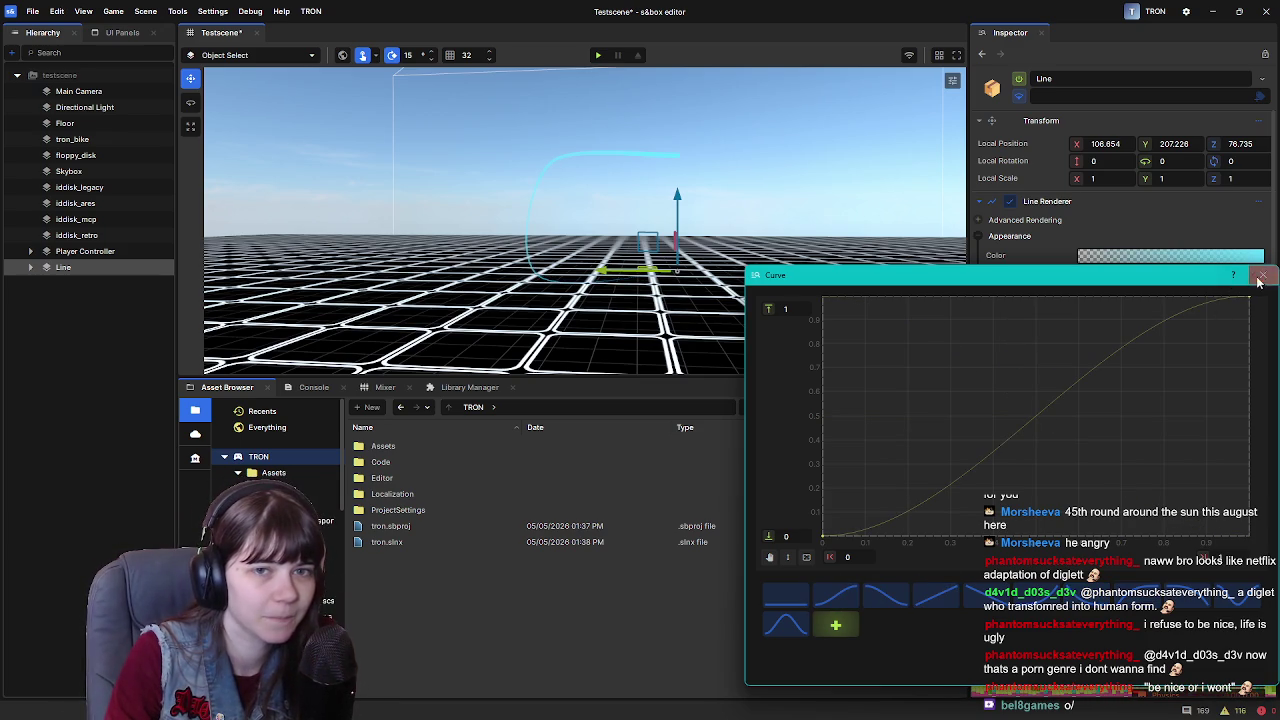
click(1263, 274)
Keep the curve's start key near 0 and raise its upper range to 5
click(1101, 279)
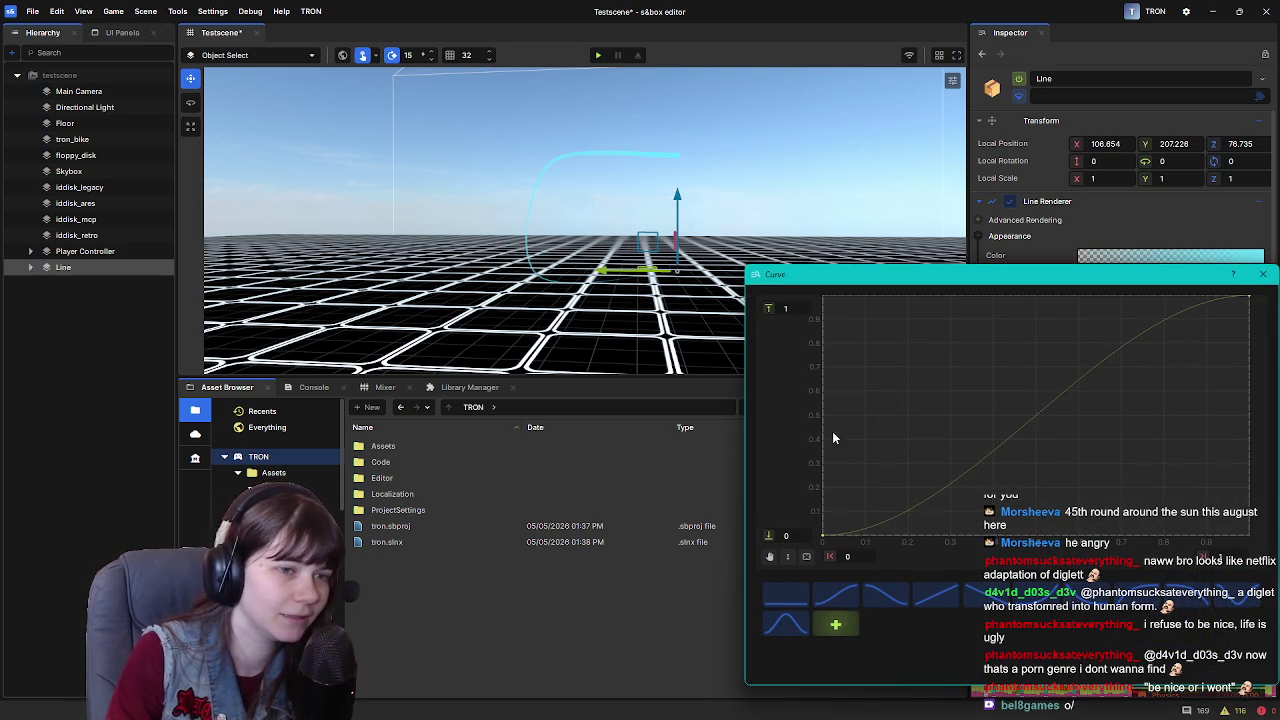
mouse_move(821, 536)
mouse_down()
mouse_move(823, 443)
mouse_move(816, 538)
mouse_up()
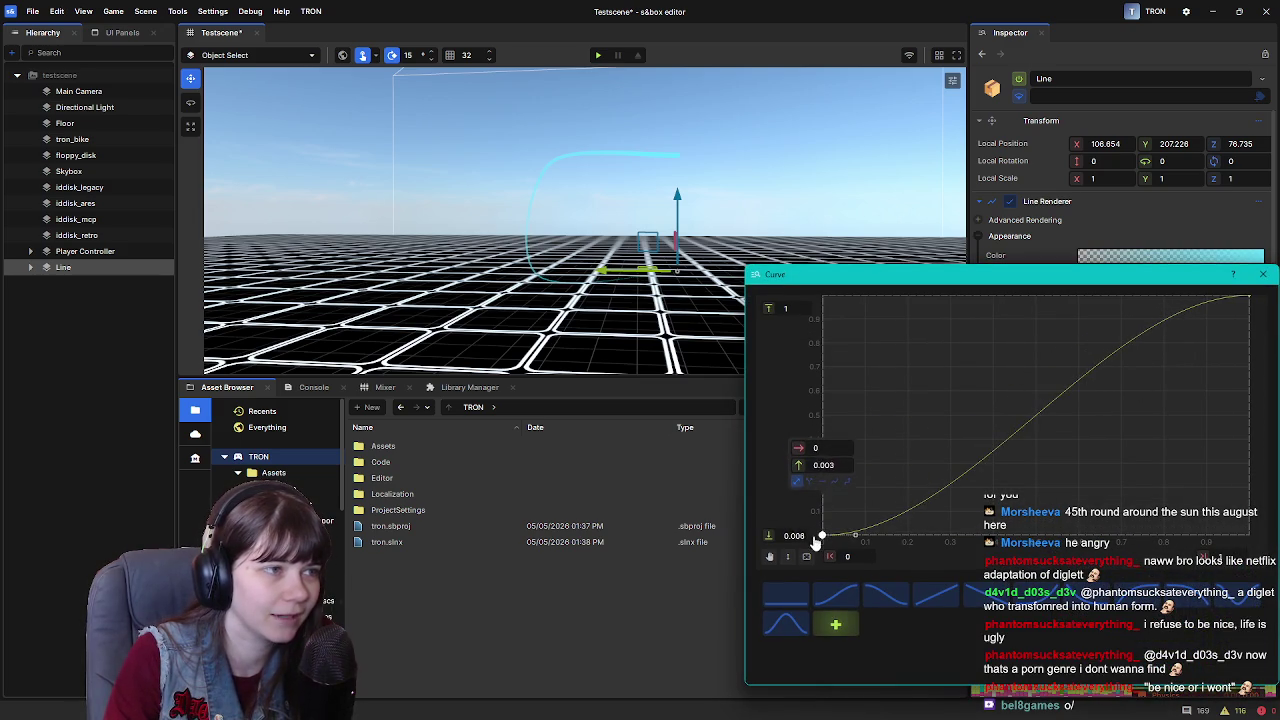
click(1246, 301)
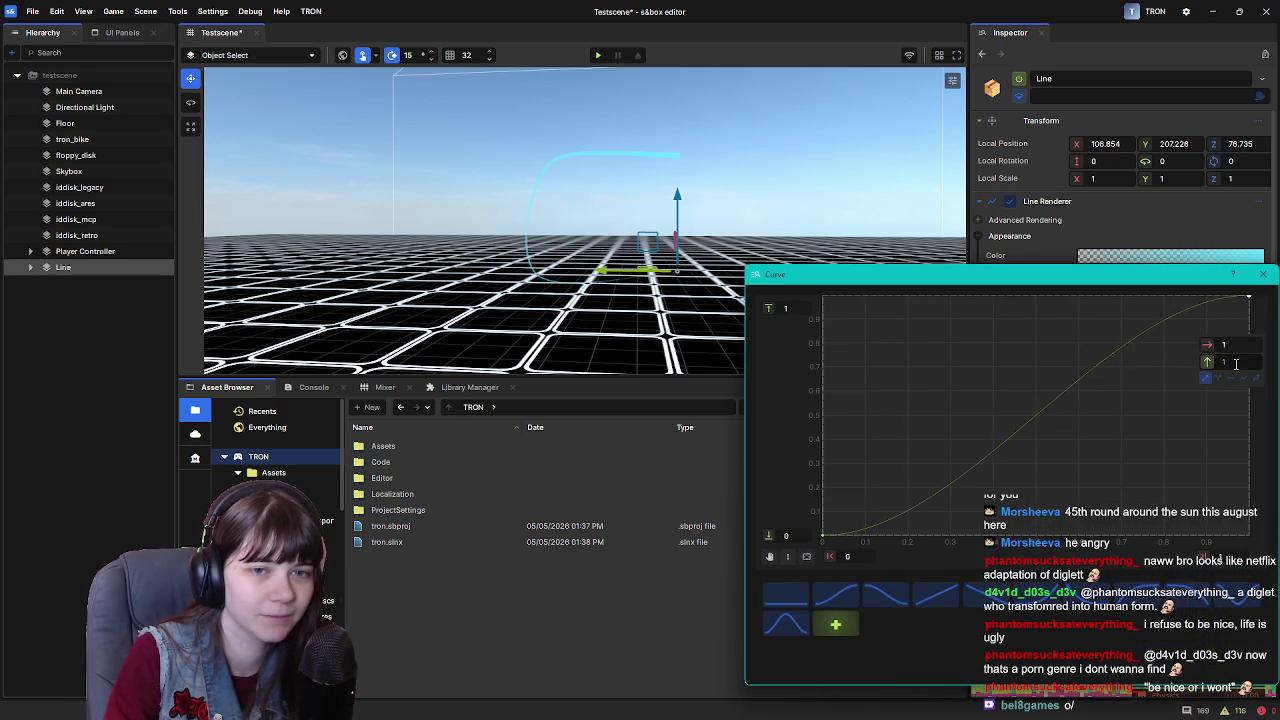
key(Return)
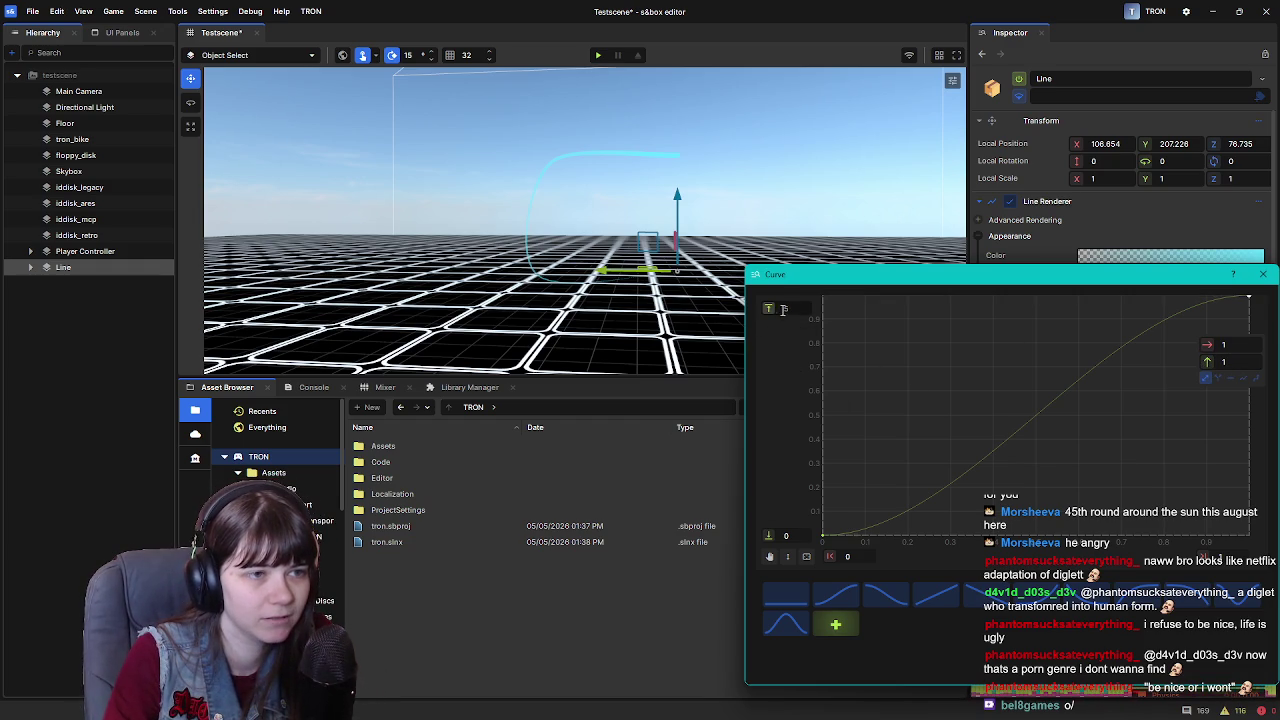
text(5)
click(1263, 274)
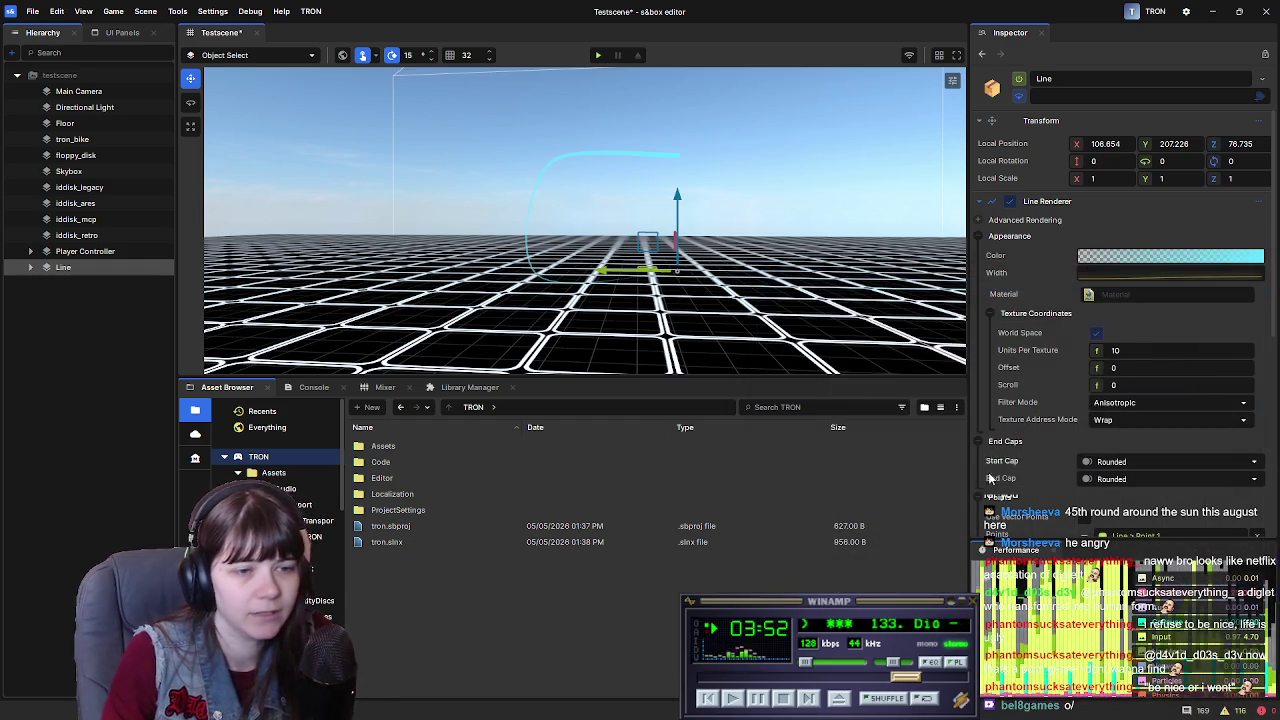
Set the curve's Value Max to 10 and drag the end key to about 3.9
click(1134, 280)
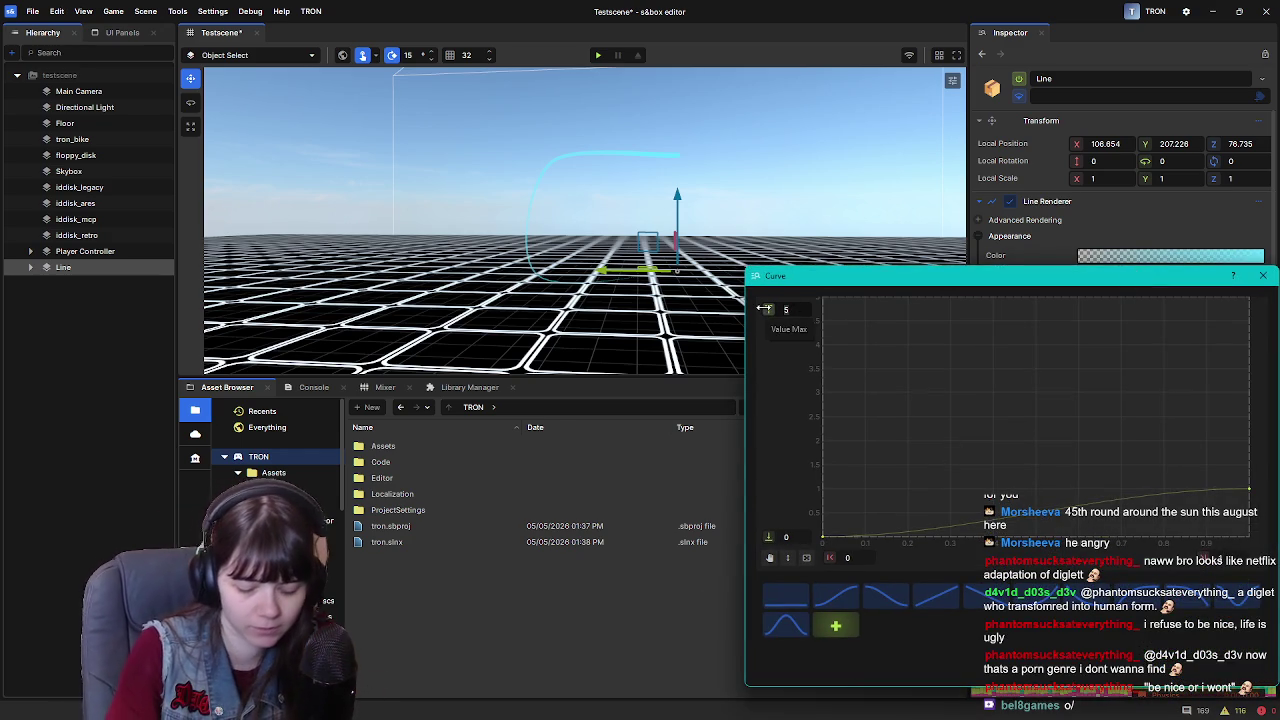
text(0)
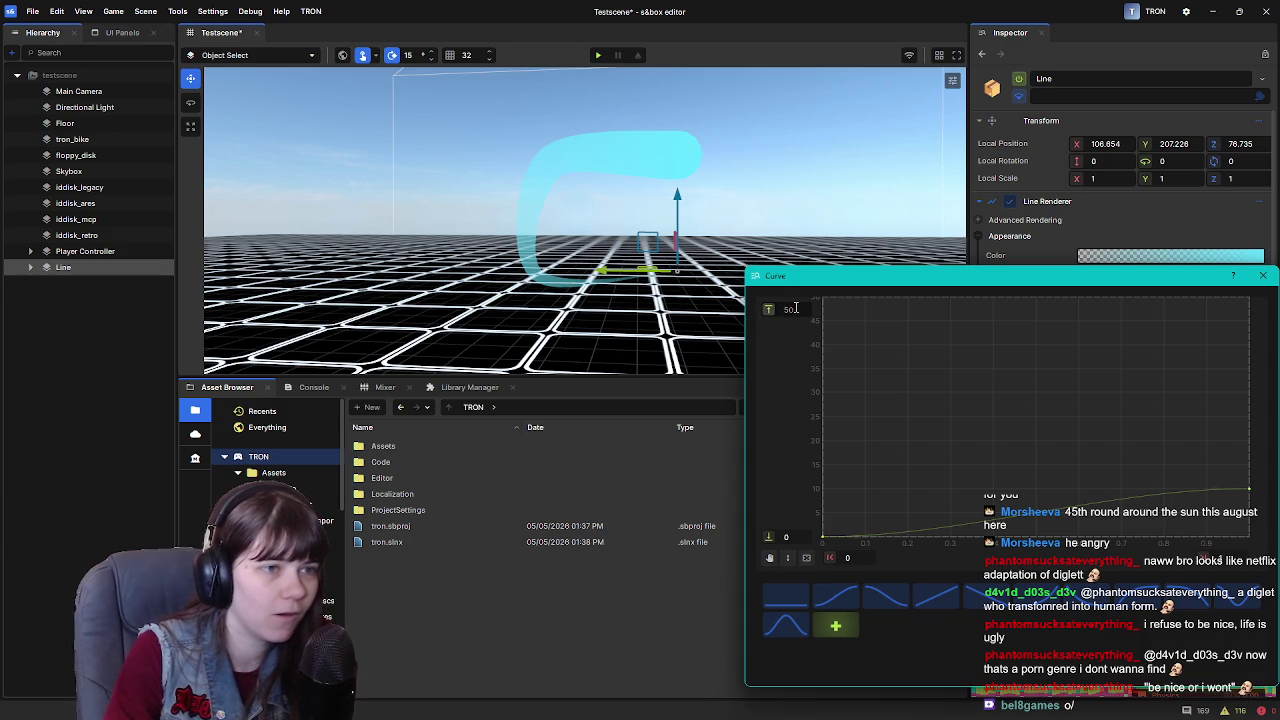
key(BackSpace)
key(BackSpace)
text(10)
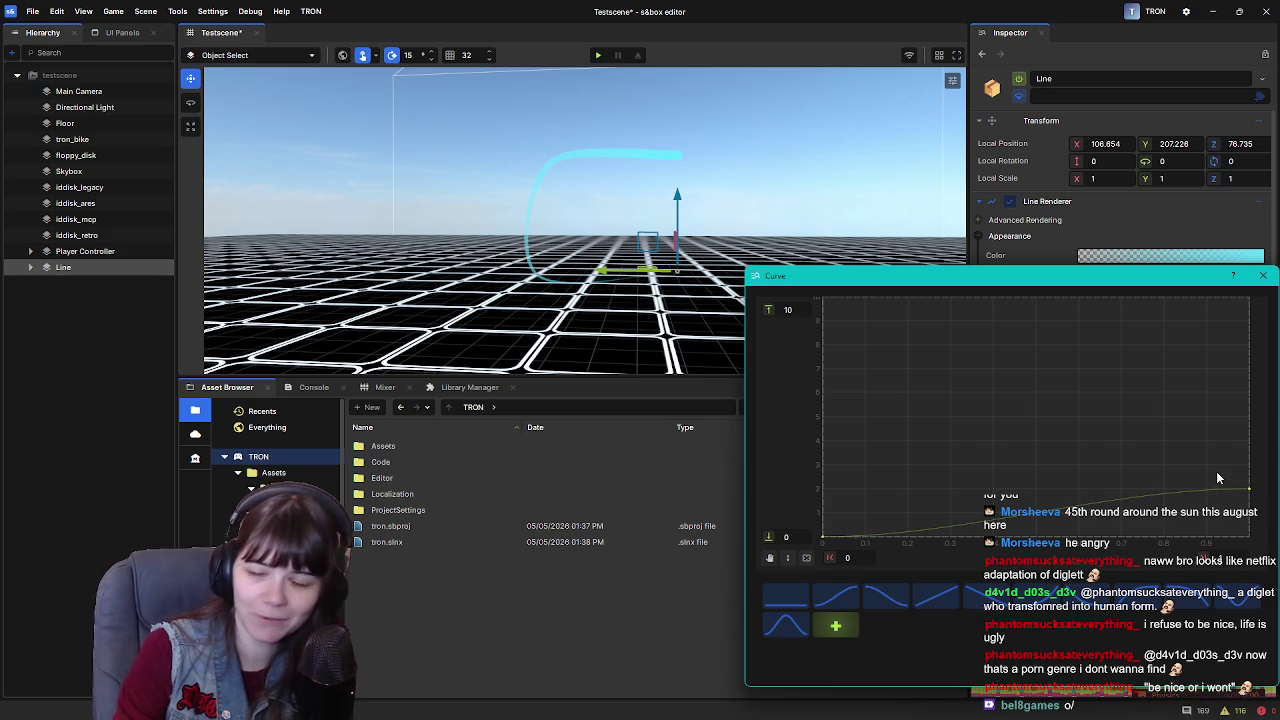
drag(1248, 489, 1253, 293)
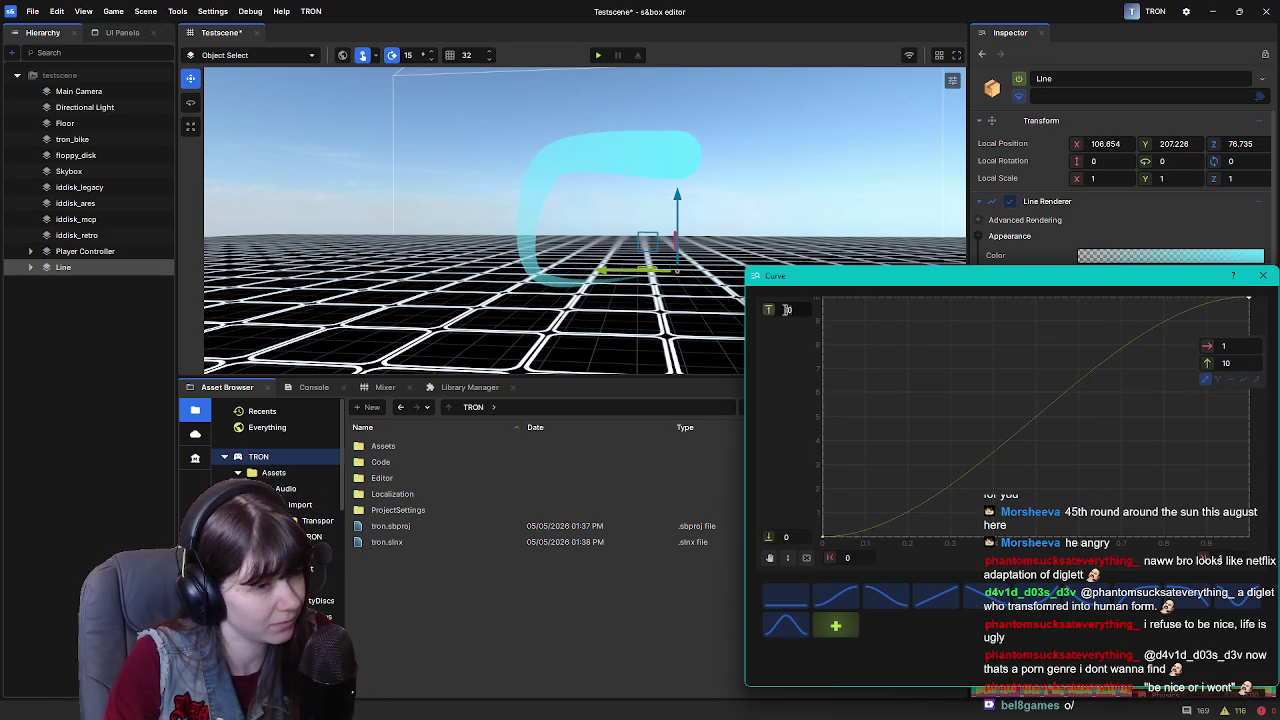
text(5)
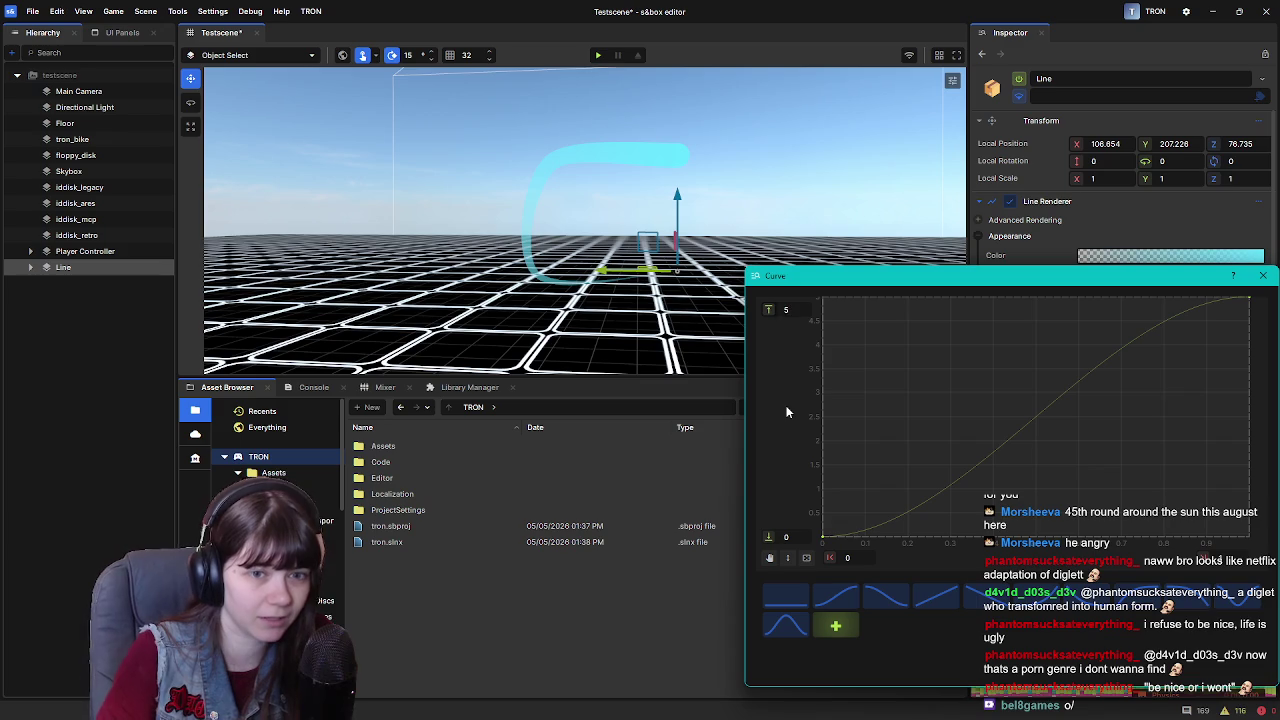
mouse_move(1245, 304)
mouse_down()
mouse_move(1258, 291)
mouse_move(1237, 347)
mouse_move(1268, 278)
mouse_move(1268, 455)
mouse_up()
mouse_move(1248, 385)
mouse_down()
mouse_move(1257, 299)
mouse_move(1266, 357)
mouse_up()
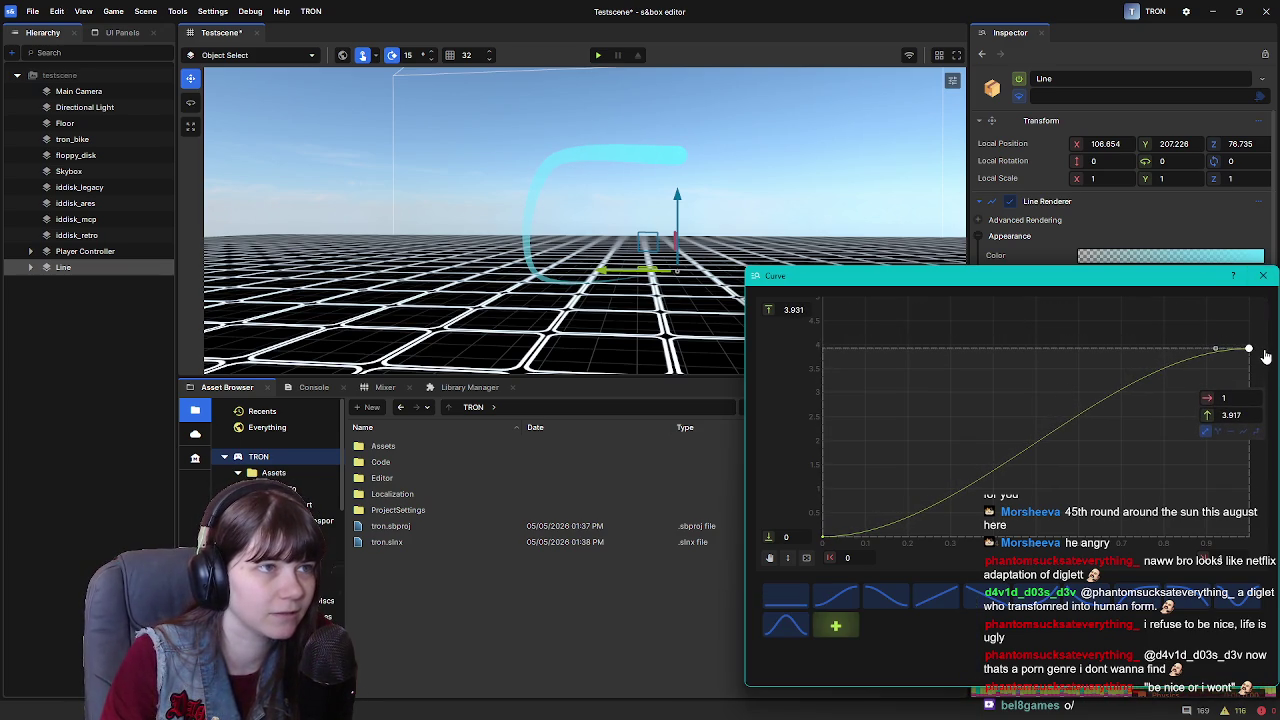
click(1262, 276)
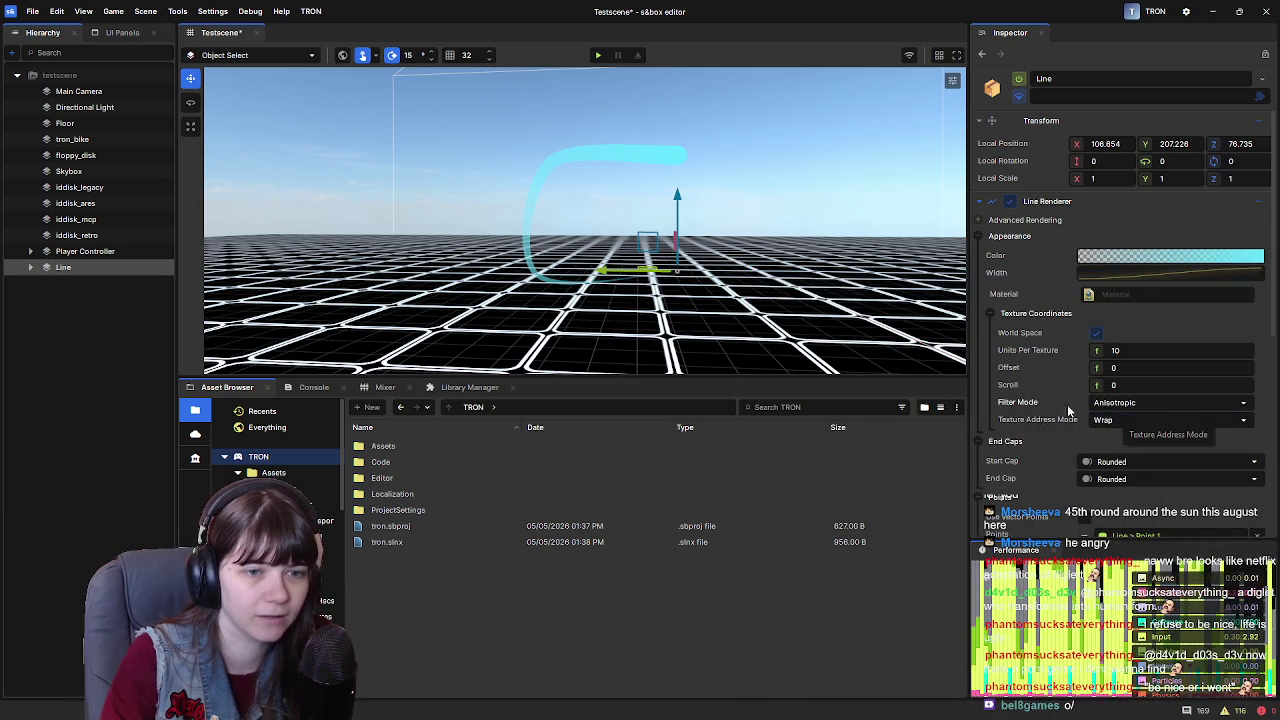
scroll(1040, 430, down, 1)
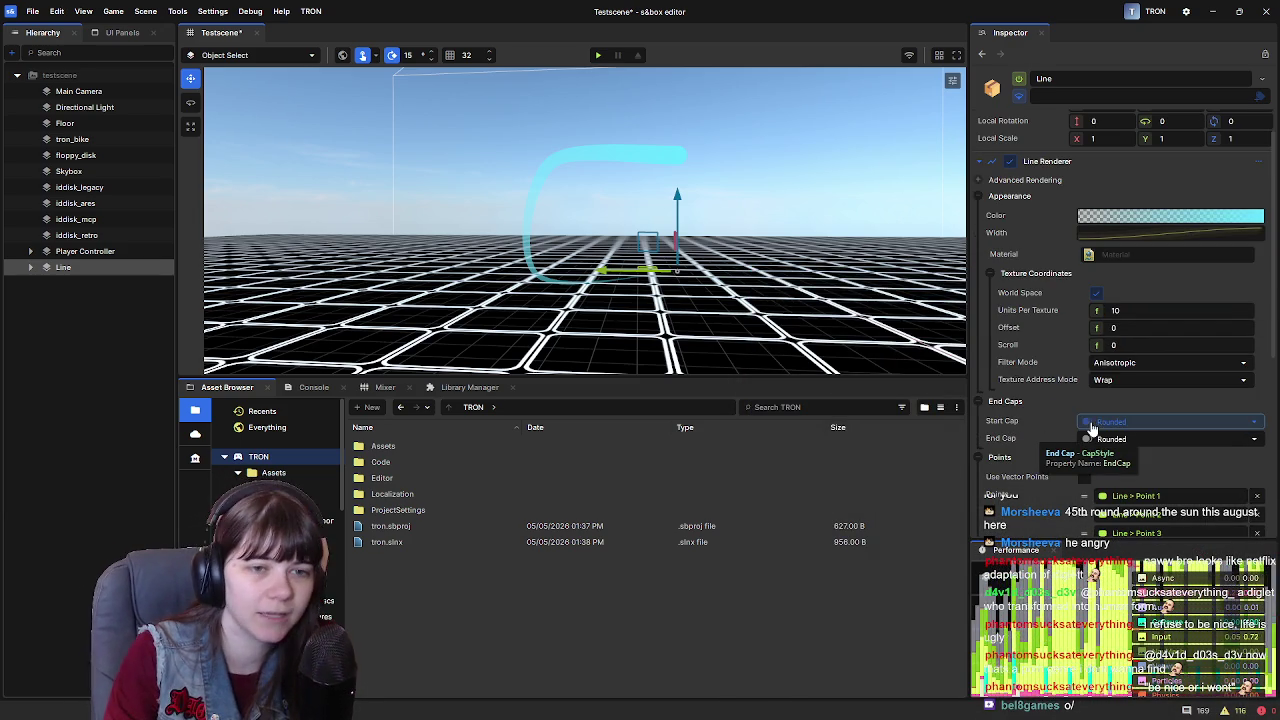
click(1093, 424)
click(1128, 456)
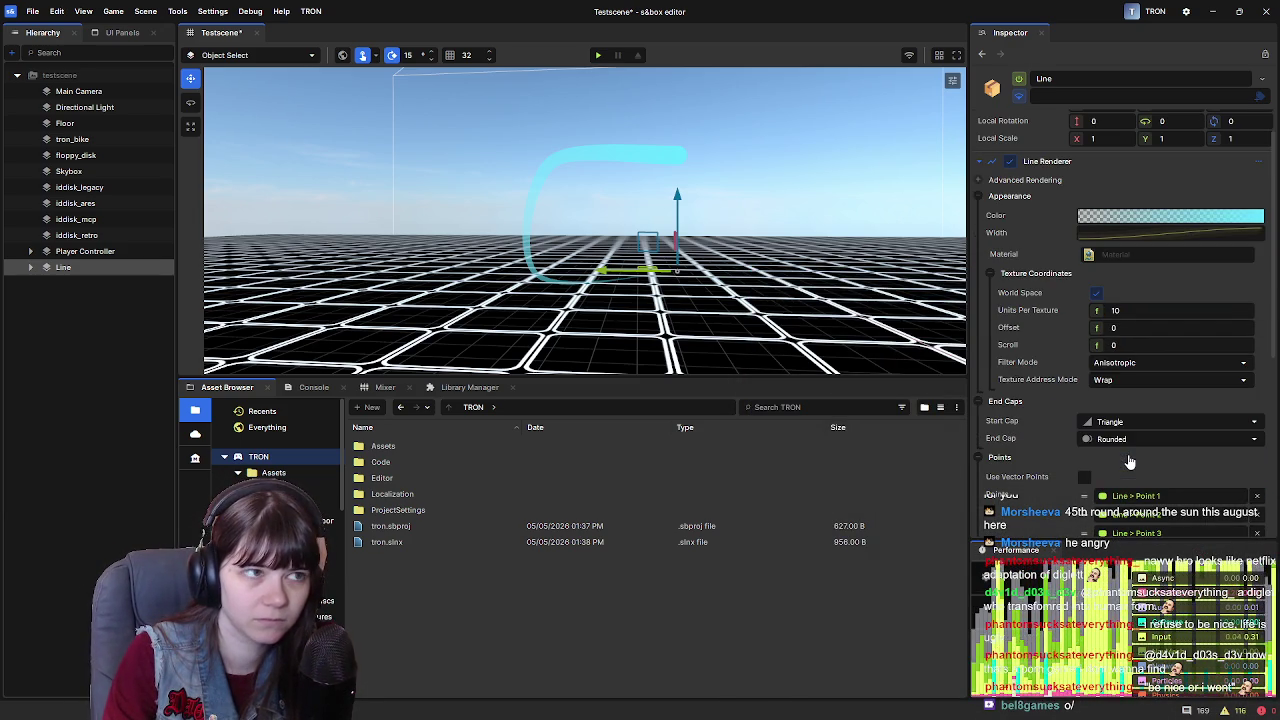
click(1134, 424)
click(1130, 468)
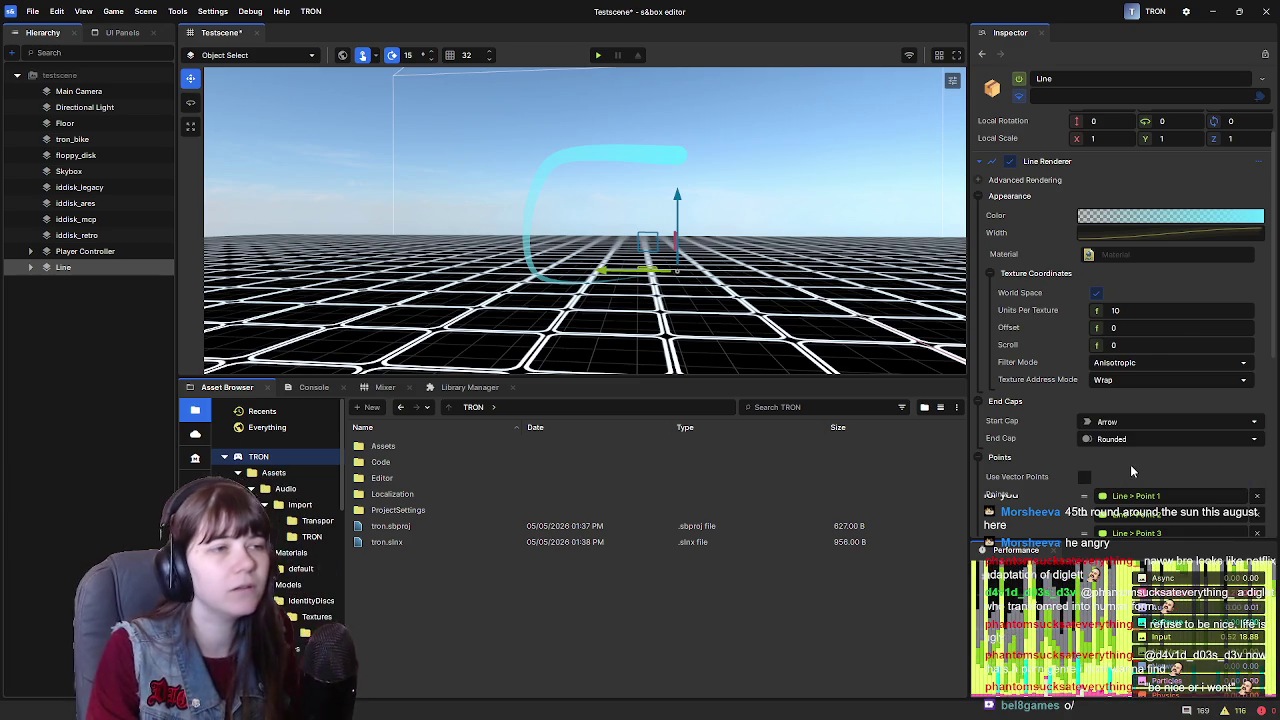
click(1140, 428)
click(1134, 443)
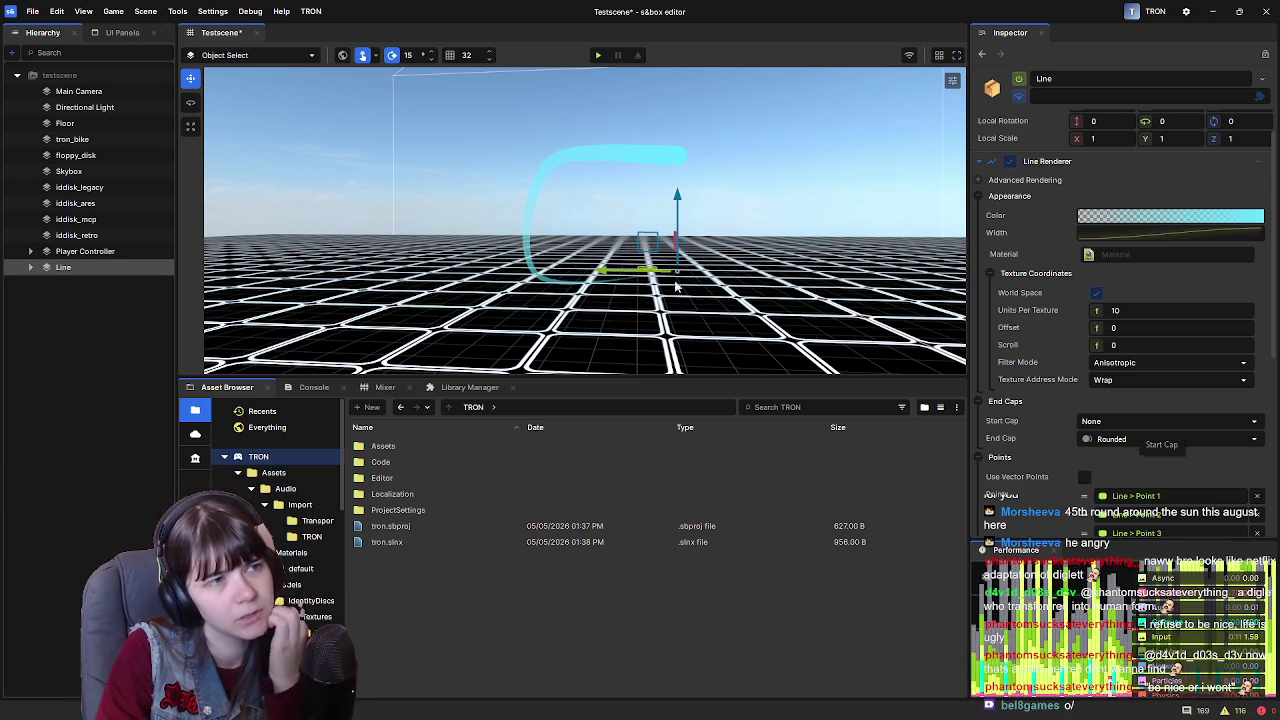
mouse_move(802, 256)
mouse_down()
mouse_move(548, 266)
mouse_move(560, 220)
mouse_move(571, 229)
mouse_up()
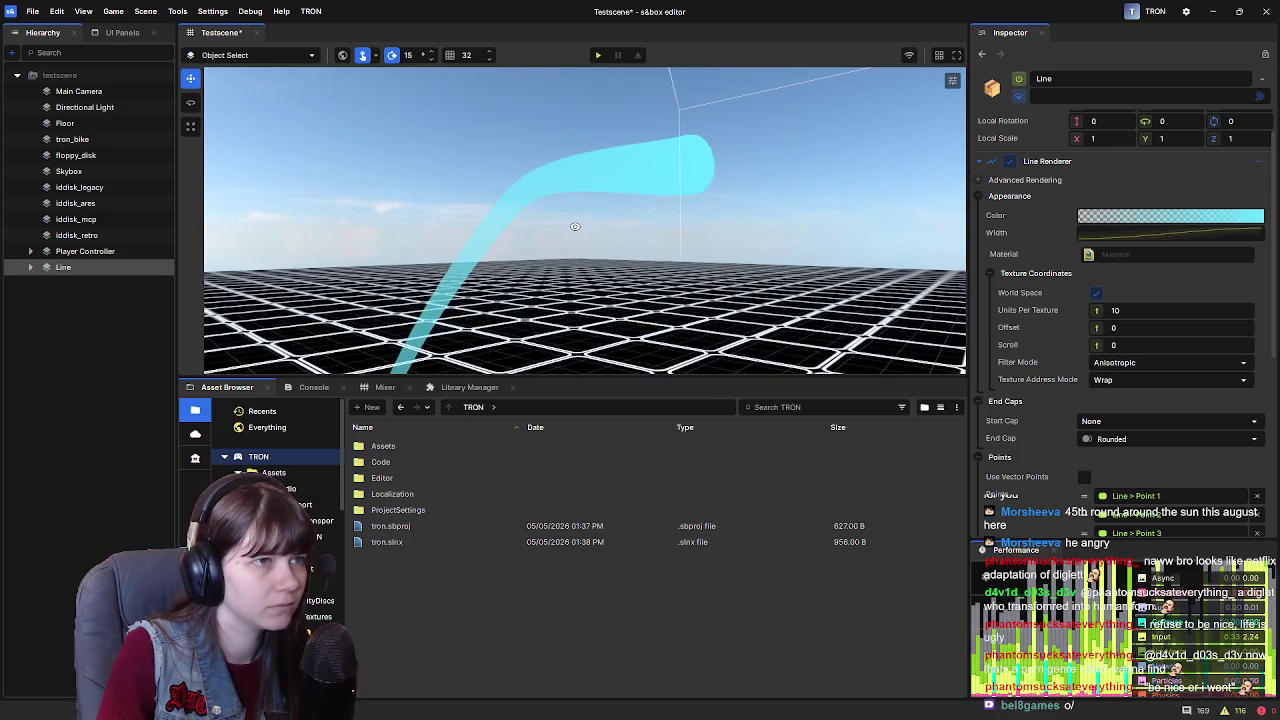
click(1132, 427)
click(1125, 451)
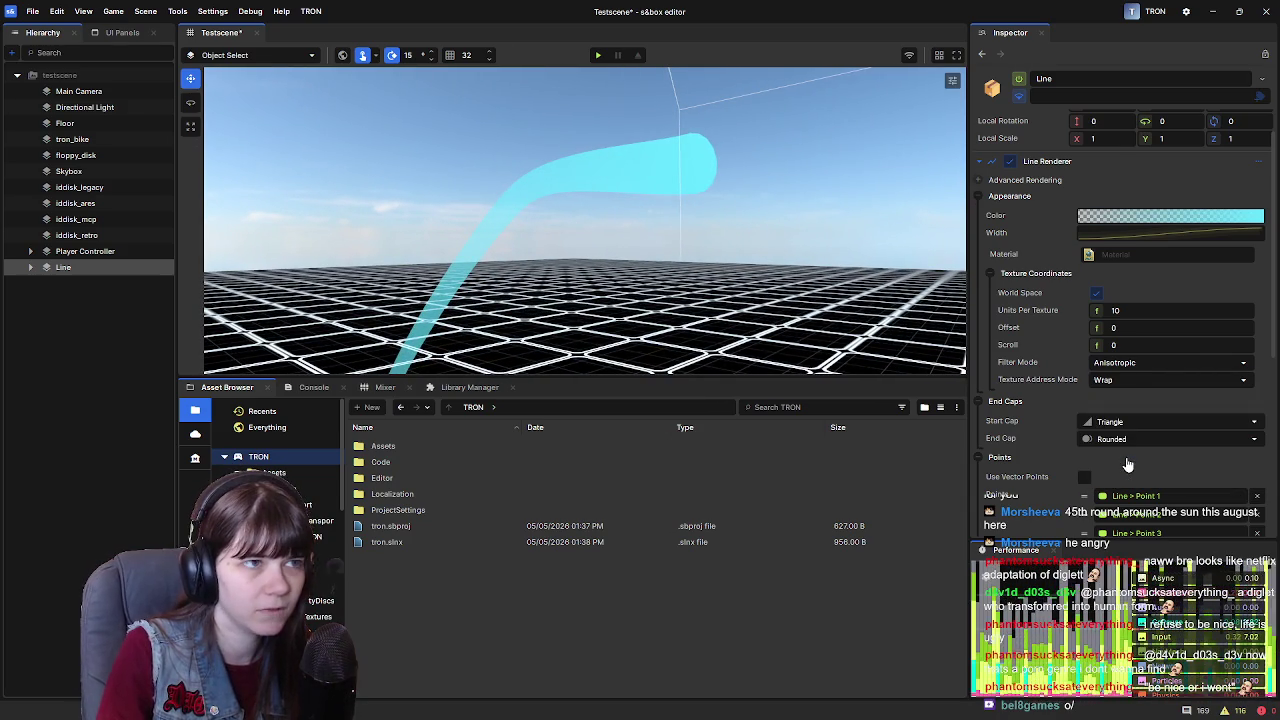
click(1125, 424)
click(1125, 466)
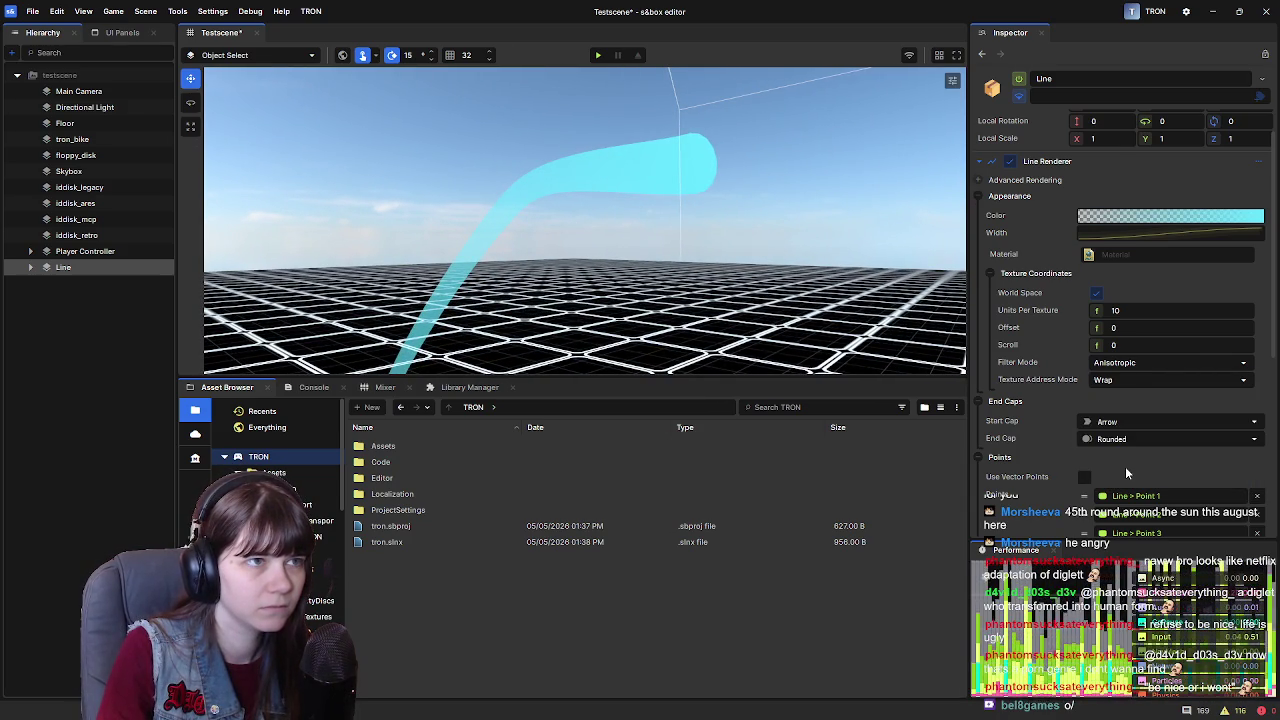
mouse_move(700, 230)
mouse_down()
mouse_move(712, 205)
mouse_move(583, 209)
mouse_move(423, 240)
mouse_move(705, 250)
mouse_move(737, 280)
mouse_move(830, 290)
mouse_up()
click(1168, 421)
click(1153, 456)
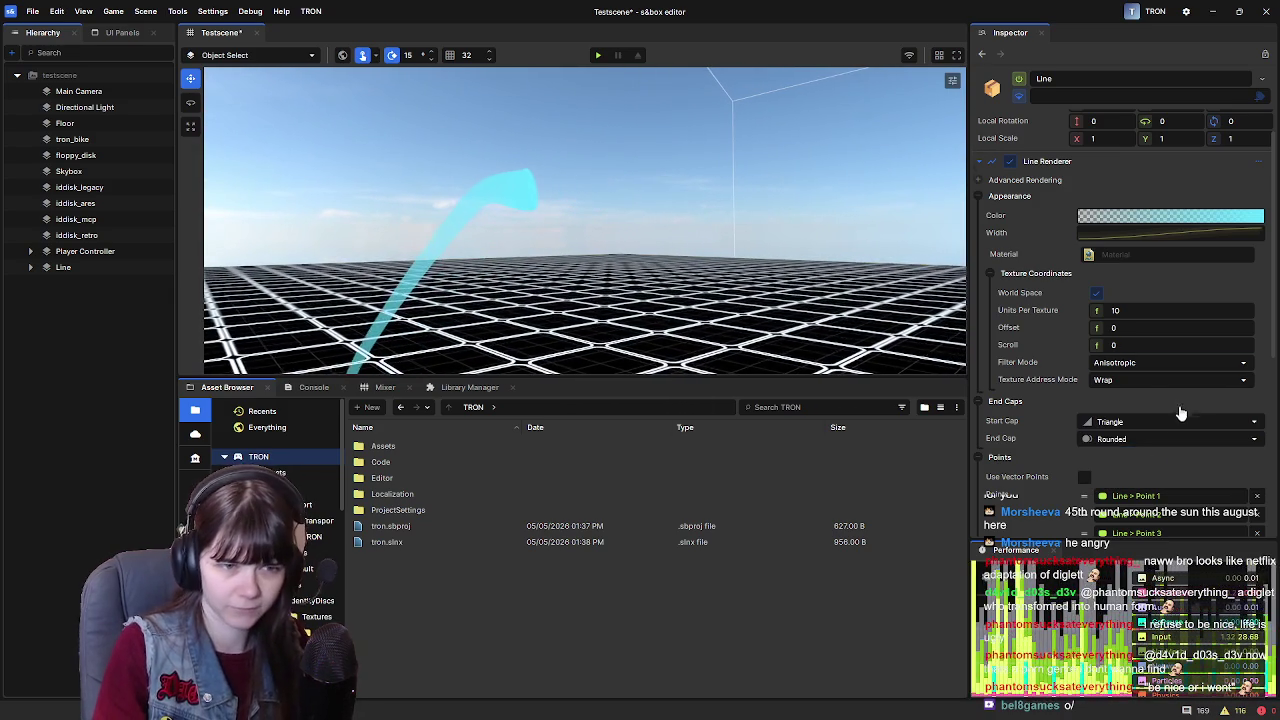
click(1168, 421)
click(1124, 480)
drag(400, 250, 421, 252)
mouse_move(553, 226)
mouse_down()
mouse_move(570, 230)
mouse_move(549, 313)
mouse_move(561, 304)
mouse_move(505, 278)
mouse_up()
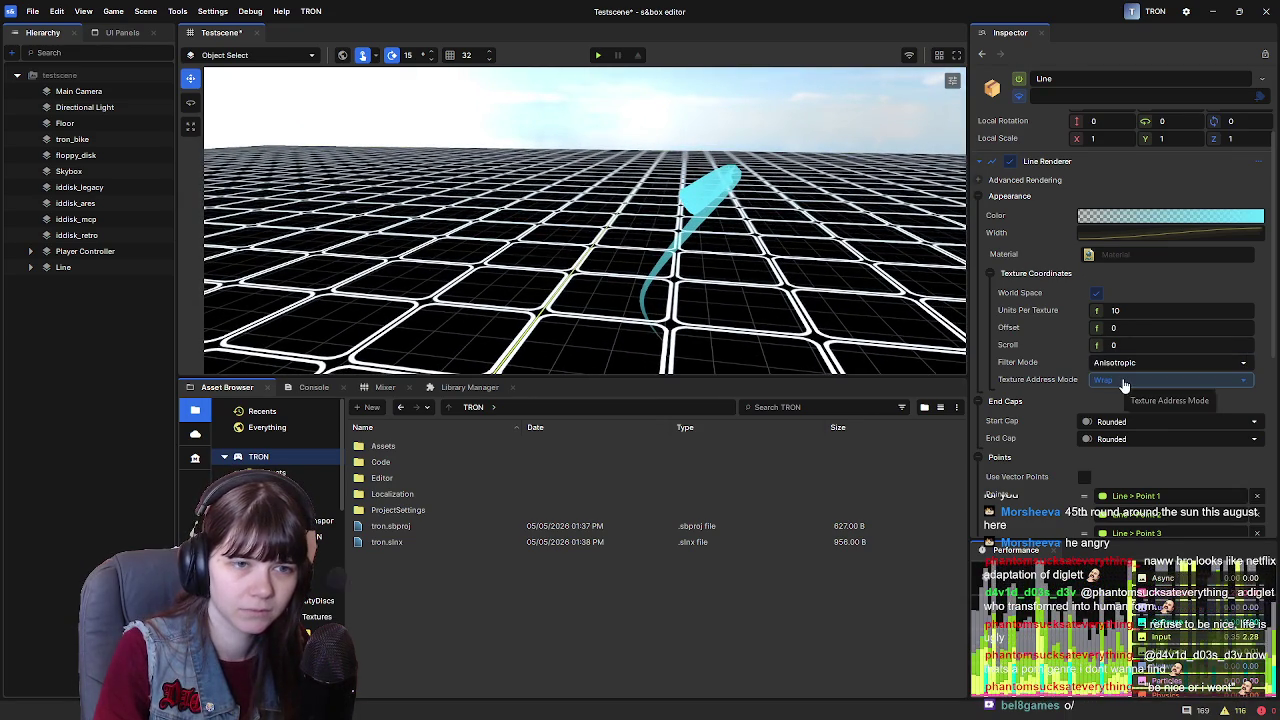
click(1123, 383)
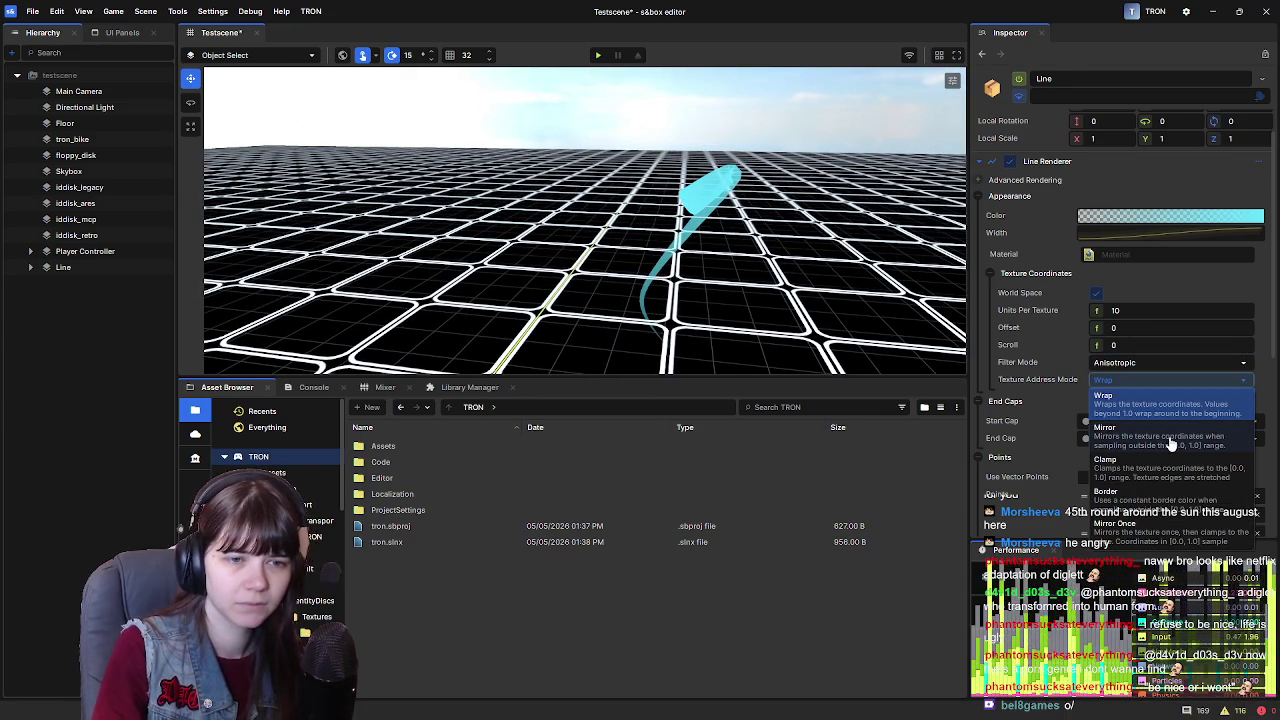
click(1117, 440)
click(1164, 385)
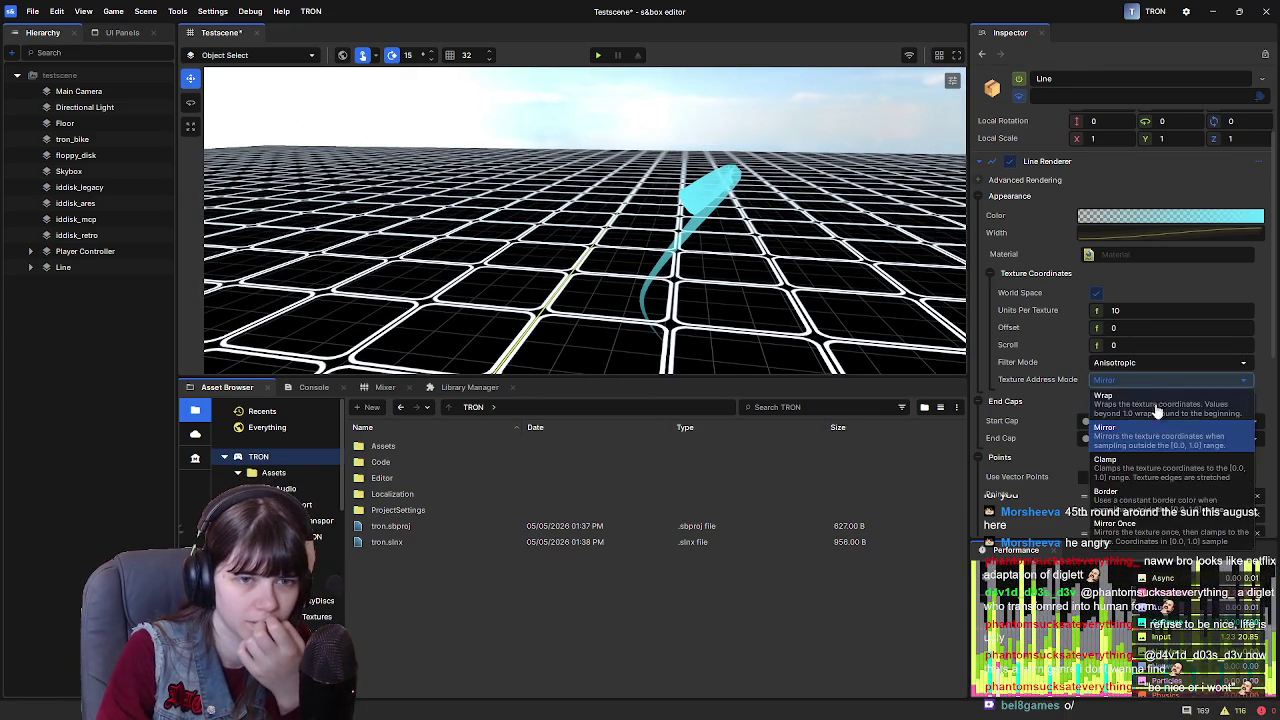
click(1157, 420)
click(1150, 362)
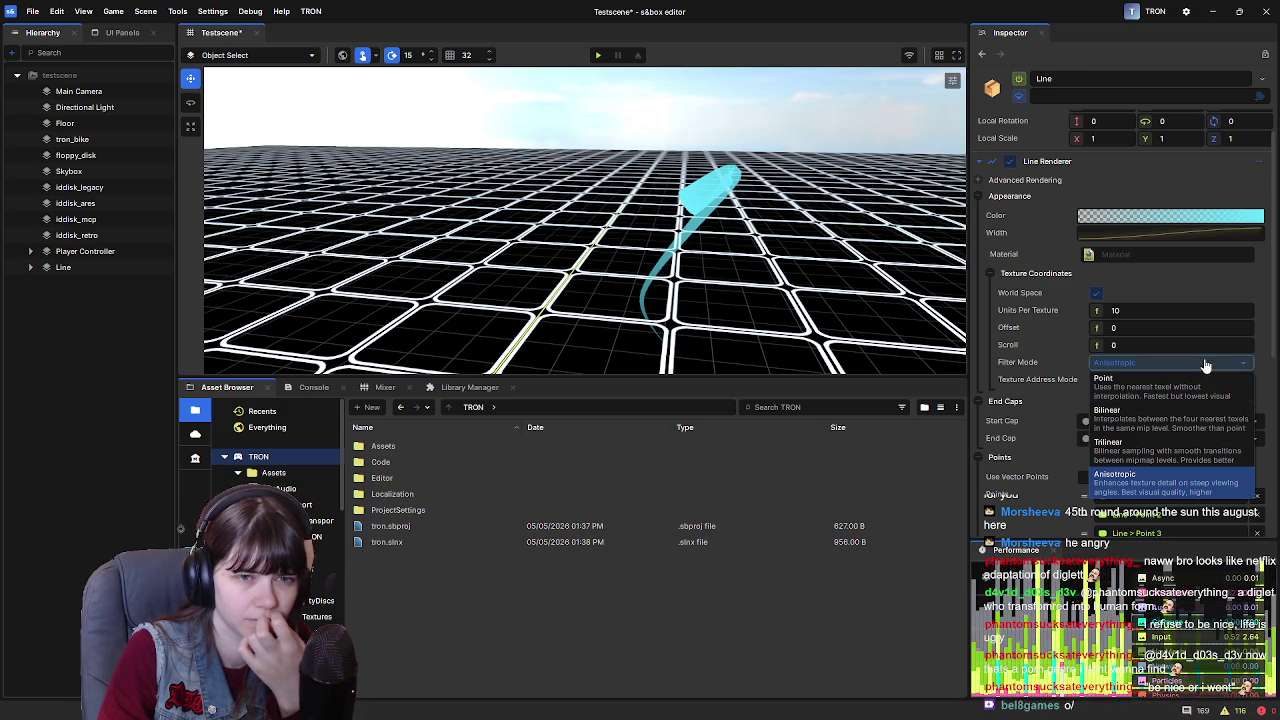
click(1040, 376)
scroll(1038, 374, down, 5)
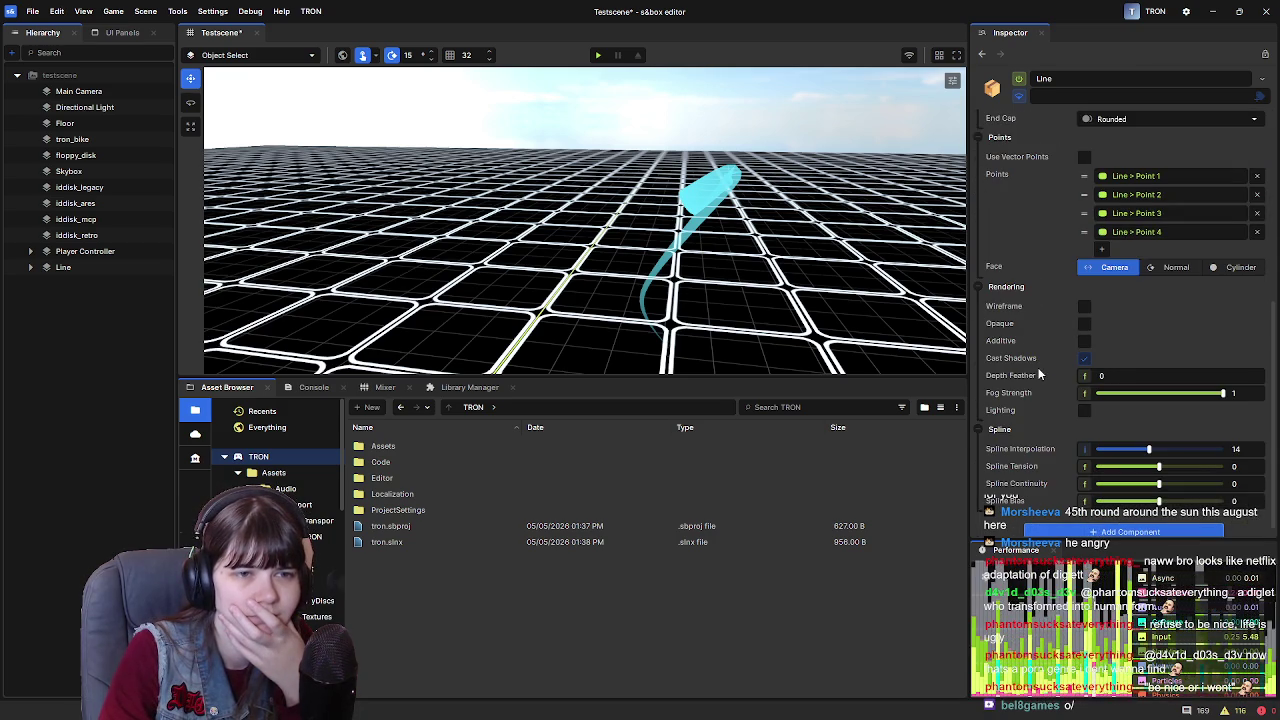
Switch the Line's Face mode to Cylinder, then to Normal
click(1218, 267)
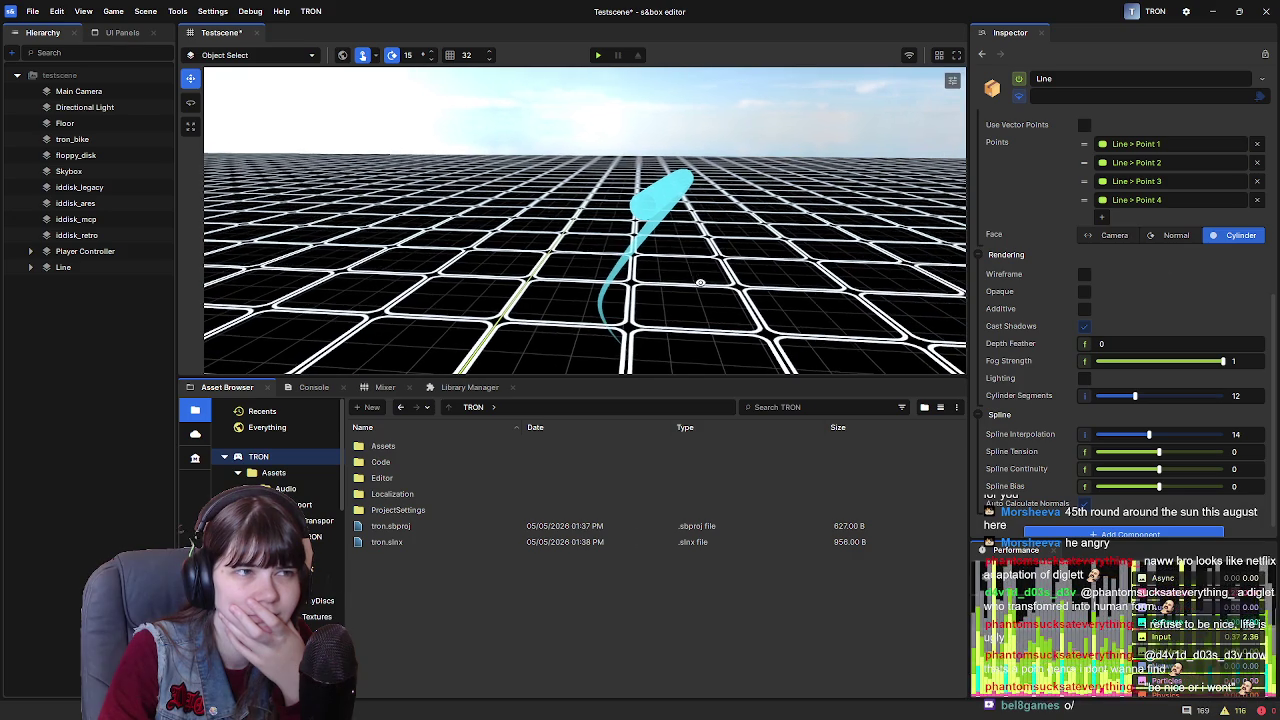
click(1170, 237)
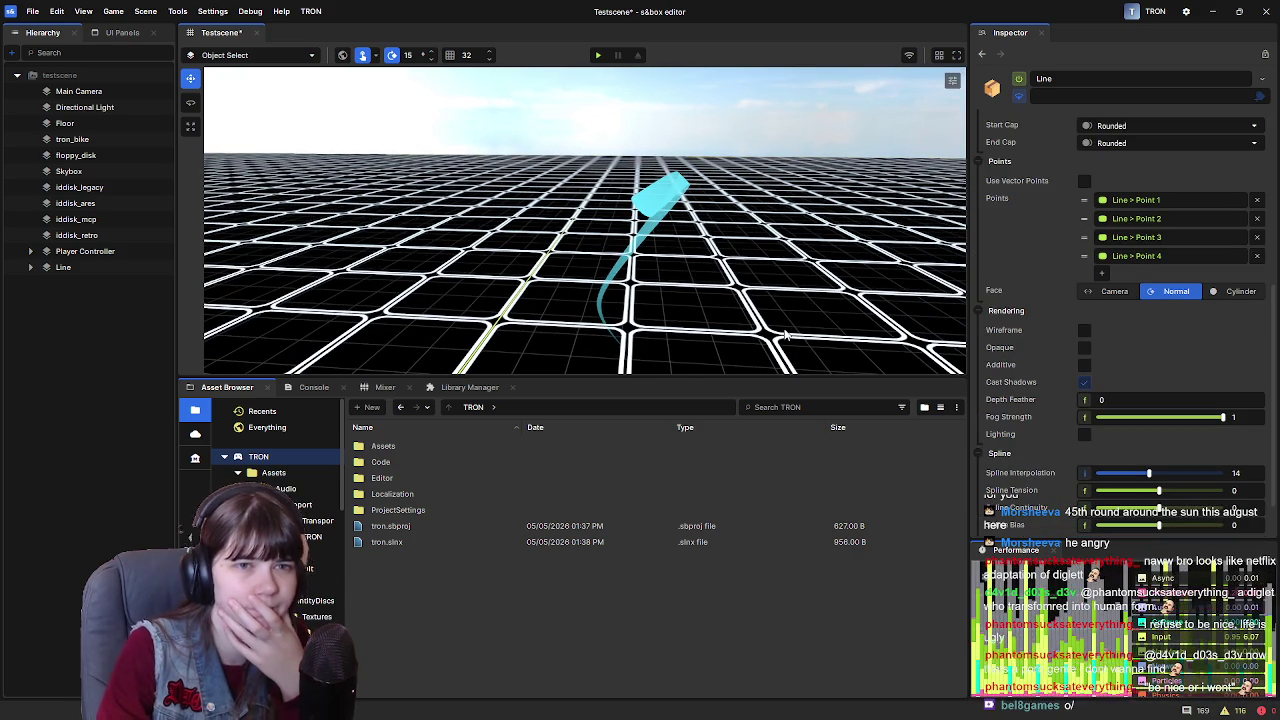
mouse_move(686, 306)
mouse_down()
mouse_move(761, 229)
mouse_move(726, 254)
mouse_move(845, 231)
mouse_move(743, 249)
mouse_move(823, 194)
mouse_move(933, 158)
mouse_up()
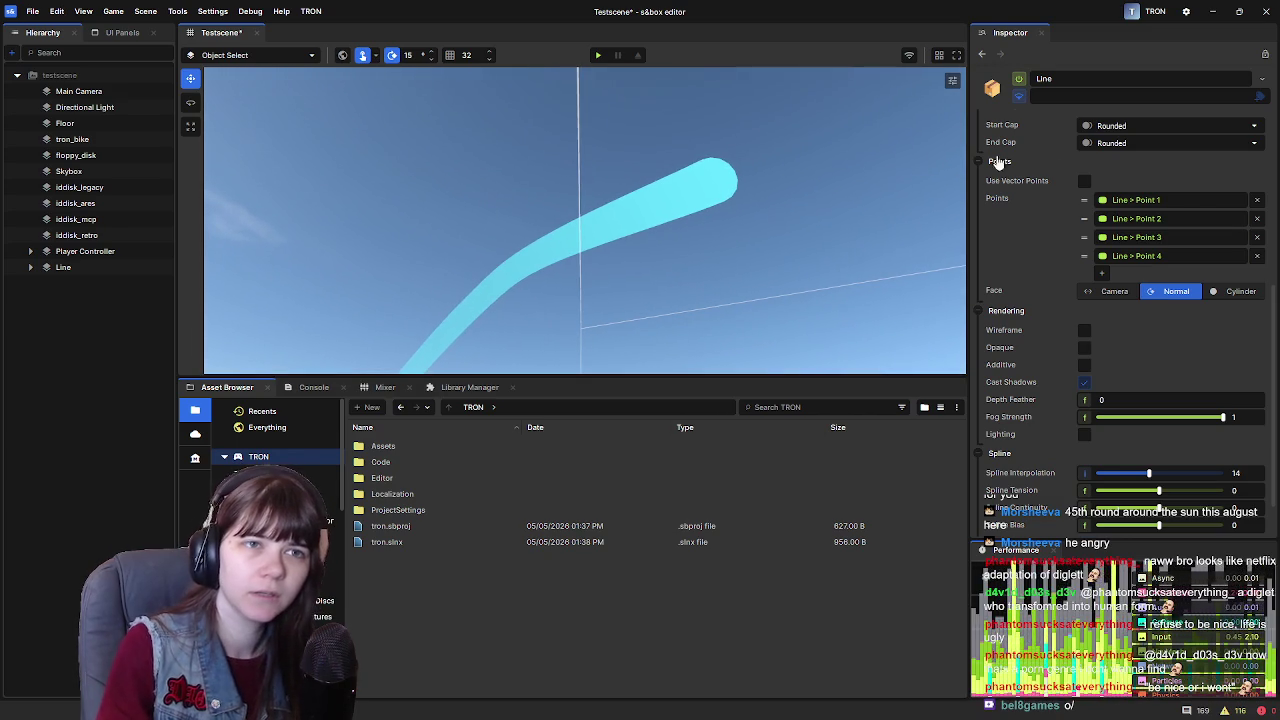
Try start cap styles, removing the cap and then choosing Triangle
click(1135, 125)
click(1138, 171)
click(1143, 126)
click(1136, 142)
click(1136, 146)
click(1148, 130)
click(1140, 157)
mouse_move(858, 245)
mouse_down()
mouse_move(690, 148)
mouse_move(669, 200)
mouse_move(543, 277)
mouse_move(540, 340)
mouse_move(666, 243)
mouse_move(525, 280)
mouse_move(520, 251)
mouse_move(847, 259)
mouse_up()
scroll(1005, 305, up, 4)
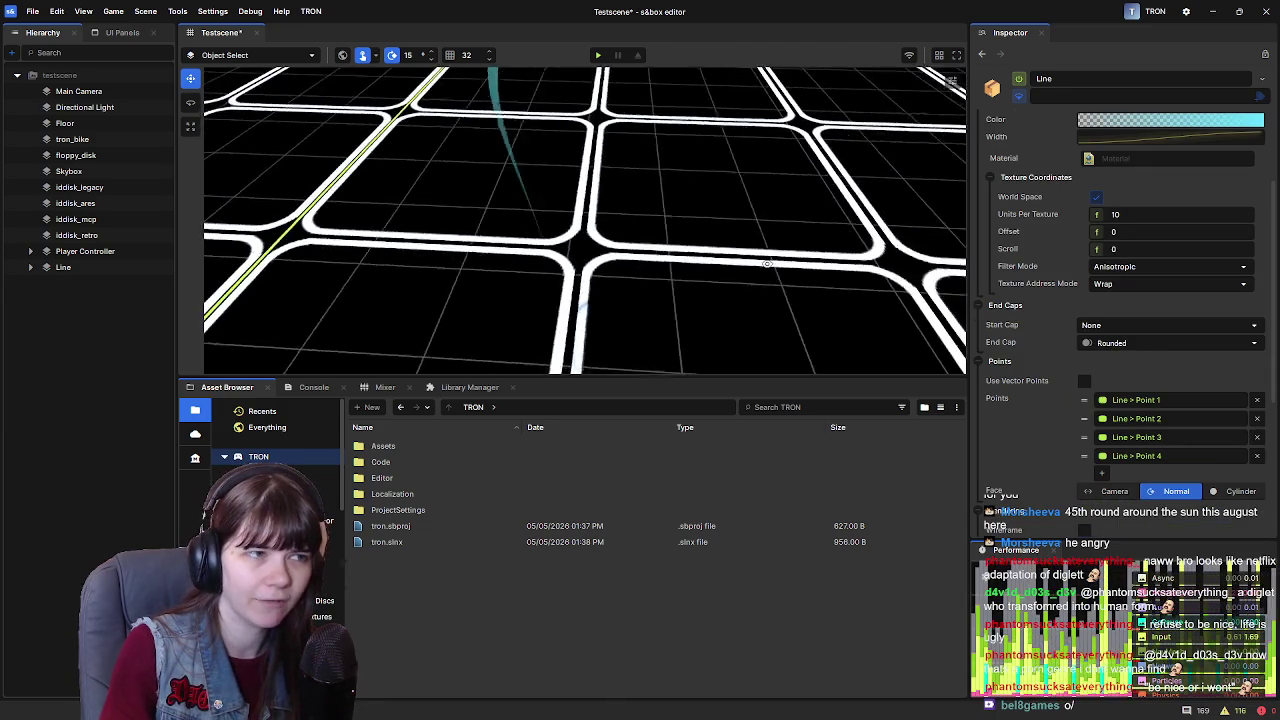
Set the start cap back to Rounded and reopen the Width curve
click(1143, 325)
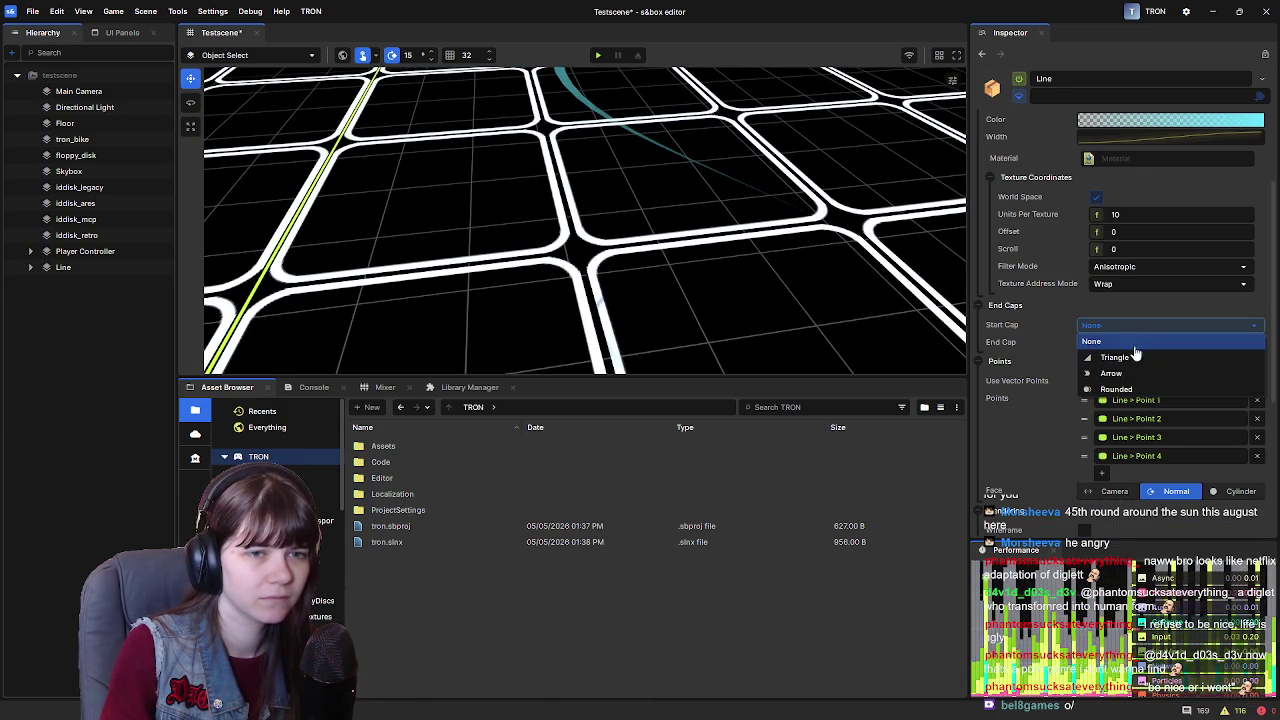
click(1132, 384)
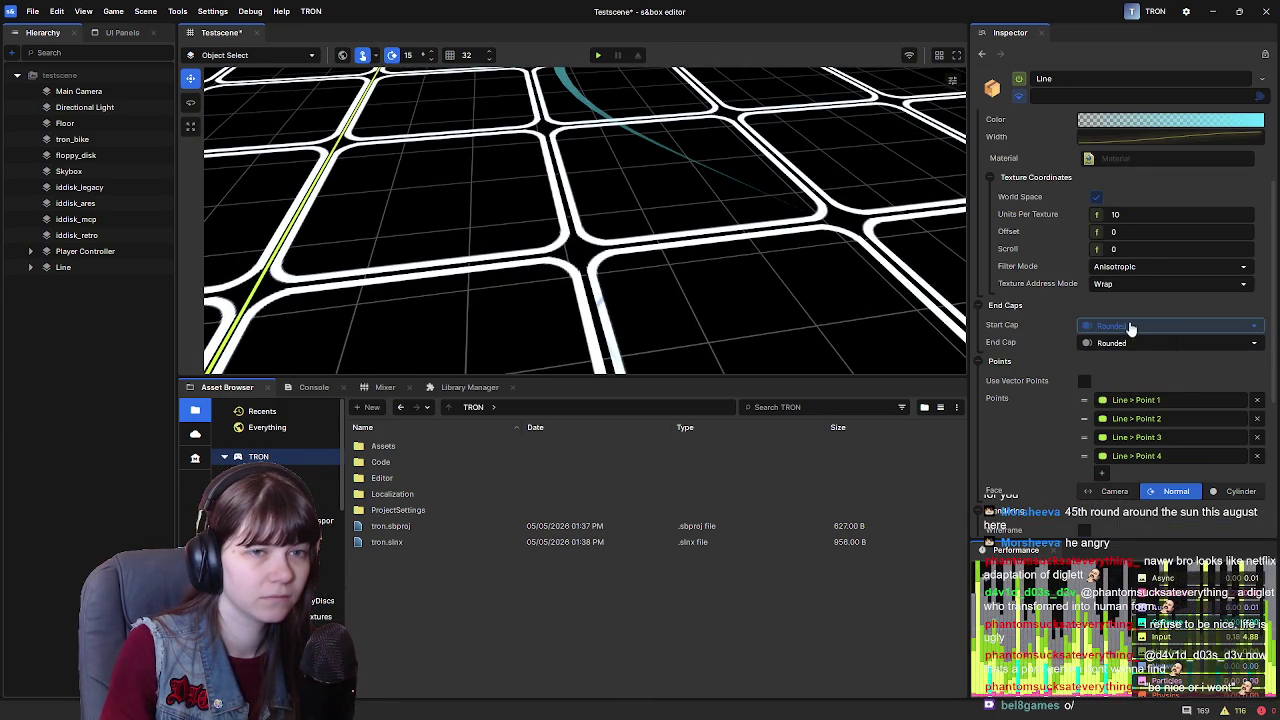
scroll(1155, 294, up, 3)
click(1150, 272)
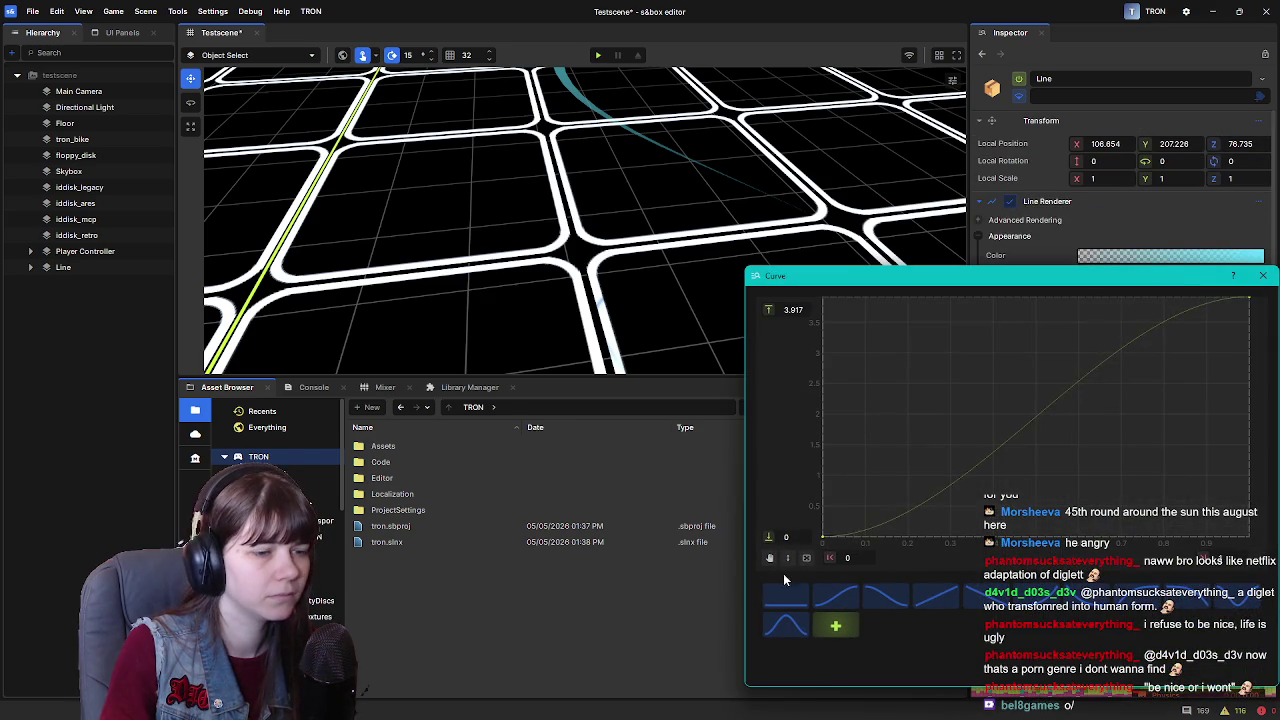
Return the width curve's start key to 0, close the Curve editor, and reselect Line
mouse_move(828, 540)
mouse_down()
mouse_move(828, 425)
mouse_move(823, 529)
mouse_move(814, 391)
mouse_move(822, 420)
mouse_up()
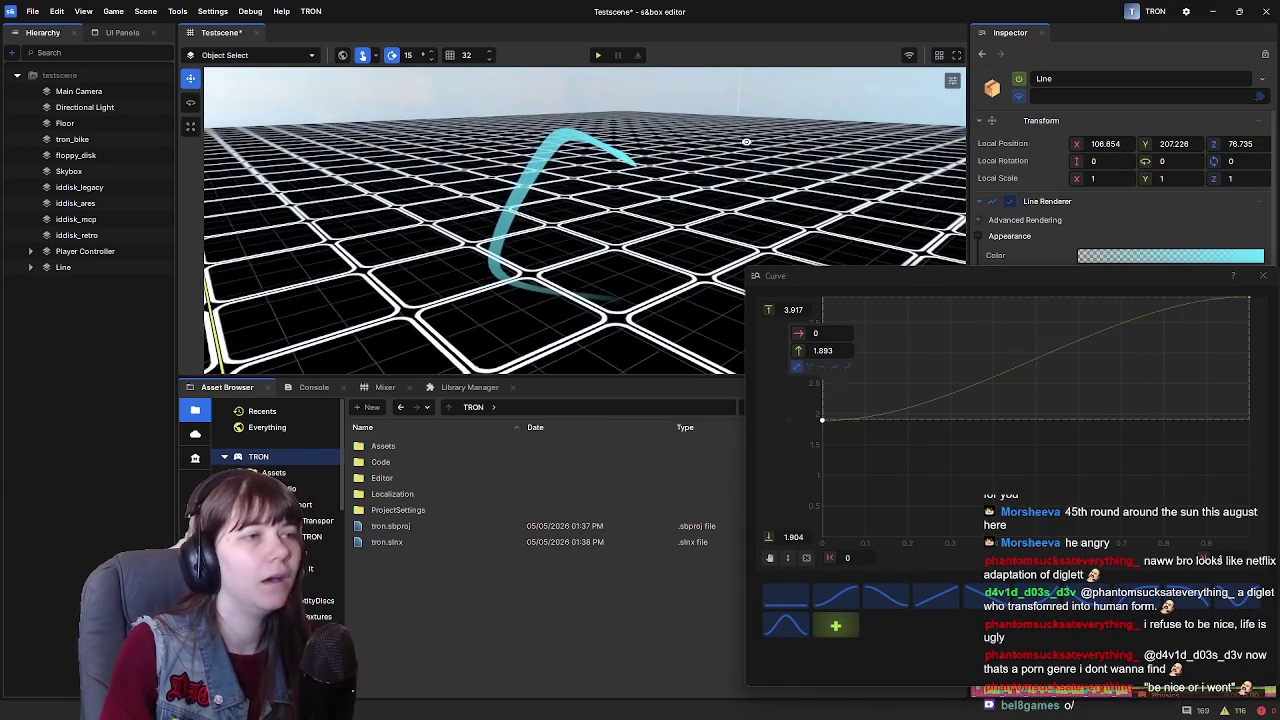
mouse_move(828, 425)
mouse_down()
mouse_move(823, 308)
mouse_move(821, 545)
mouse_up()
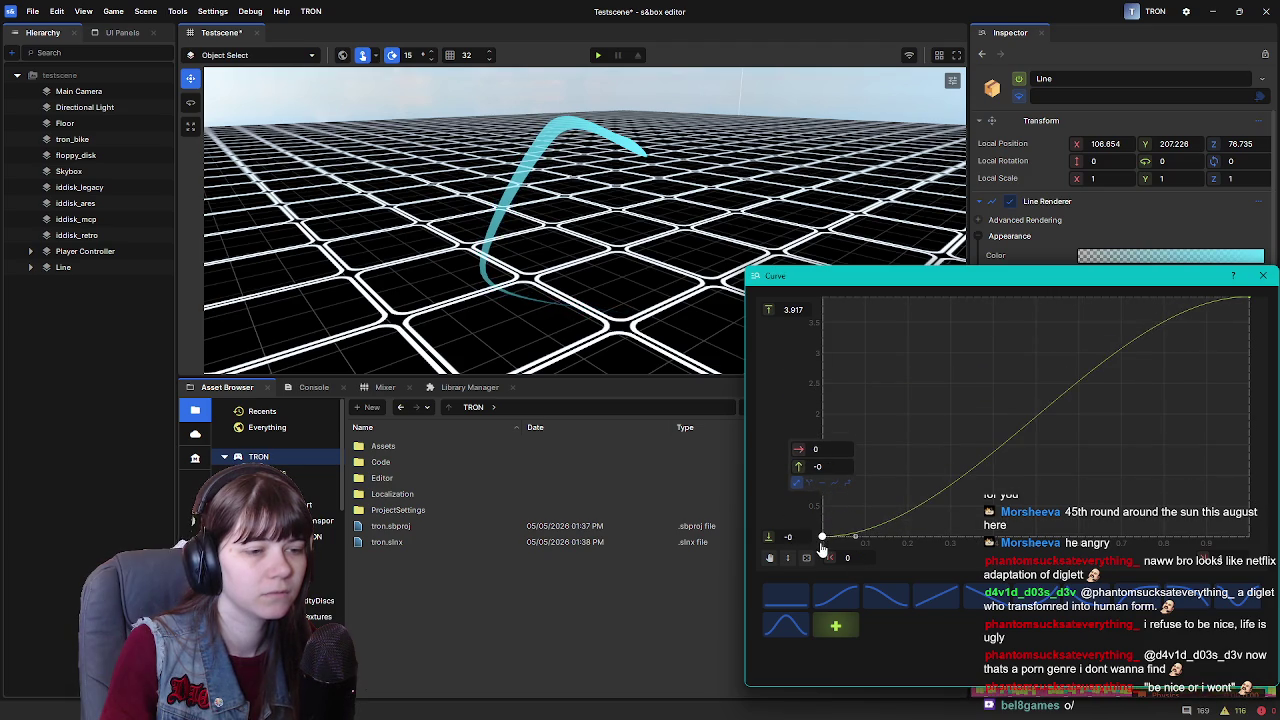
click(1264, 277)
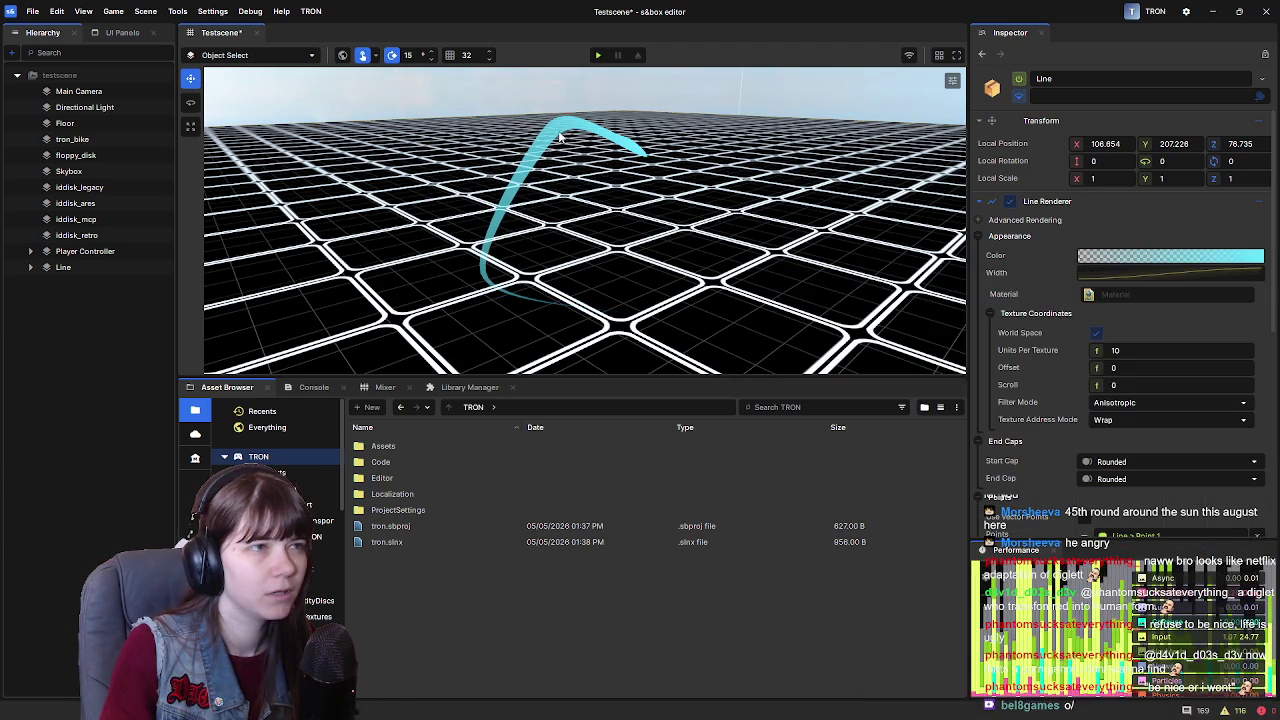
click(69, 268)
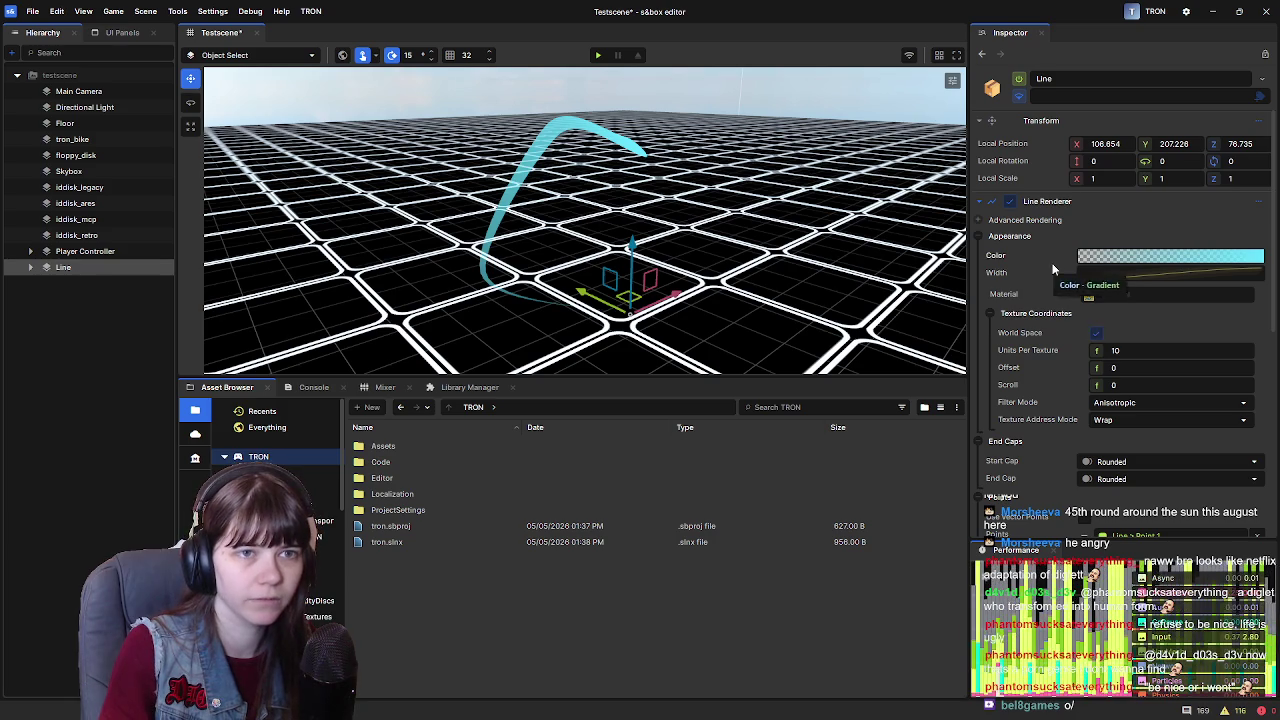
scroll(1054, 275, down, 10)
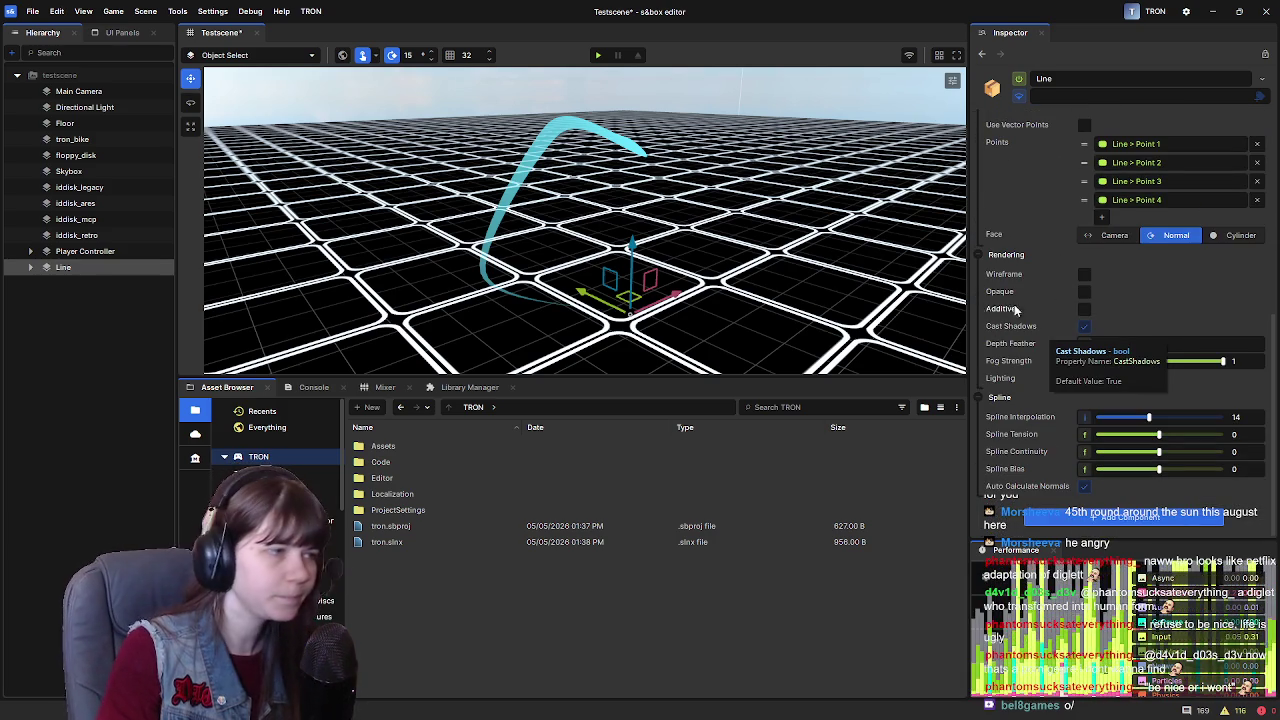
click(30, 267)
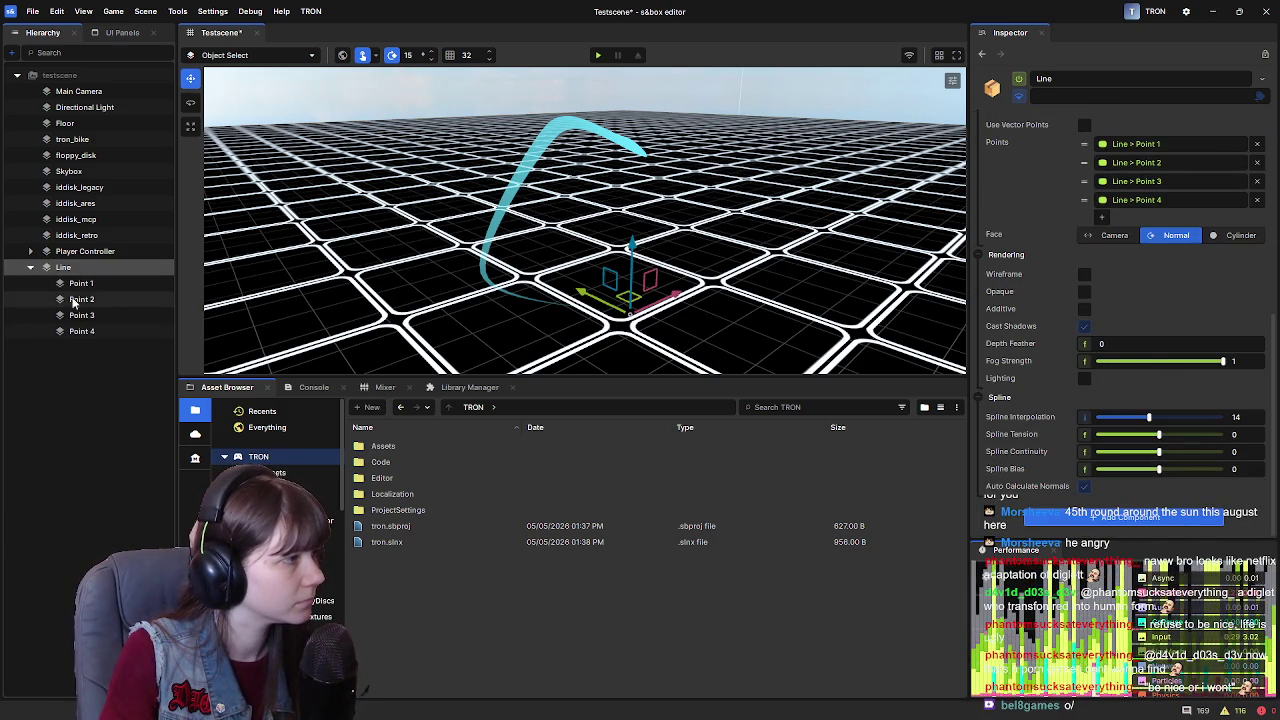
click(99, 283)
click(99, 299)
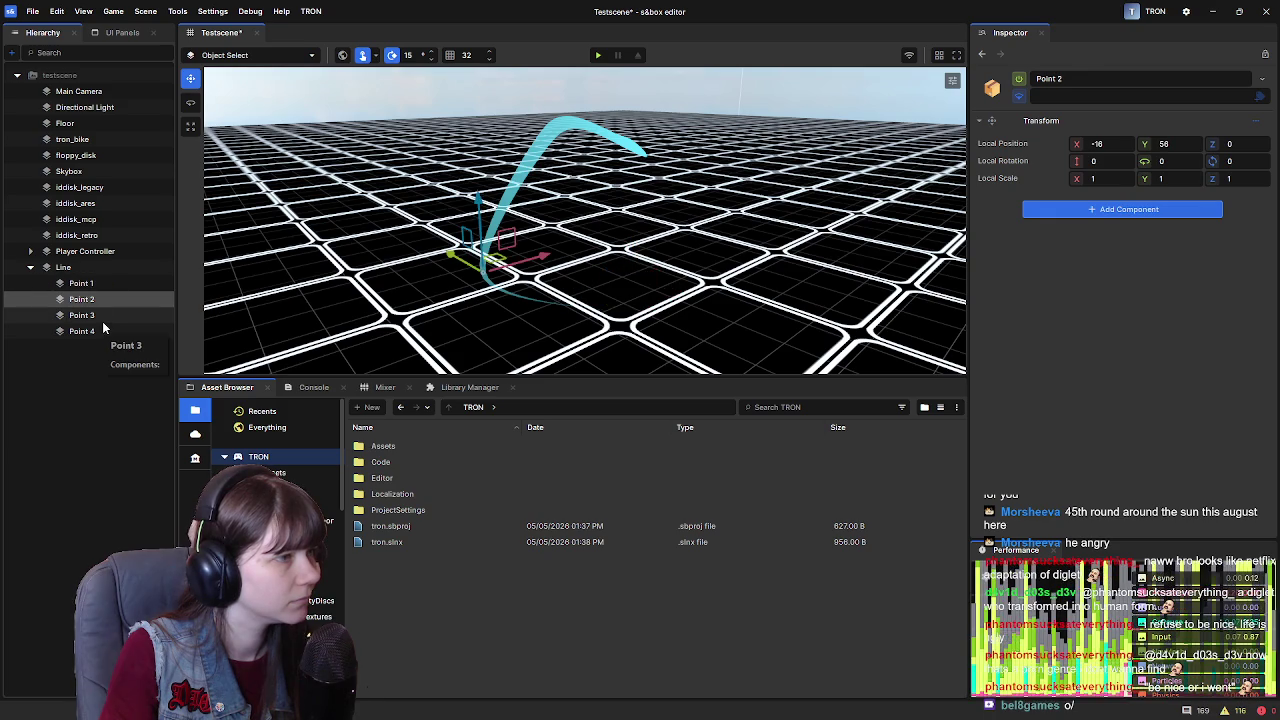
click(99, 315)
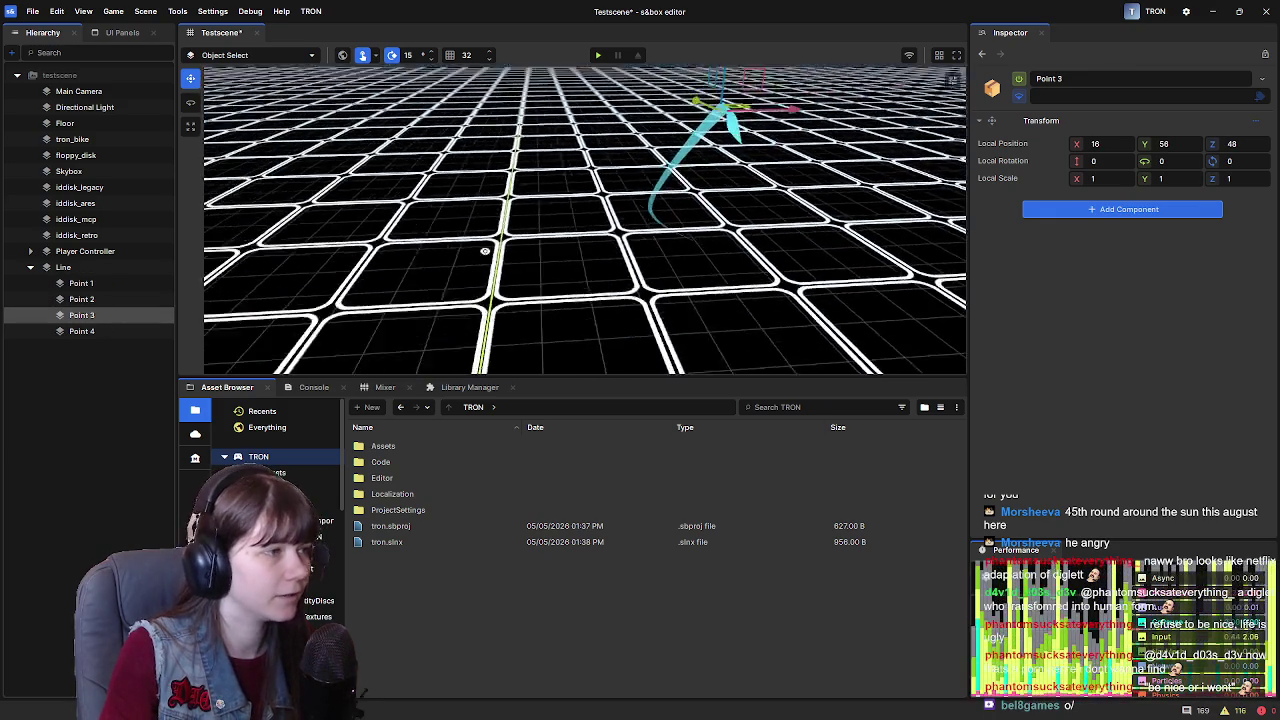
click(30, 267)
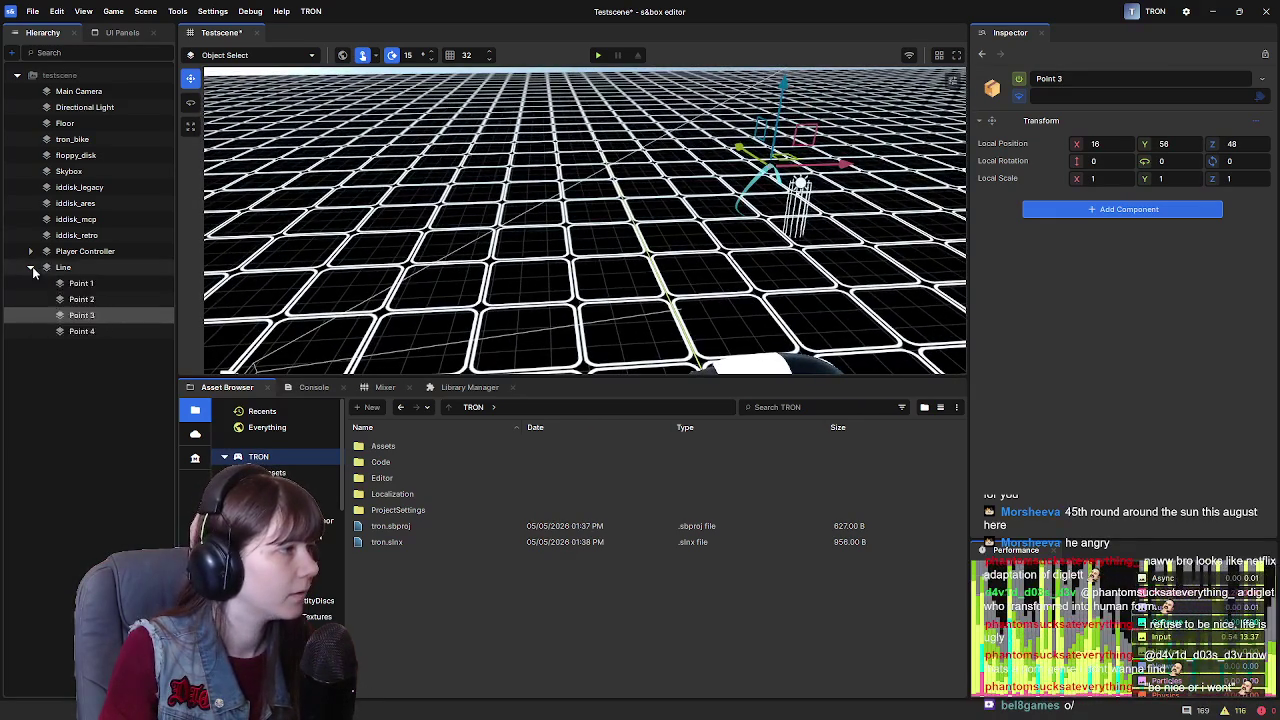
click(75, 266)
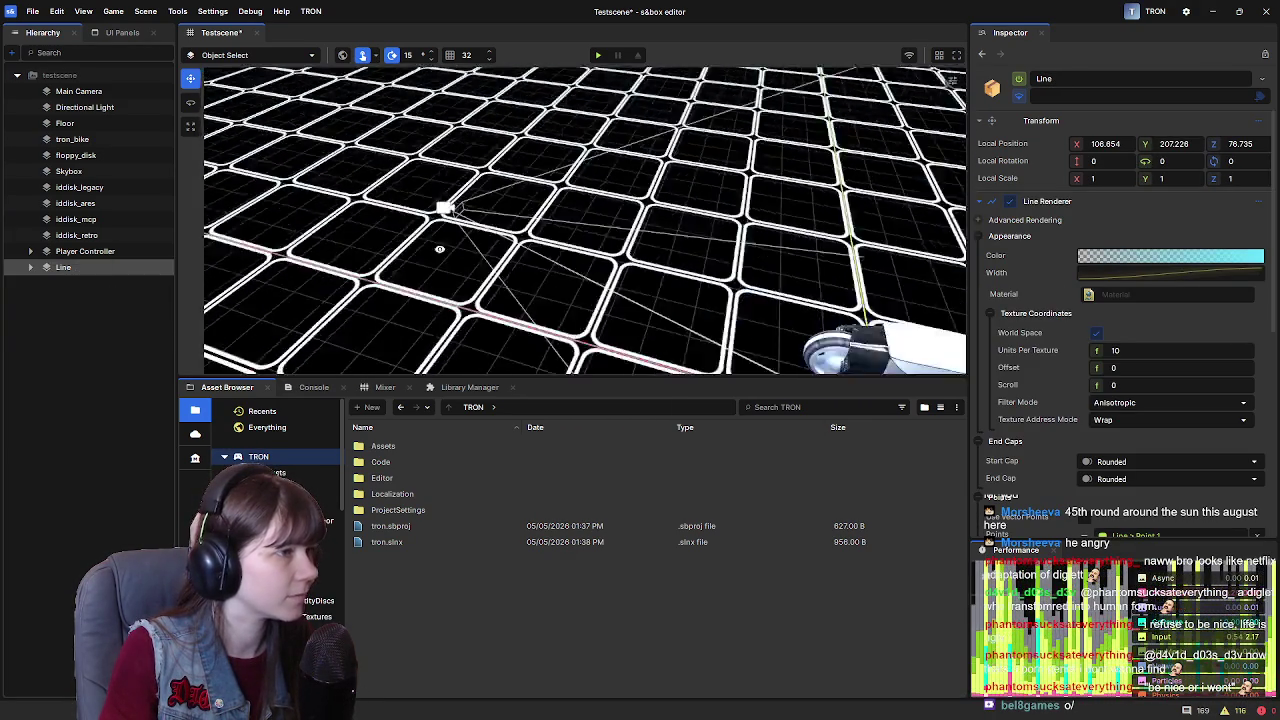
Parent the Line under tron_bike in the Hierarchy and expand tron_bike
click(72, 139)
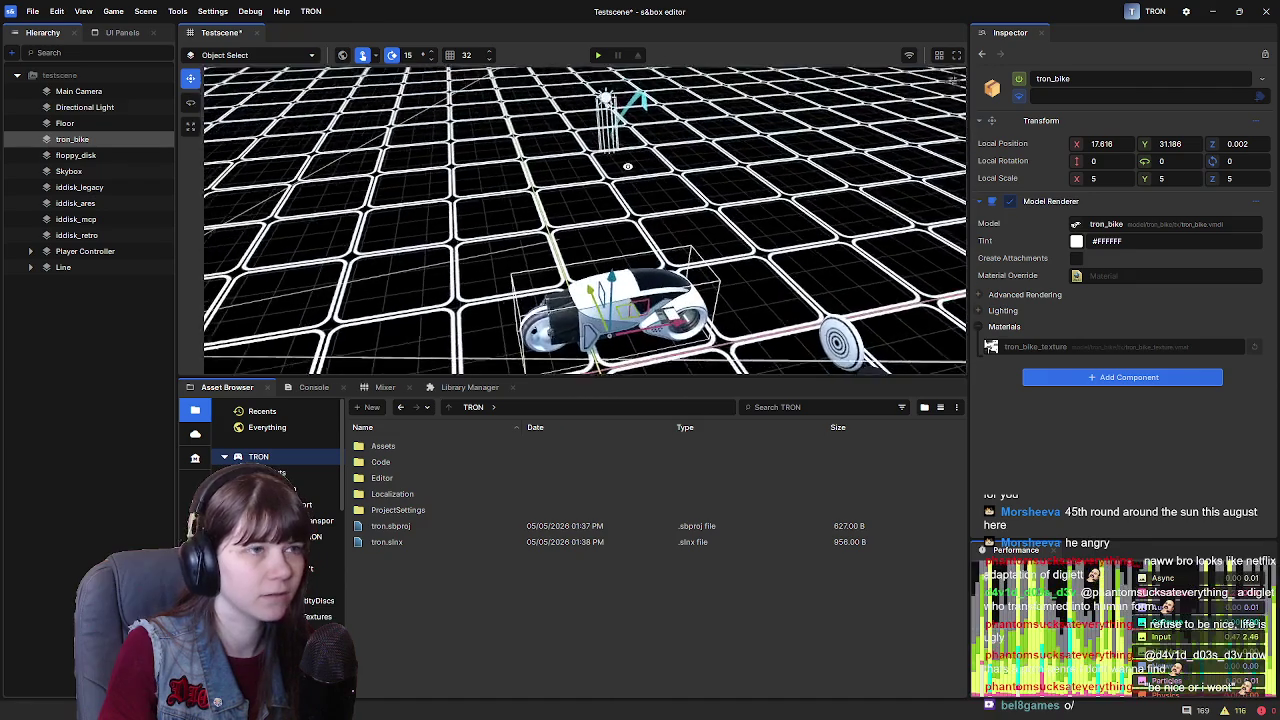
click(64, 123)
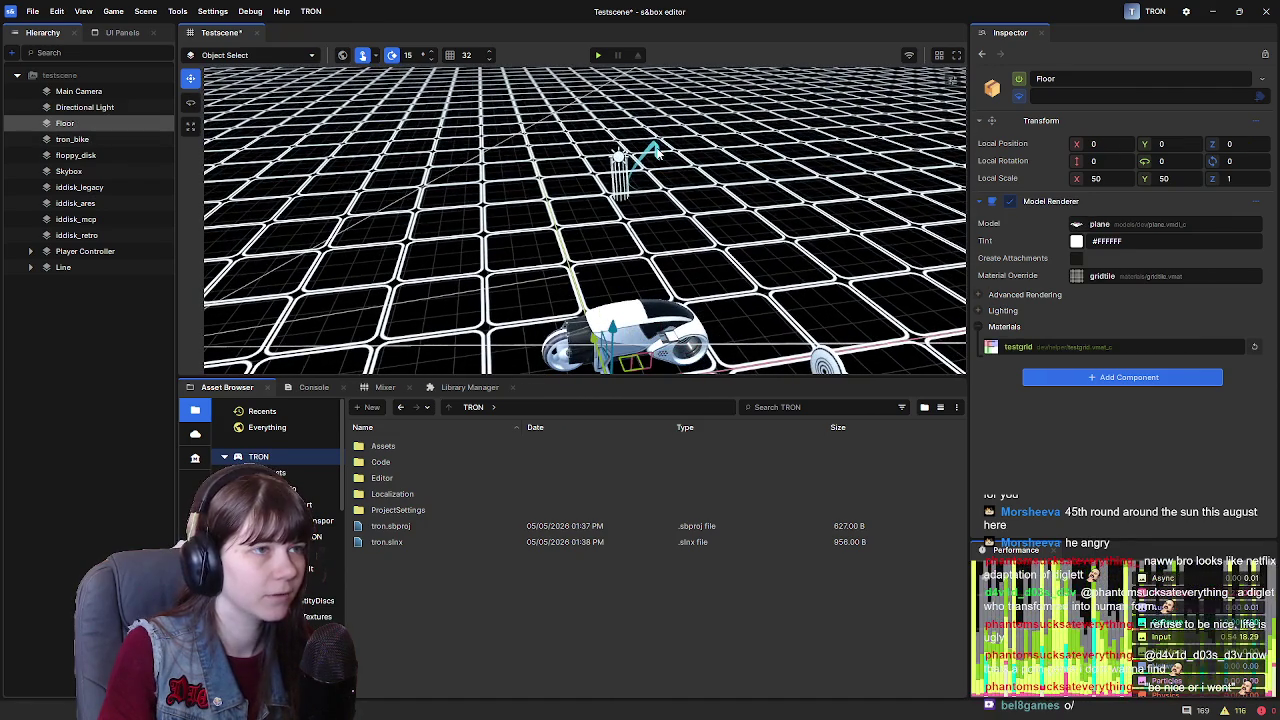
click(78, 267)
drag(78, 267, 88, 145)
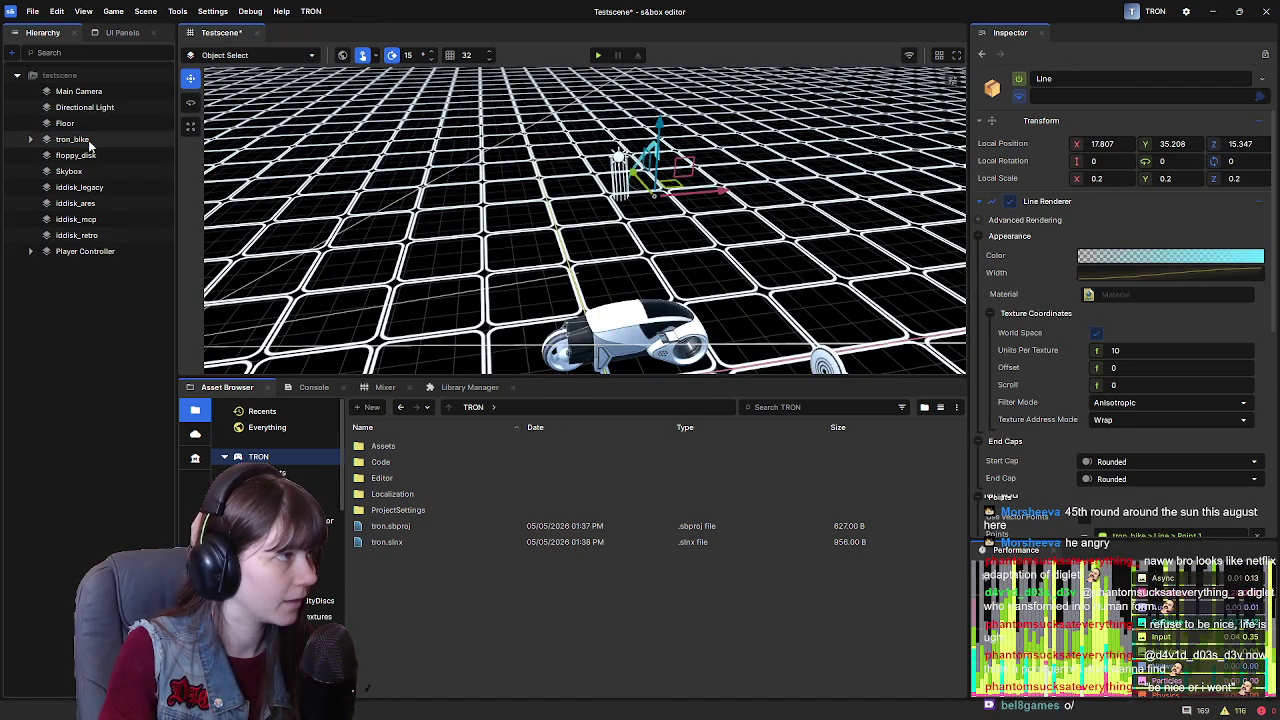
click(31, 140)
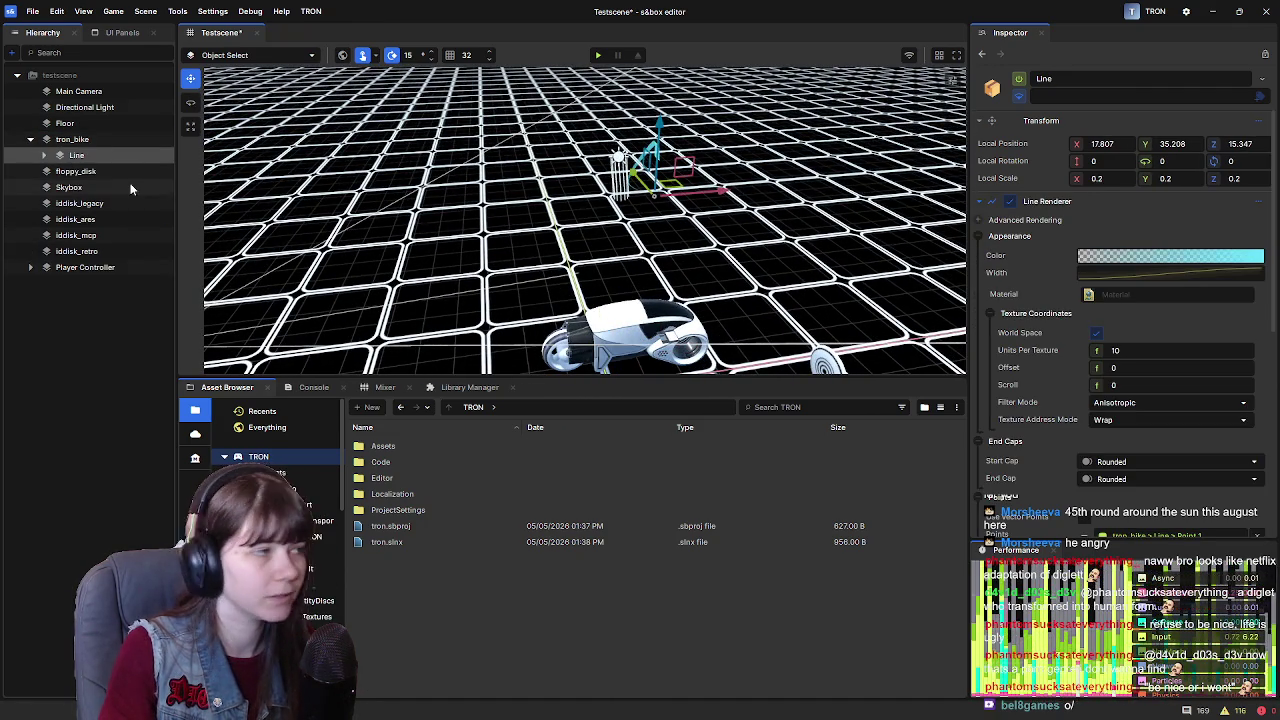
Reset the Line's local position and move it to X -9.87 behind the bike
right_click(1048, 141)
click(1065, 191)
key(f)
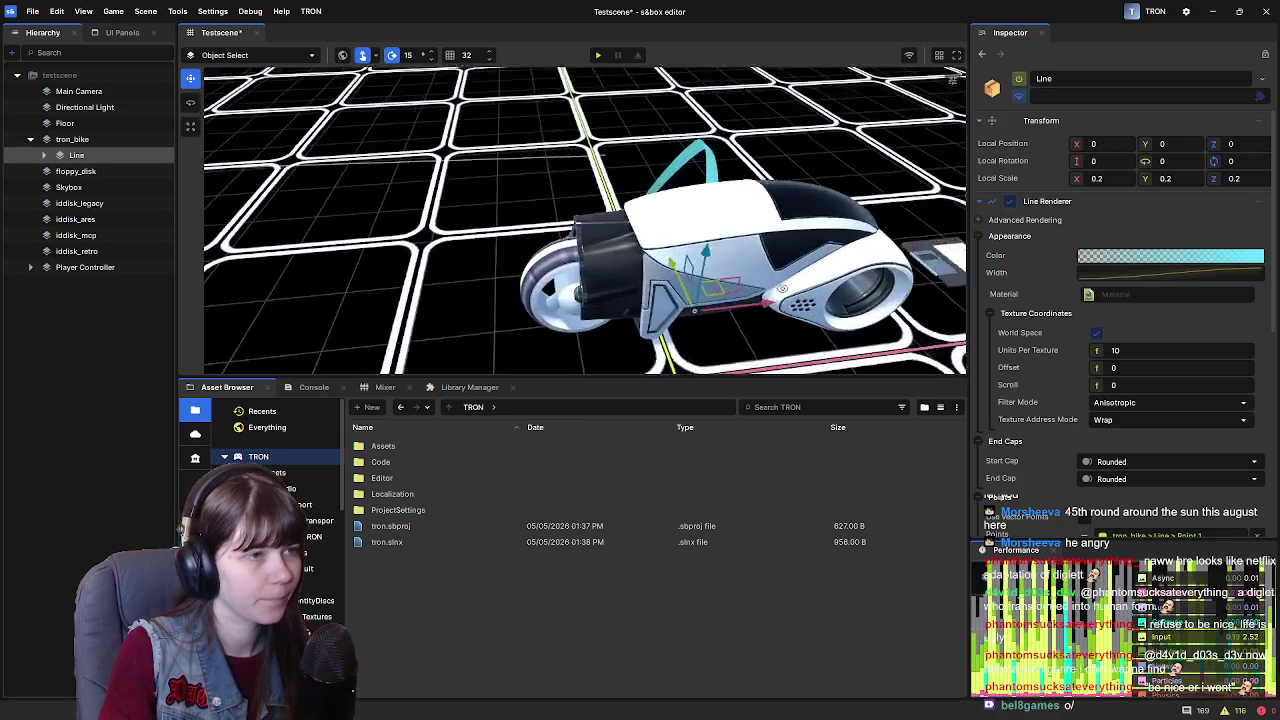
mouse_move(812, 270)
mouse_down()
mouse_move(673, 266)
mouse_move(782, 225)
mouse_up()
Expand the Line and select its Points 1 through 4 in turn
click(44, 156)
click(92, 171)
click(104, 188)
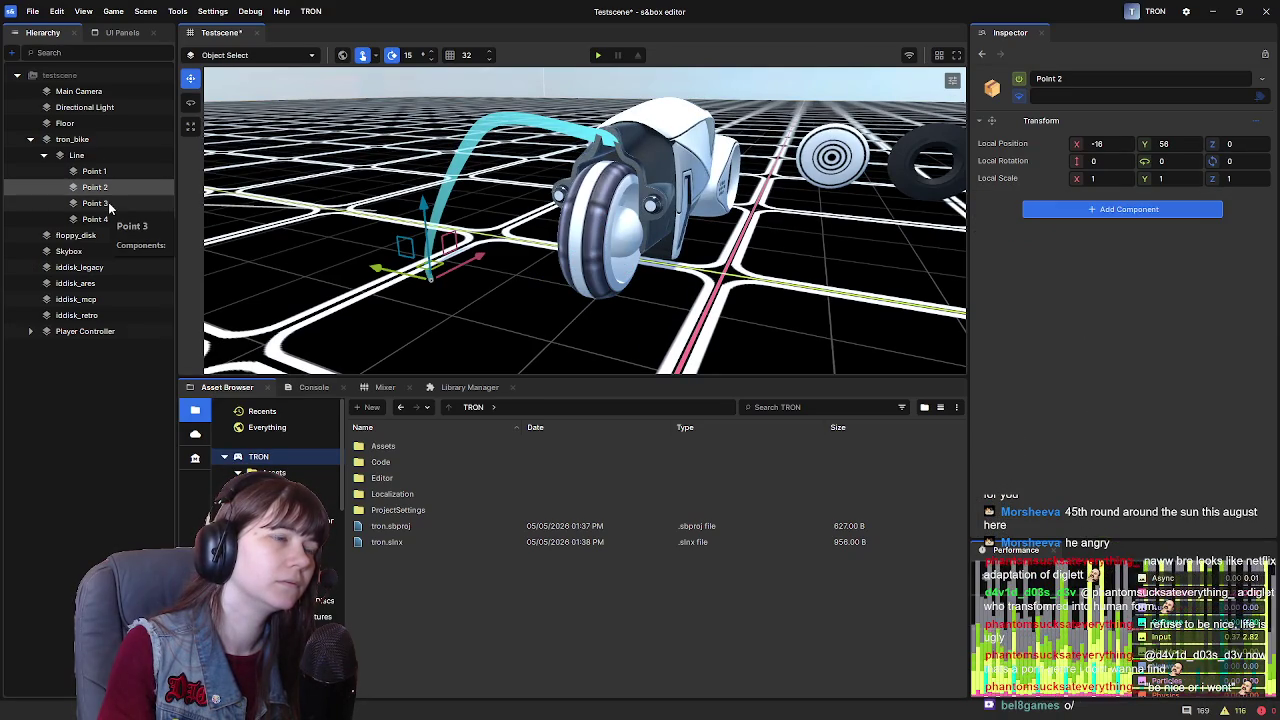
click(108, 204)
click(110, 220)
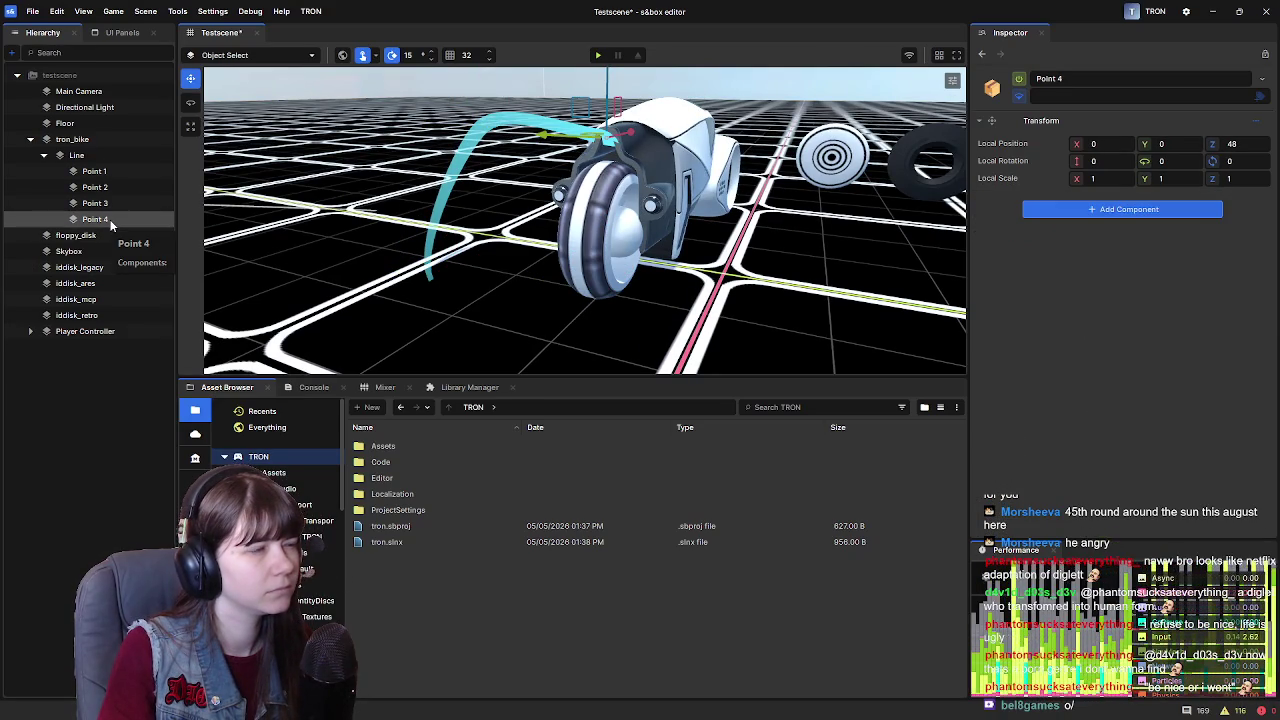
Shift the Line to Y 12.976 and reset its X position to 0
click(100, 203)
click(108, 219)
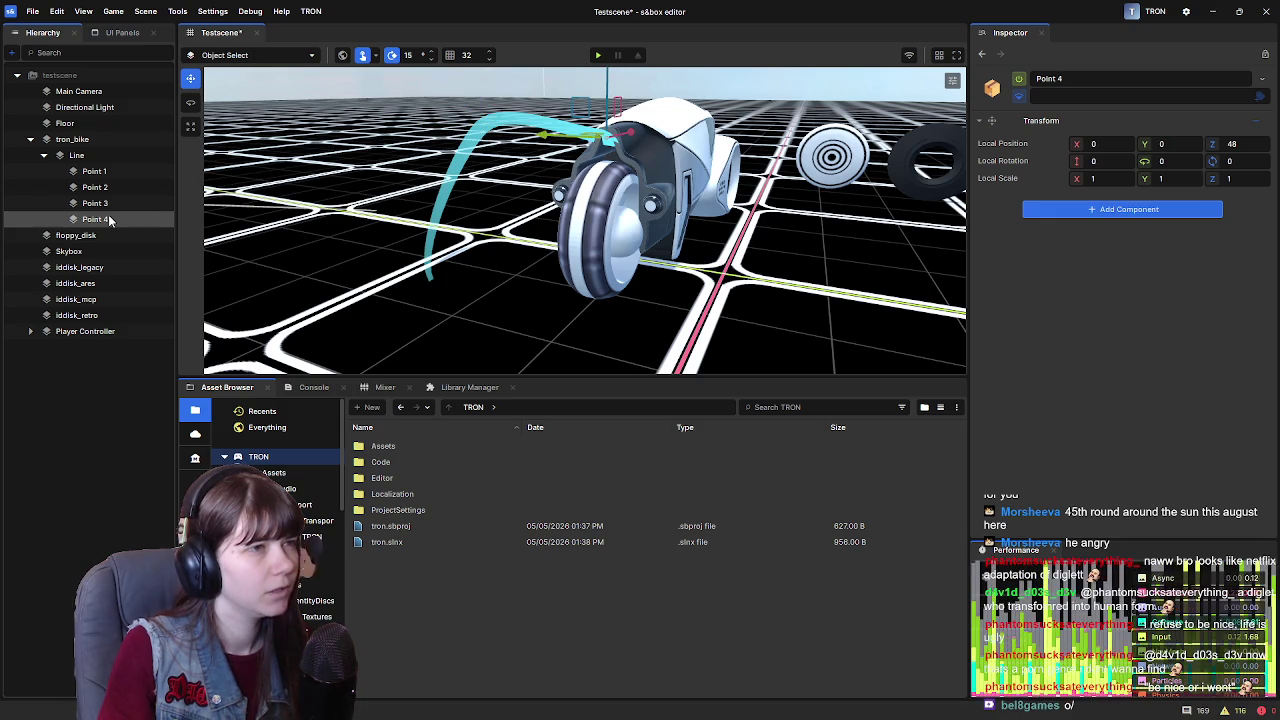
click(96, 172)
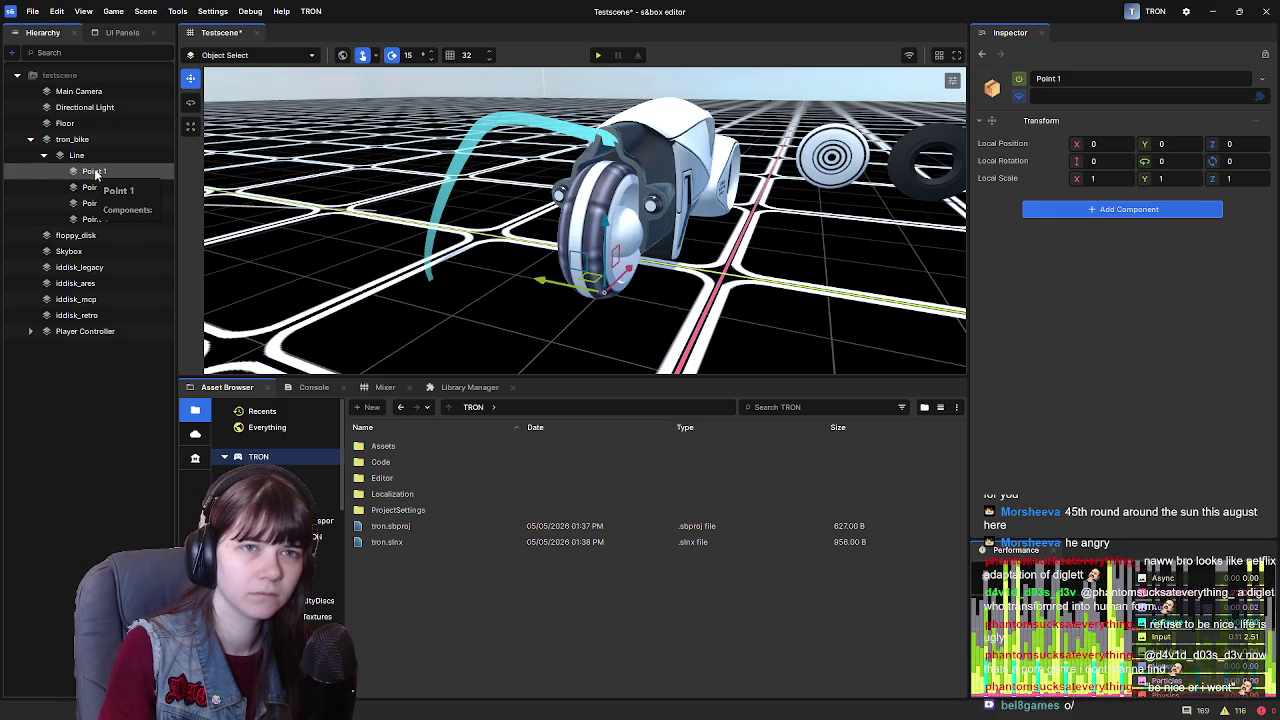
click(92, 159)
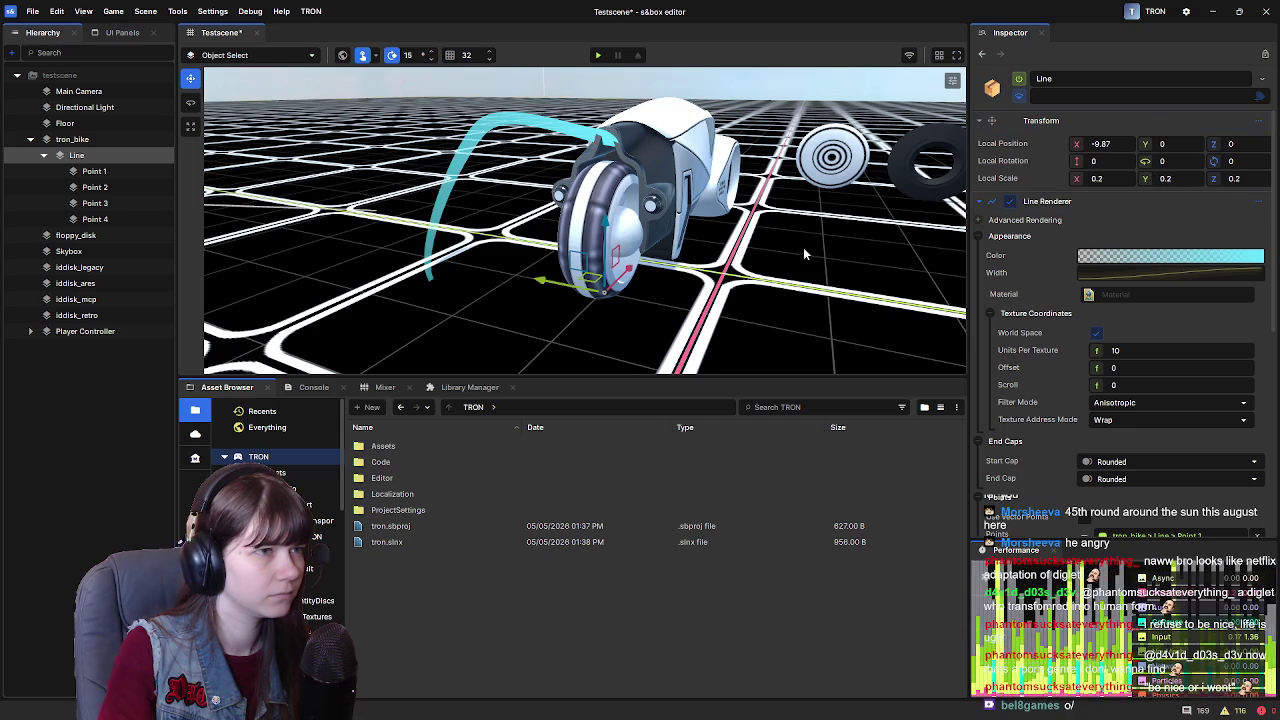
drag(520, 278, 362, 260)
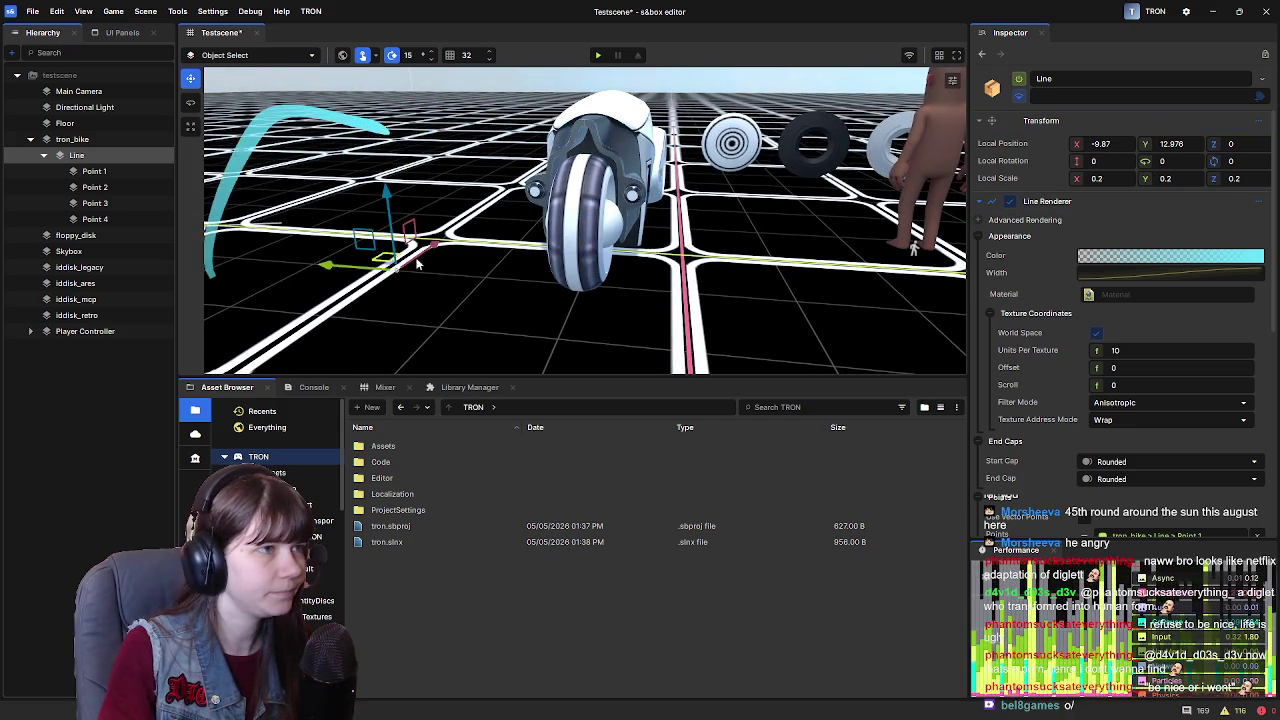
key(f)
right_click(1037, 145)
click(1060, 152)
Delete Point 4, then Points 2 and 3, and raise Point 1 to height 29.139
scroll(475, 187, down, 2)
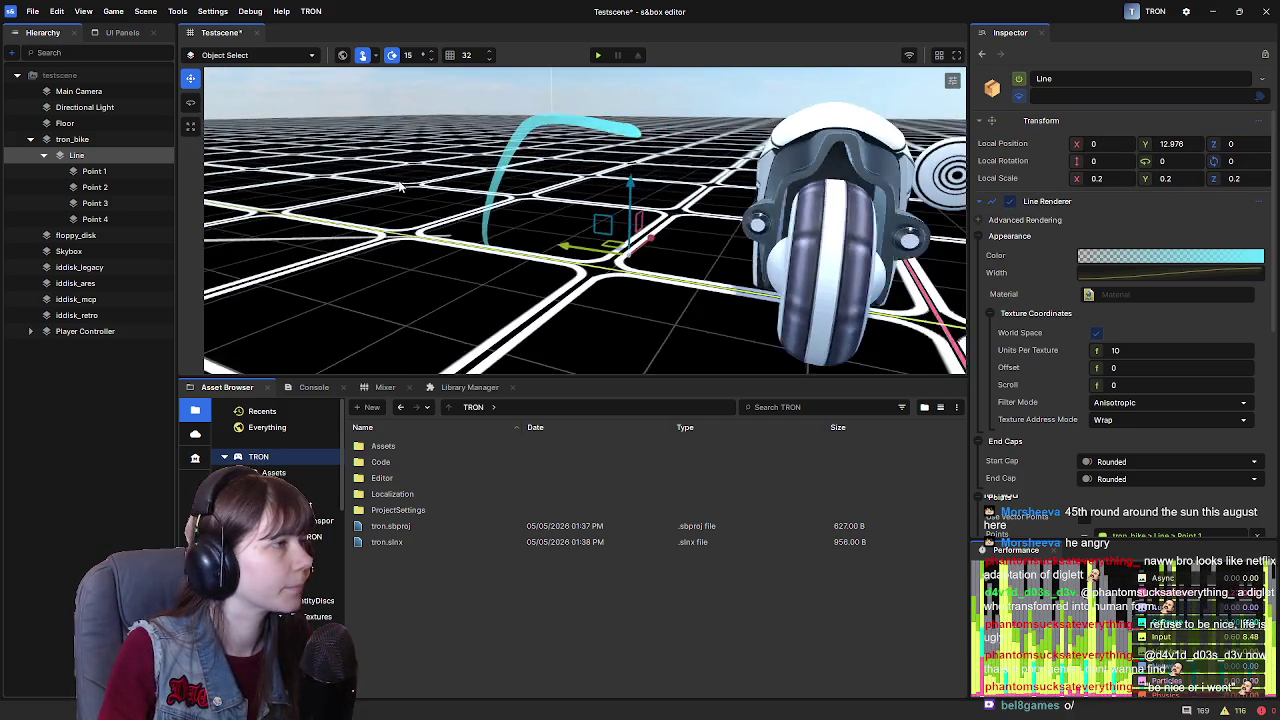
click(96, 219)
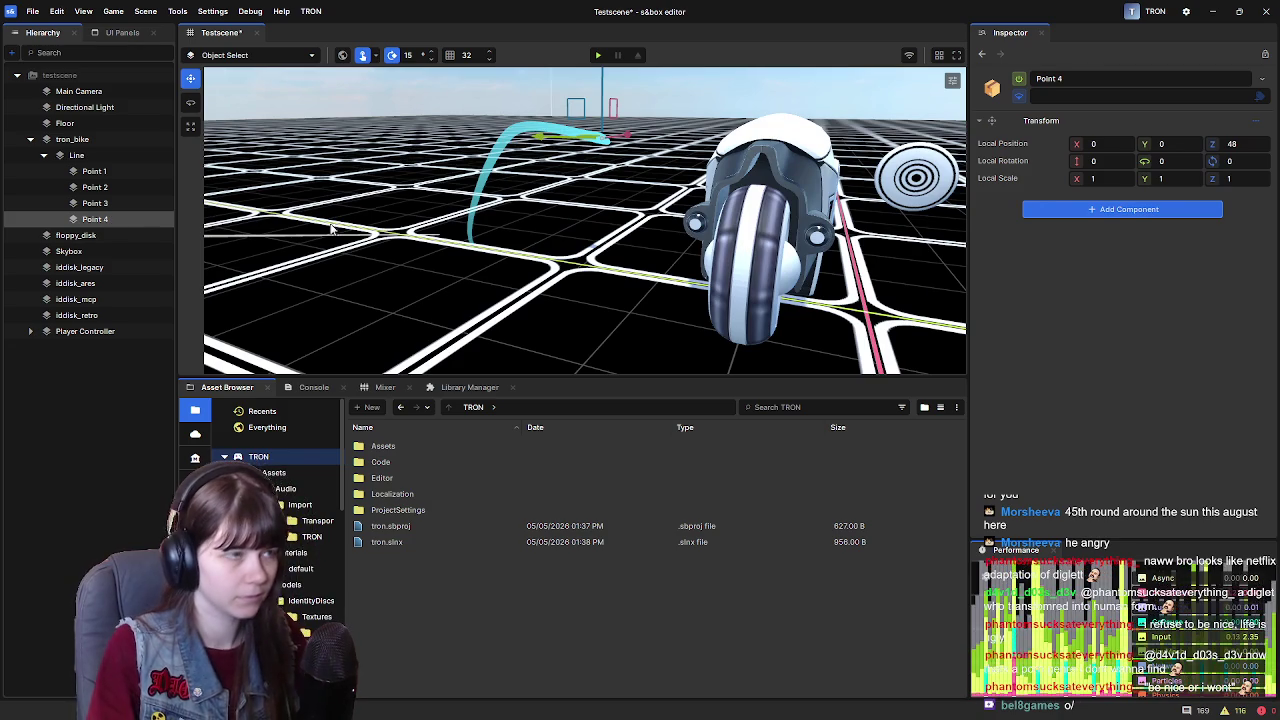
key(Delete)
click(126, 203)
shift+click(118, 187)
key(Delete)
drag(601, 200, 601, 143)
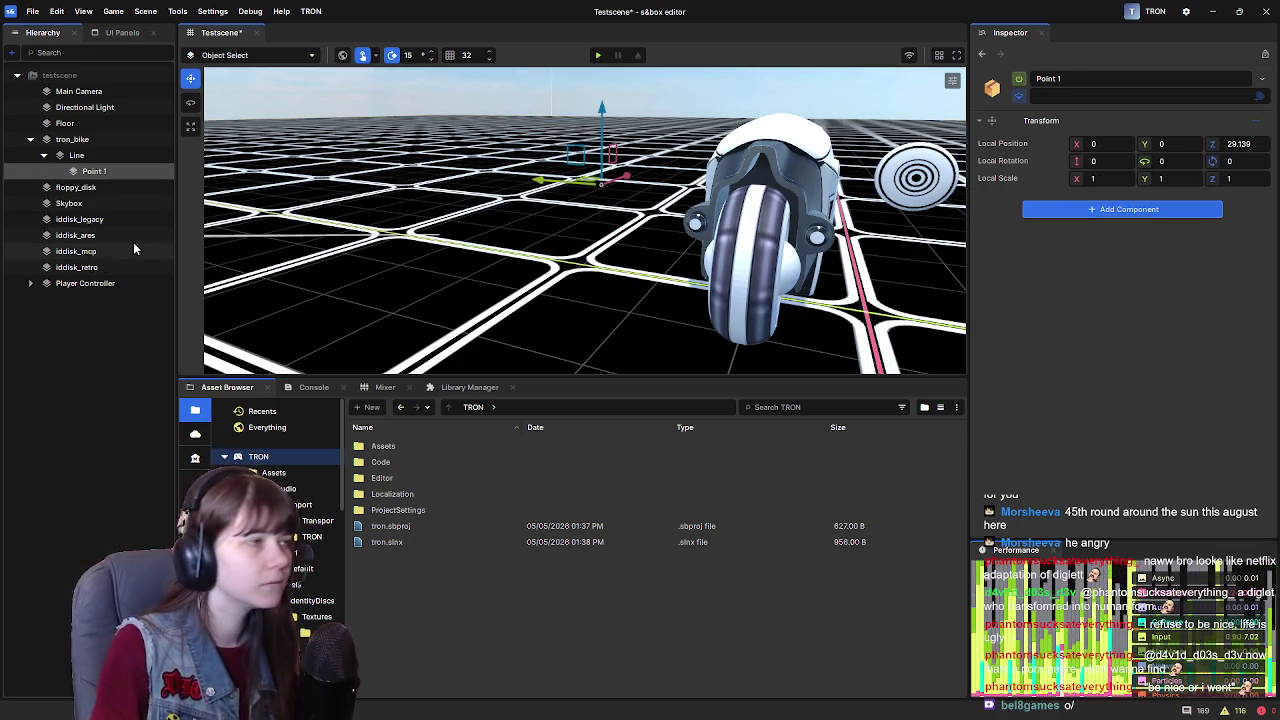
Restore the deleted Points 2–4 on the Line and recheck Point 1 in its list
click(84, 156)
scroll(1060, 340, down, 5)
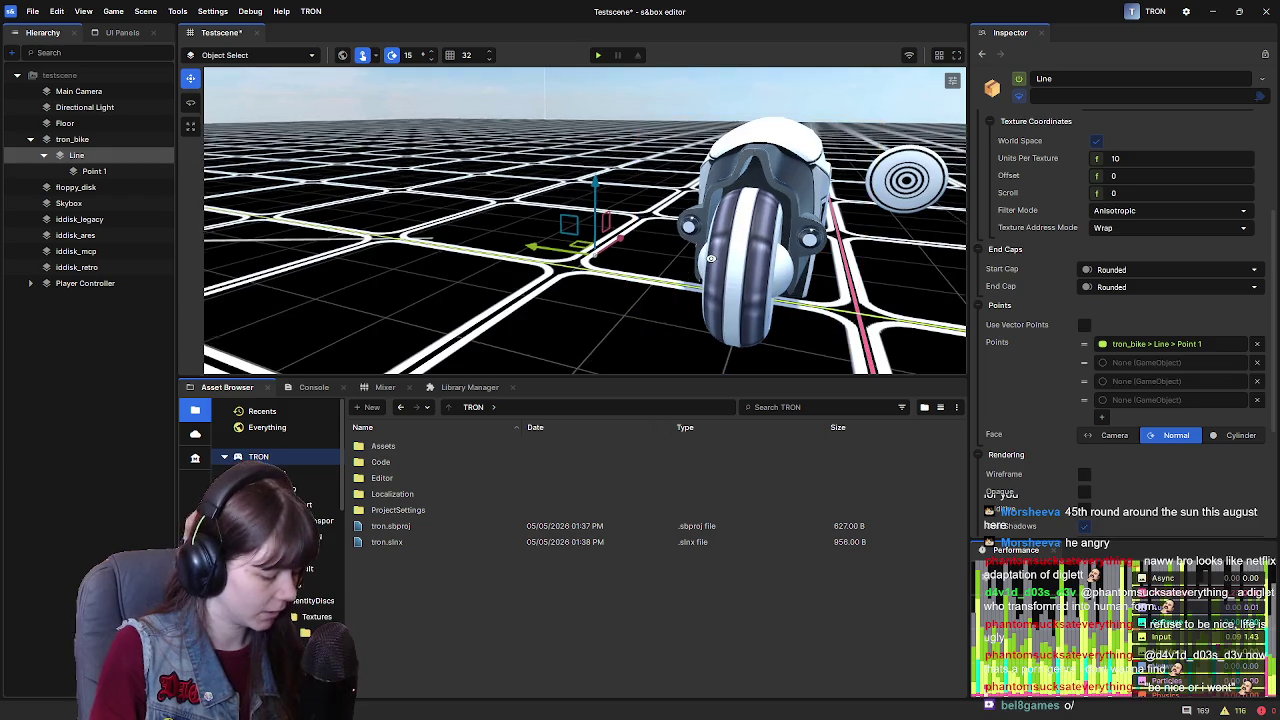
click(668, 250)
click(578, 250)
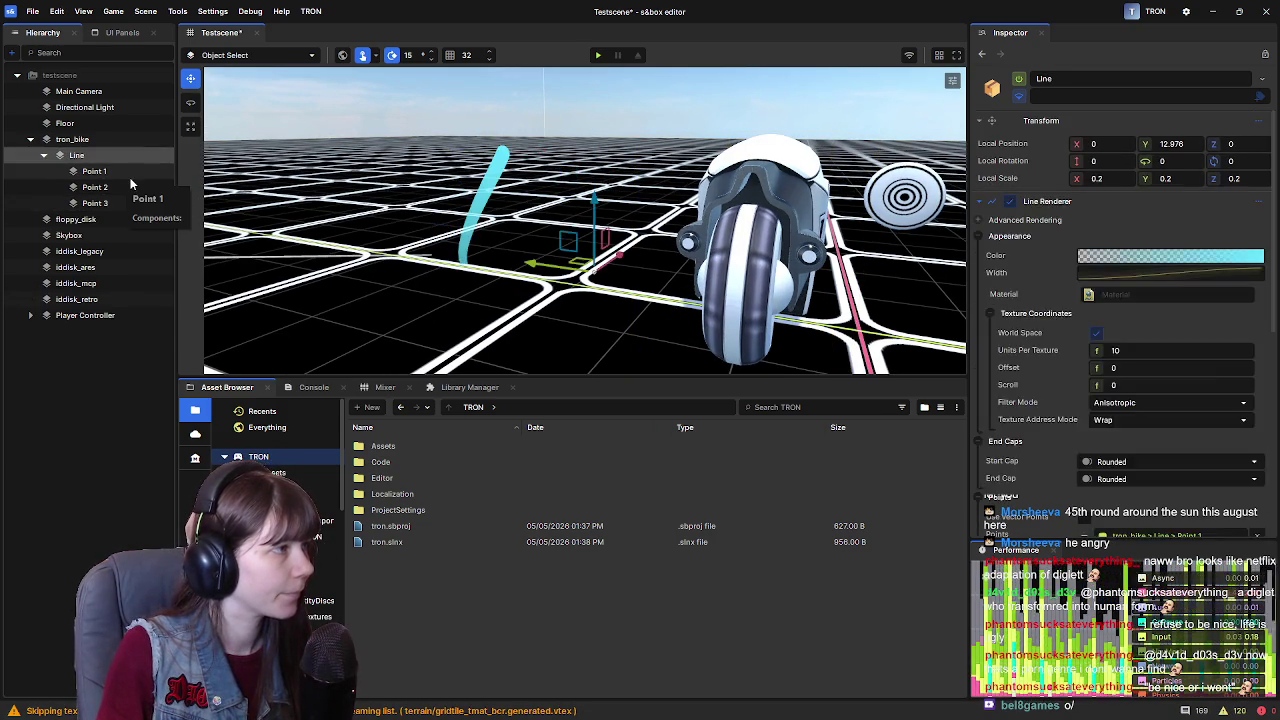
click(92, 152)
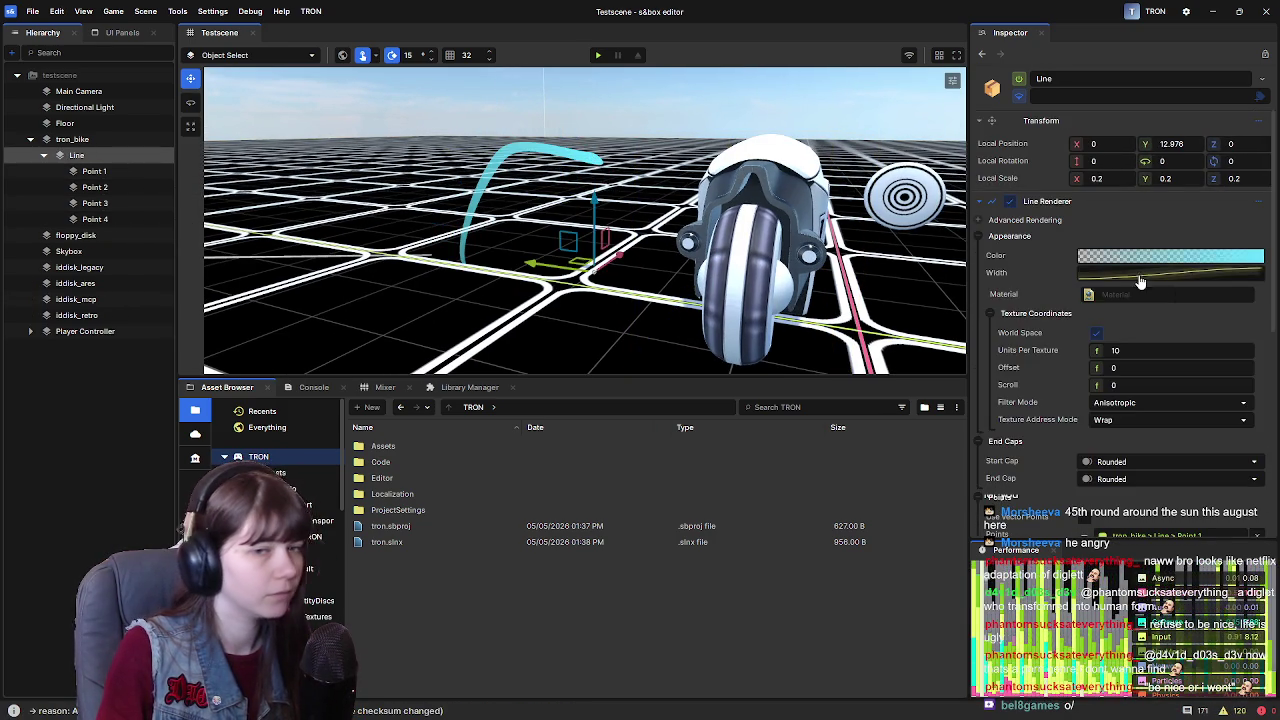
scroll(1054, 375, down, 5)
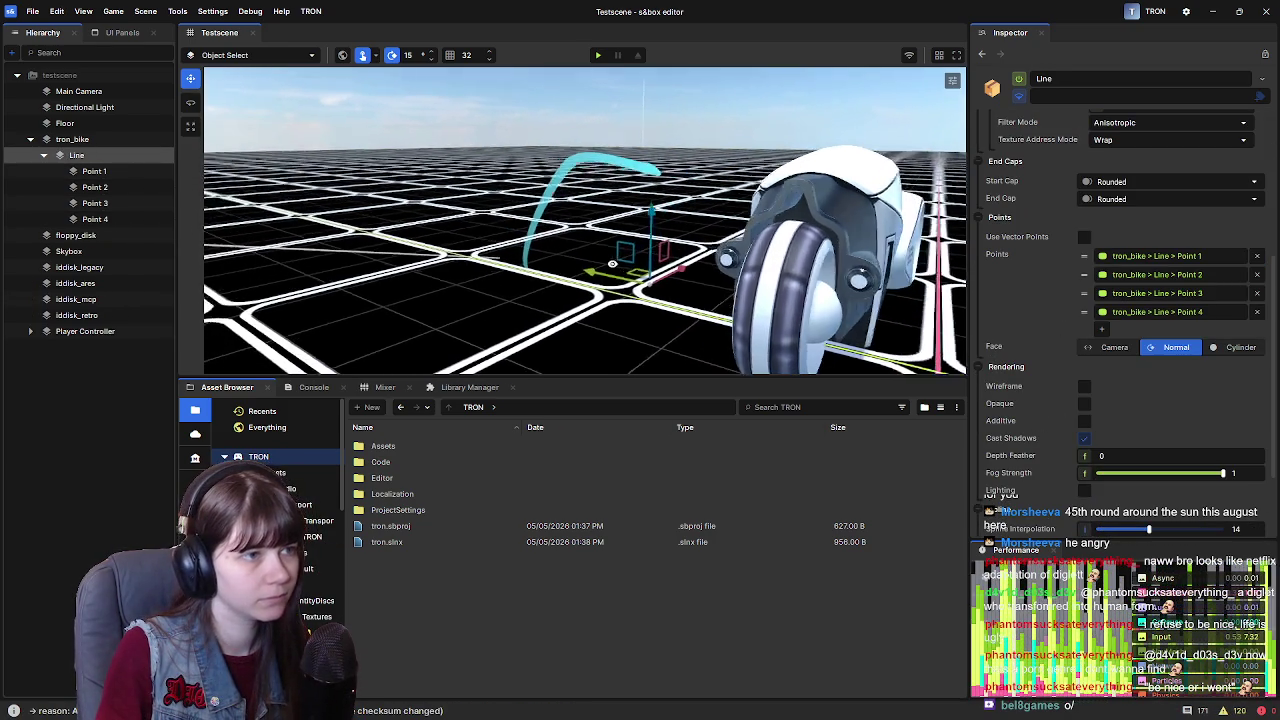
click(94, 171)
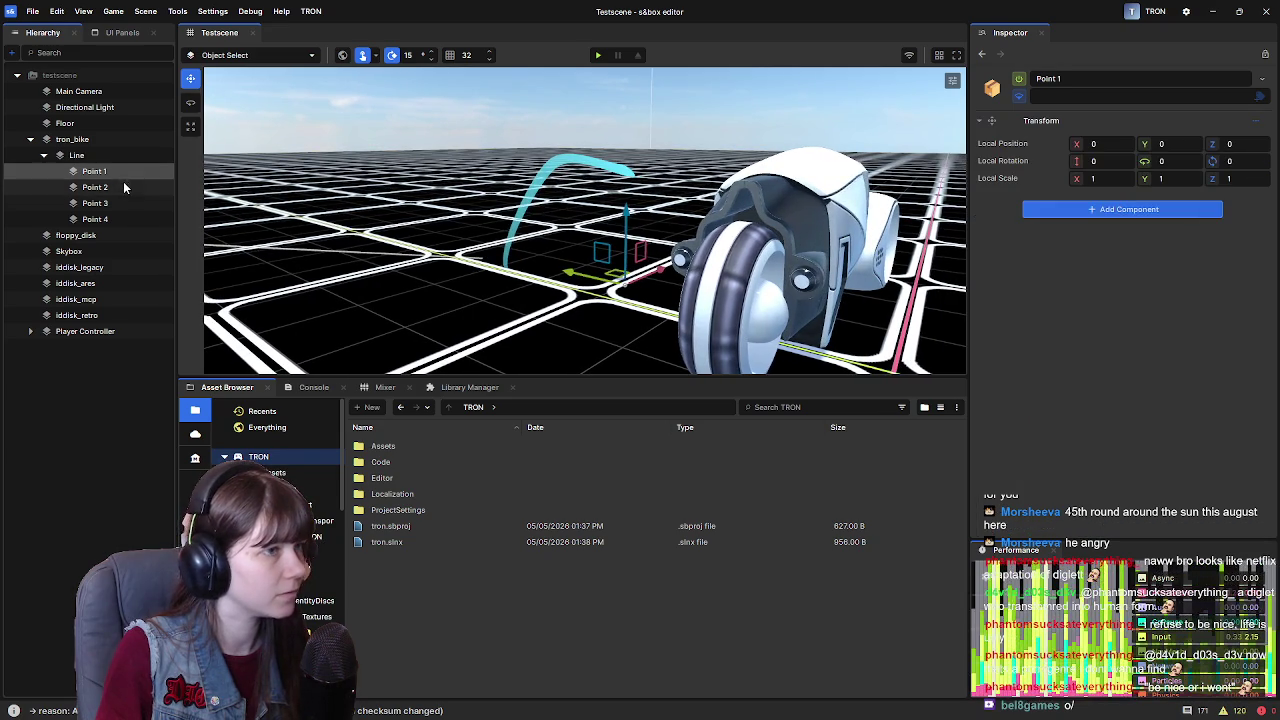
Experiment with the curve: raise Points 1 and 2, stretch Point 4, and shift Point 3
drag(630, 220, 627, 168)
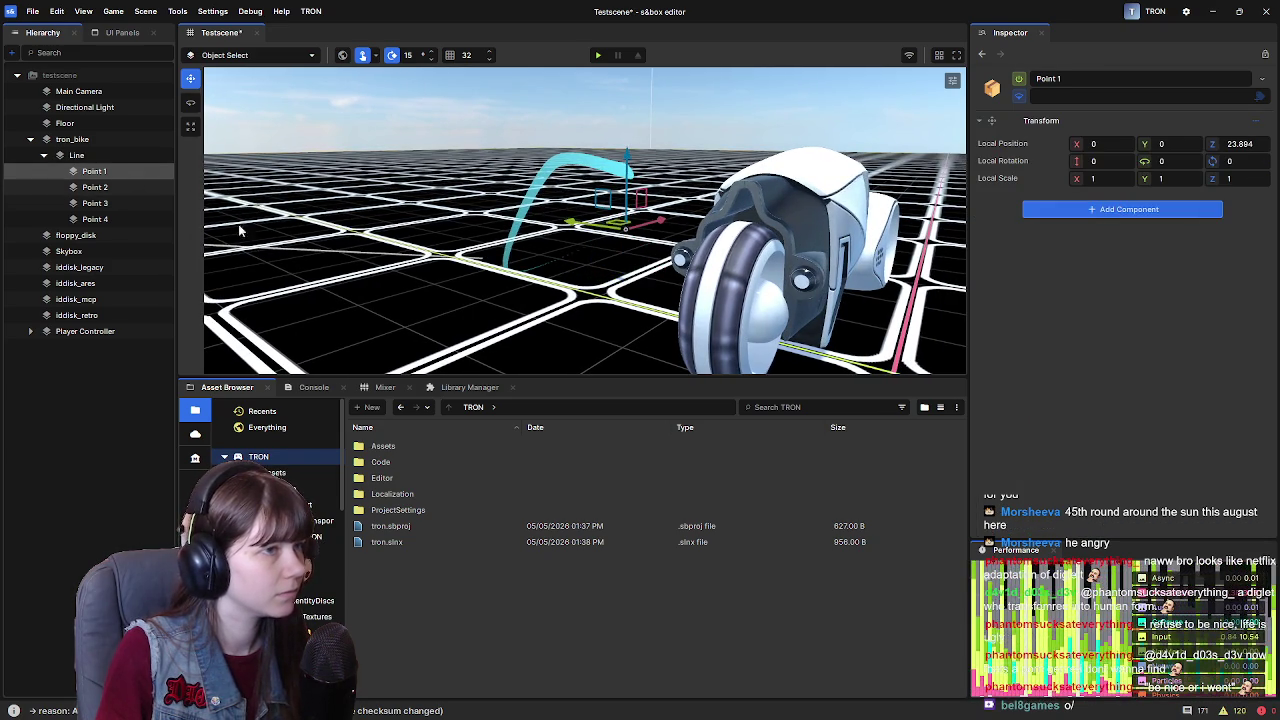
click(95, 187)
key(f)
drag(612, 250, 622, 170)
click(95, 219)
drag(803, 163, 568, 222)
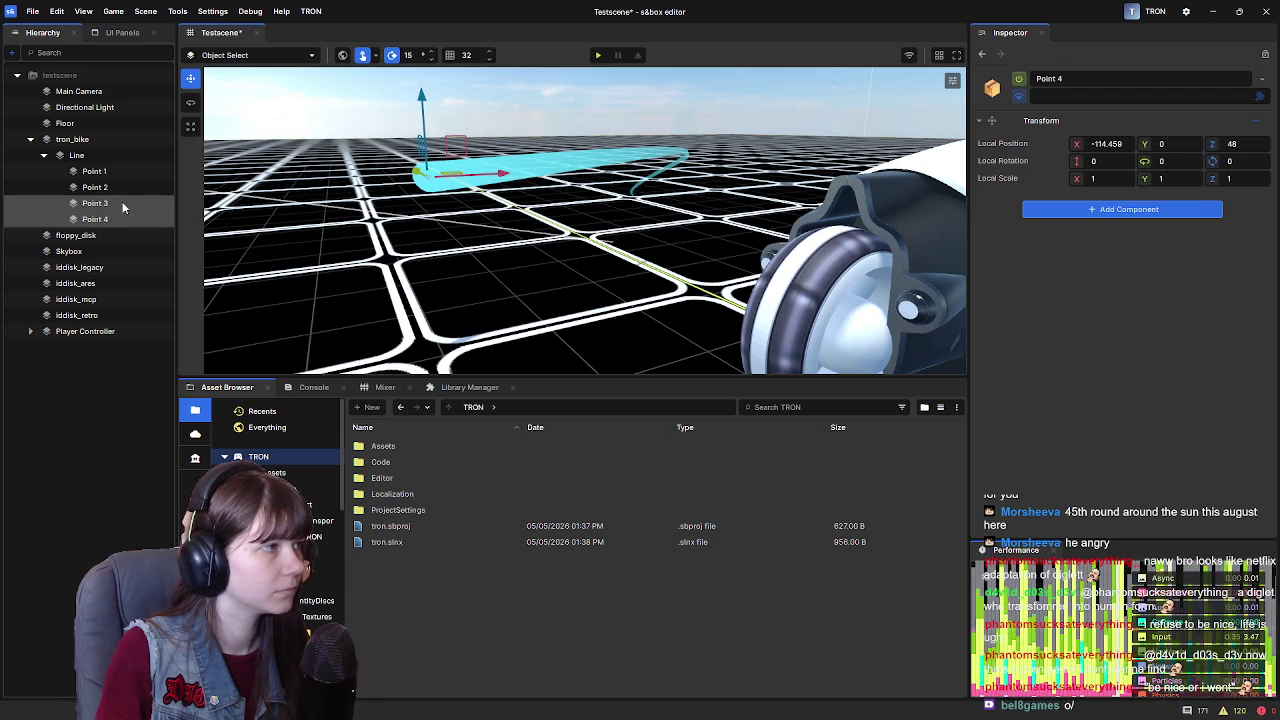
click(120, 205)
mouse_move(681, 143)
mouse_down()
mouse_move(628, 148)
mouse_move(675, 145)
mouse_move(619, 214)
mouse_move(706, 283)
mouse_move(449, 334)
mouse_move(620, 250)
mouse_move(798, 204)
mouse_move(670, 207)
mouse_up()
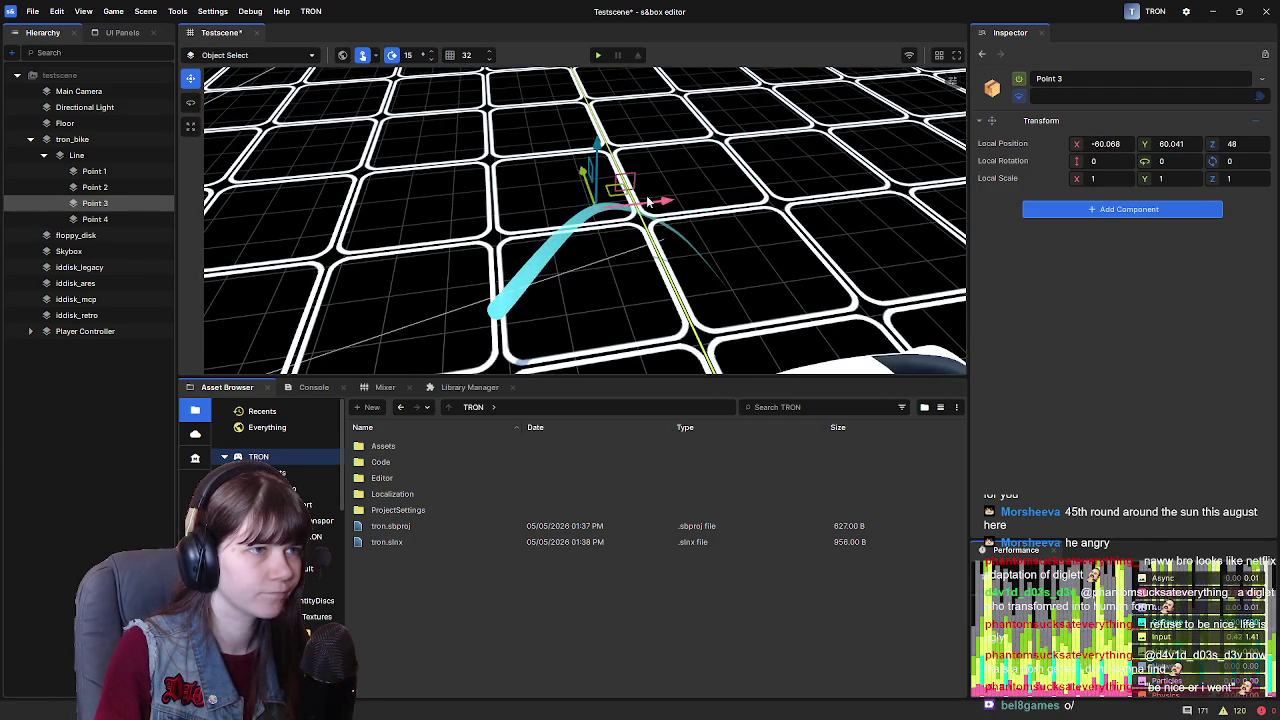
drag(579, 175, 598, 238)
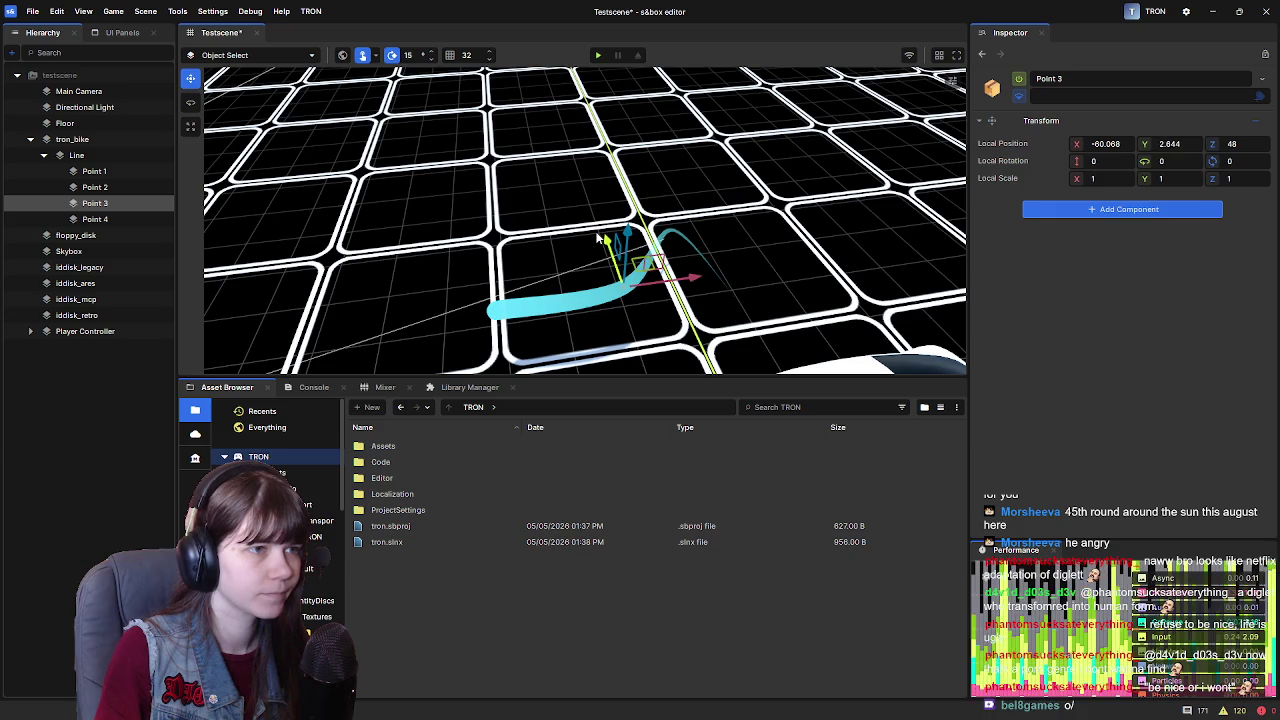
Set Point 1's Z position to 0
click(127, 172)
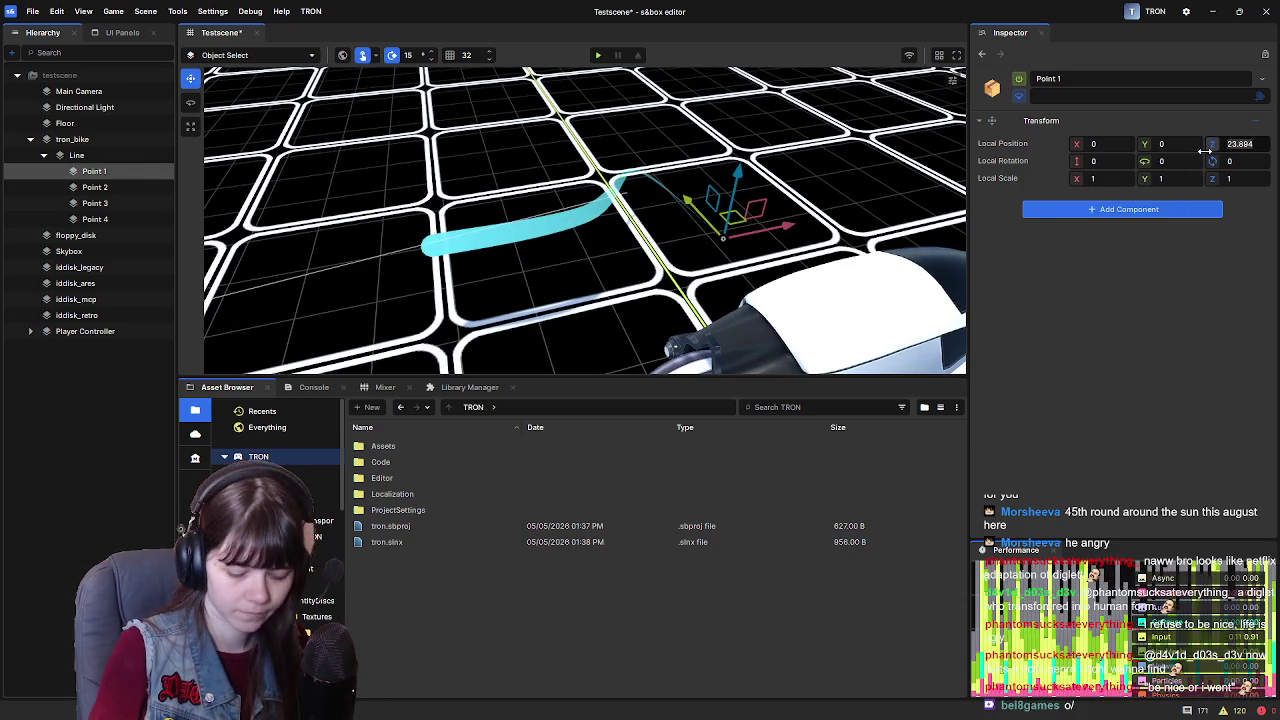
text(0)
key(Return)
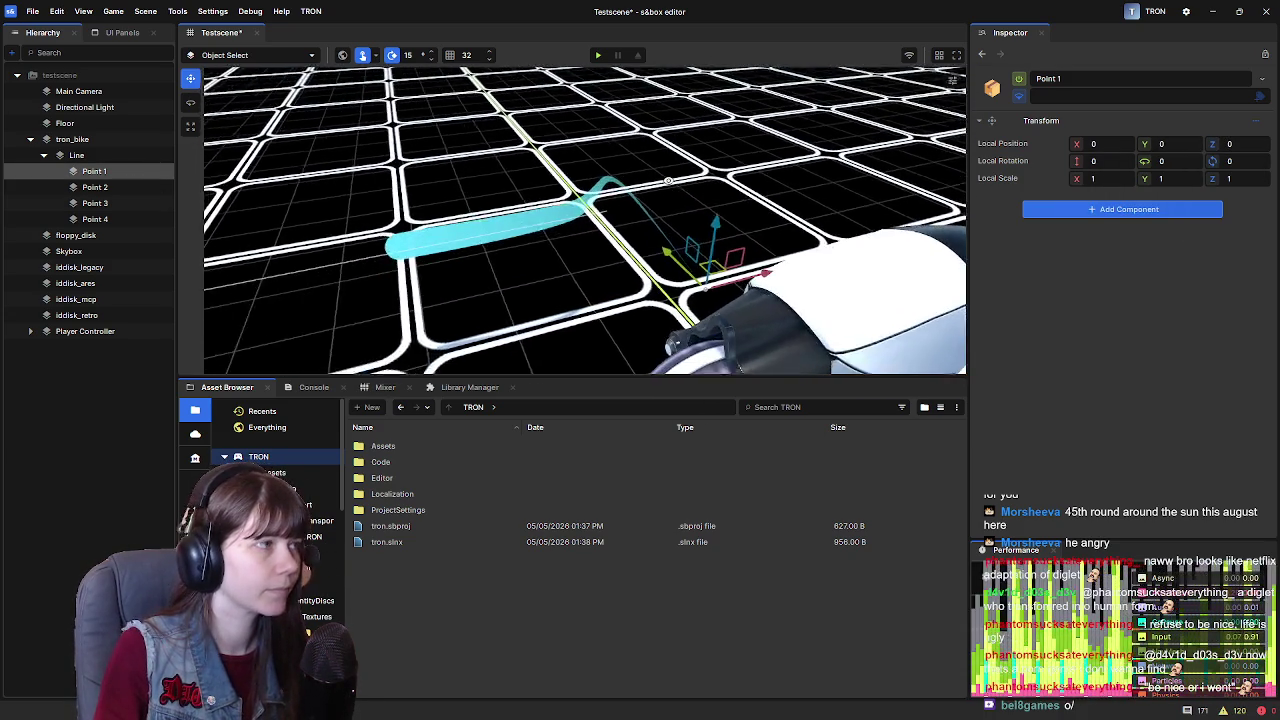
click(78, 155)
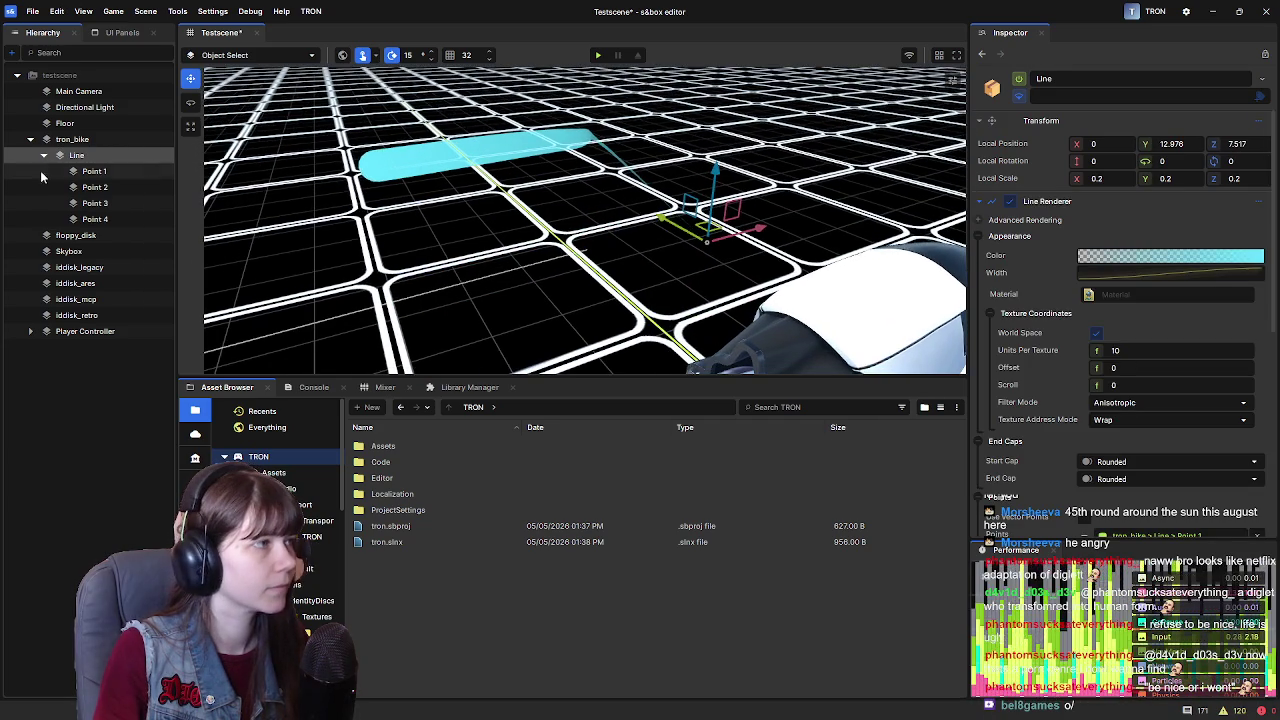
click(80, 173)
click(92, 188)
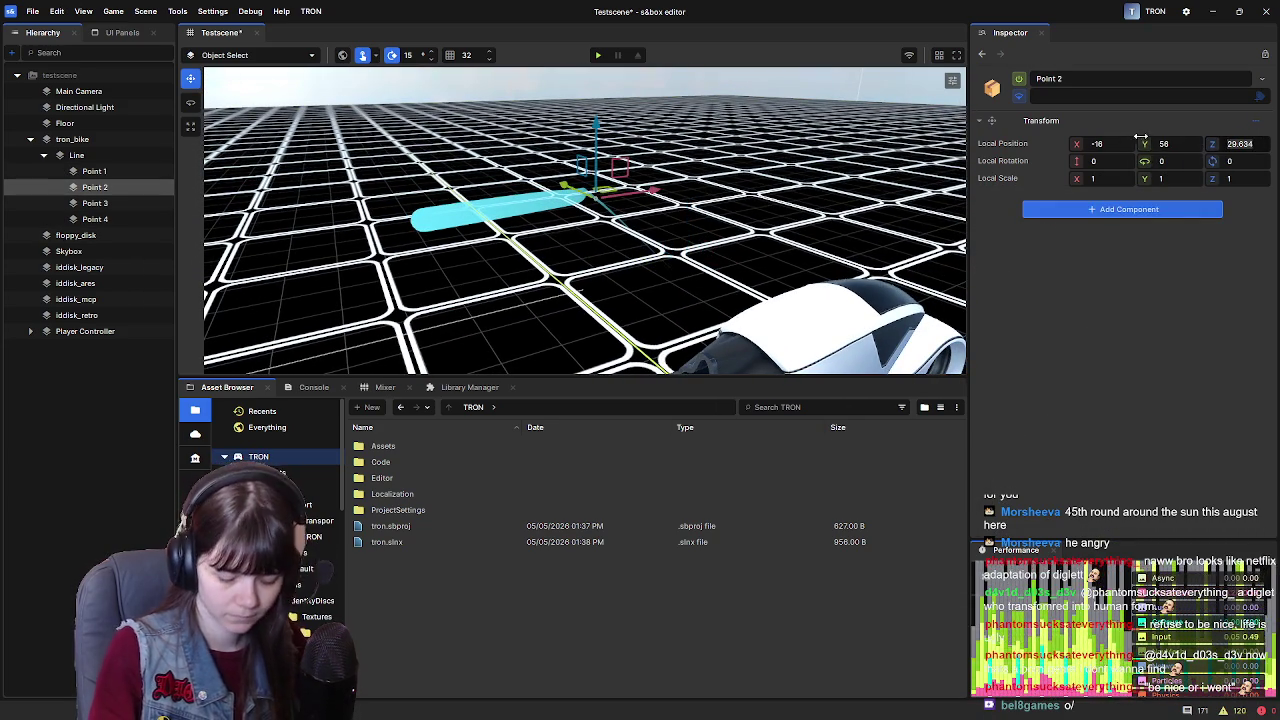
Reset the local positions of Points 2, 3 and 4 to default
right_click(998, 147)
click(1068, 188)
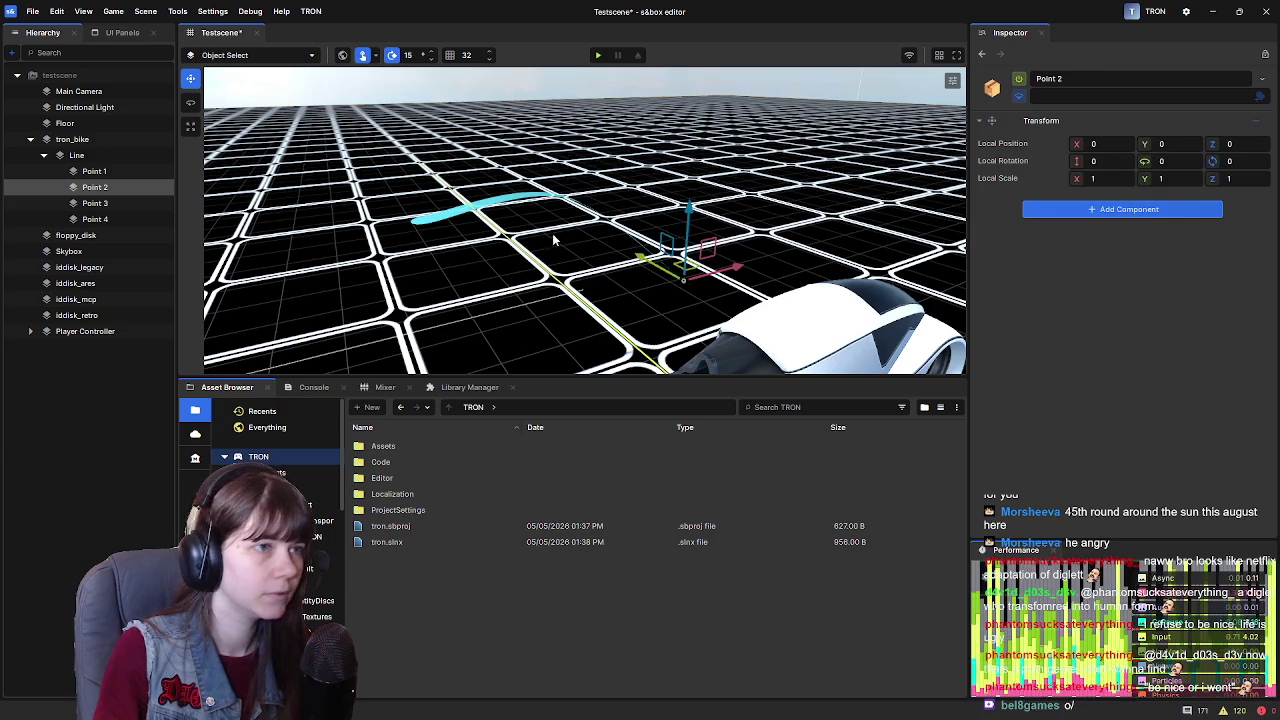
click(100, 203)
right_click(1016, 146)
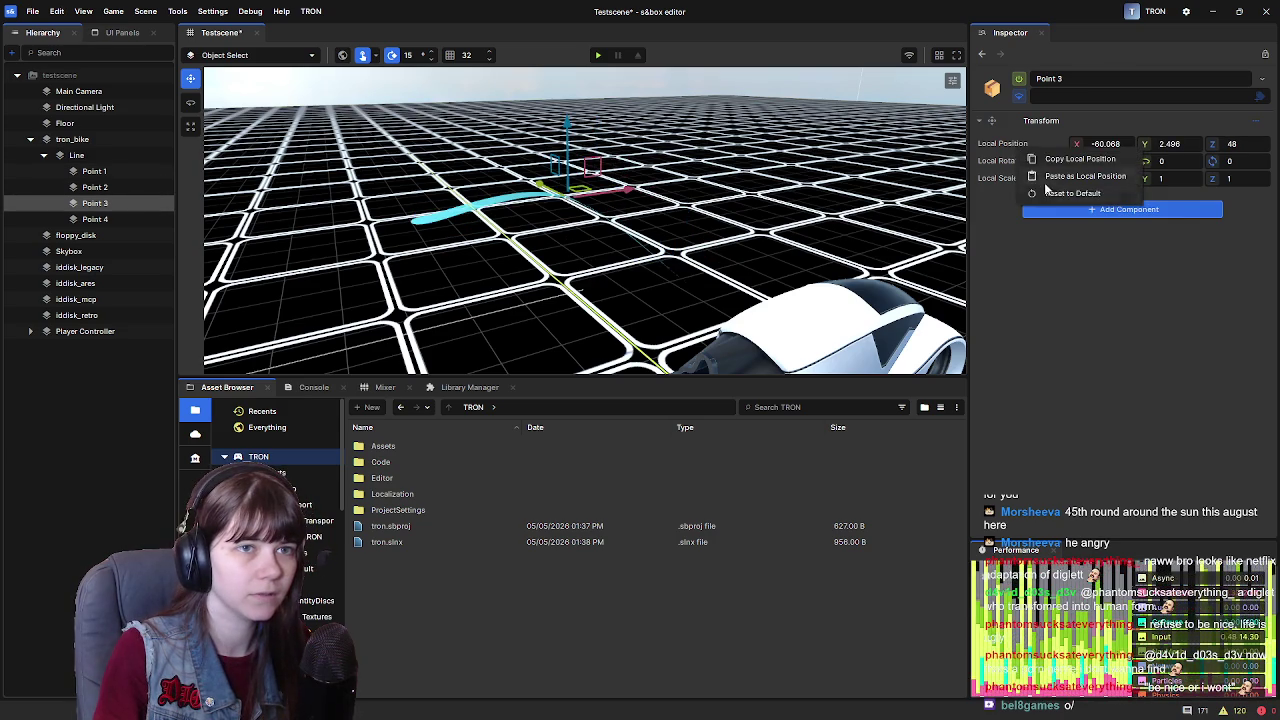
click(1068, 190)
click(95, 219)
right_click(1012, 143)
click(1068, 190)
Shift the Line along Y to 13.929
click(113, 171)
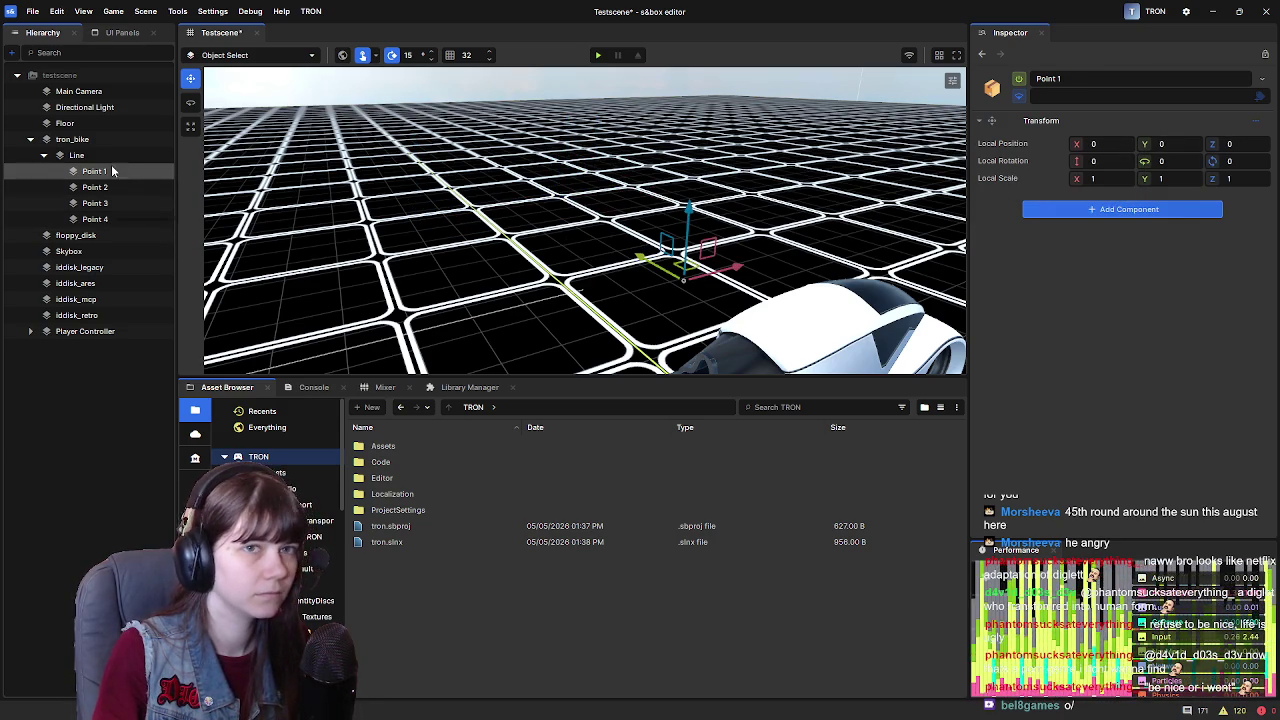
click(114, 154)
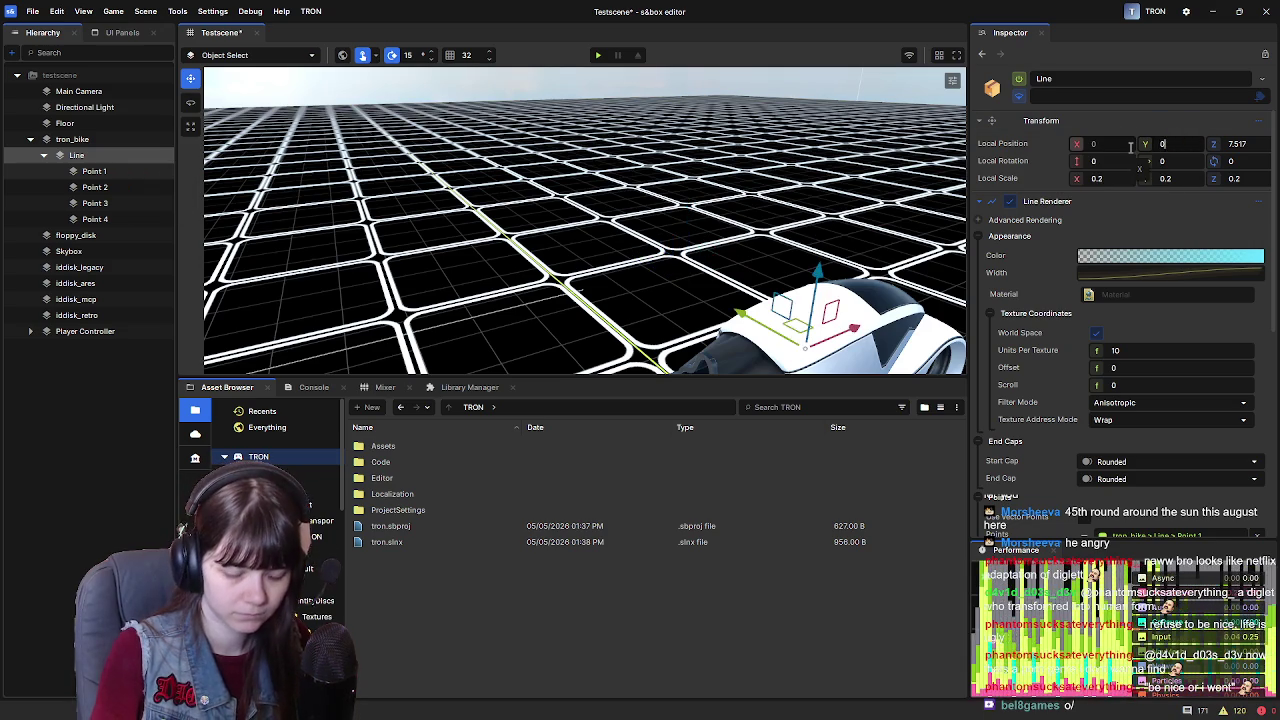
scroll(692, 280, up, 3)
mouse_move(692, 280)
mouse_down()
mouse_move(590, 213)
mouse_move(623, 190)
mouse_move(617, 207)
mouse_move(560, 232)
mouse_up()
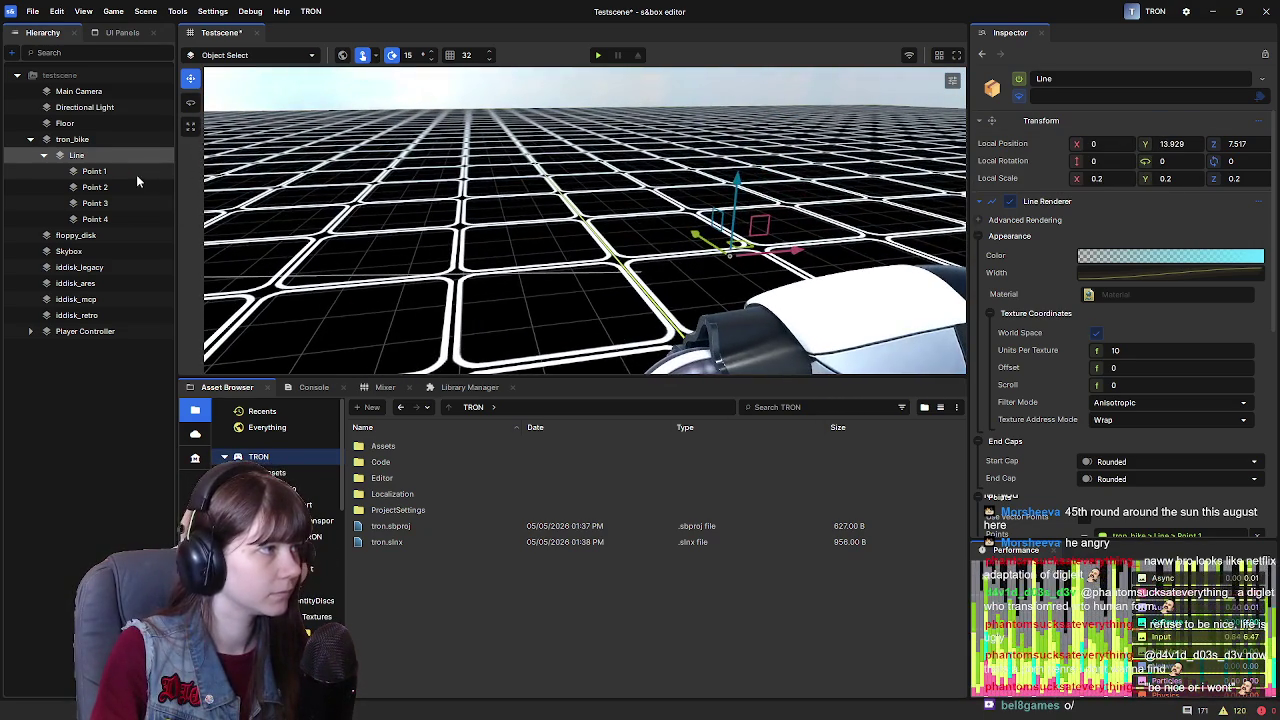
Move Point 2 to X -37.696 and Point 4 to X -108.088, then reopen the Width curve
click(136, 172)
key(Down)
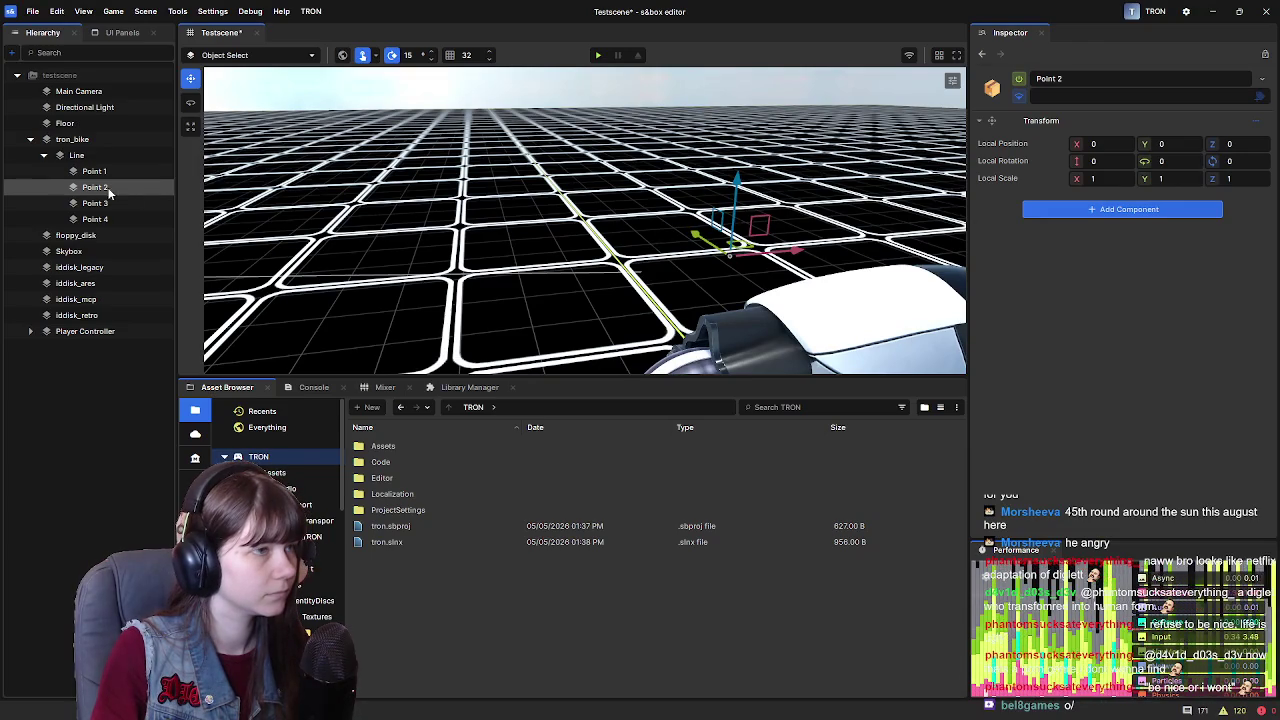
mouse_move(790, 268)
mouse_down()
mouse_move(688, 258)
mouse_move(718, 253)
mouse_move(625, 262)
mouse_up()
click(158, 204)
click(156, 219)
drag(790, 250, 525, 260)
key(f)
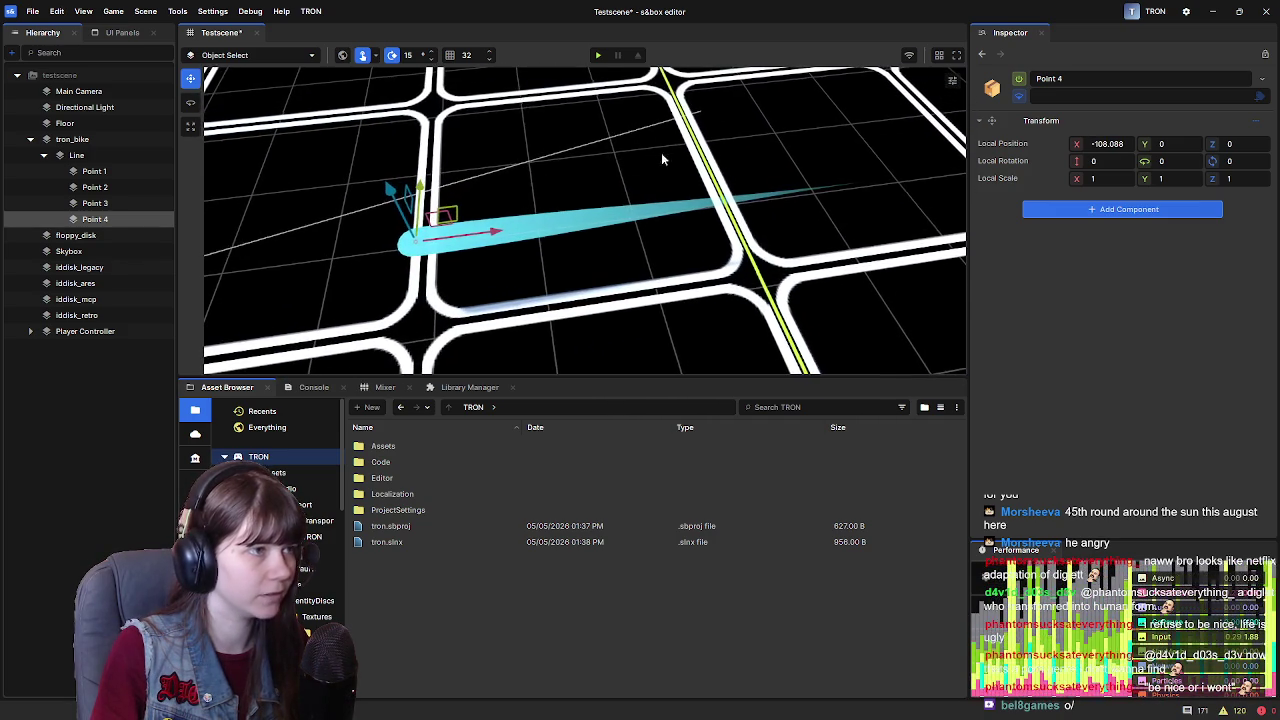
click(131, 159)
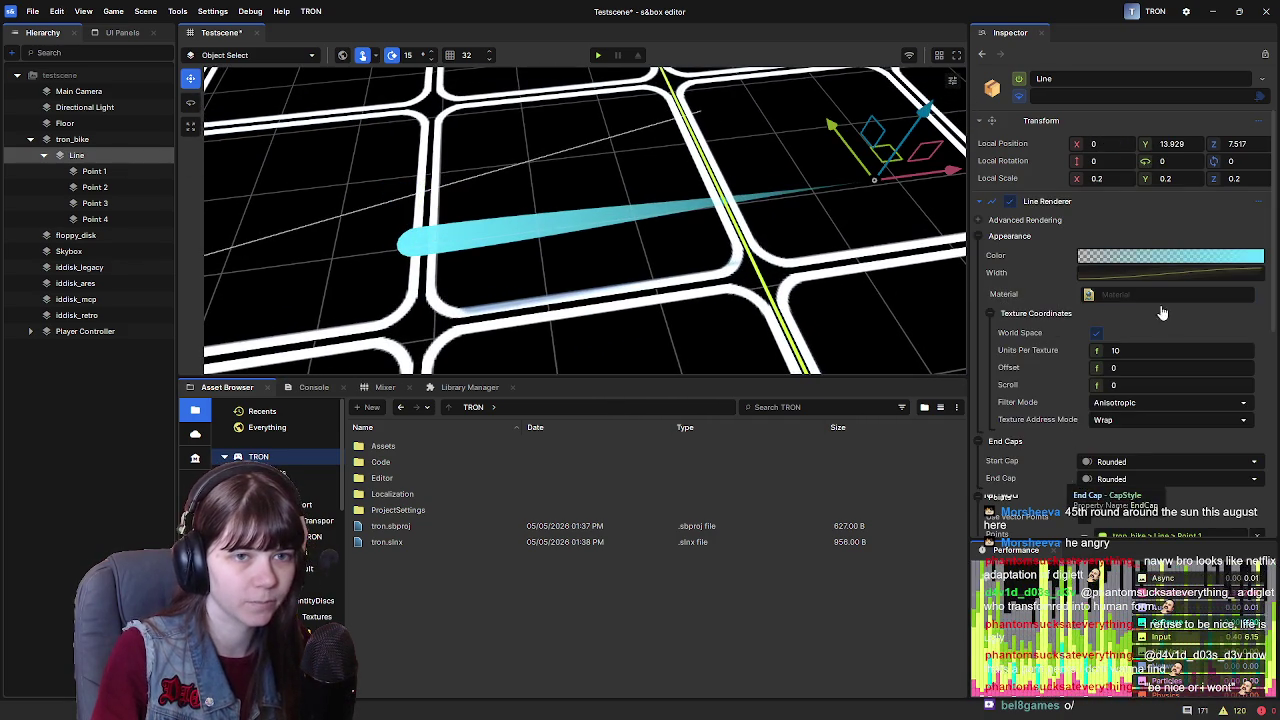
click(1144, 273)
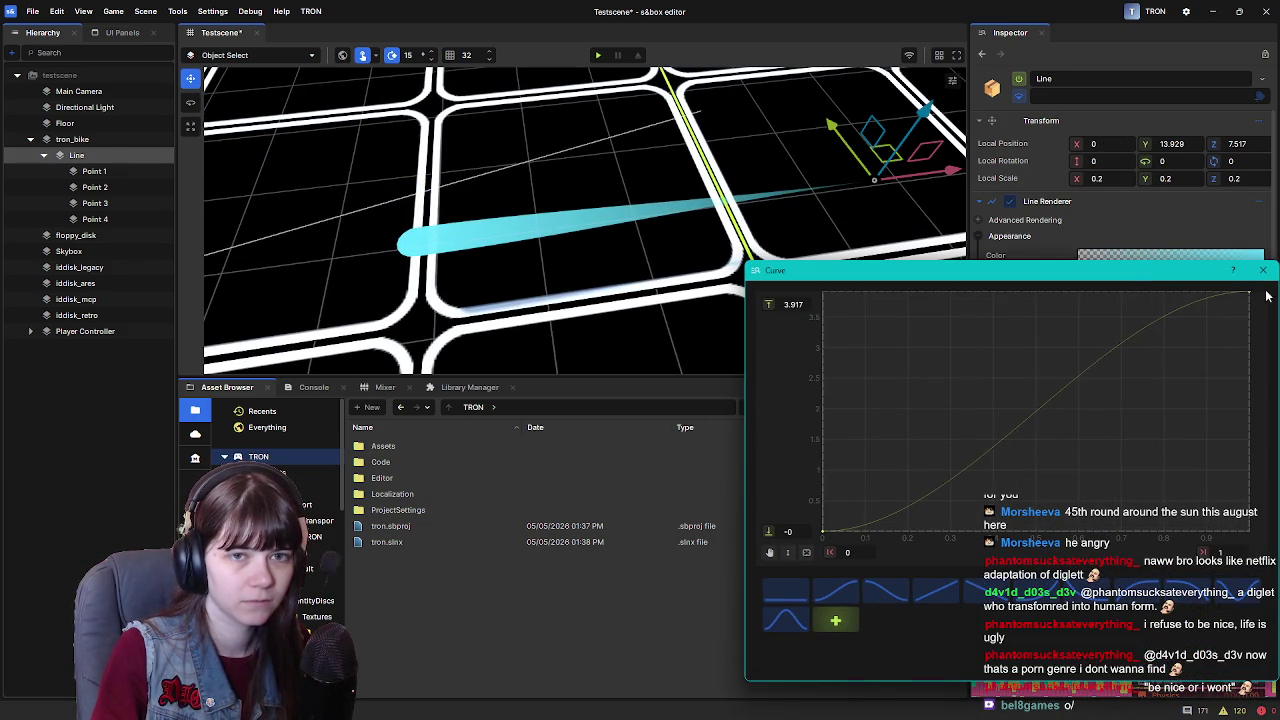
Apply the falling preset to the width curve and set its start key to 5.946
click(876, 591)
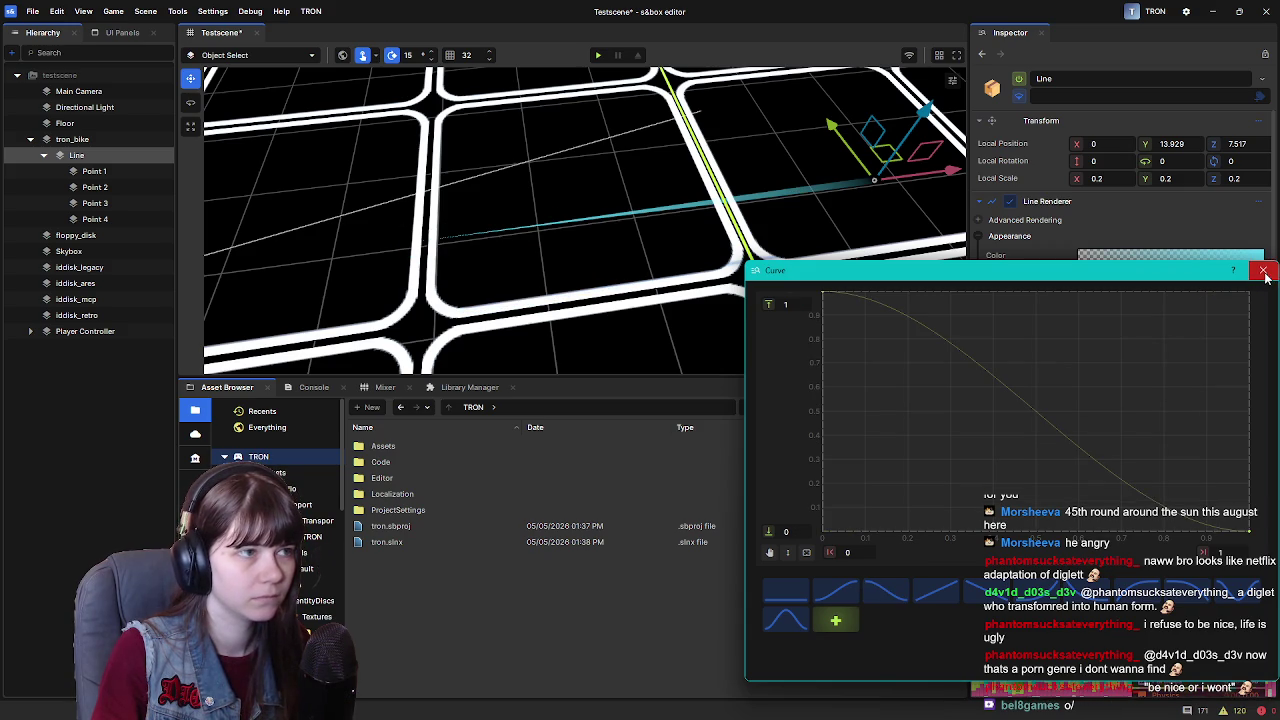
click(823, 296)
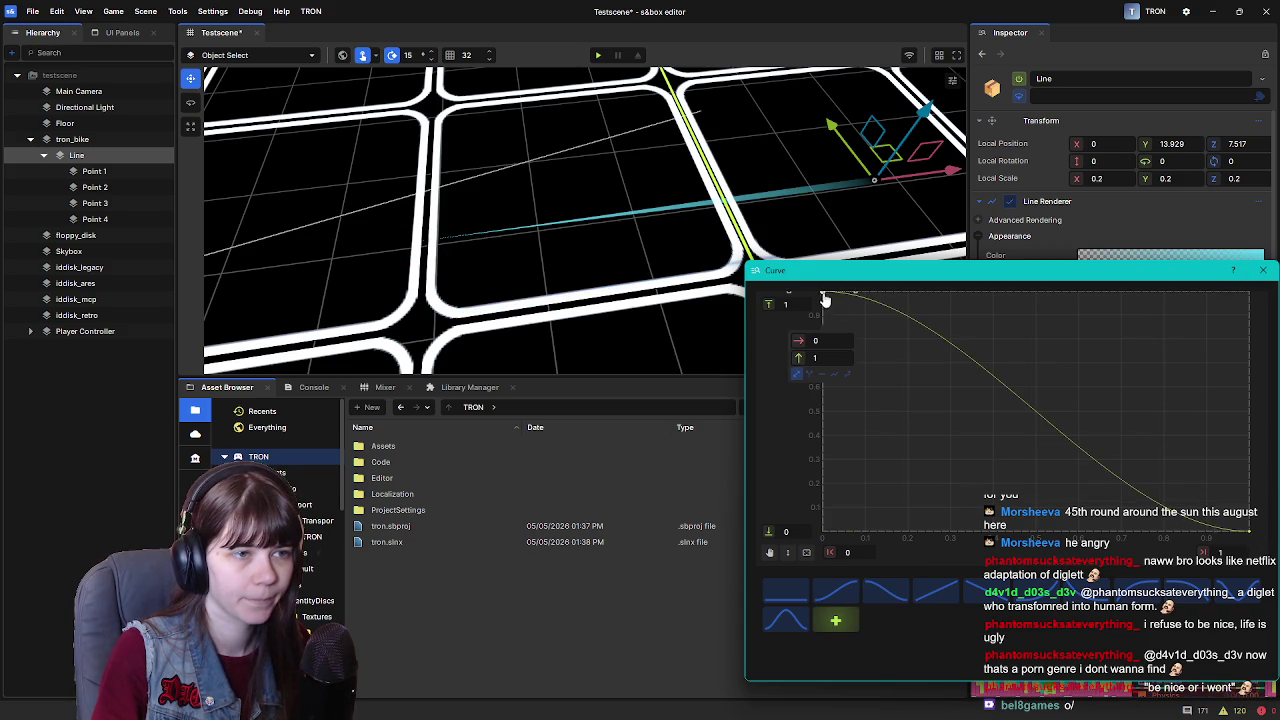
text(5)
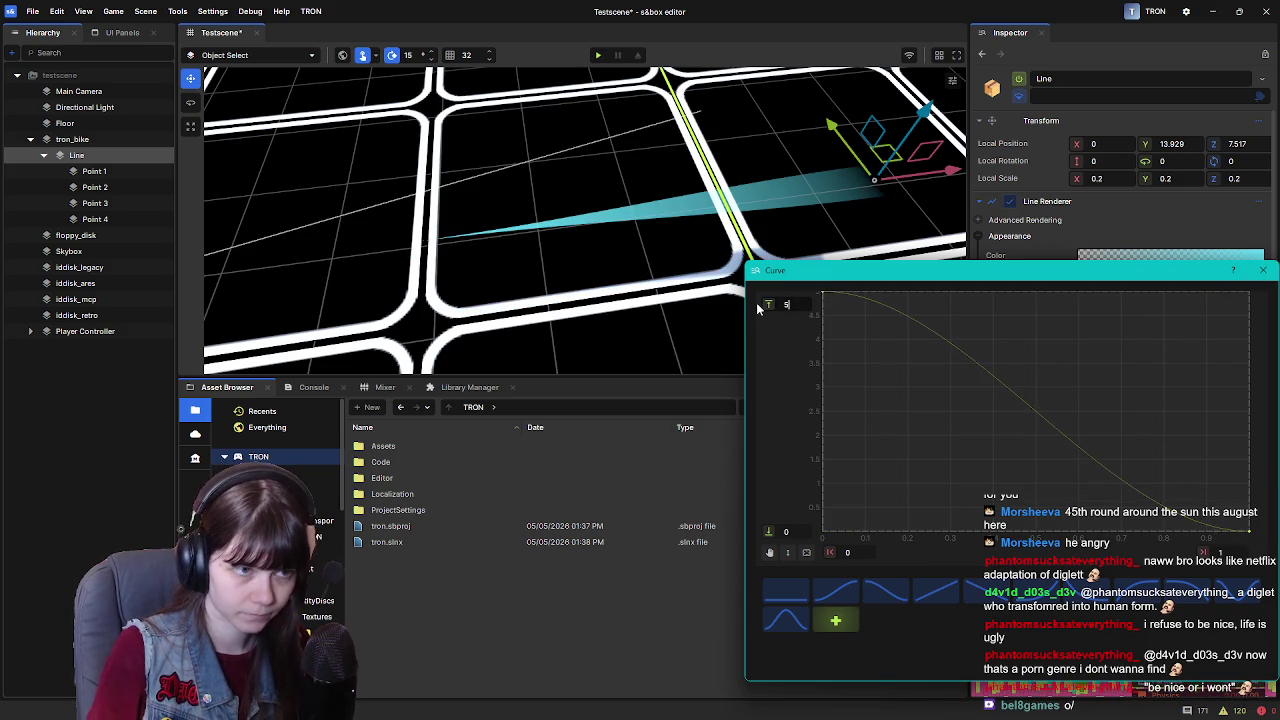
scroll(850, 320, up, 5)
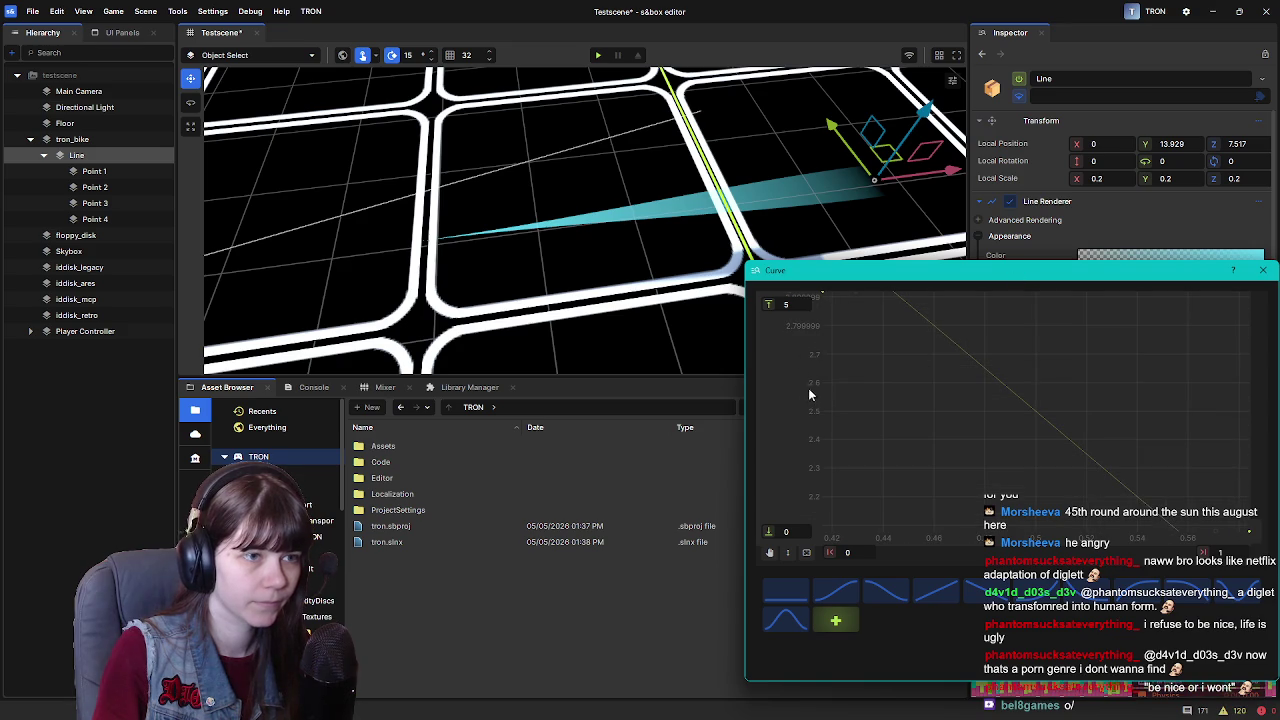
scroll(834, 390, down, 5)
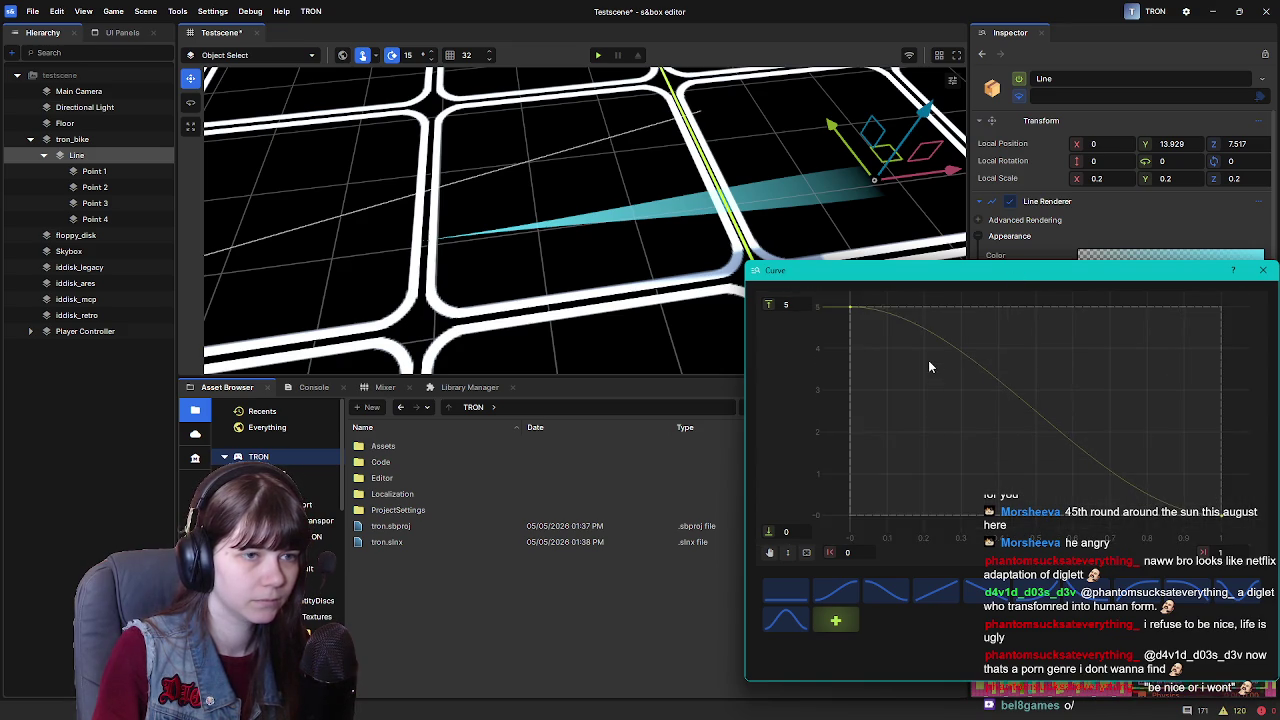
drag(881, 326, 883, 312)
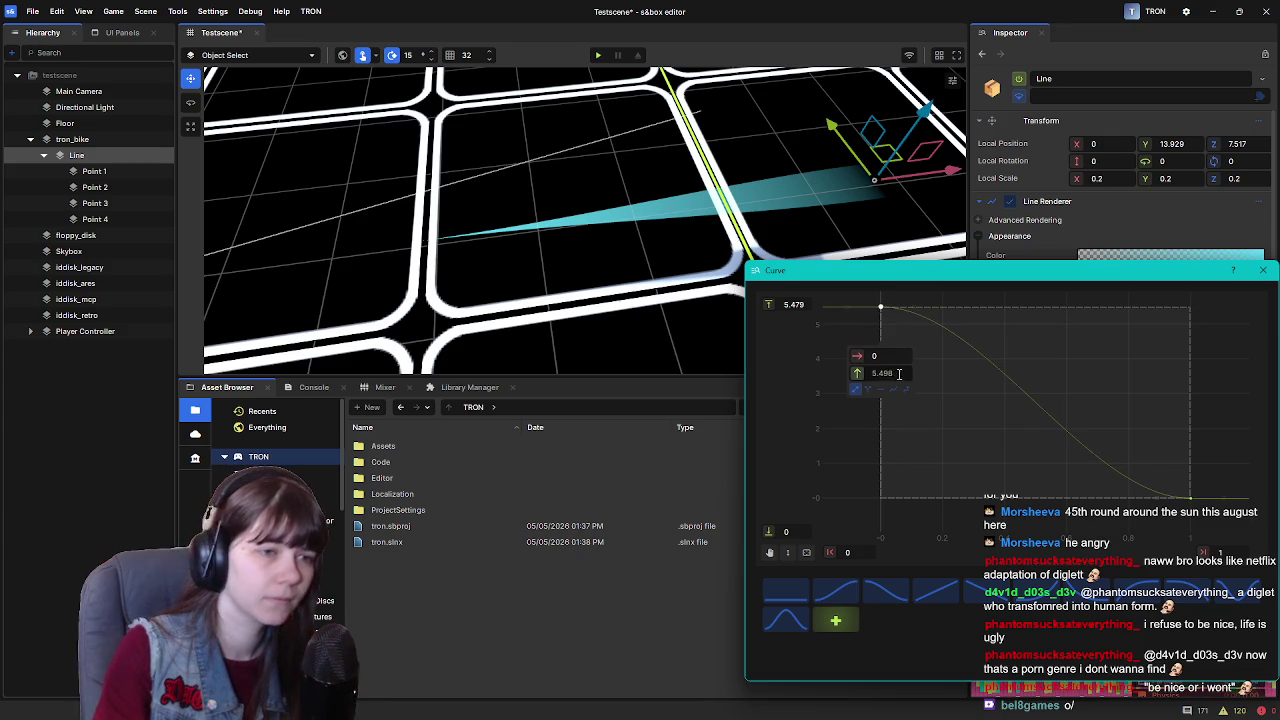
text(5.946)
key(Return)
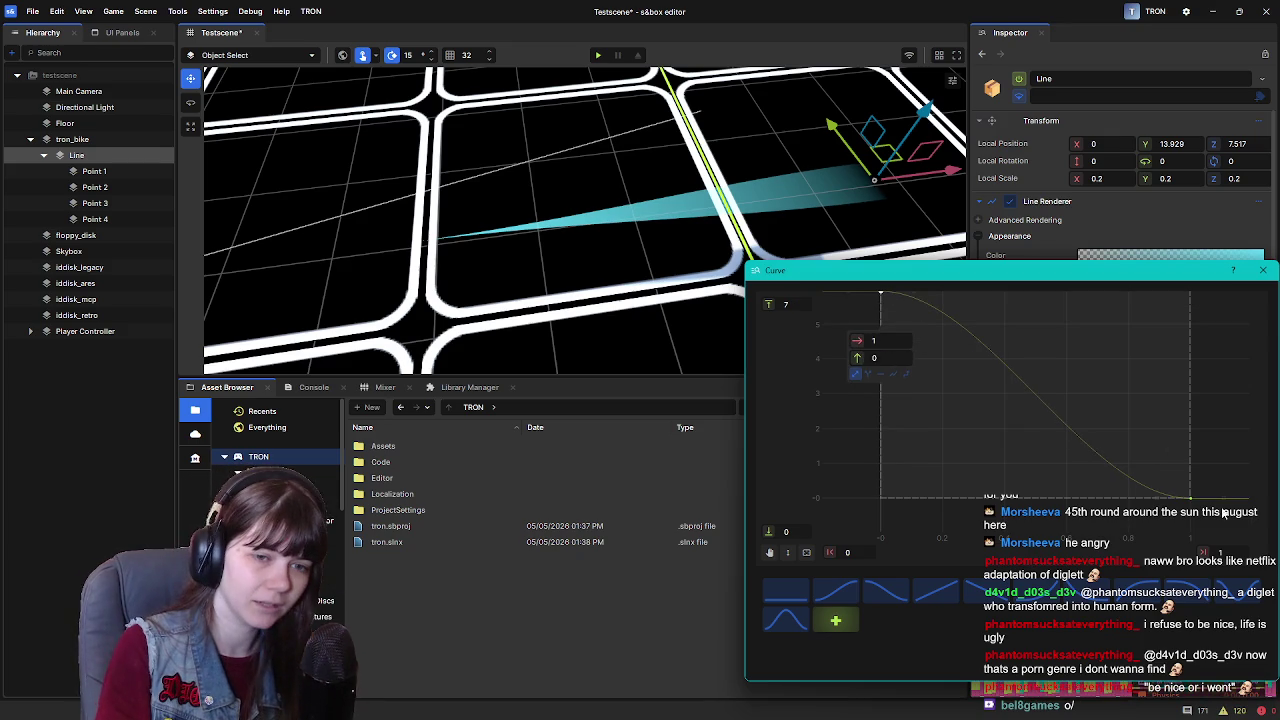
Place the end key at time 1 and add a middle key near 0.733, 3.554
mouse_move(1190, 500)
mouse_down()
mouse_move(1187, 445)
mouse_move(1189, 506)
mouse_up()
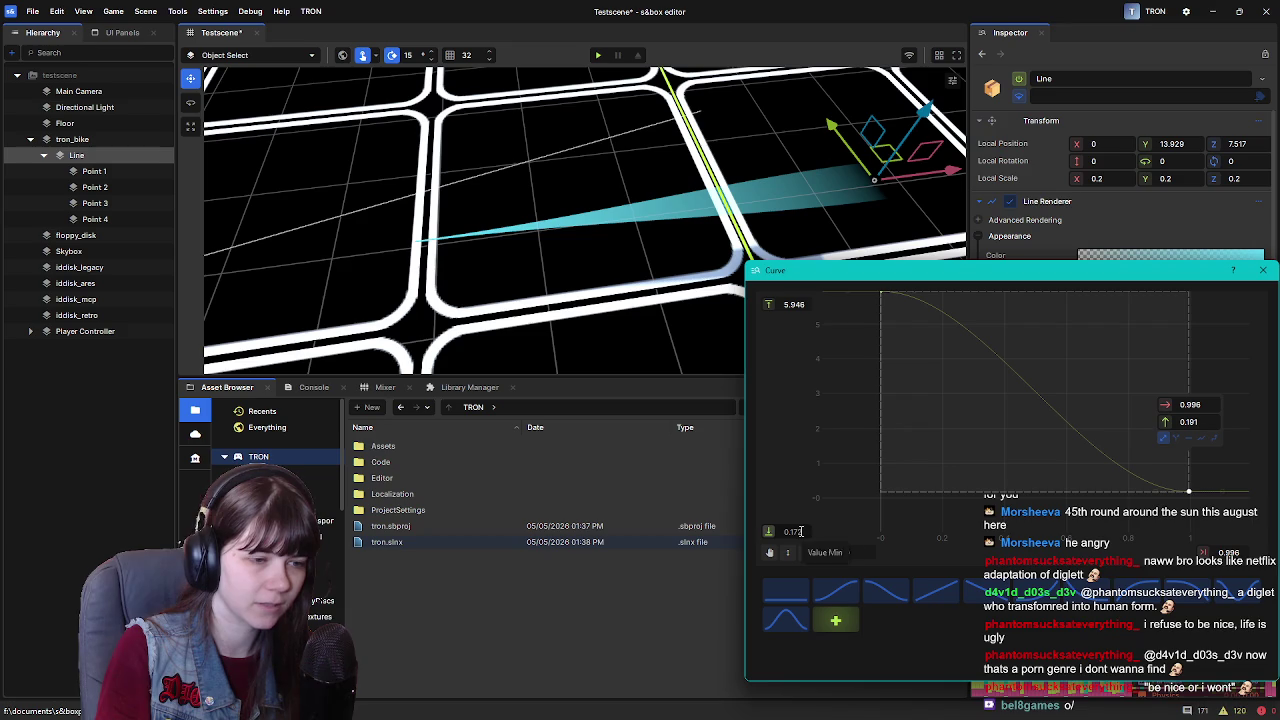
drag(764, 531, 764, 531)
click(1188, 492)
drag(1200, 550, 1200, 550)
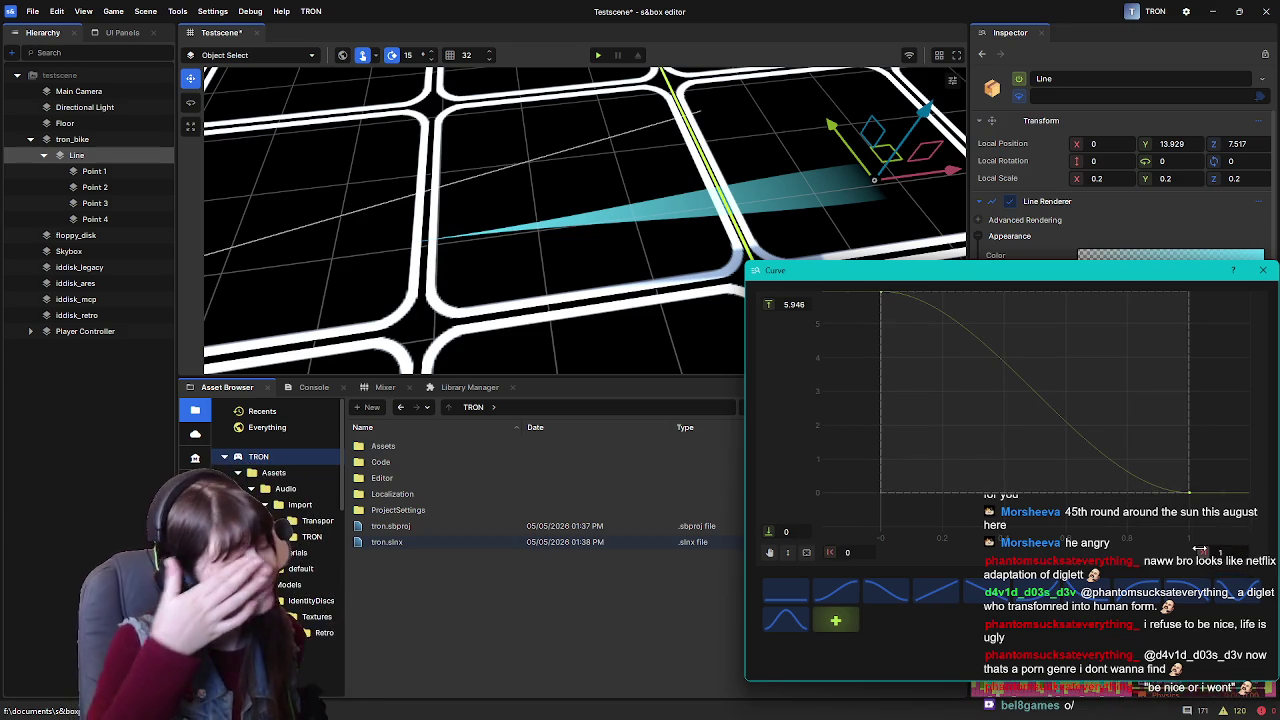
click(1053, 411)
mouse_move(1053, 411)
mouse_down()
mouse_move(1006, 403)
mouse_move(1051, 423)
mouse_move(1138, 424)
mouse_move(1126, 370)
mouse_move(1123, 392)
mouse_move(1128, 355)
mouse_move(1127, 370)
mouse_up()
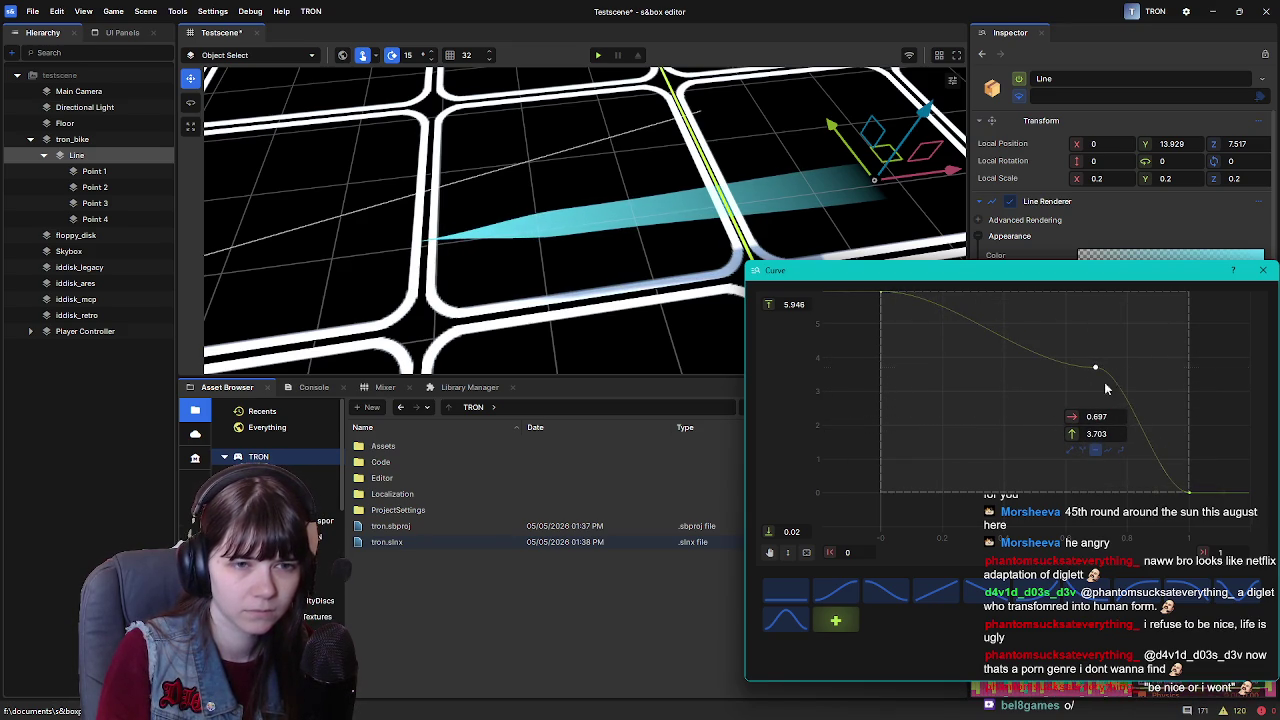
drag(1103, 373, 1134, 403)
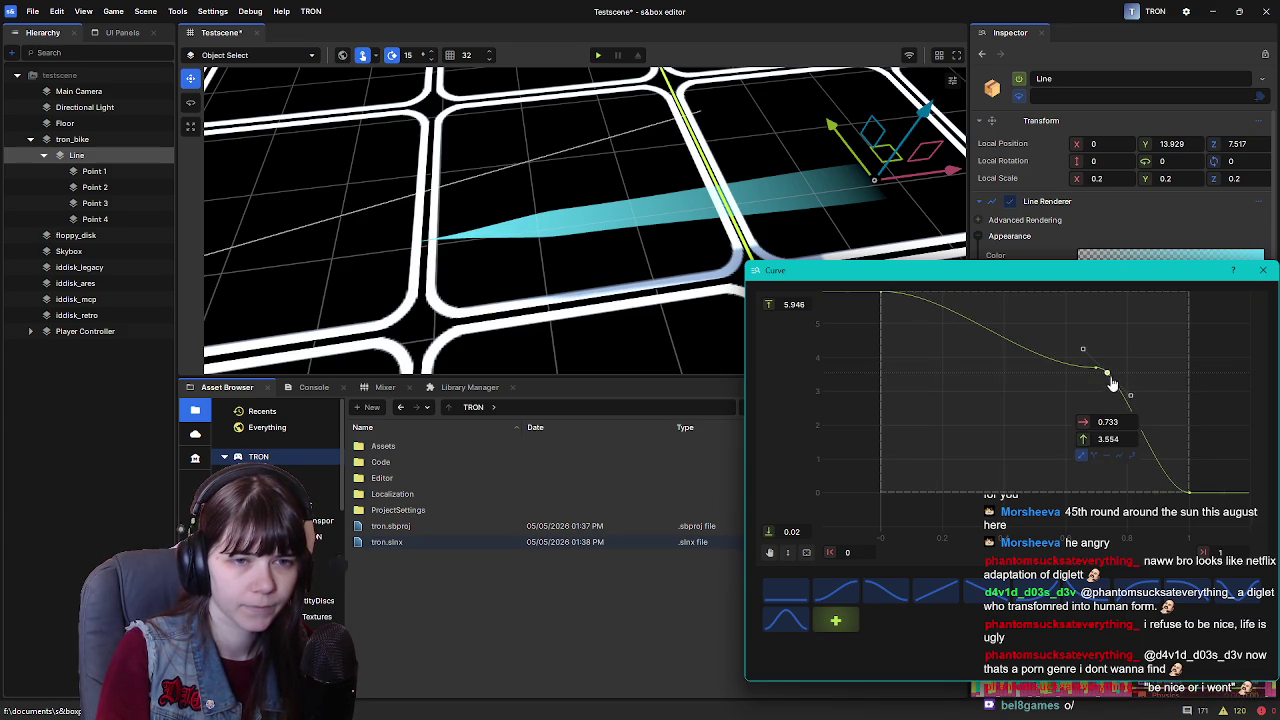
Make the width curve's keys linear and delete the middle key for a straight taper
right_click(1107, 374)
click(1145, 480)
right_click(1097, 372)
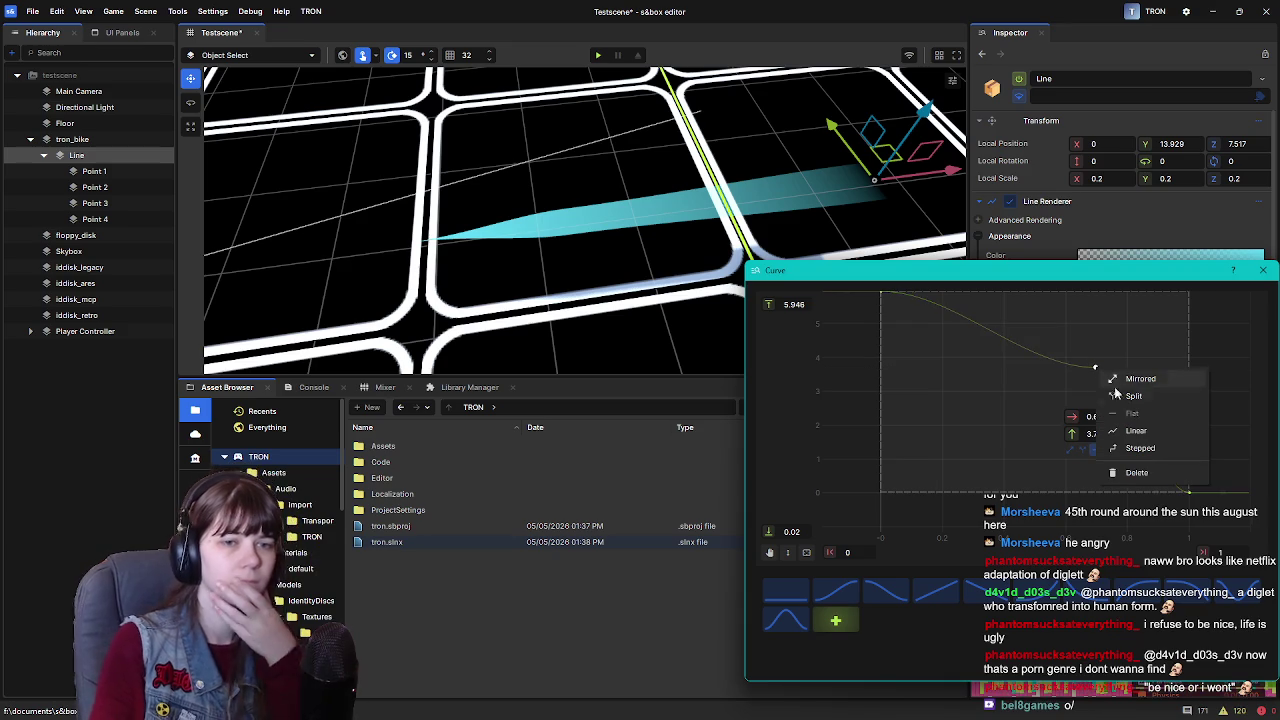
click(1141, 429)
drag(1097, 370, 1046, 374)
click(880, 295)
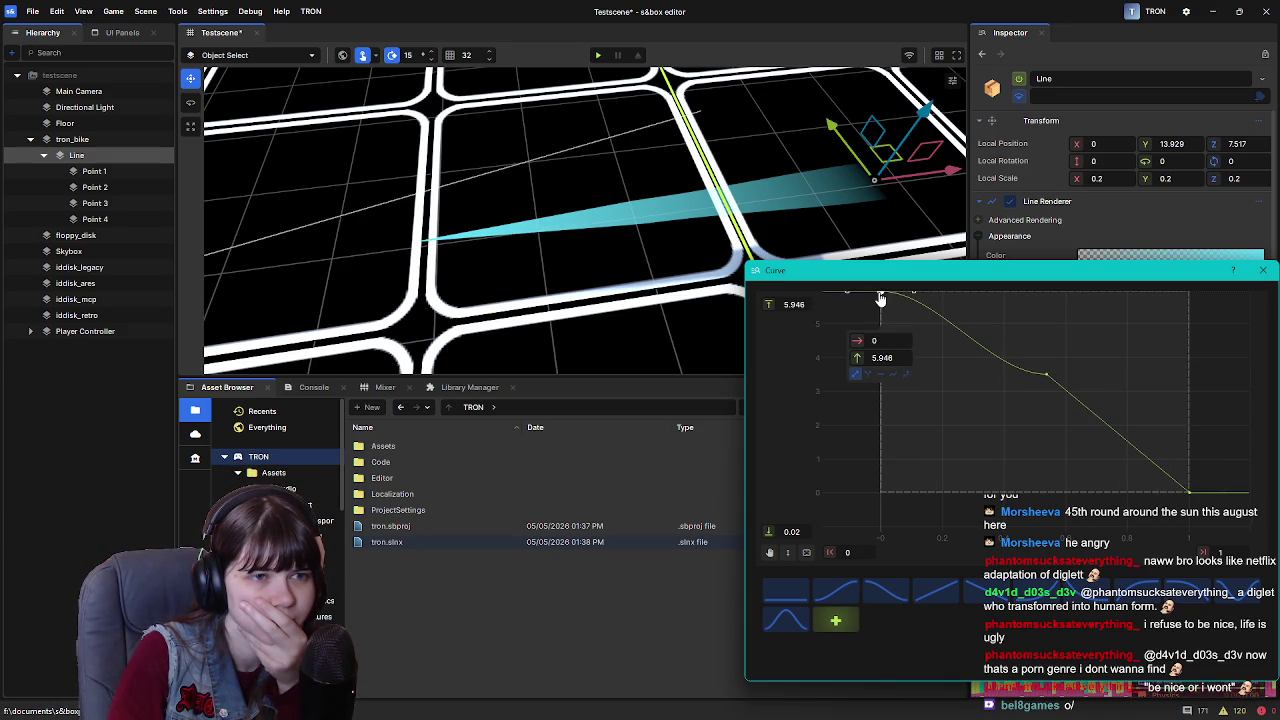
right_click(880, 296)
click(930, 364)
mouse_move(1050, 377)
mouse_down()
mouse_move(974, 384)
mouse_move(1051, 394)
mouse_move(980, 372)
mouse_move(909, 300)
mouse_move(986, 346)
mouse_move(986, 318)
mouse_move(966, 312)
mouse_move(1105, 385)
mouse_move(1151, 460)
mouse_move(1170, 405)
mouse_move(971, 400)
mouse_move(1008, 392)
mouse_up()
right_click(1008, 392)
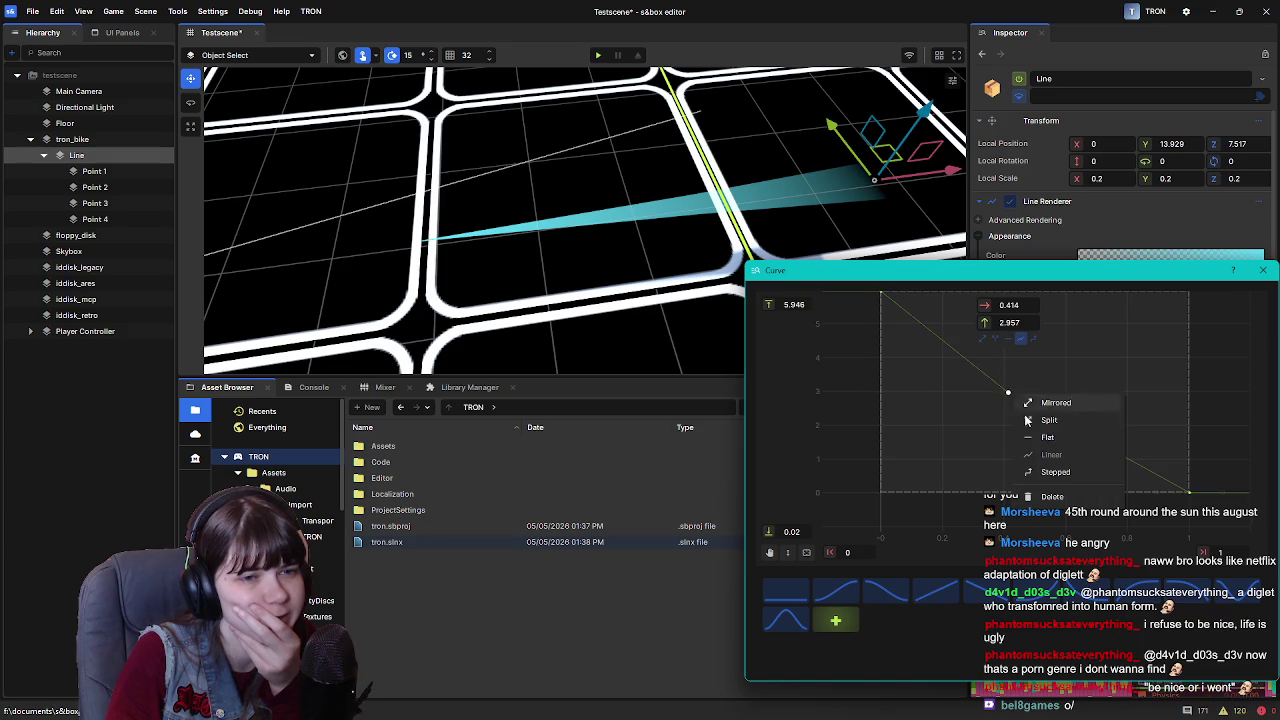
click(1074, 497)
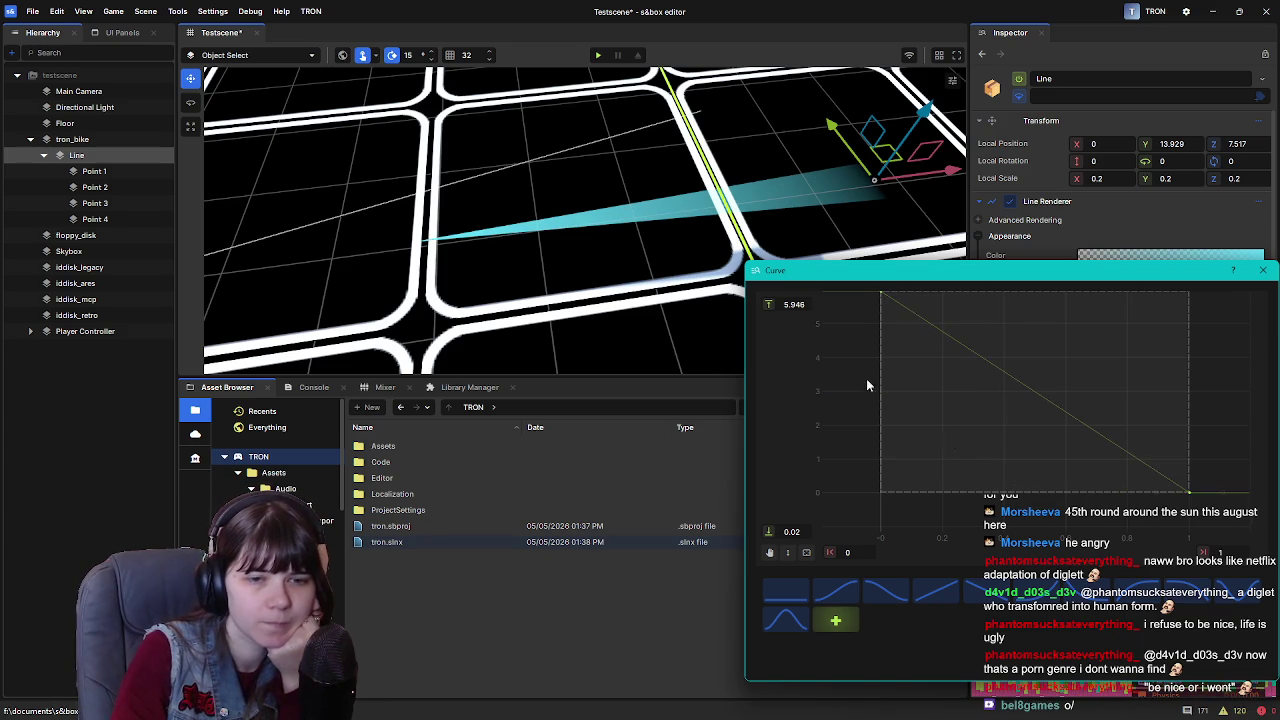
Set the width curve's value range to 0–6 and close the curve editor
click(881, 295)
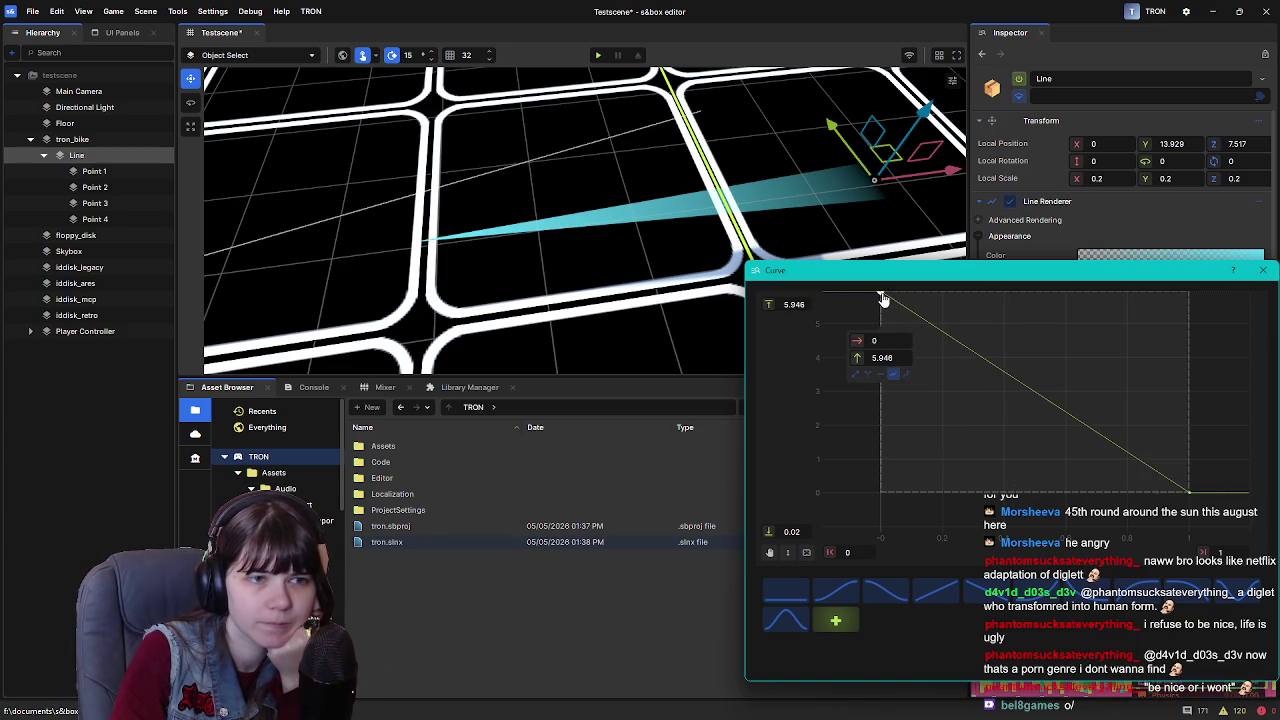
click(773, 303)
text(6)
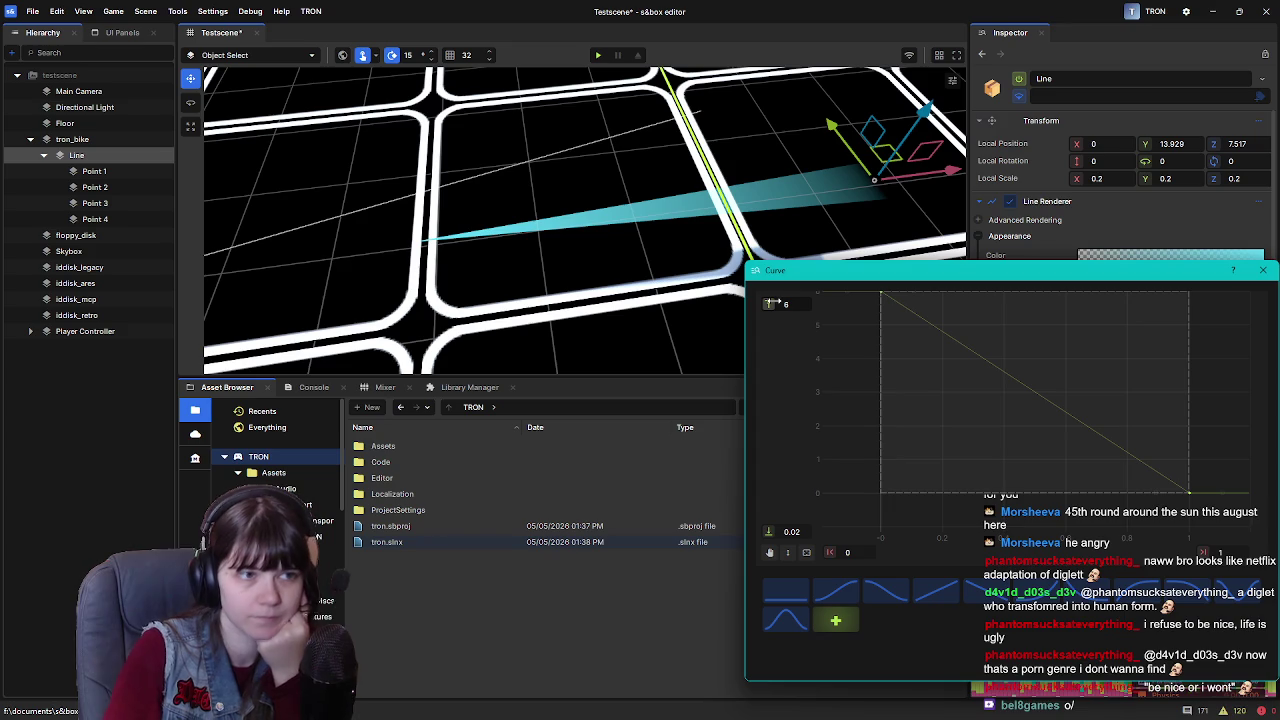
double_click(798, 538)
text(0)
click(1263, 270)
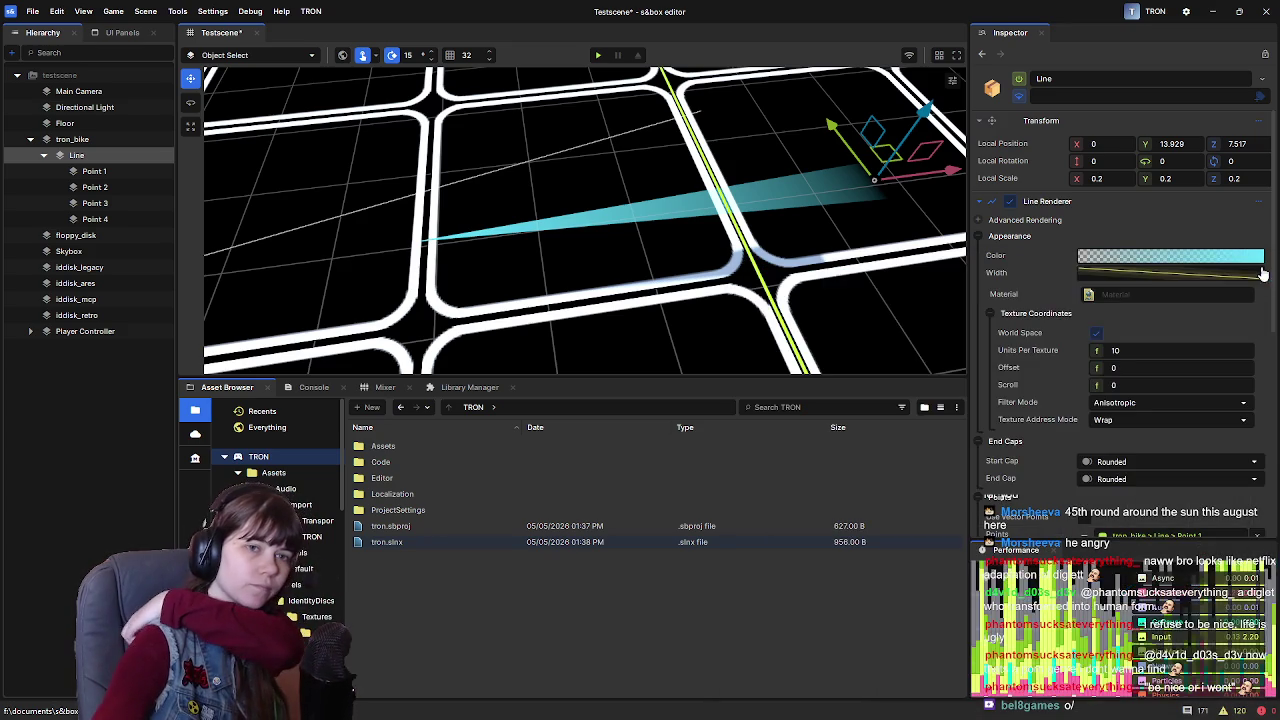
click(1150, 276)
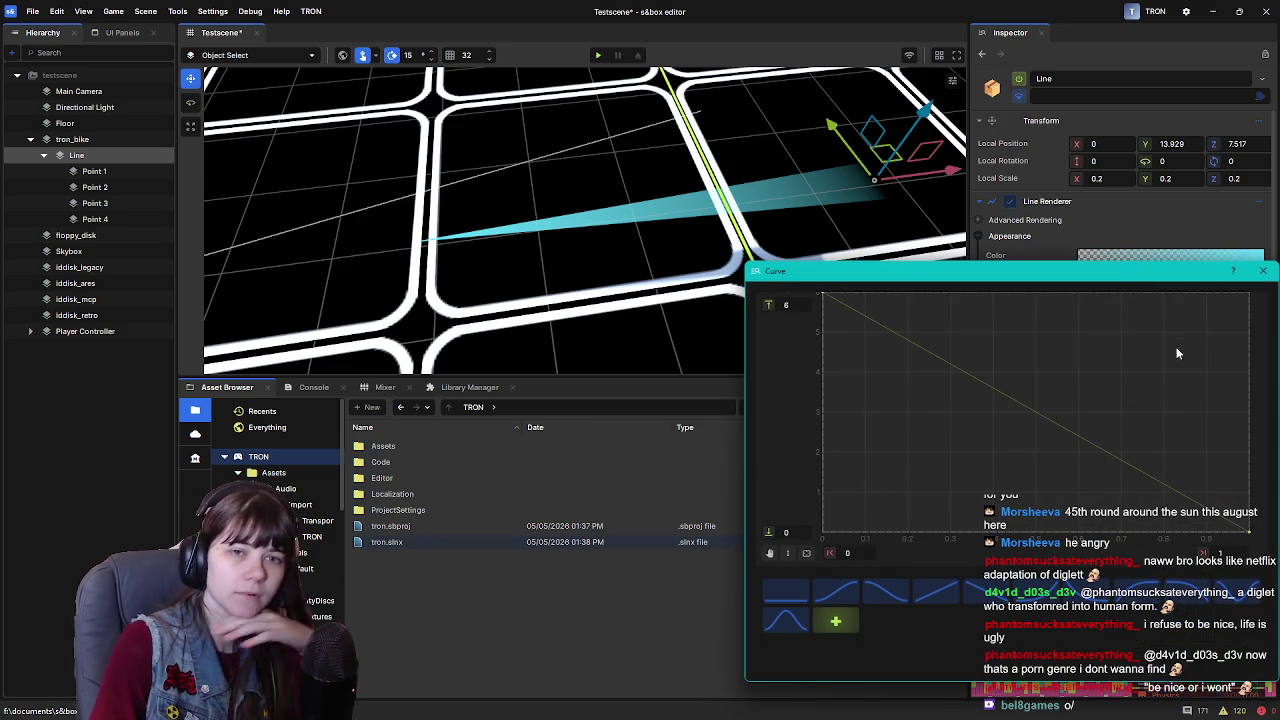
click(1263, 270)
Apply the white-to-black preset to the Line's colour gradient
click(1170, 256)
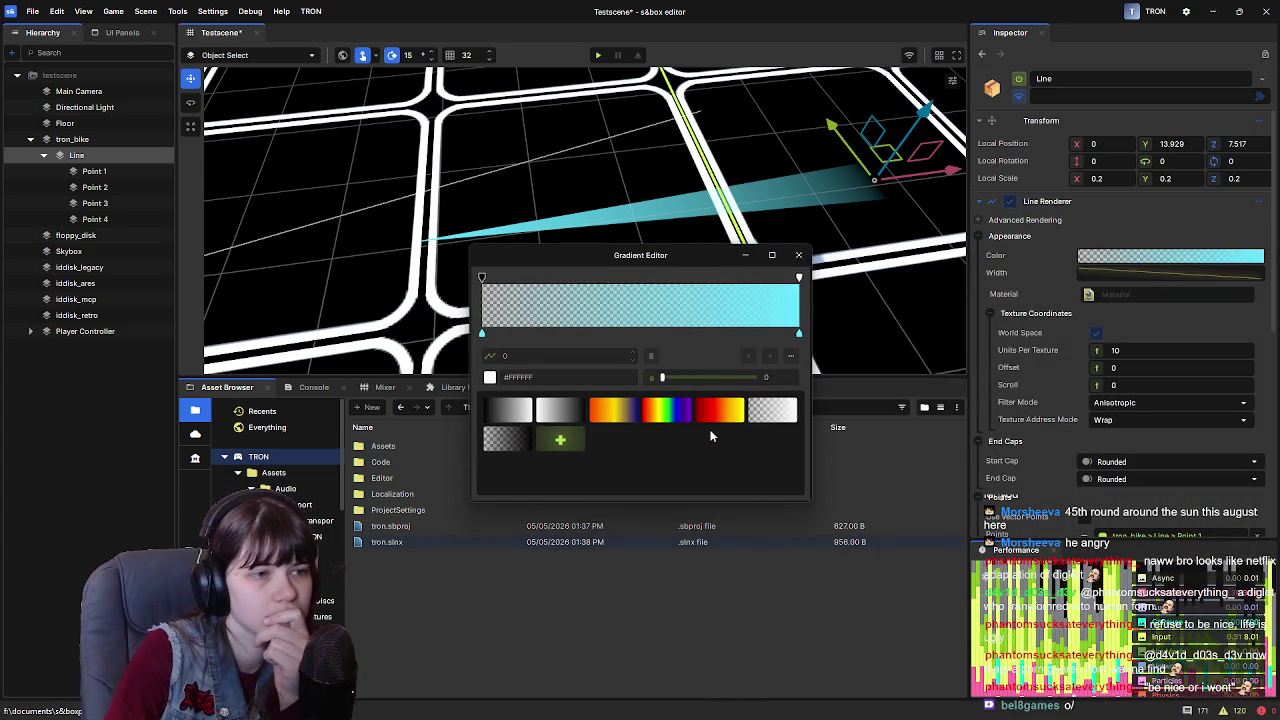
mouse_move(693, 257)
mouse_down()
mouse_move(705, 368)
mouse_move(706, 317)
mouse_up()
click(513, 481)
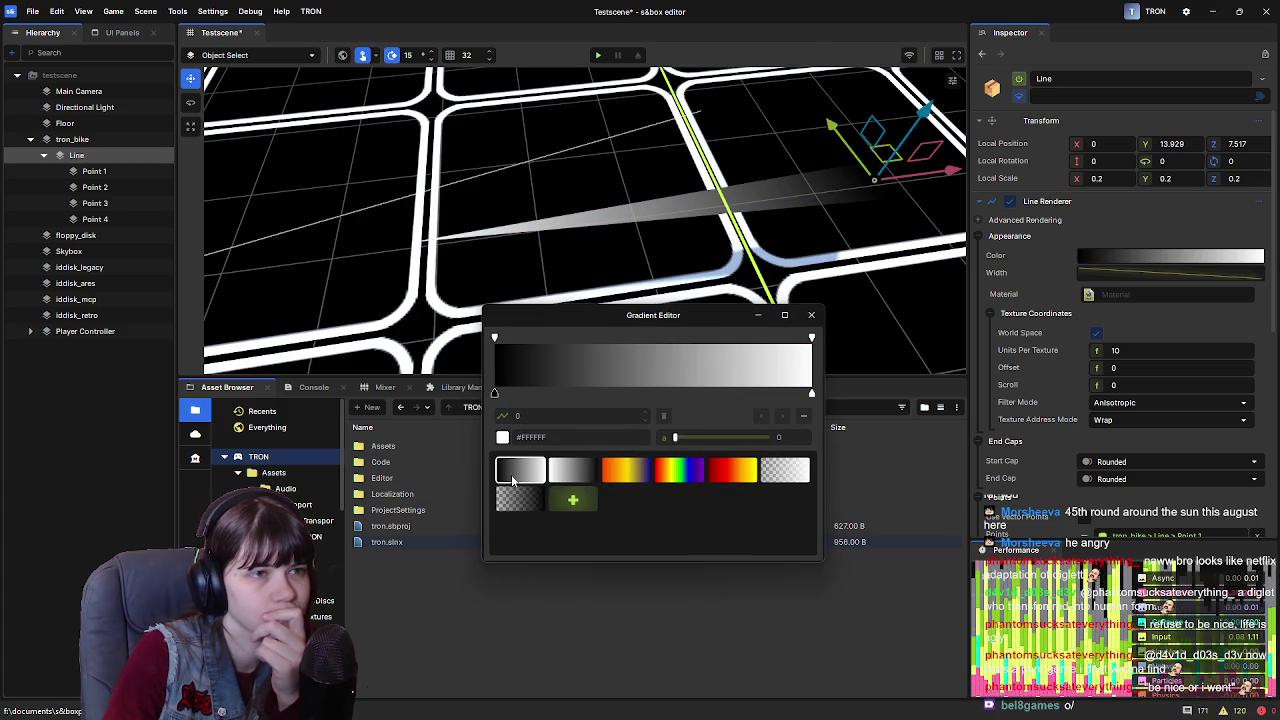
click(521, 481)
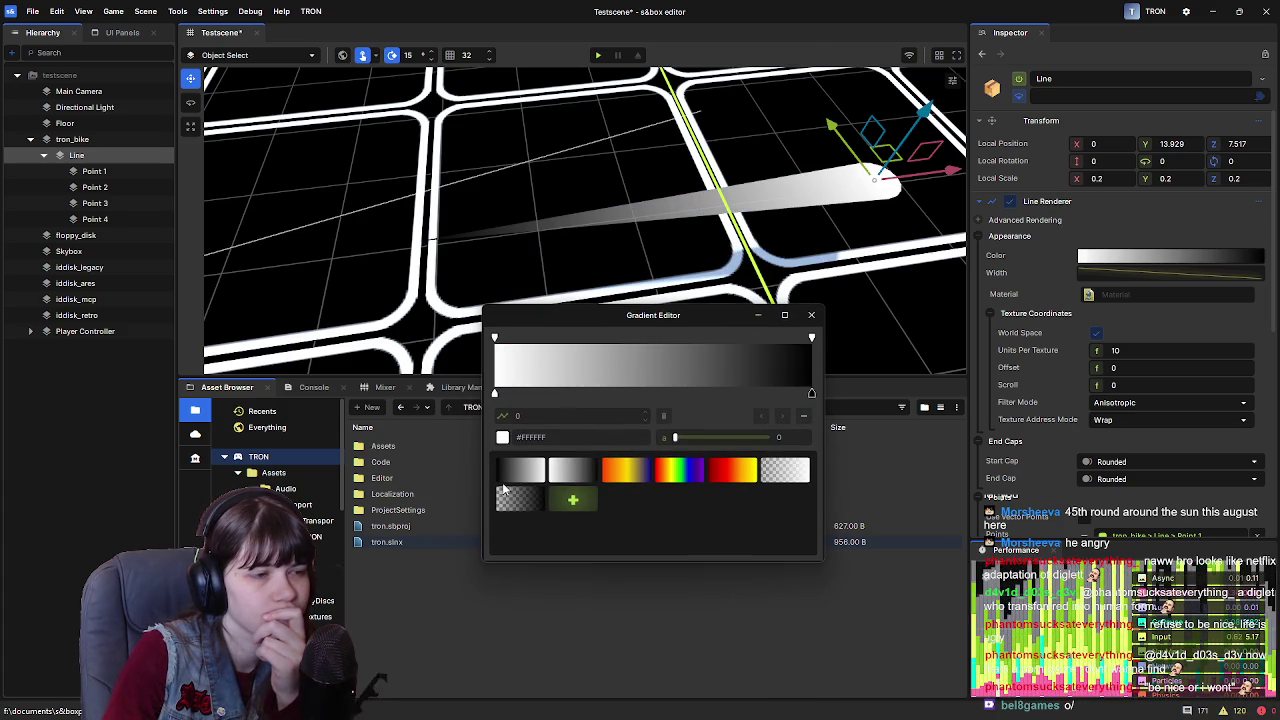
click(520, 480)
click(593, 475)
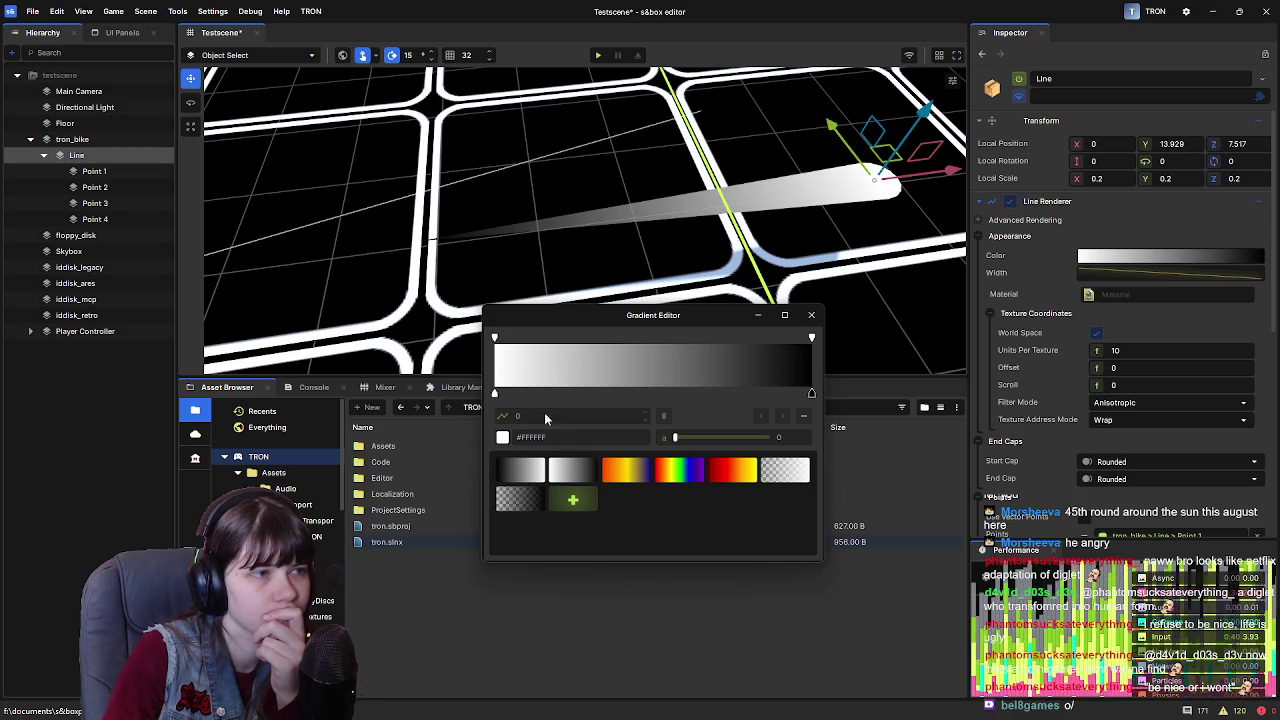
Rearrange the gradient's colour and transparency stops, keeping the white stop at the start
click(494, 395)
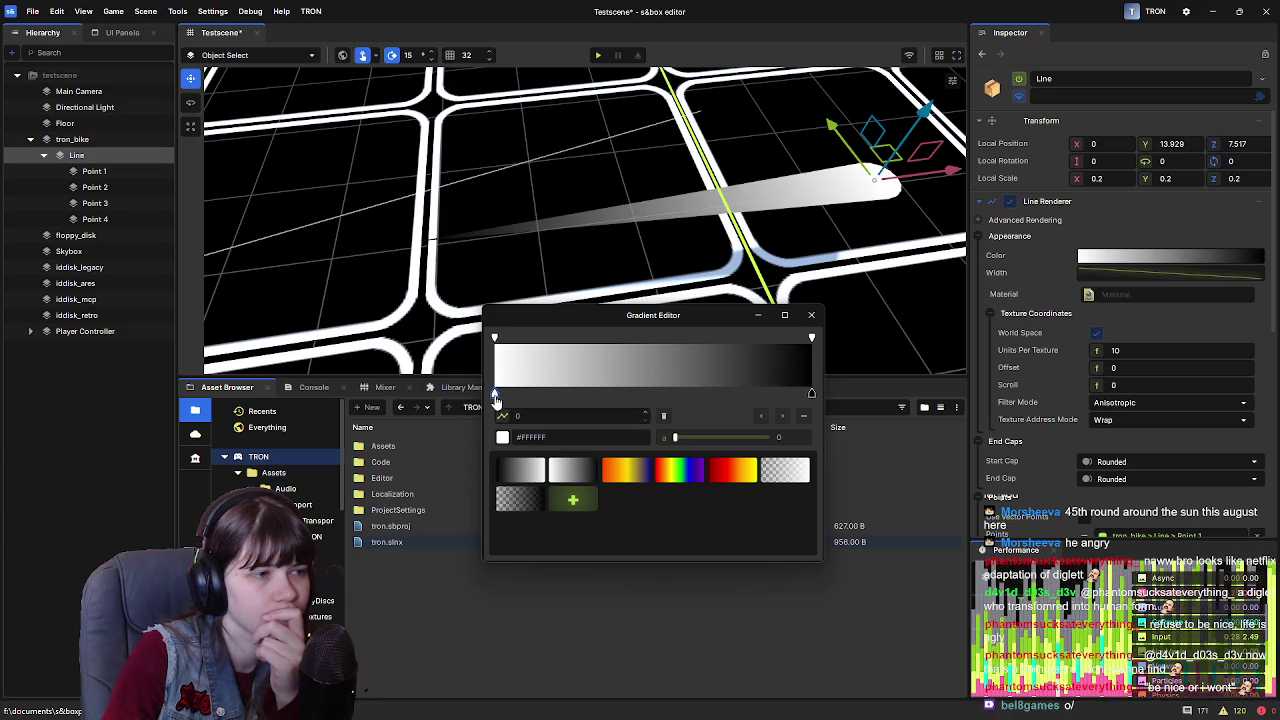
click(502, 437)
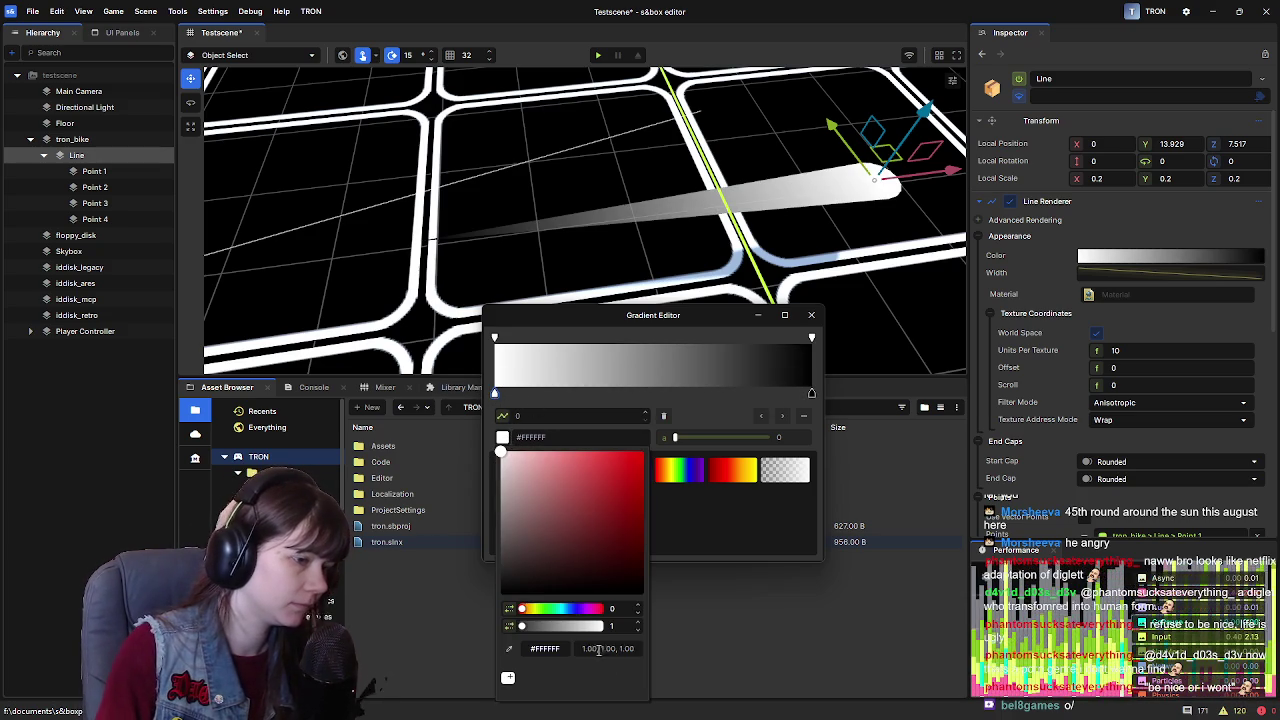
click(496, 338)
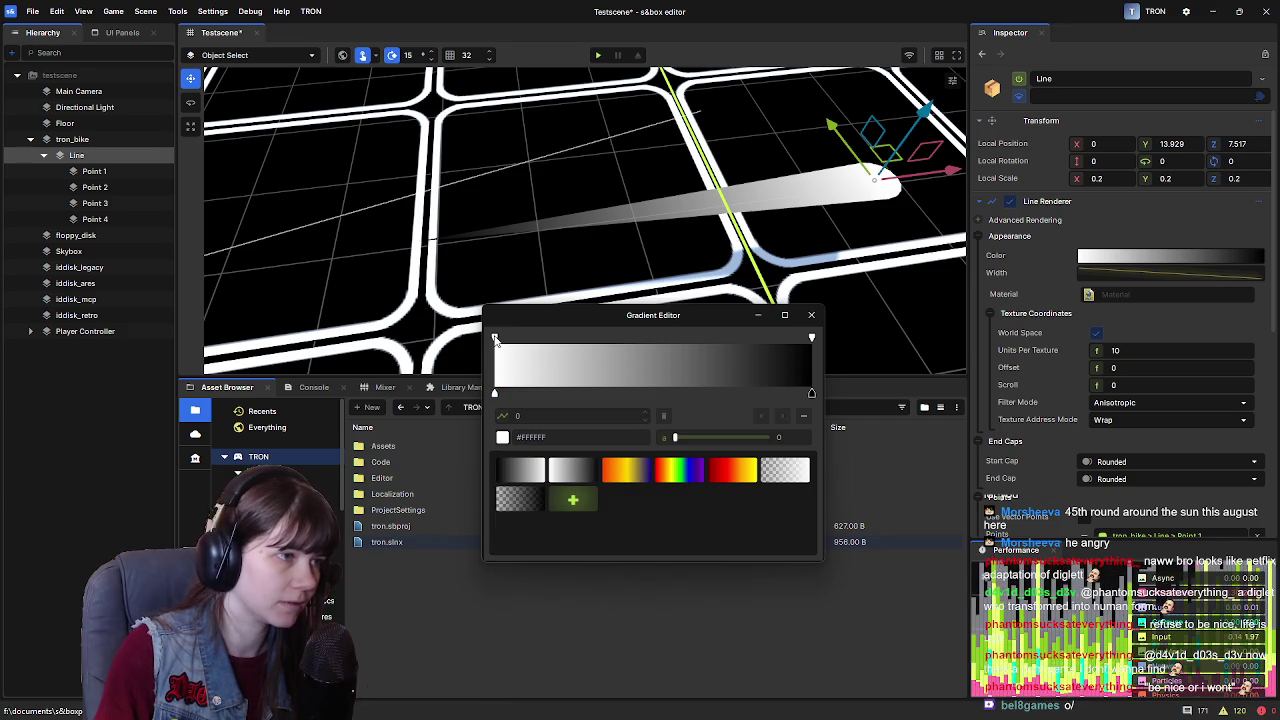
click(496, 340)
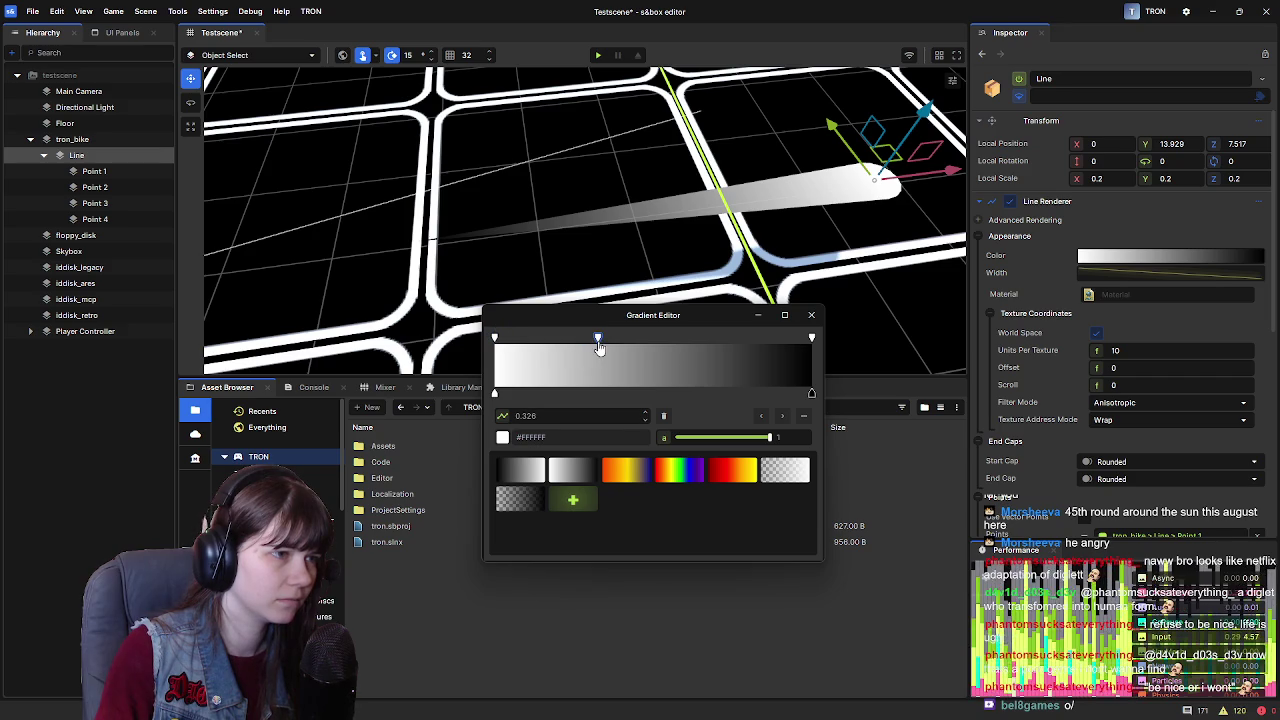
mouse_move(605, 345)
mouse_down()
mouse_move(815, 335)
mouse_move(703, 341)
mouse_move(746, 342)
mouse_up()
click(813, 393)
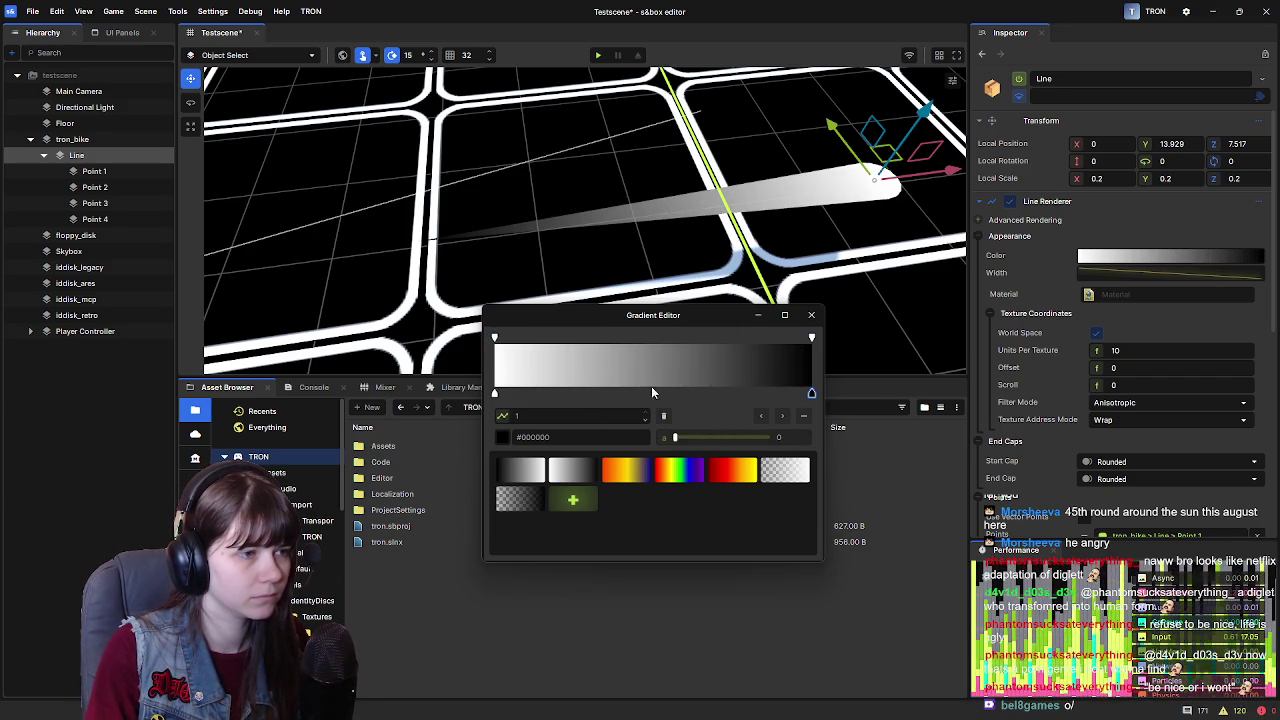
mouse_move(495, 397)
mouse_down()
mouse_move(735, 393)
mouse_move(455, 392)
mouse_up()
click(496, 342)
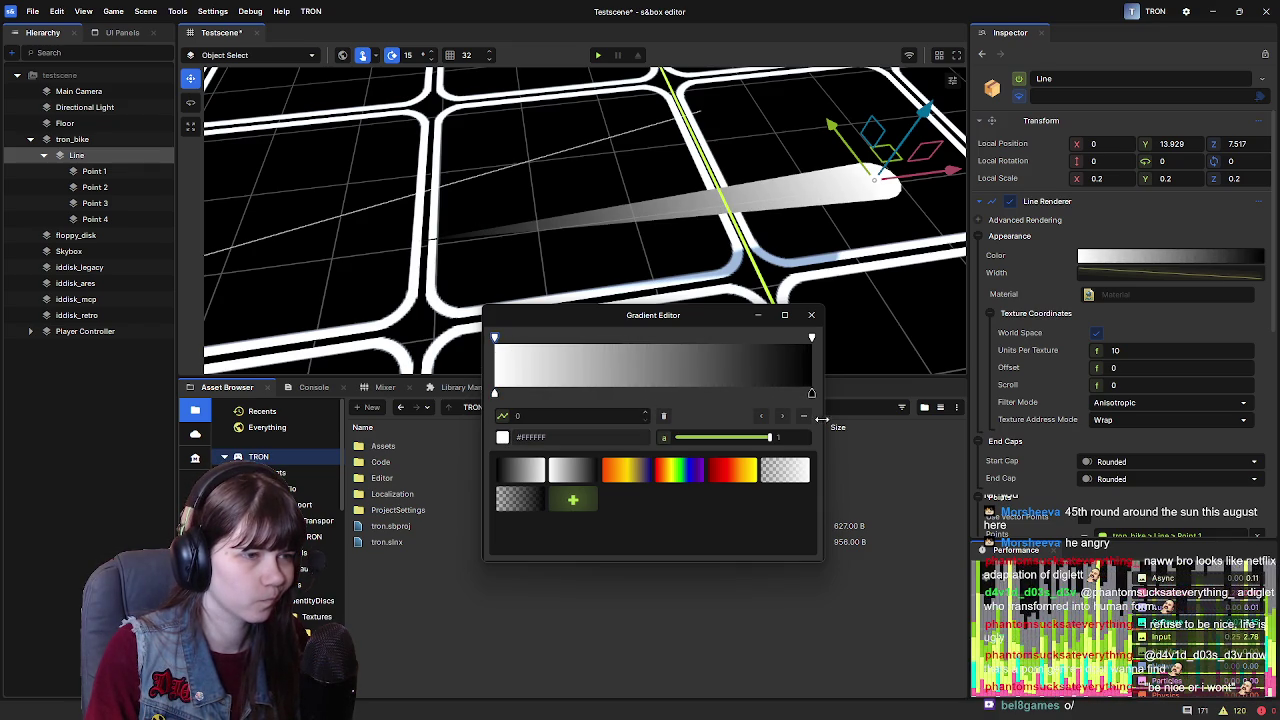
click(497, 394)
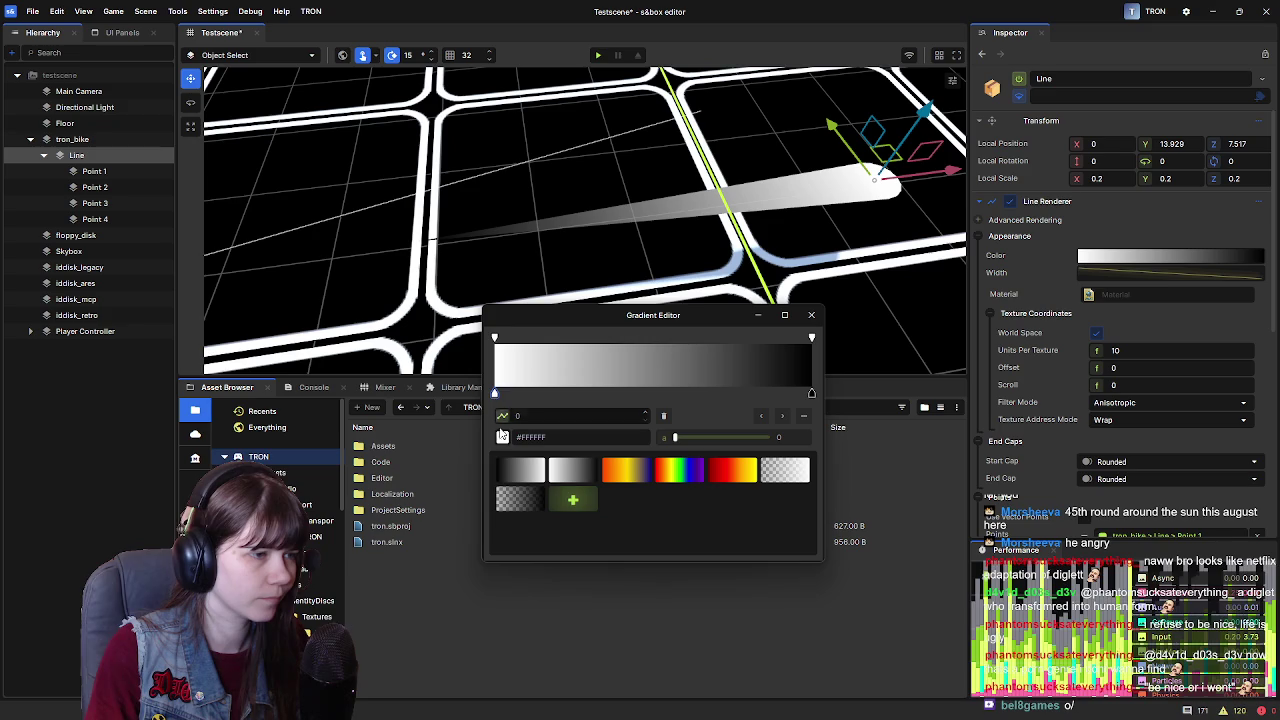
click(502, 438)
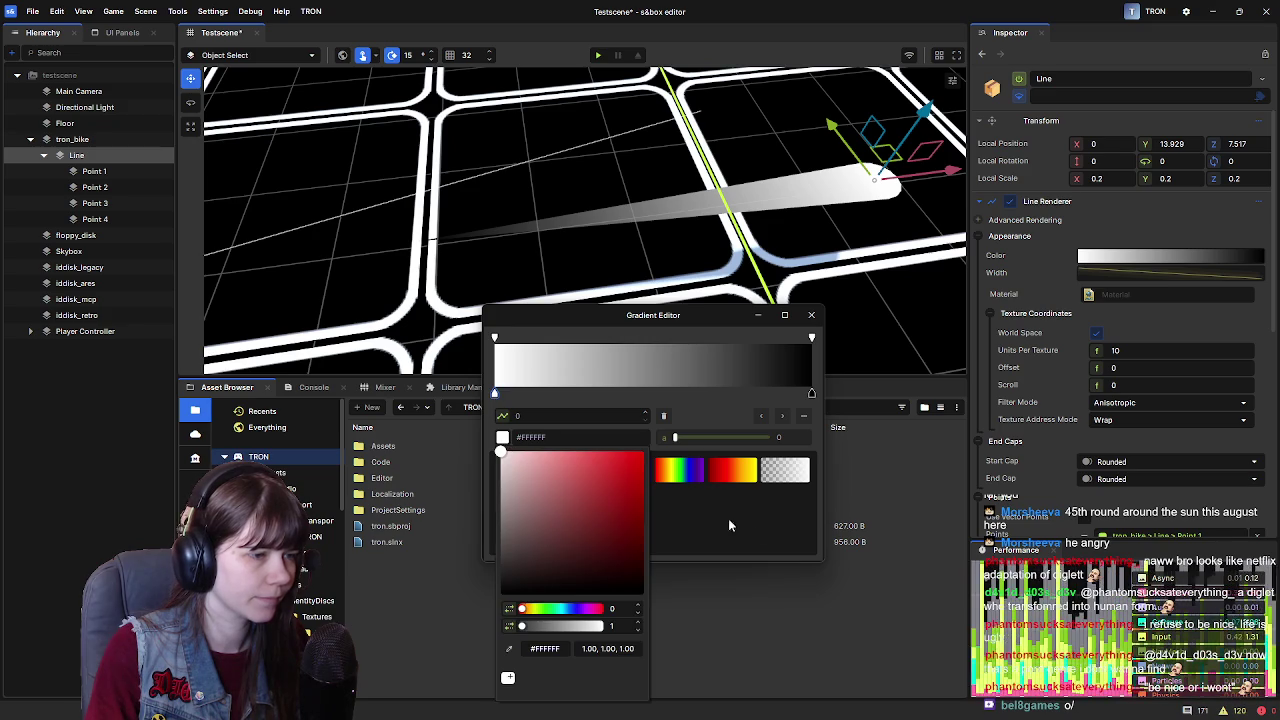
Set the left colour stop to cyan #00FFFB and paste that colour into the right stop
click(560, 609)
drag(586, 517, 666, 428)
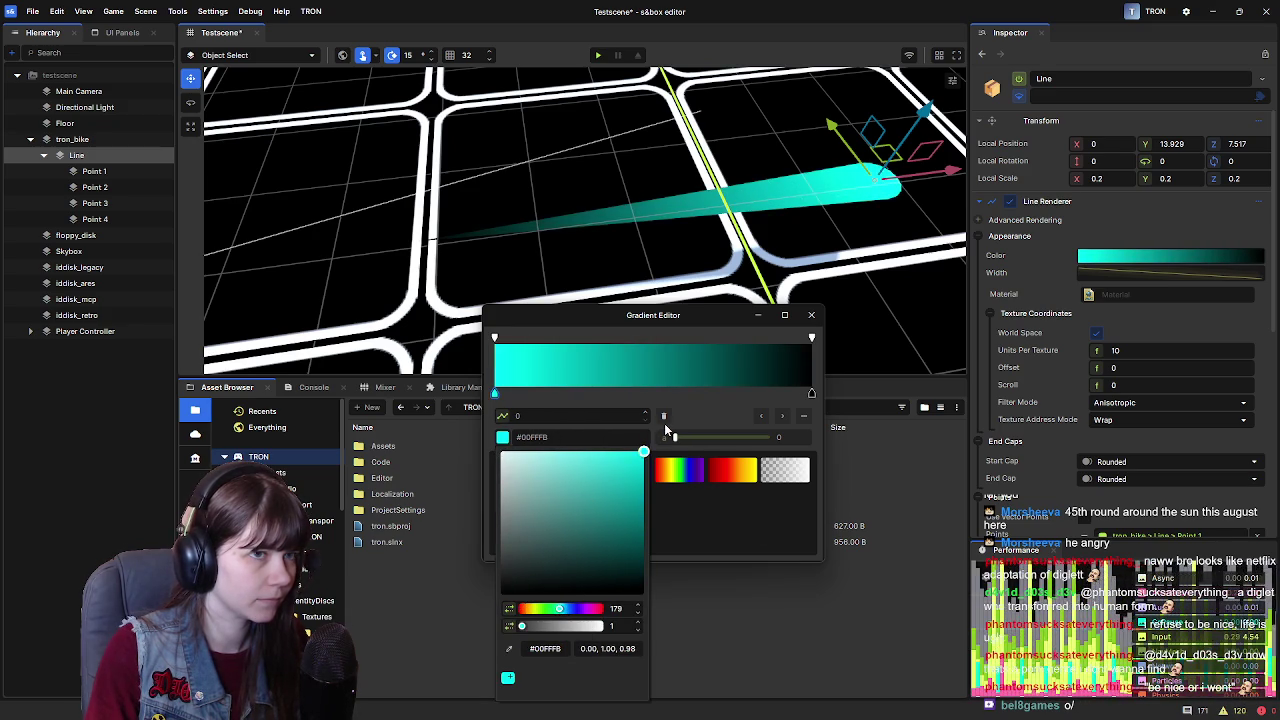
click(569, 437)
double_click(569, 437)
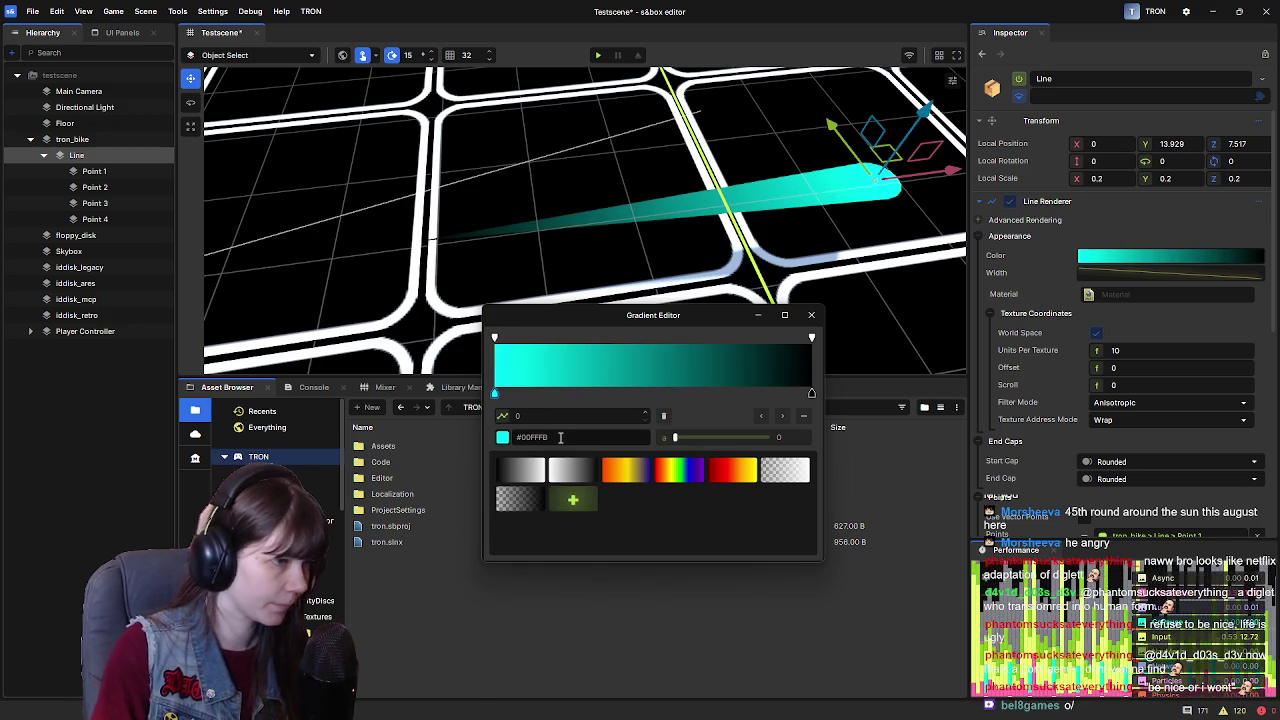
click(811, 340)
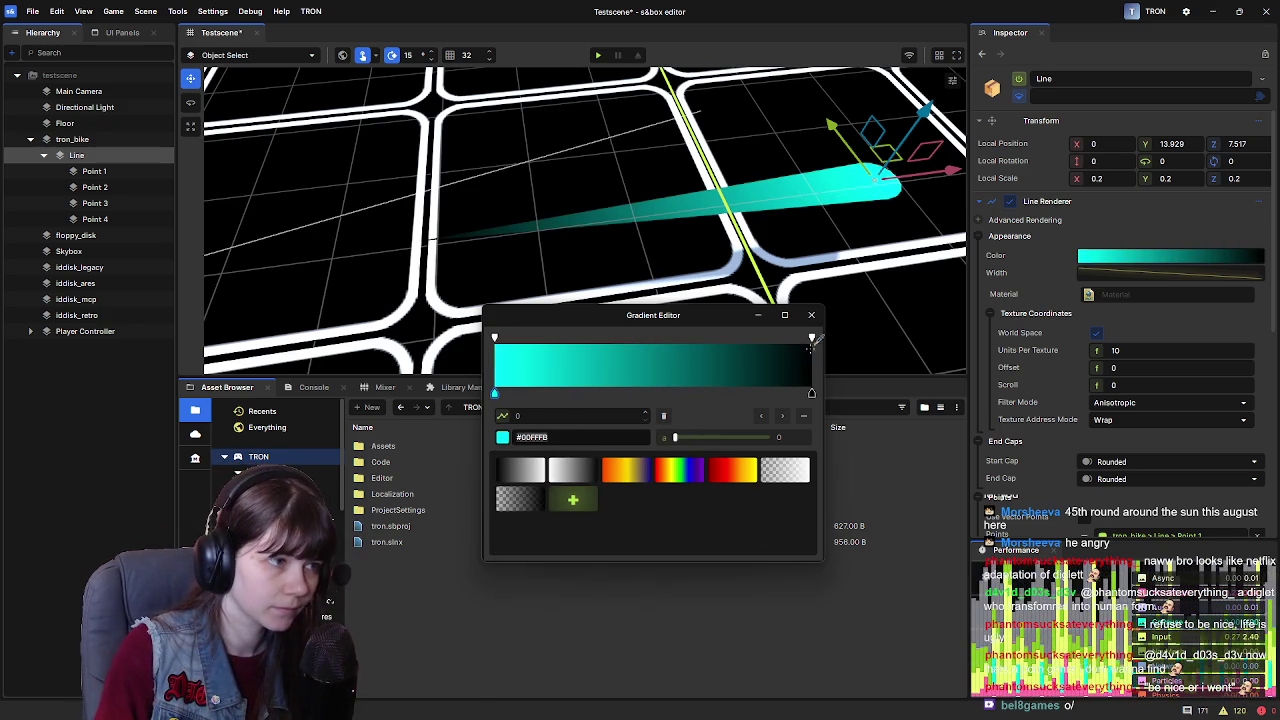
click(812, 394)
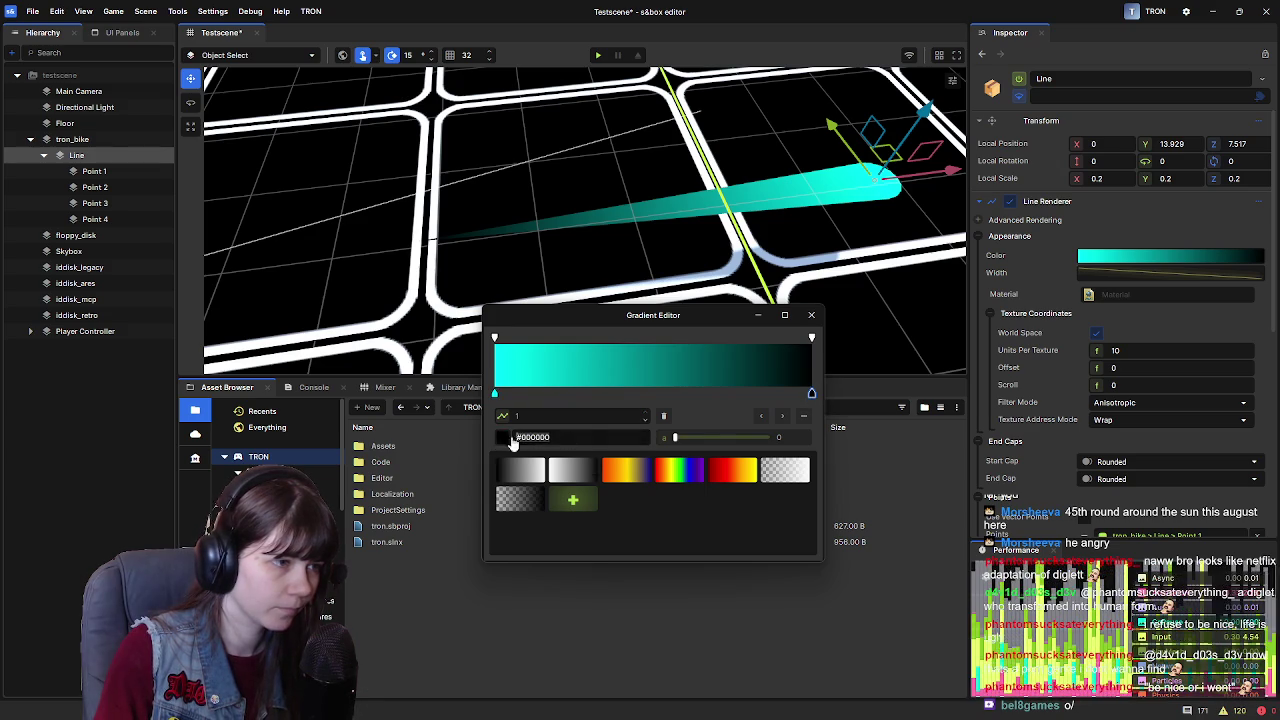
key(ctrl+v)
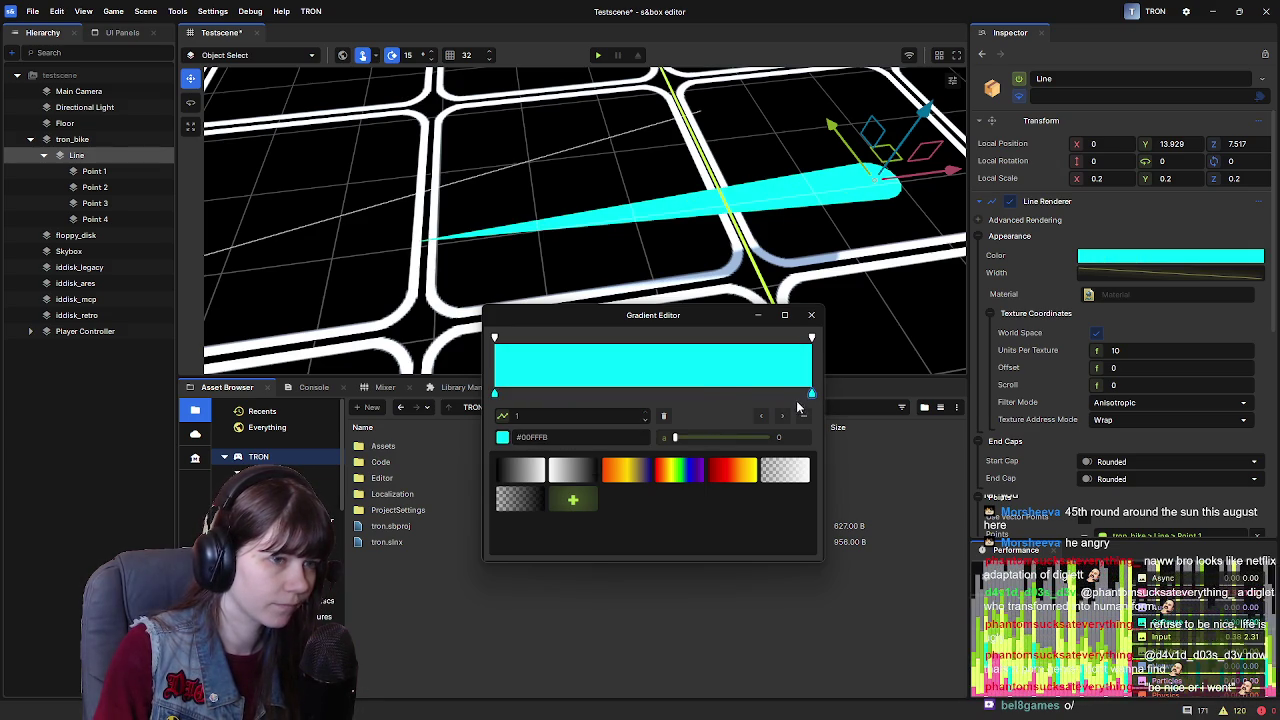
click(812, 340)
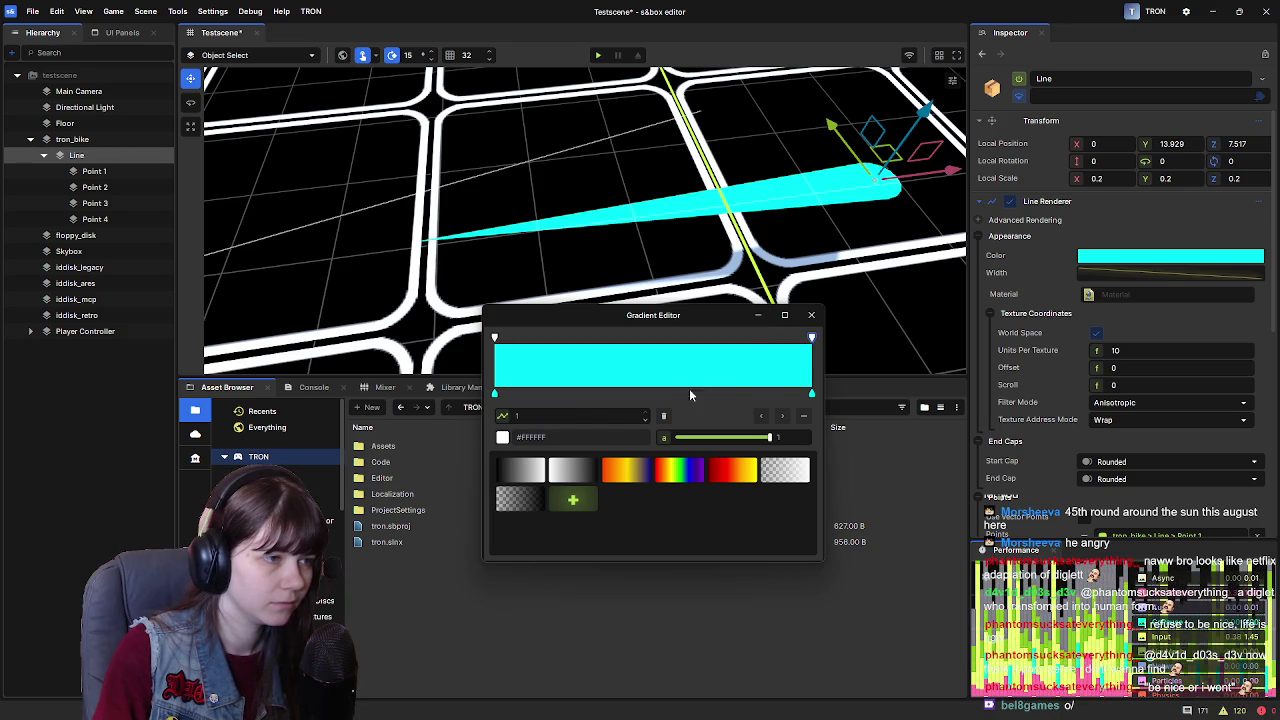
Replace the gradient's right transparency stop with a new one at alpha 0
click(811, 394)
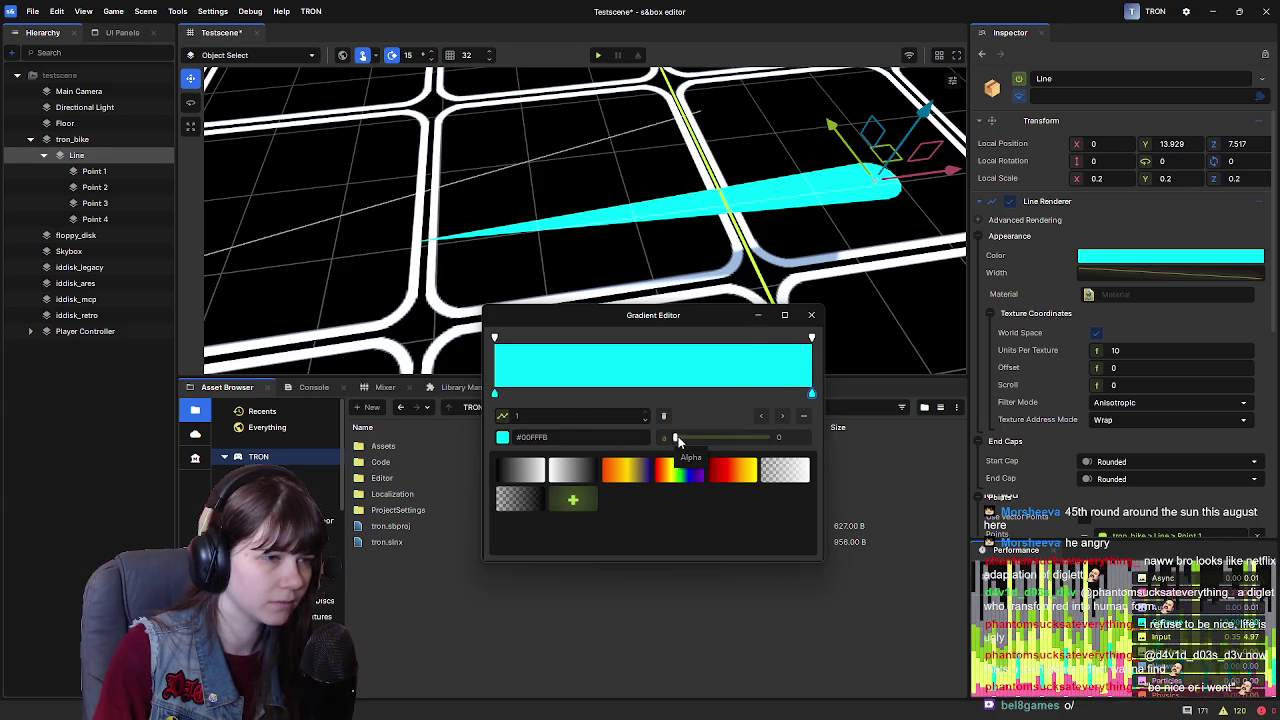
click(812, 340)
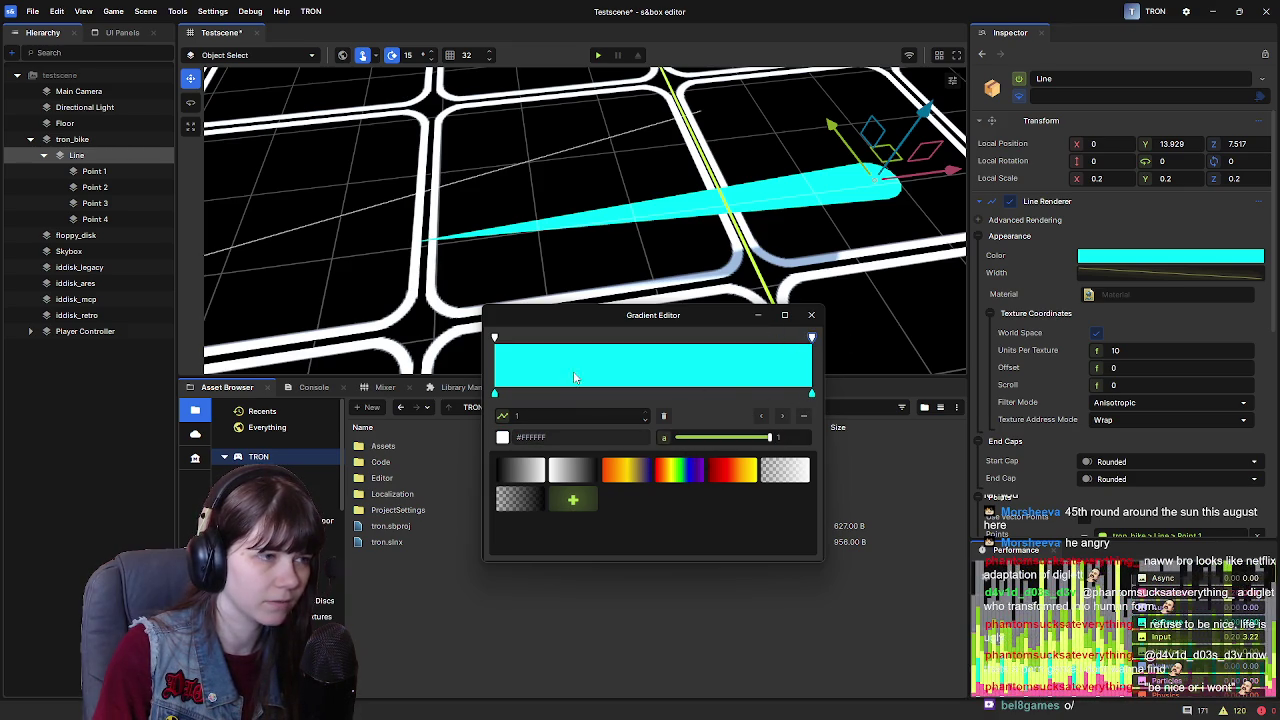
click(494, 395)
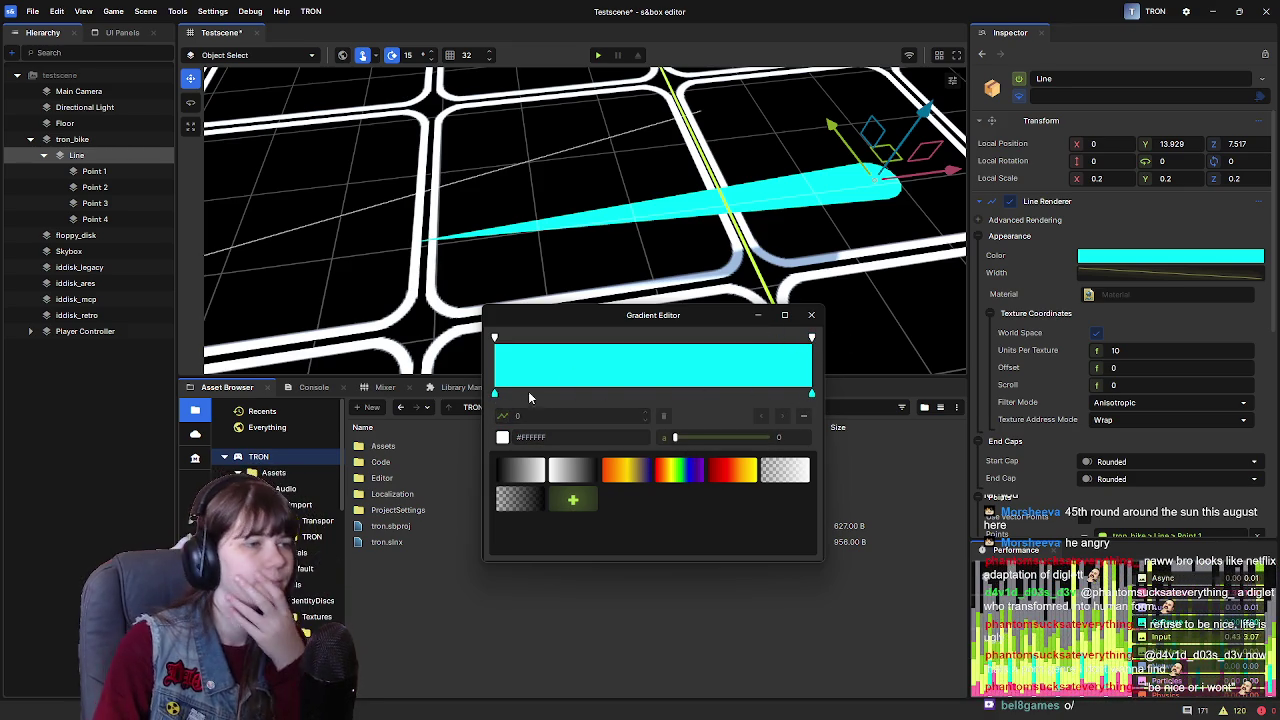
click(494, 394)
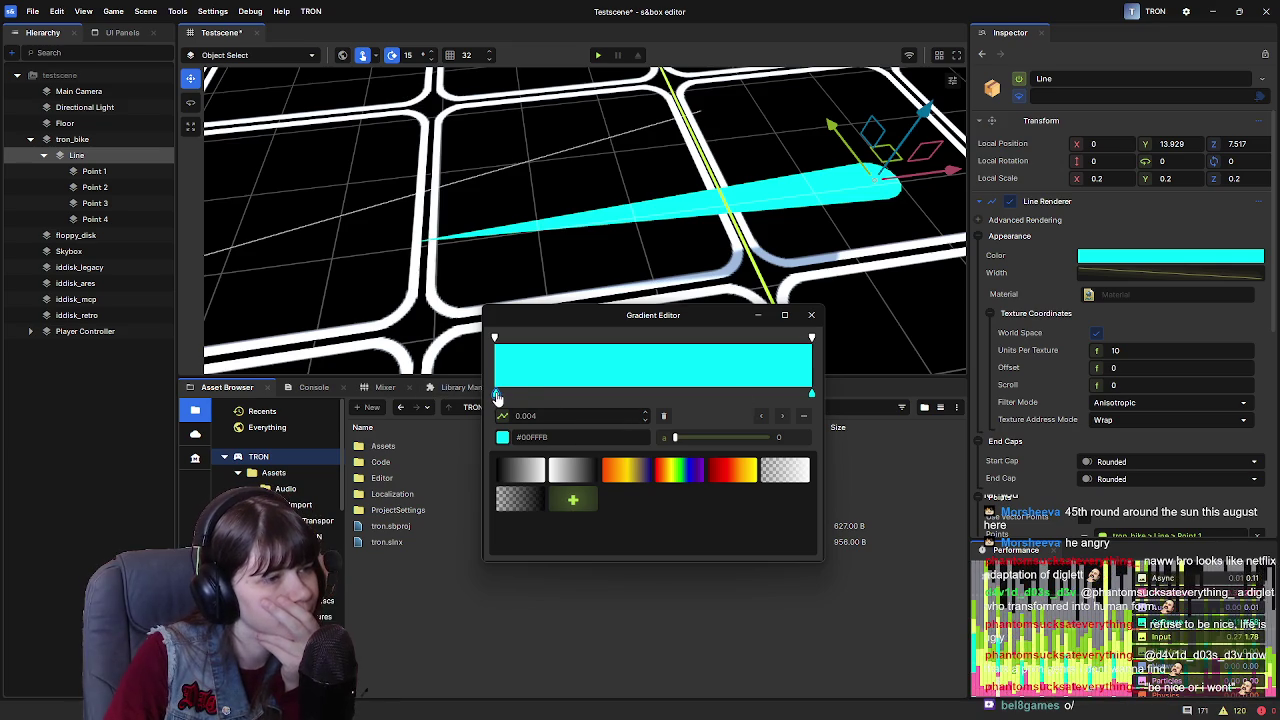
click(809, 338)
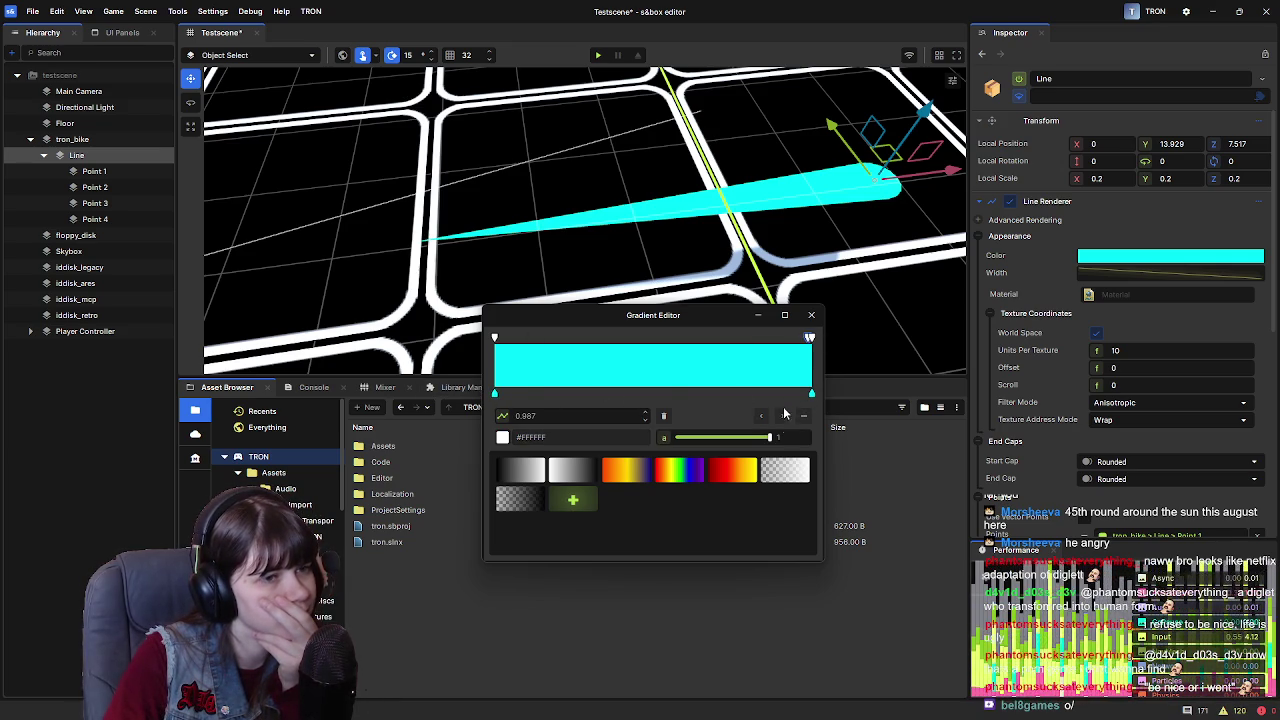
drag(809, 338, 751, 340)
key(Delete)
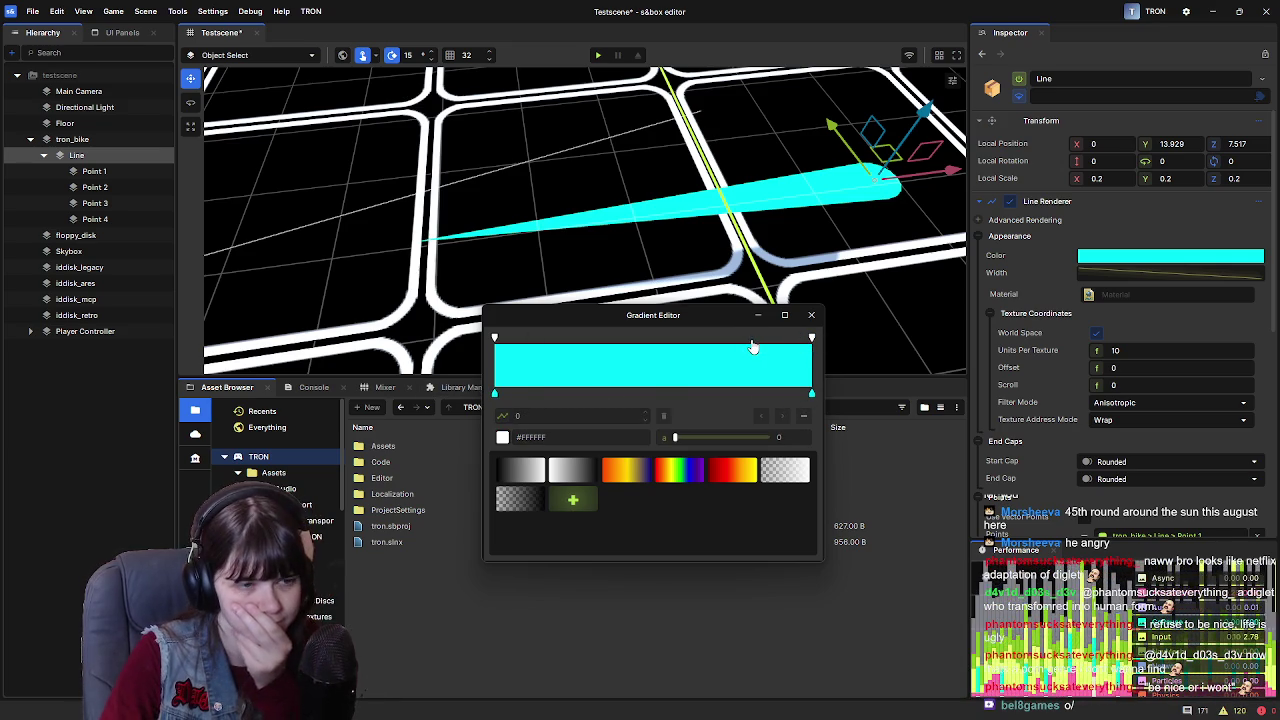
click(812, 338)
drag(770, 441, 648, 441)
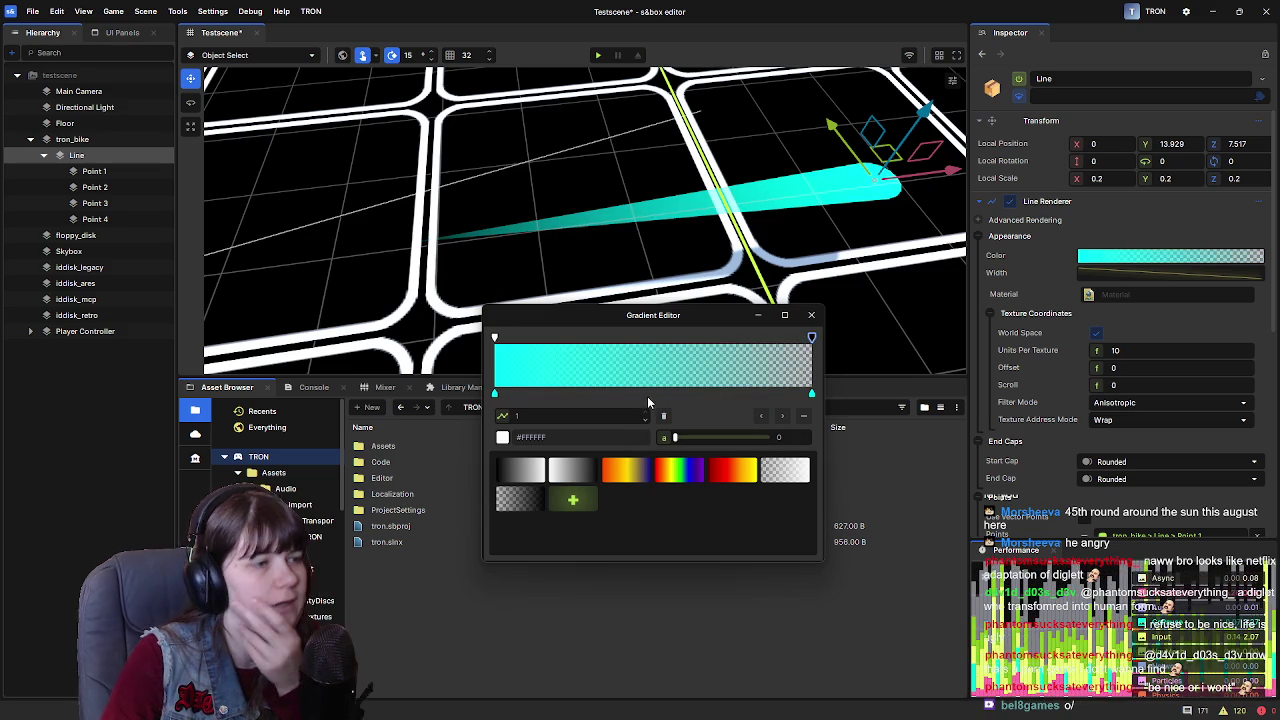
Move the right cyan stop to 0.88 and widen the opaque section to 0.338
click(495, 338)
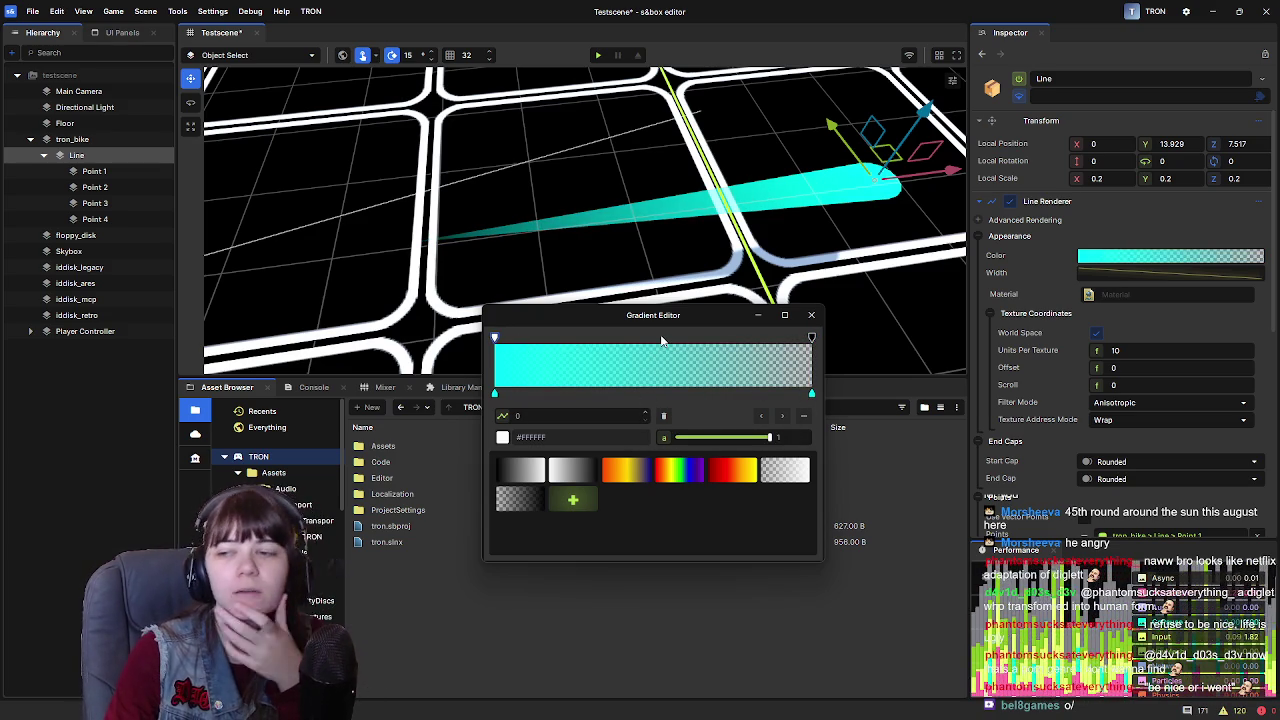
drag(812, 396, 771, 396)
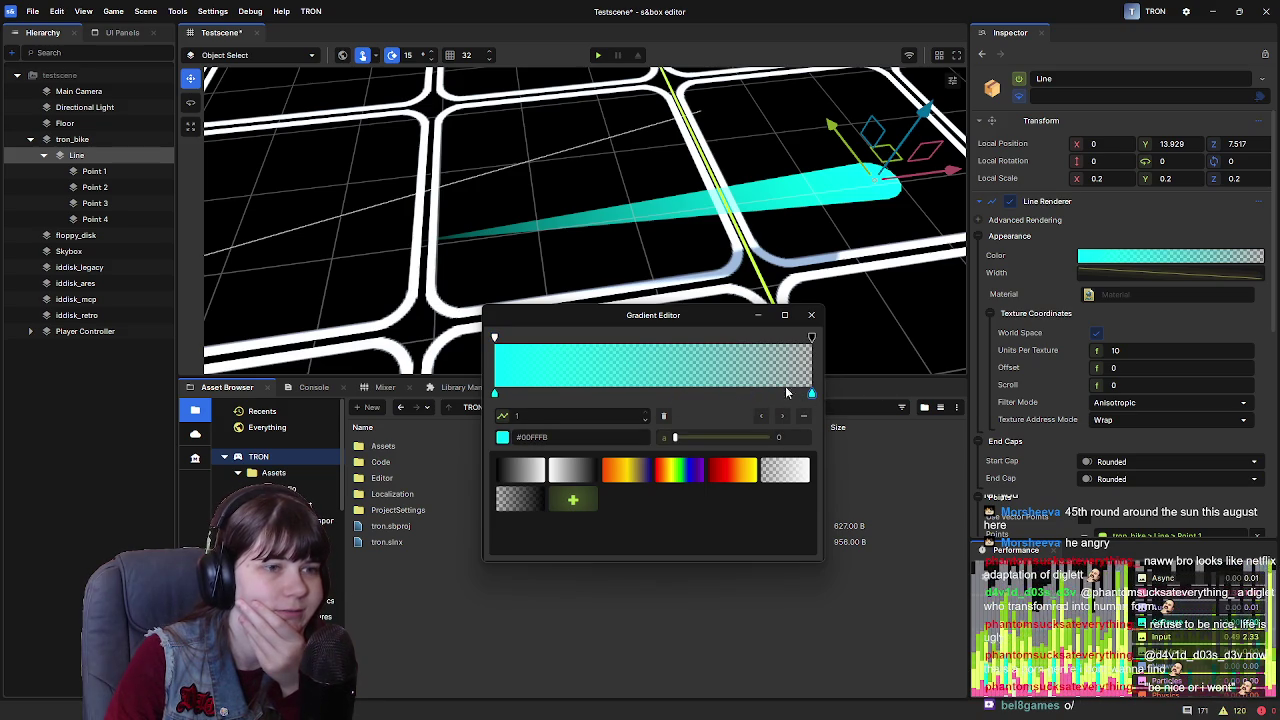
mouse_move(493, 340)
mouse_down()
mouse_move(654, 337)
mouse_move(490, 335)
mouse_up()
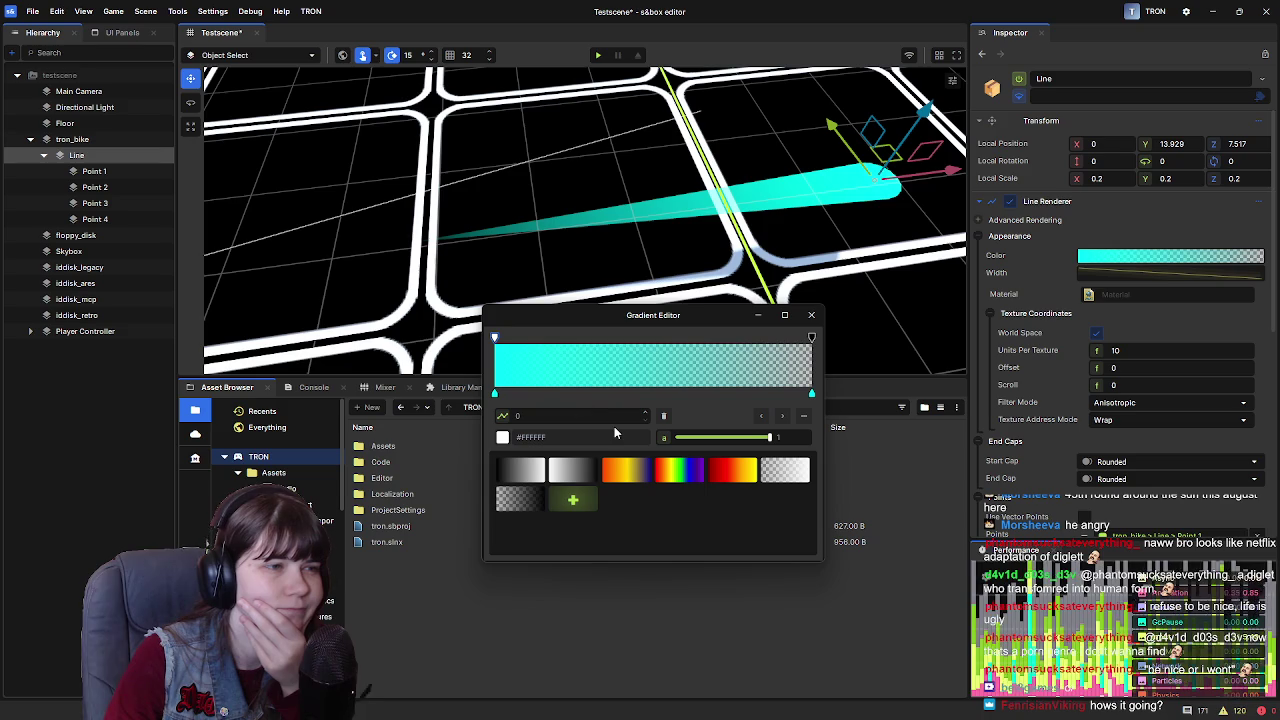
click(811, 315)
right_click(1040, 146)
Reset the Line's position and slide it back behind the bike to X -14.493
click(1068, 188)
mouse_move(785, 210)
mouse_down()
mouse_move(790, 262)
mouse_move(718, 234)
mouse_up()
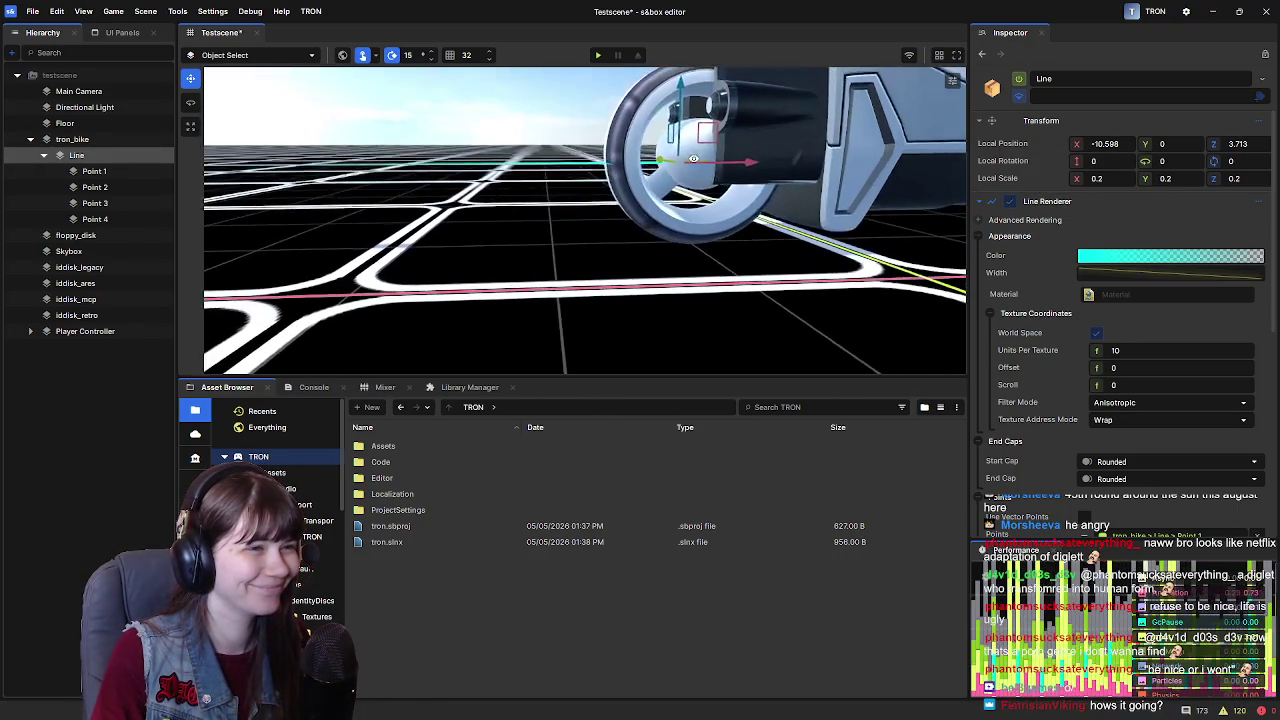
drag(712, 210, 662, 217)
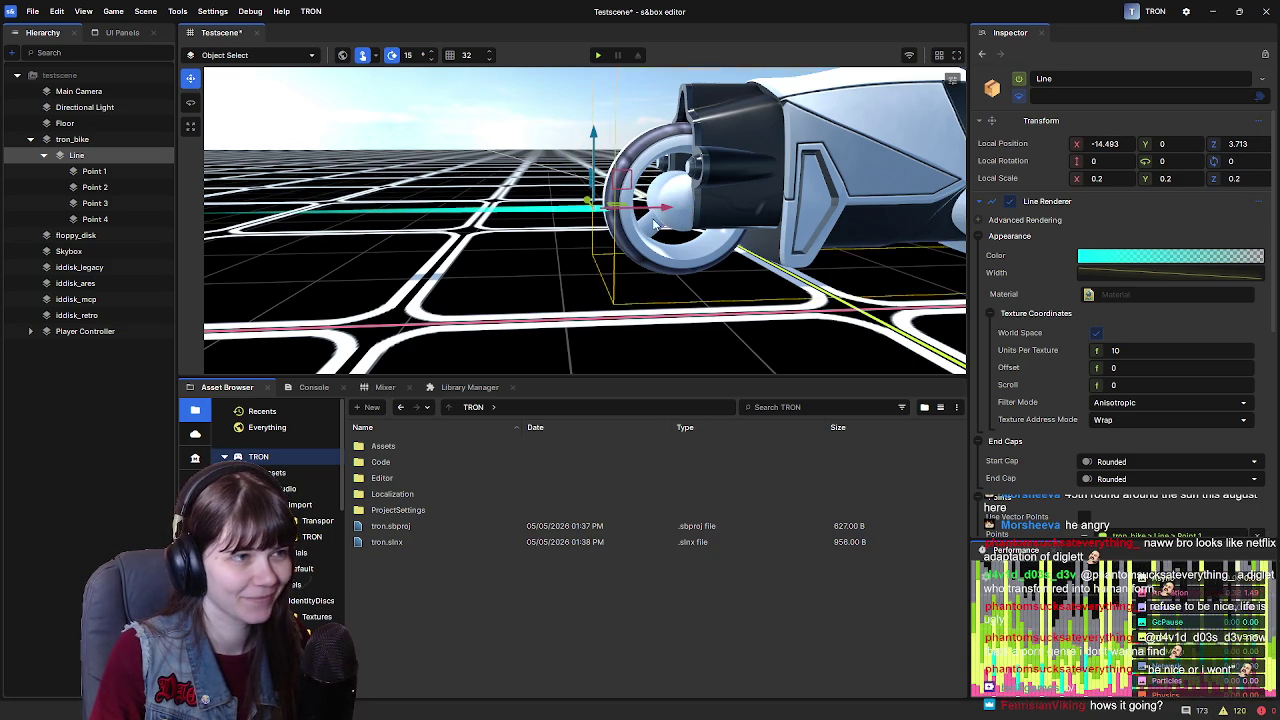
Rotate the line's Point 1 around its Z axis, then reselect the Line object
key(e)
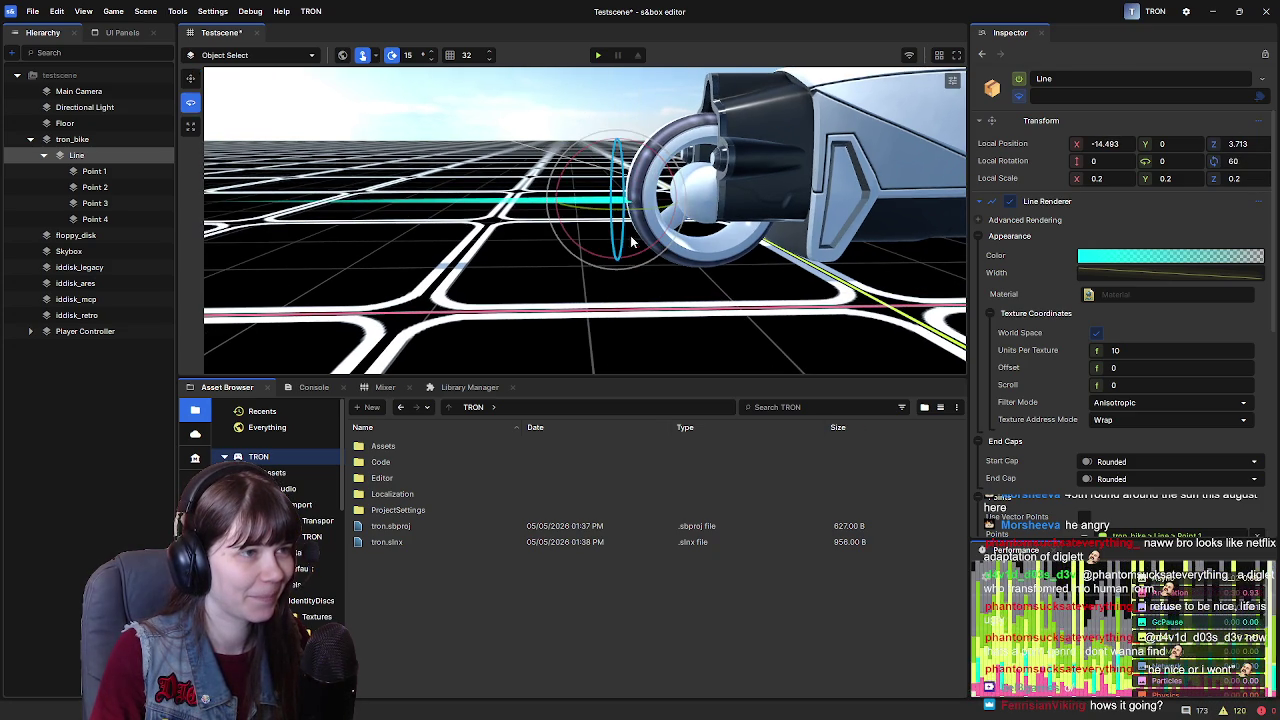
drag(800, 240, 518, 165)
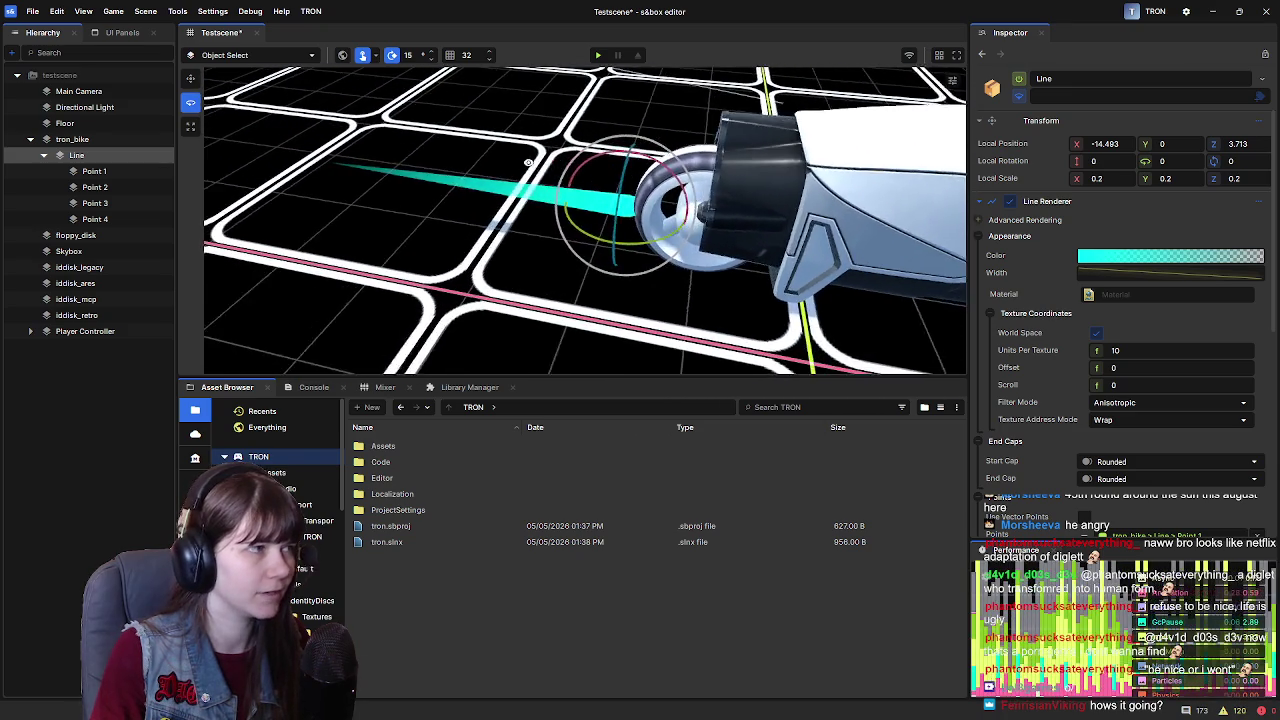
click(120, 171)
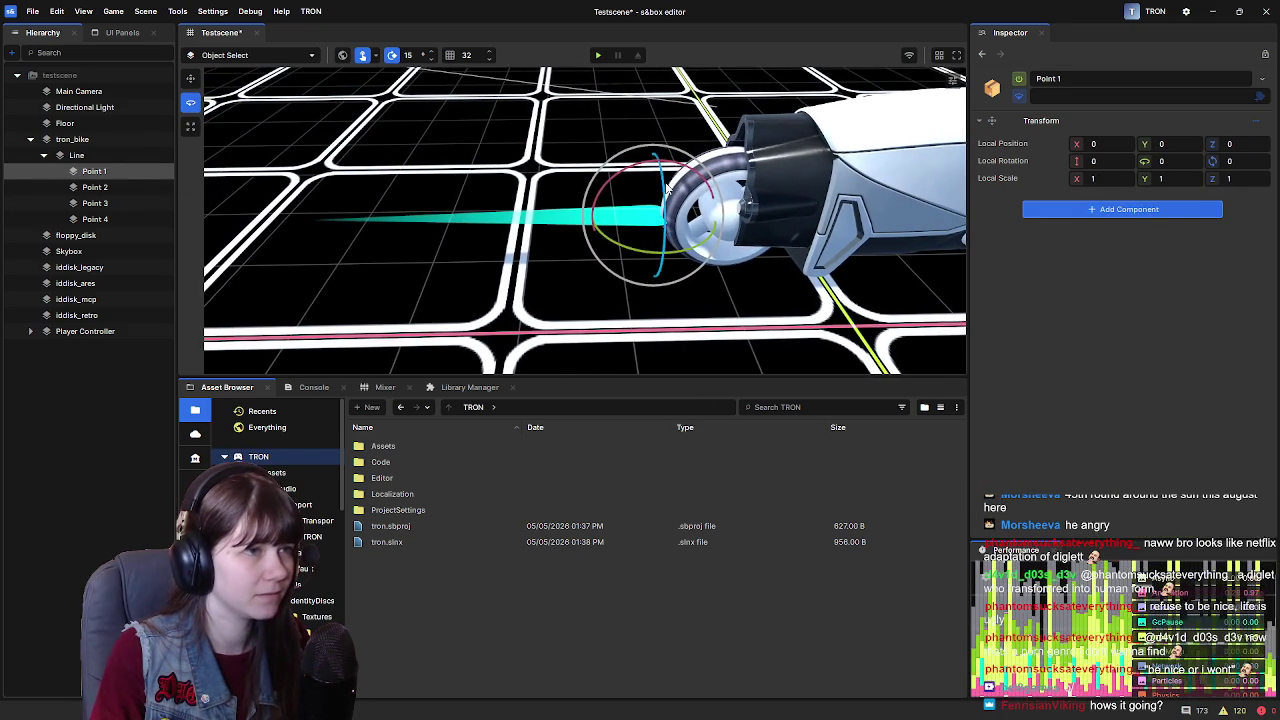
mouse_move(659, 302)
mouse_down()
mouse_move(745, 290)
mouse_move(780, 265)
mouse_move(750, 168)
mouse_up()
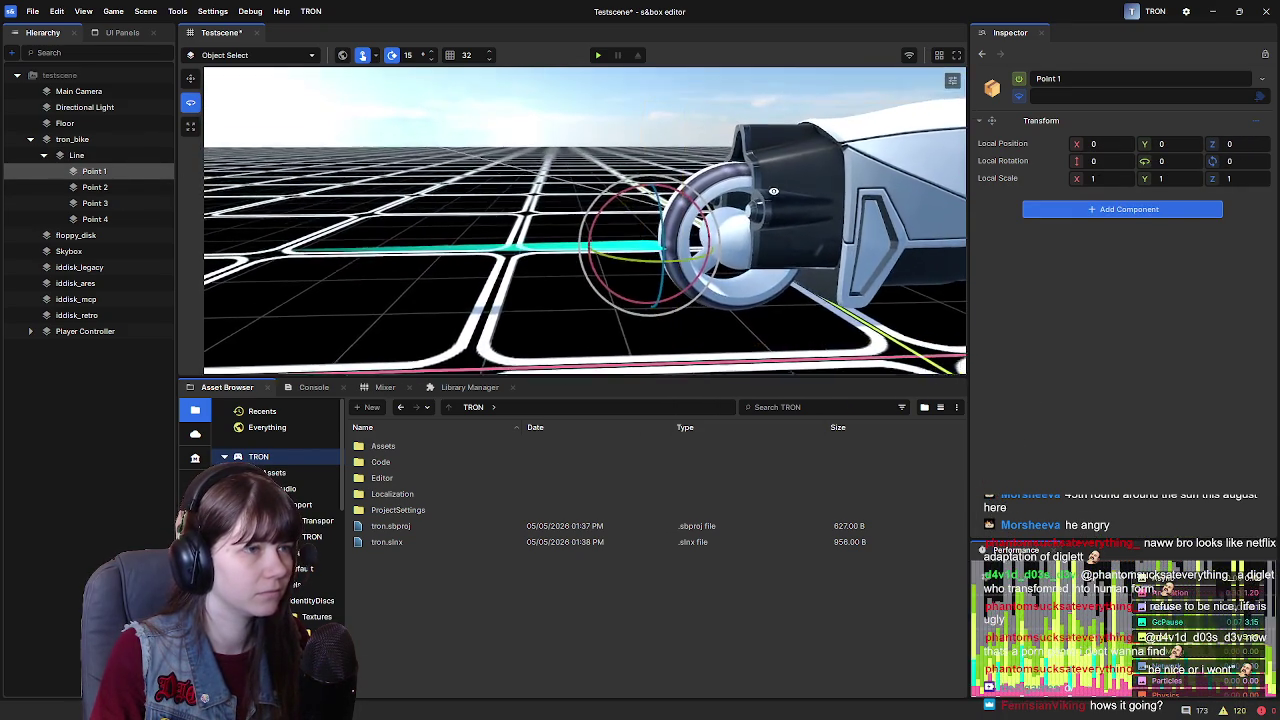
click(77, 155)
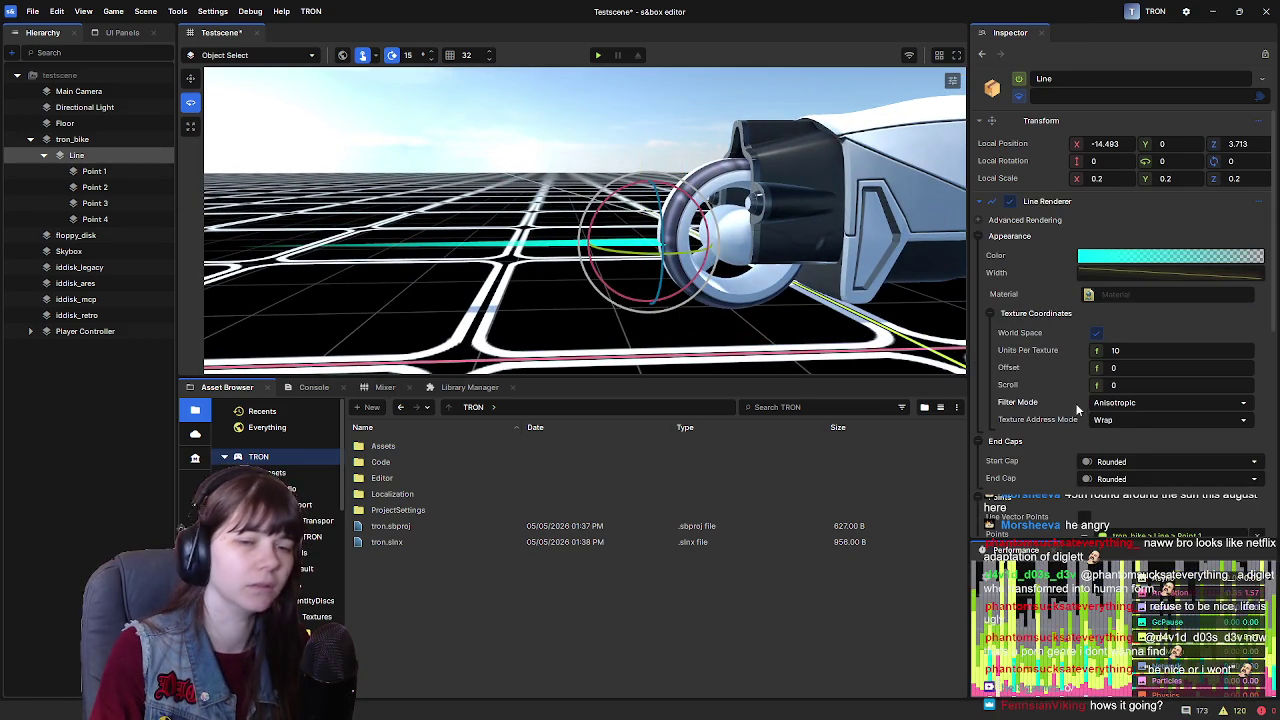
Remove the Line's start cap and keep its end cap Rounded after trying Arrow
scroll(1065, 440, down, 2)
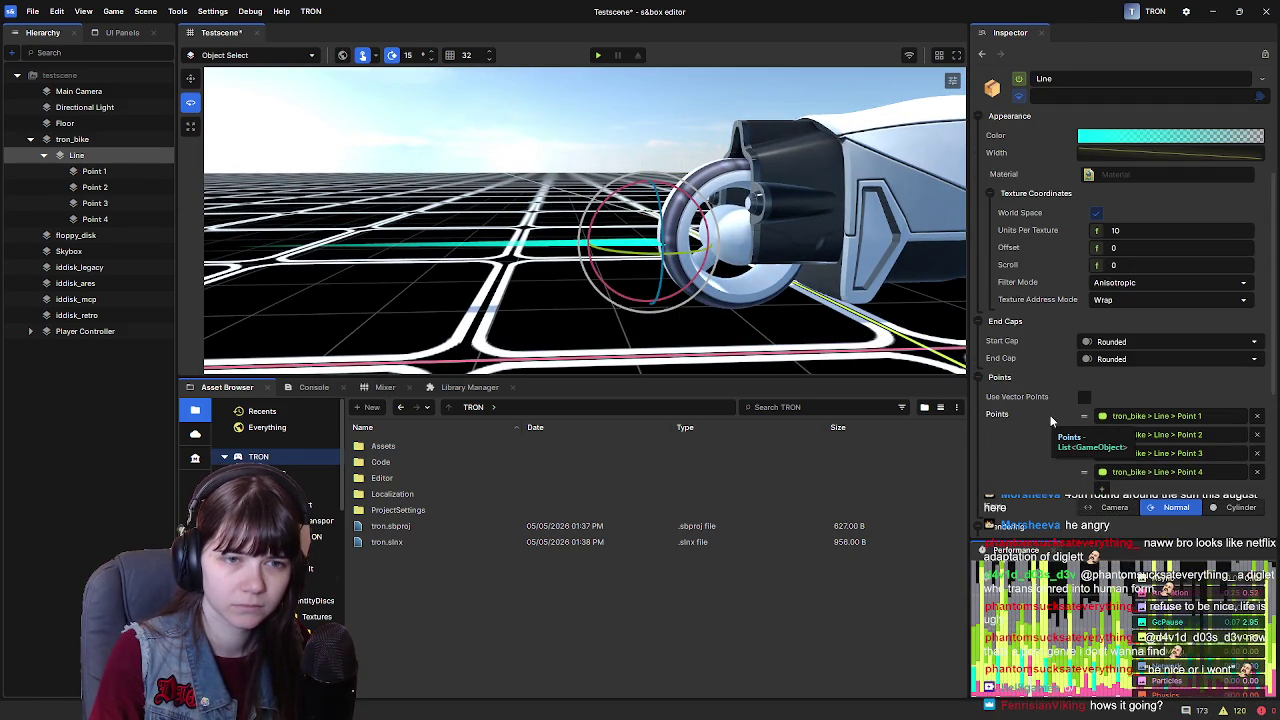
click(1123, 343)
click(1110, 357)
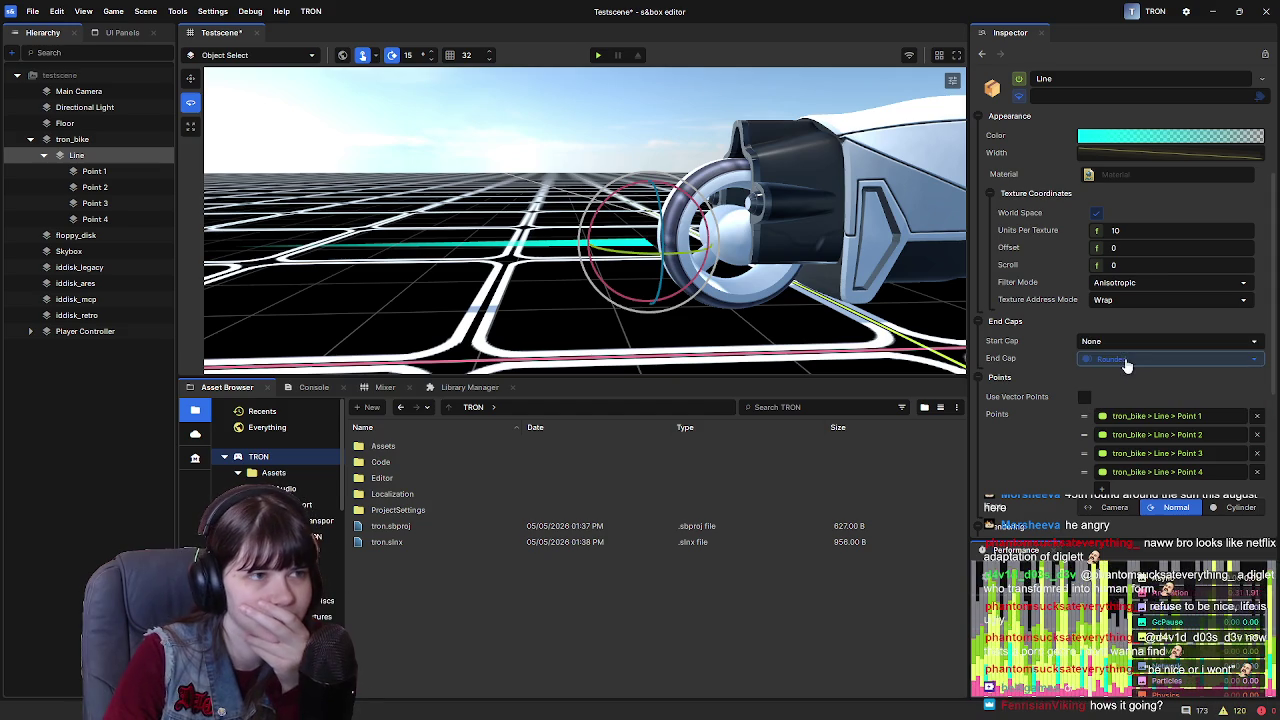
mouse_move(800, 226)
mouse_down()
mouse_move(801, 333)
mouse_move(800, 290)
mouse_up()
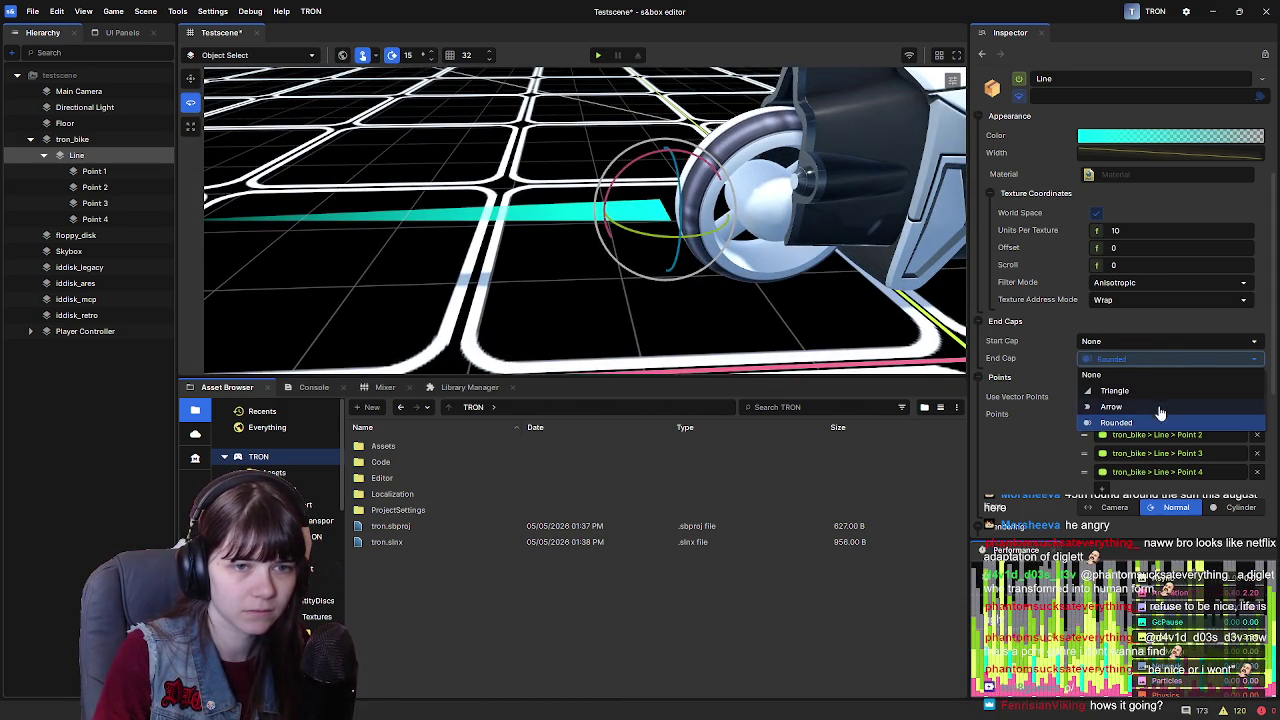
click(1158, 406)
click(1124, 360)
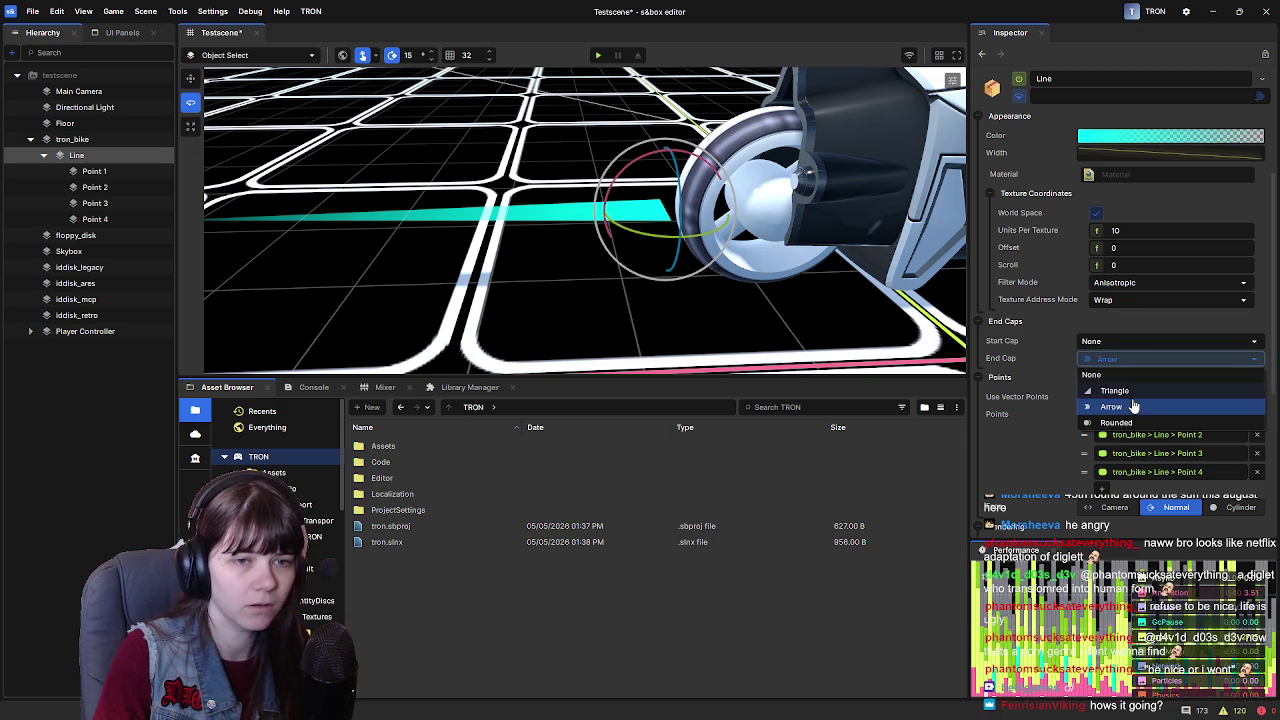
click(1136, 424)
Try Triangle and Arrow start caps, settle on None, and set facing to Cylinder
click(1122, 342)
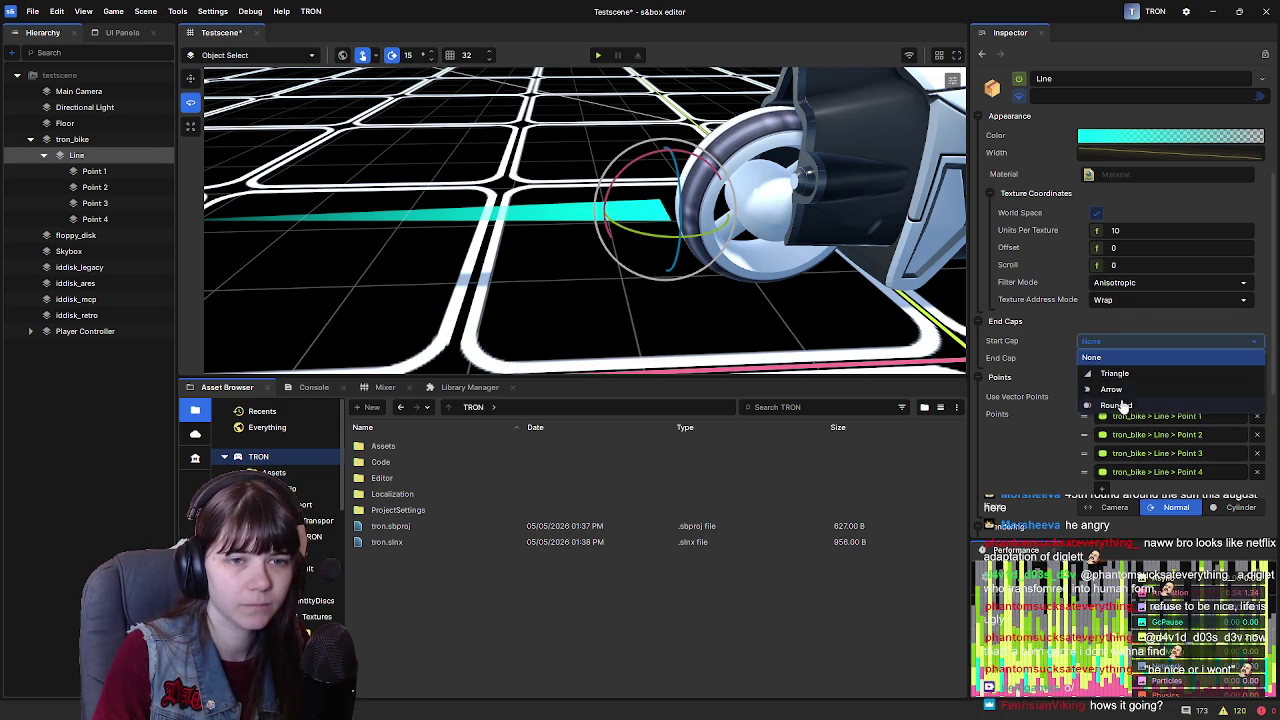
click(1125, 377)
scroll(820, 321, up, 5)
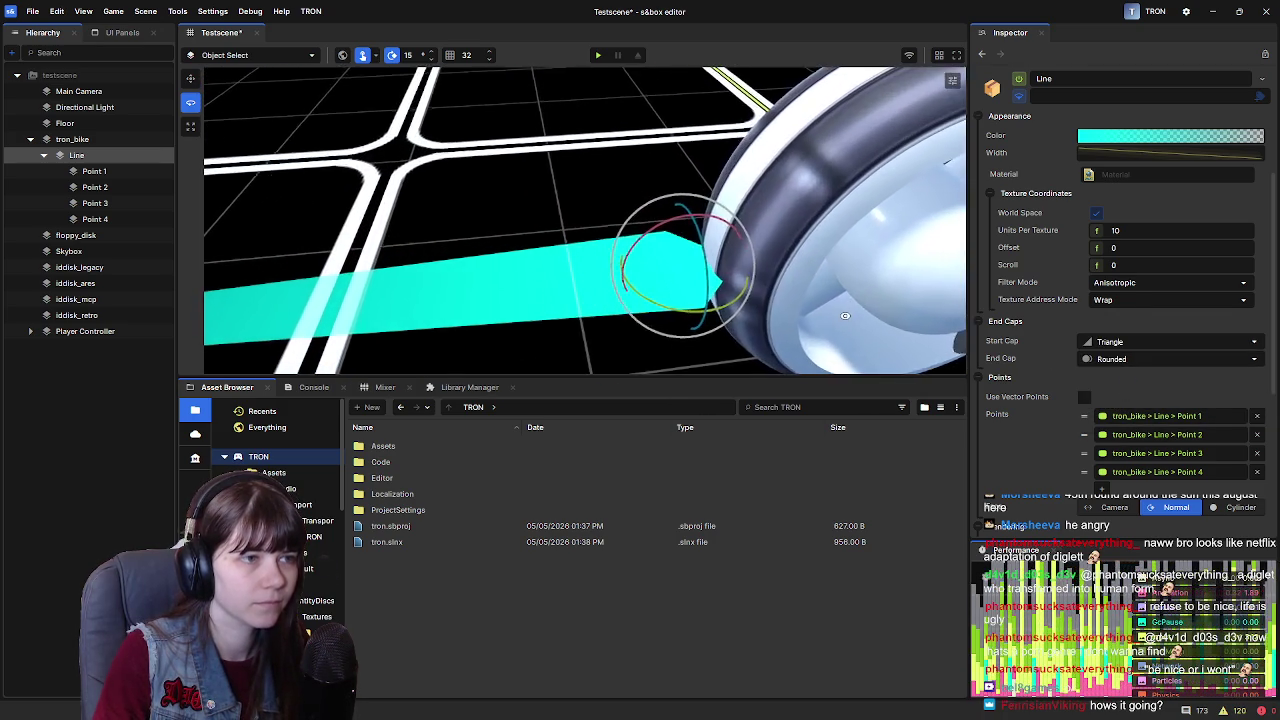
click(1129, 341)
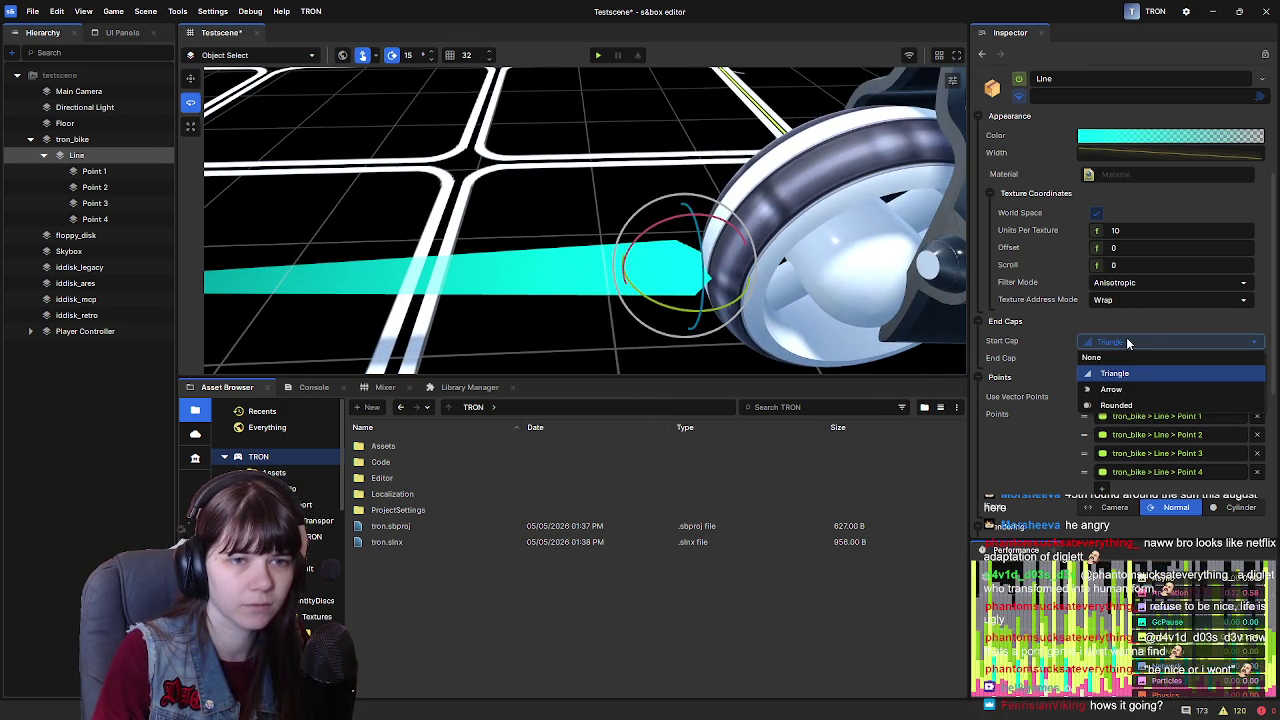
click(1151, 391)
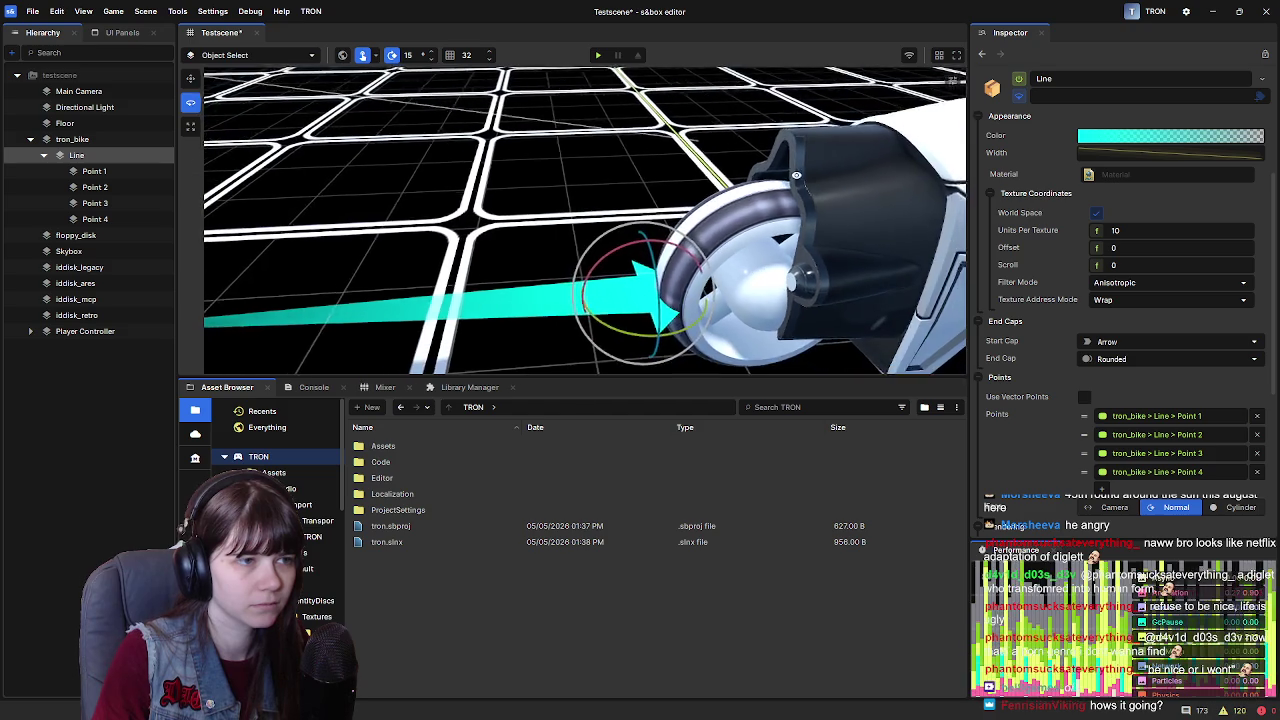
click(1128, 341)
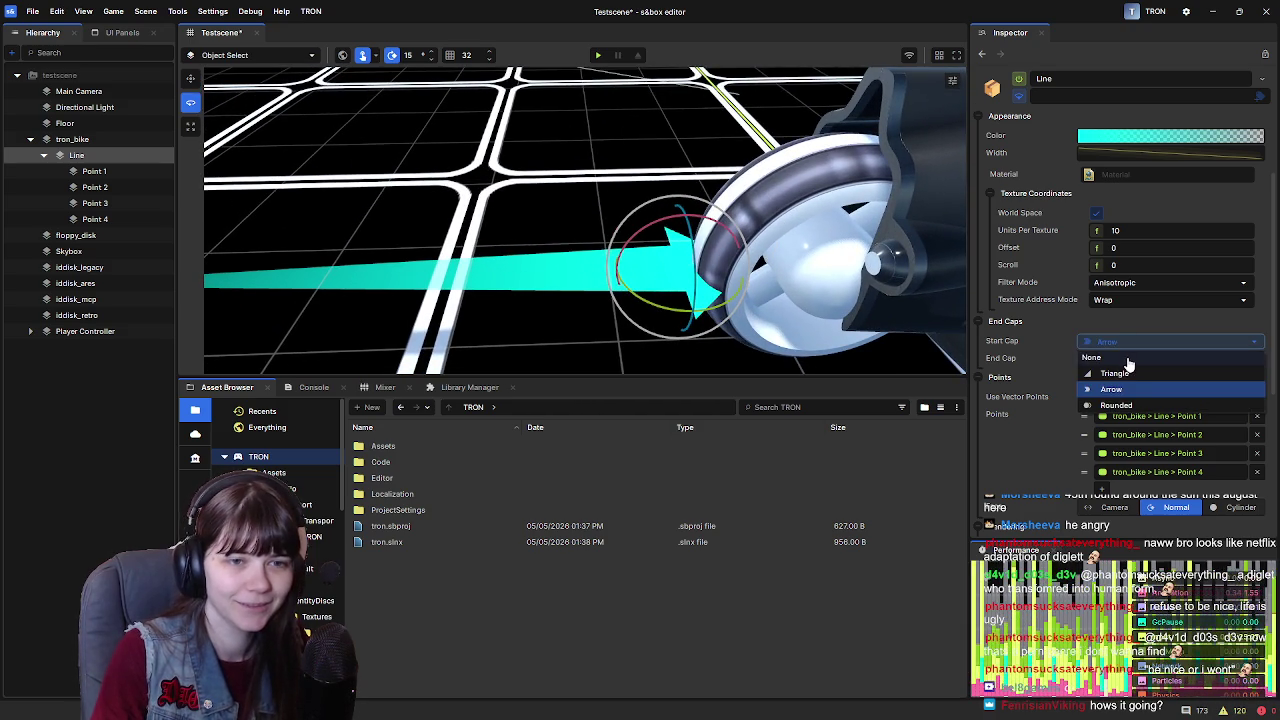
click(1128, 363)
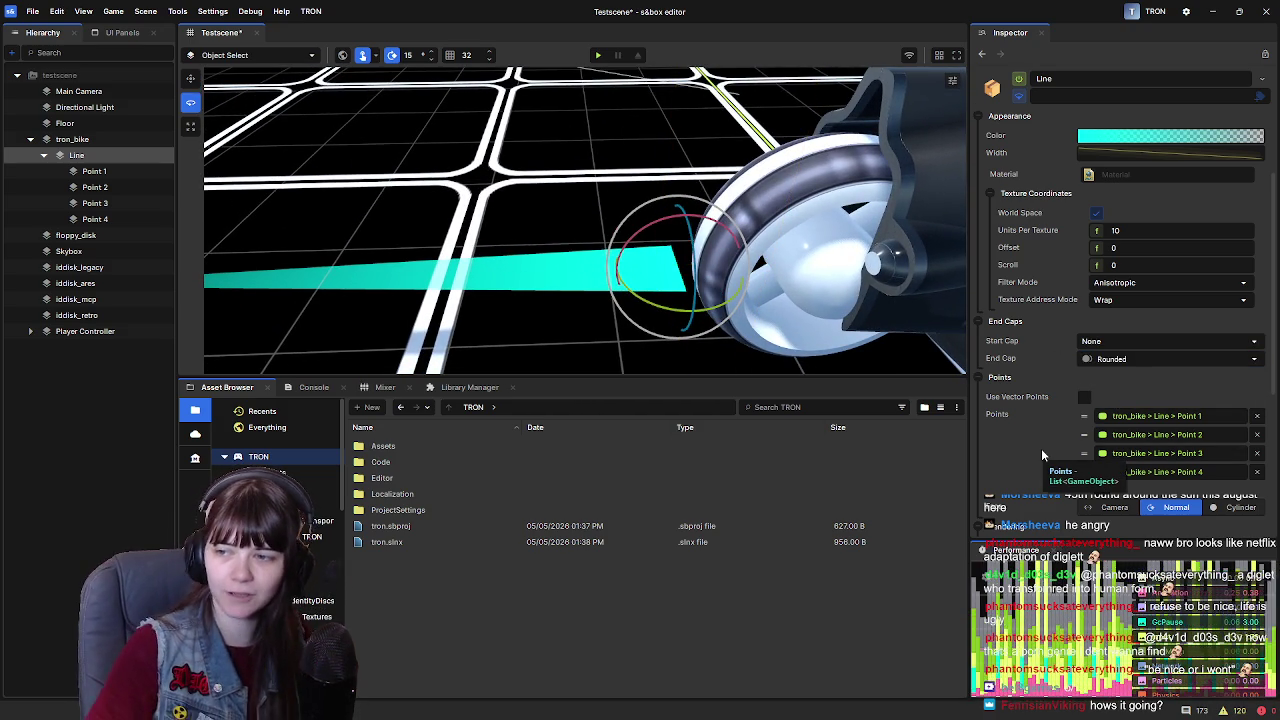
scroll(1052, 428, down, 5)
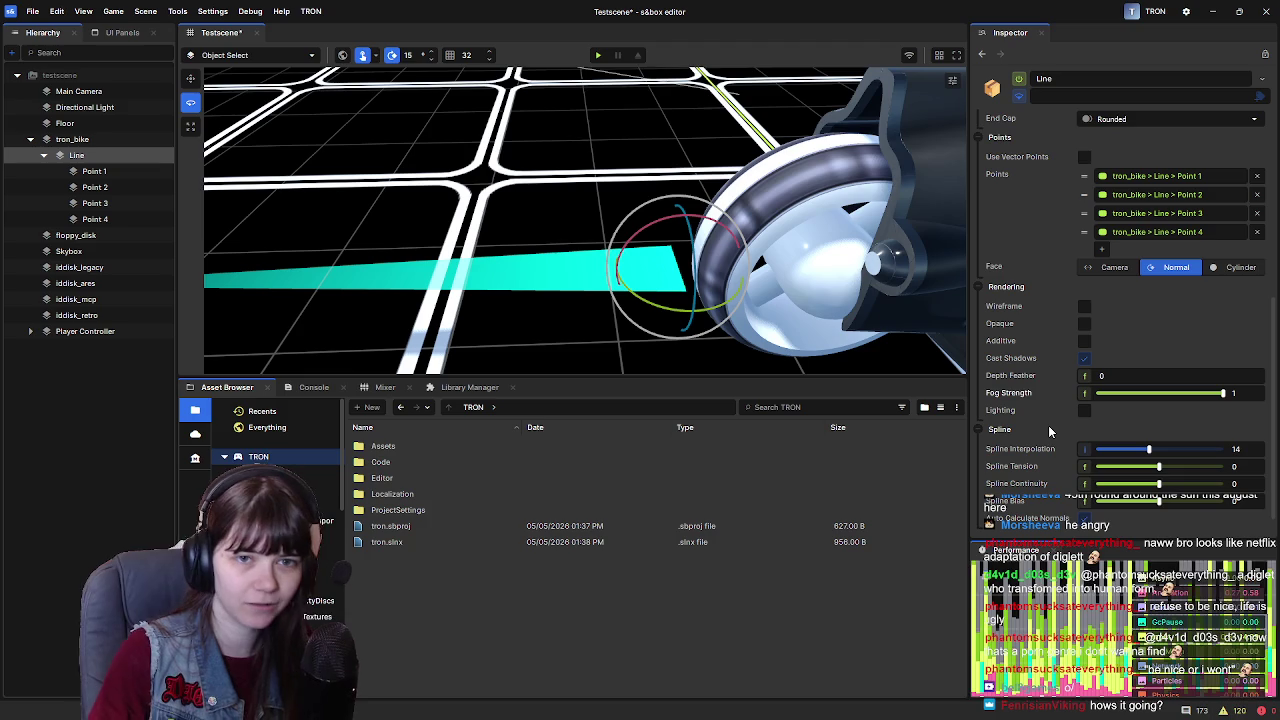
click(1240, 267)
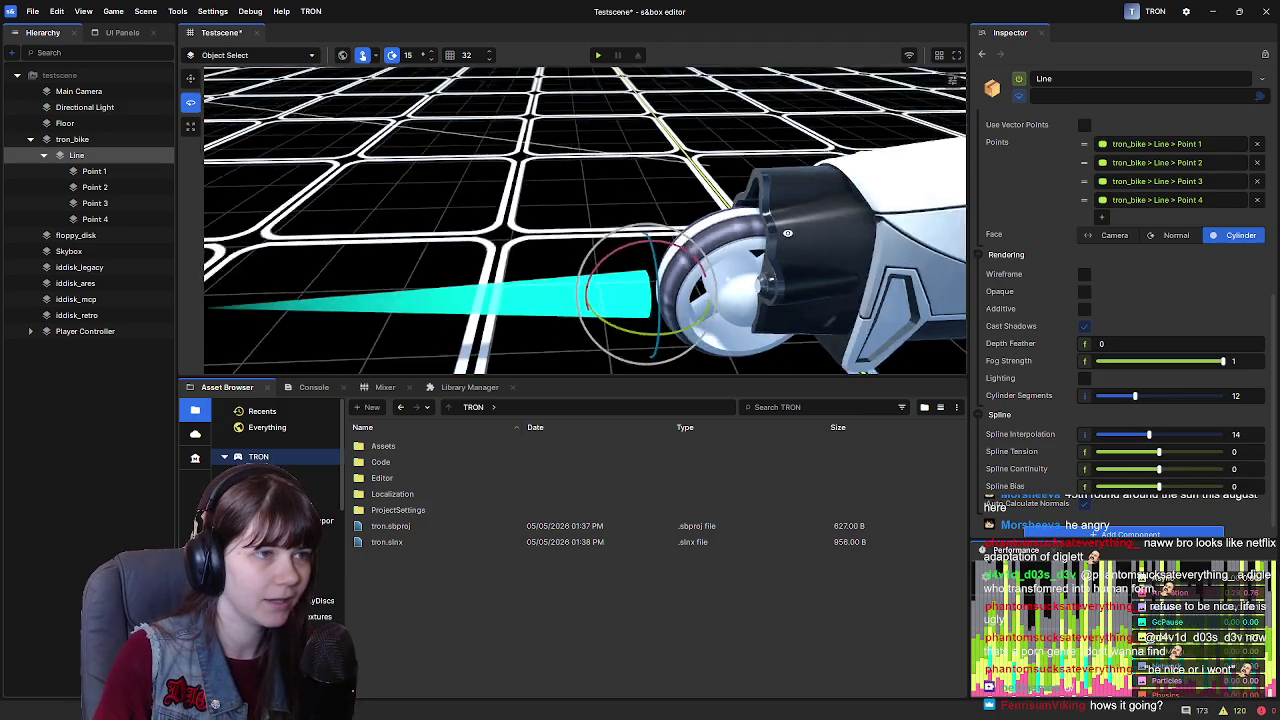
Return the Line's facing to Normal and test Opaque, leaving it off
click(1170, 237)
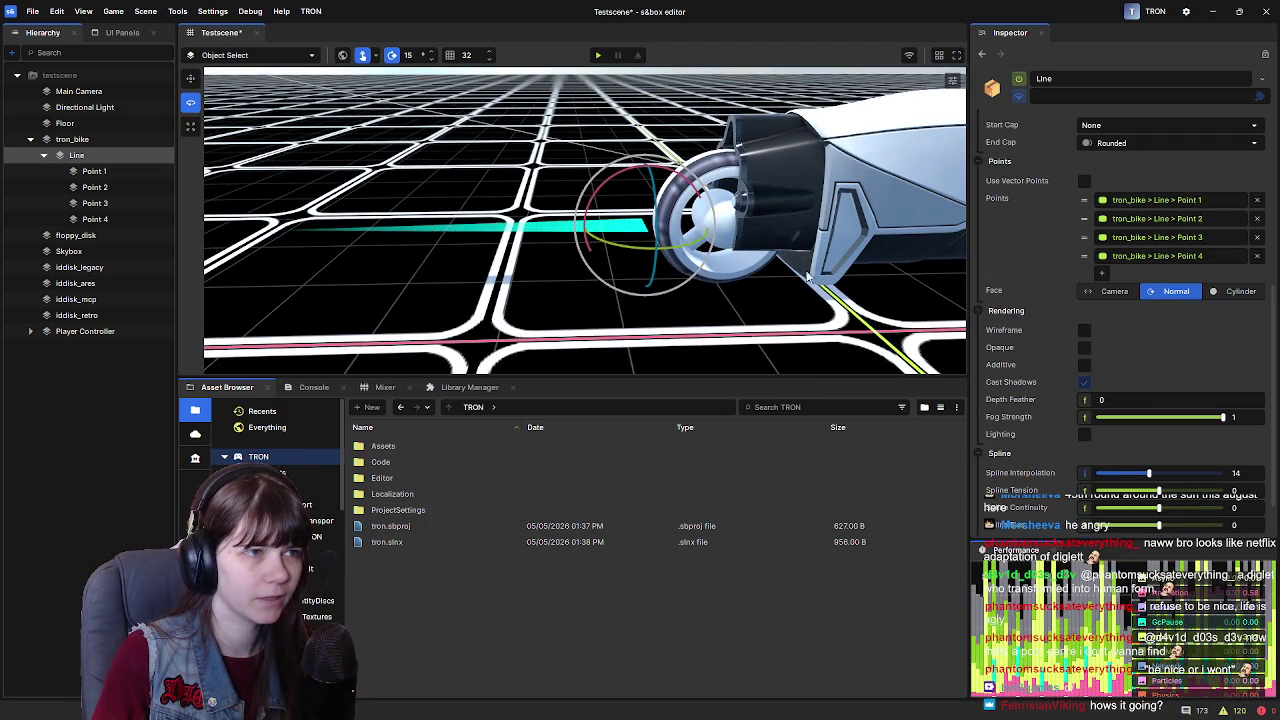
click(1085, 350)
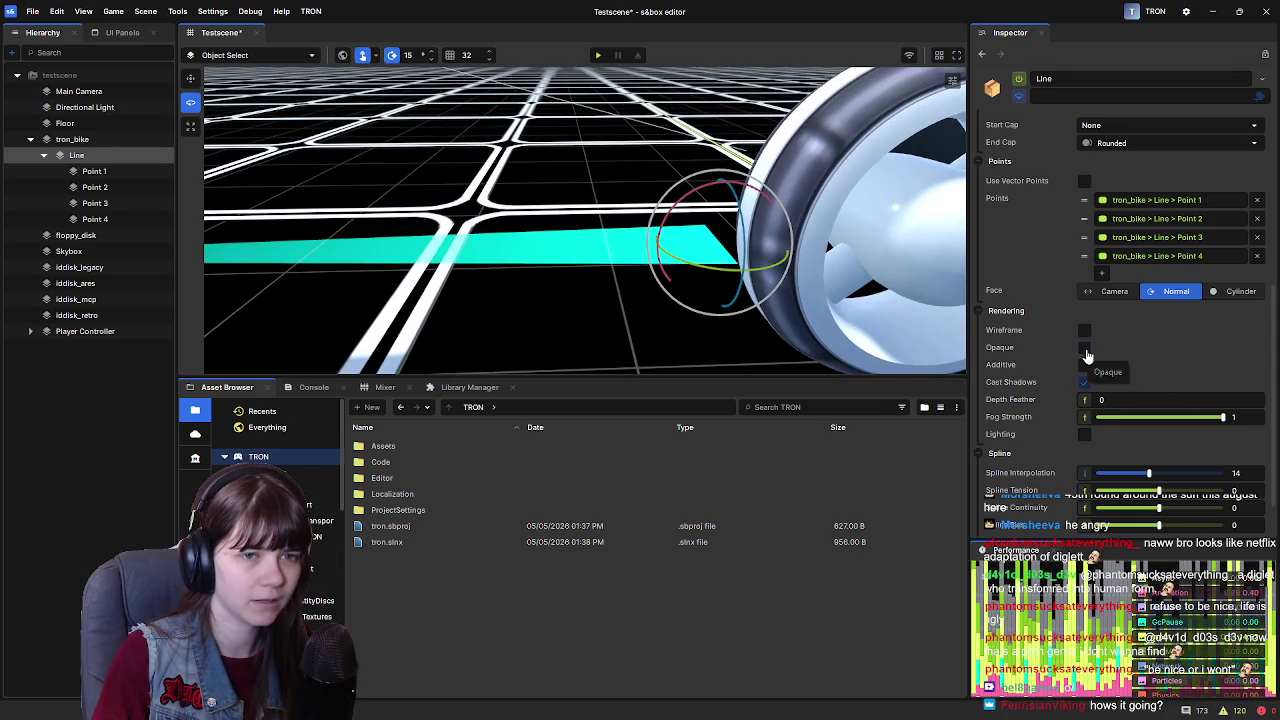
click(1085, 350)
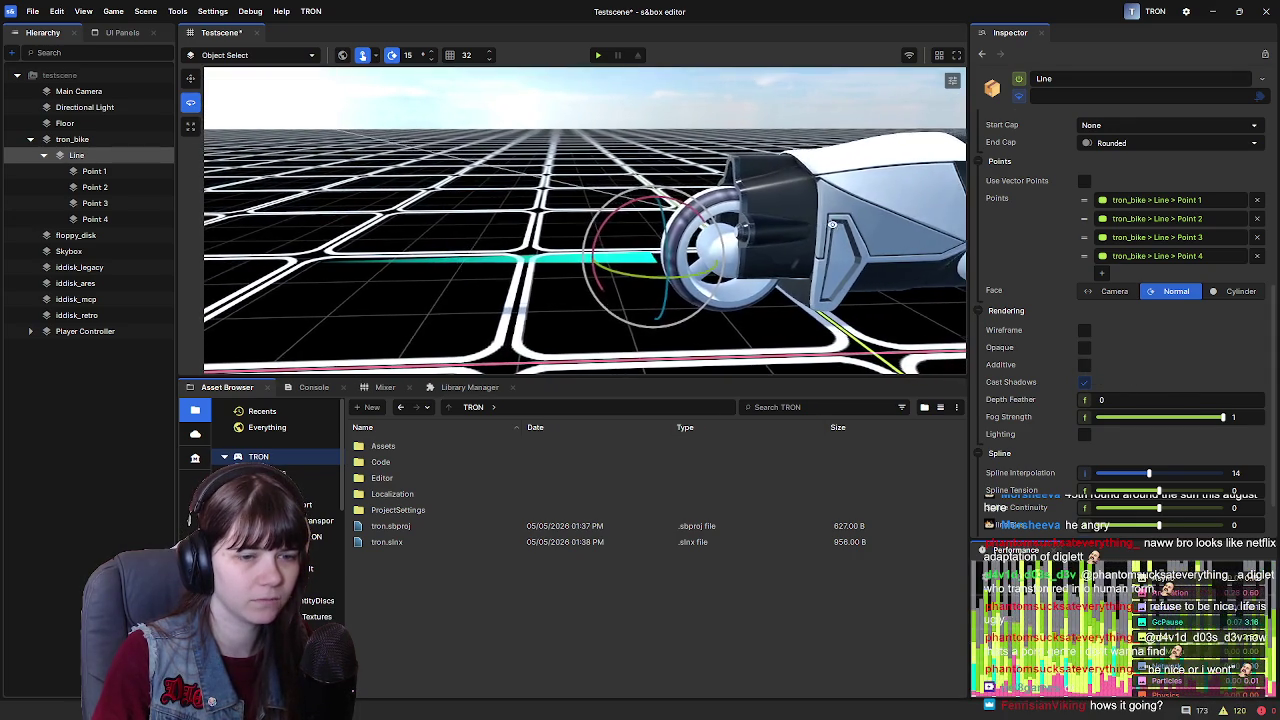
Enable Auto Calculate Normals on the Line and save Testscene with Ctrl+S
scroll(1035, 435, up, 5)
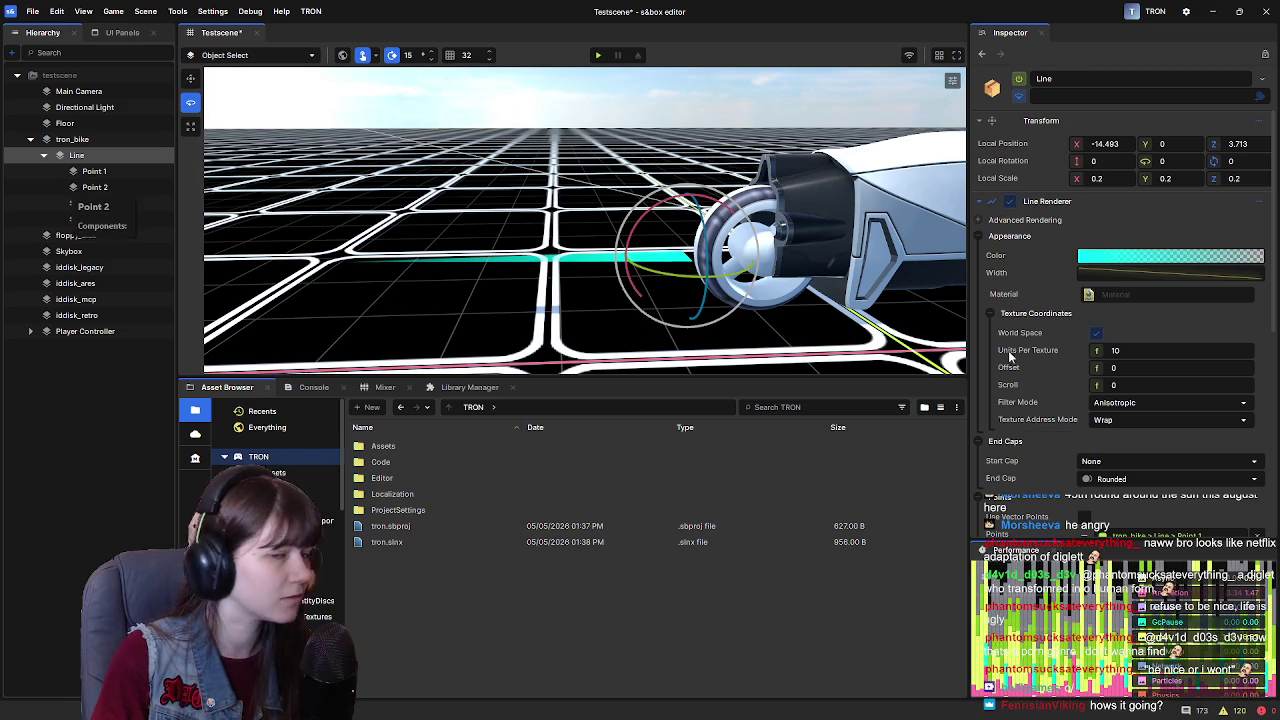
scroll(1025, 358, down, 5)
scroll(1025, 358, down, 1)
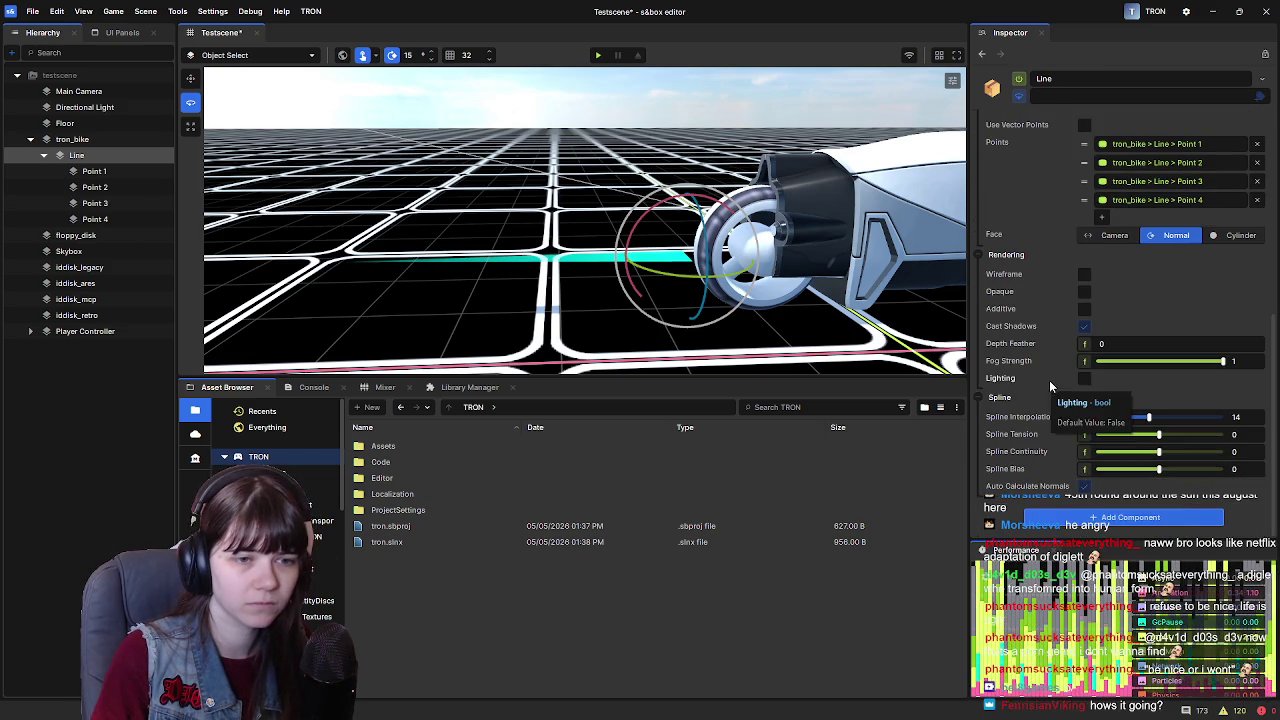
click(1084, 487)
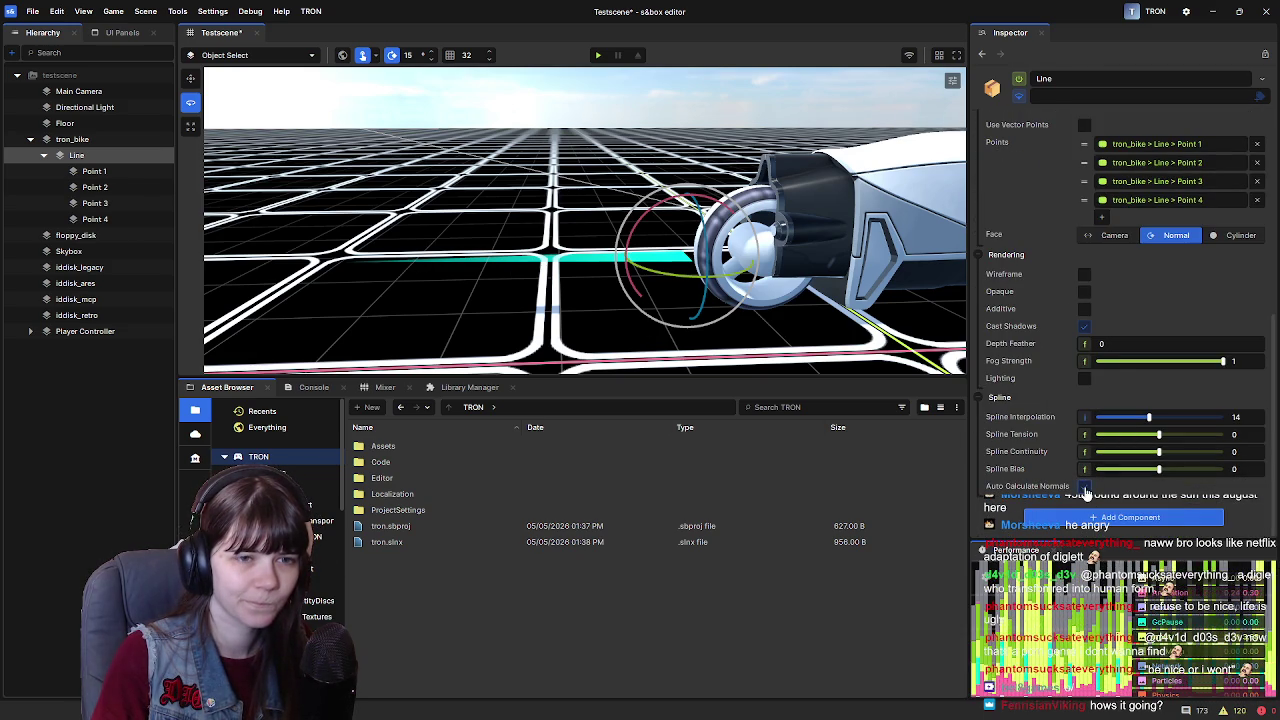
scroll(1044, 370, up, 6)
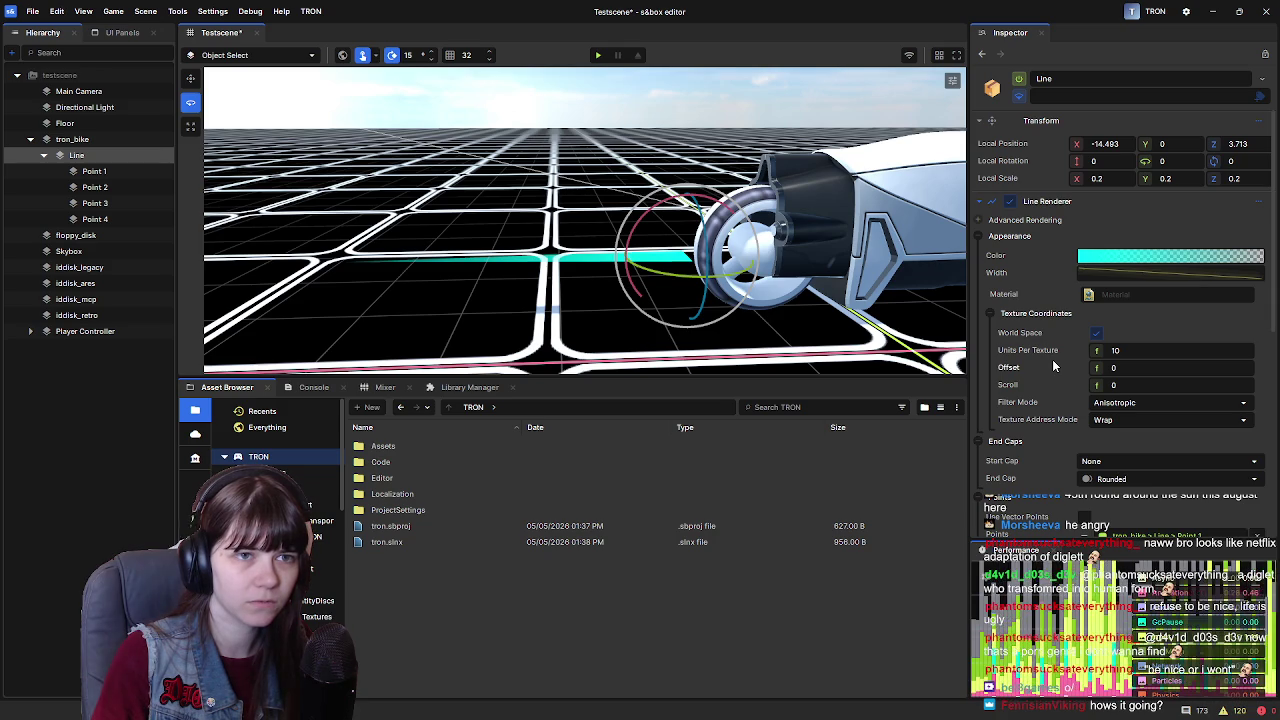
click(979, 220)
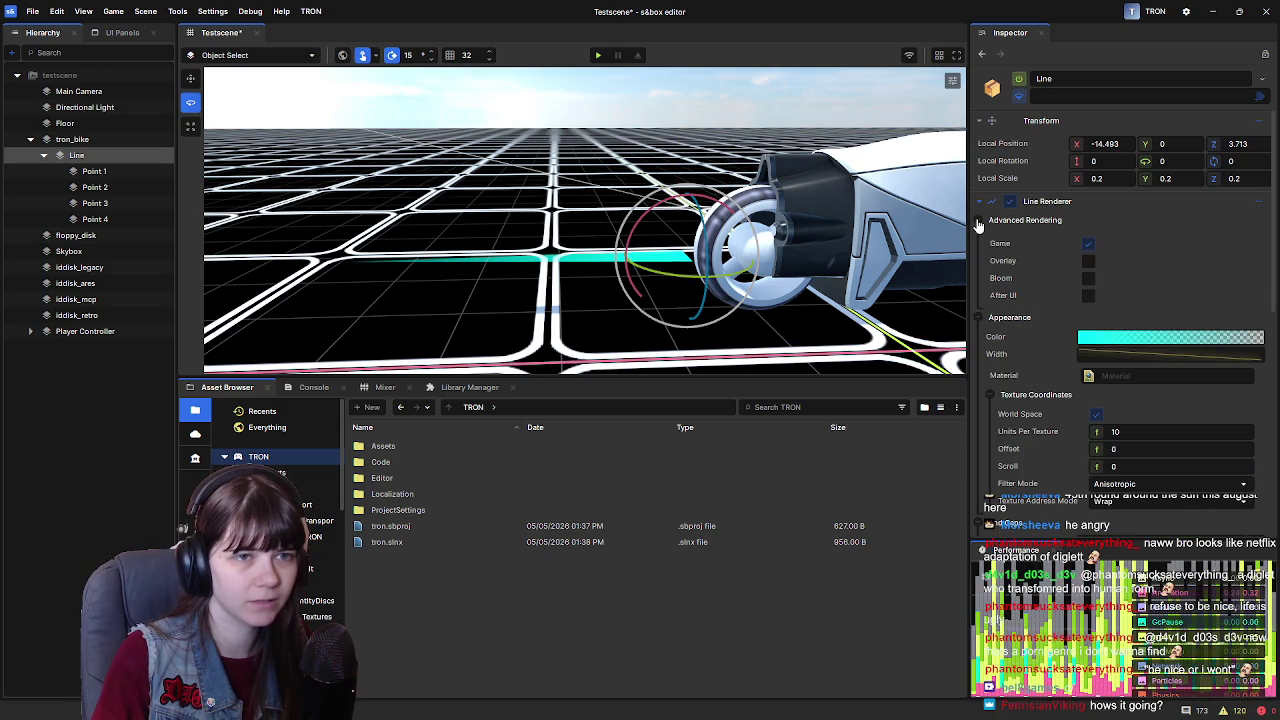
click(979, 220)
click(979, 220)
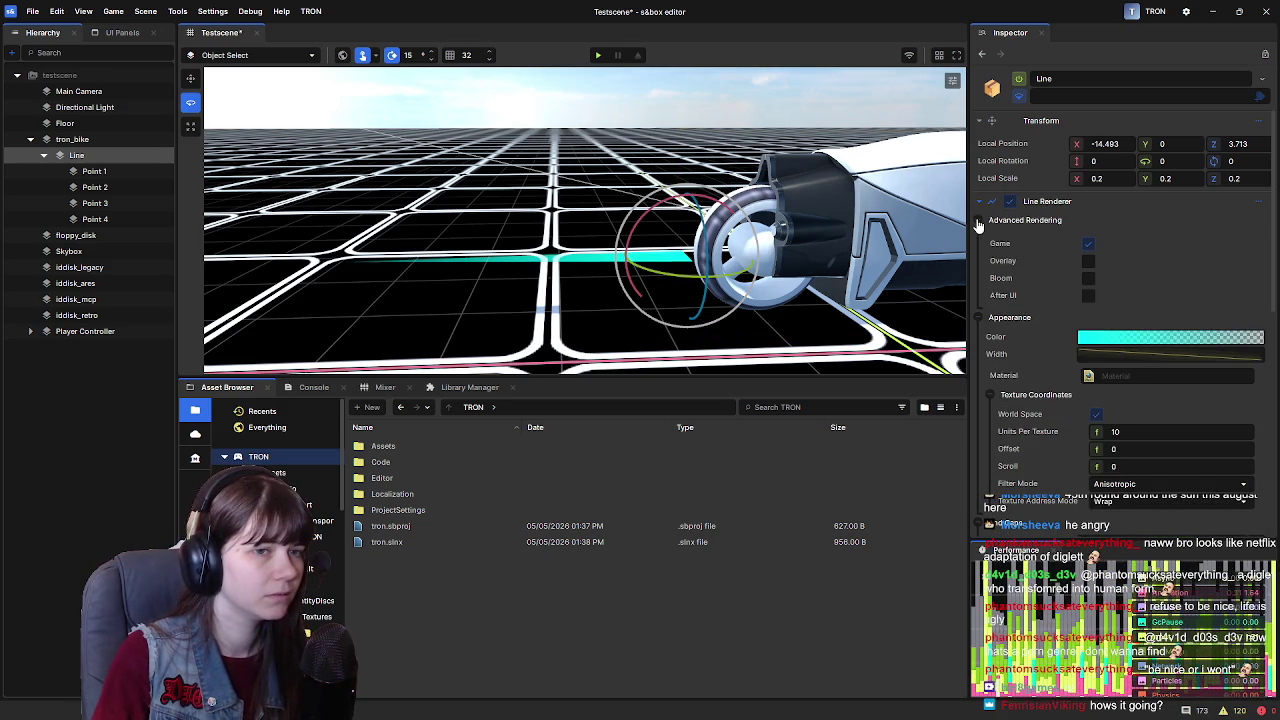
click(979, 220)
key(ctrl+s)
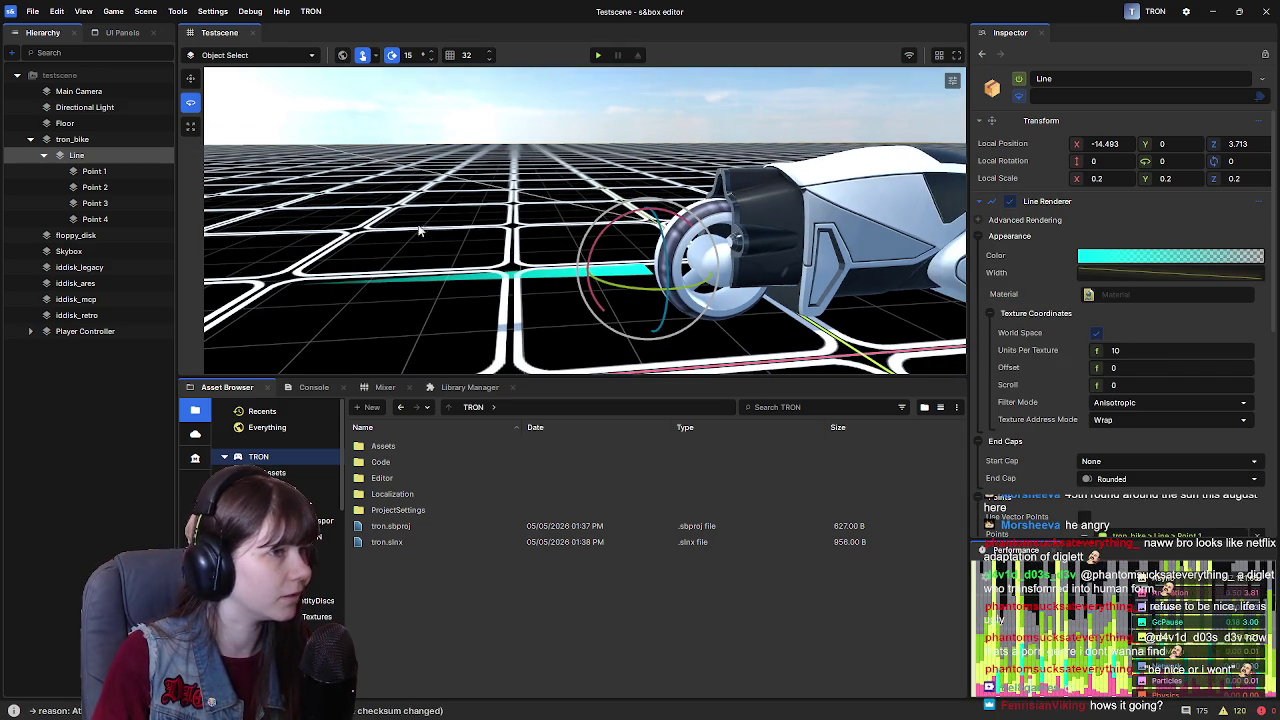
Set the Line's local Z position to 3 and switch its Face mode to Camera
click(44, 157)
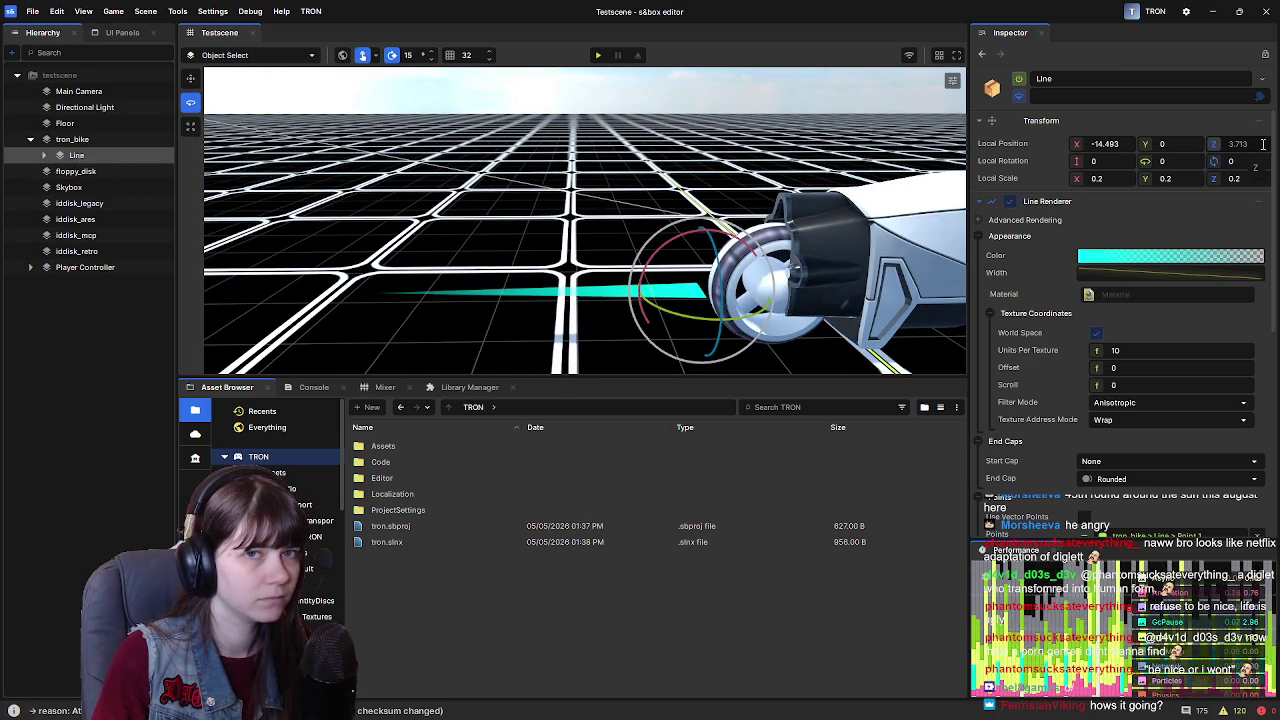
text(3)
key(Return)
key(f)
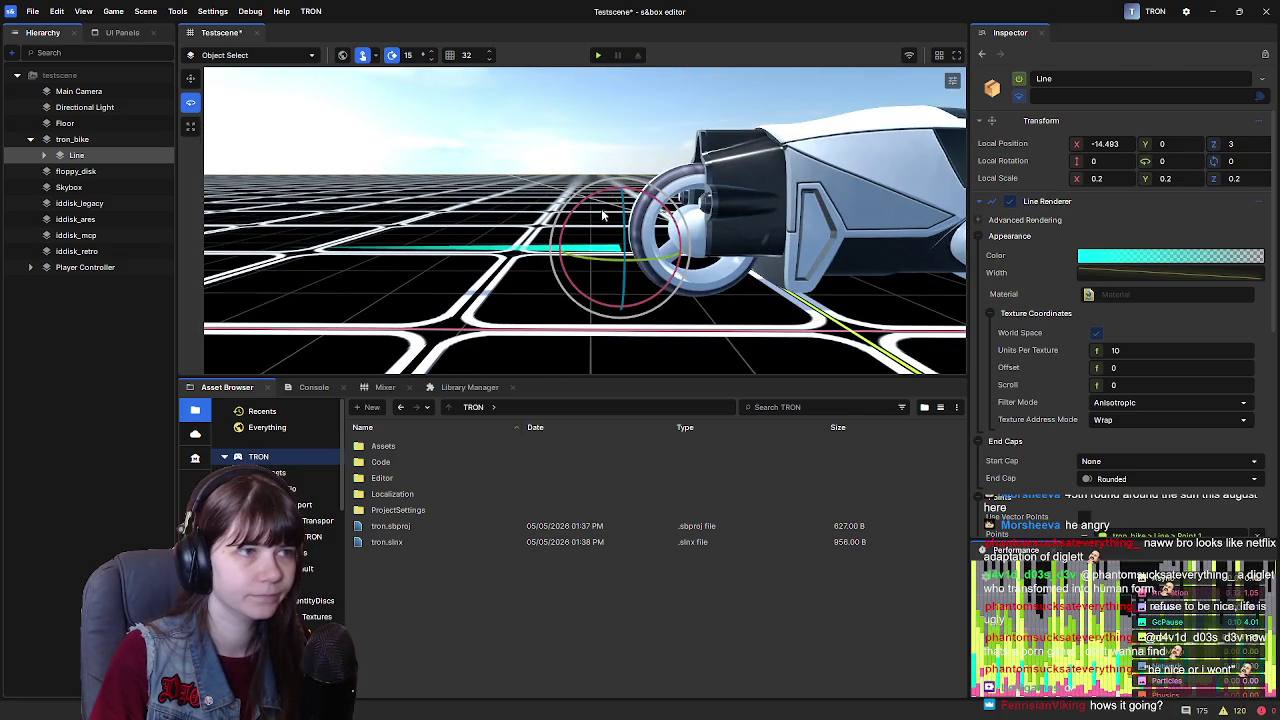
drag(628, 205, 630, 283)
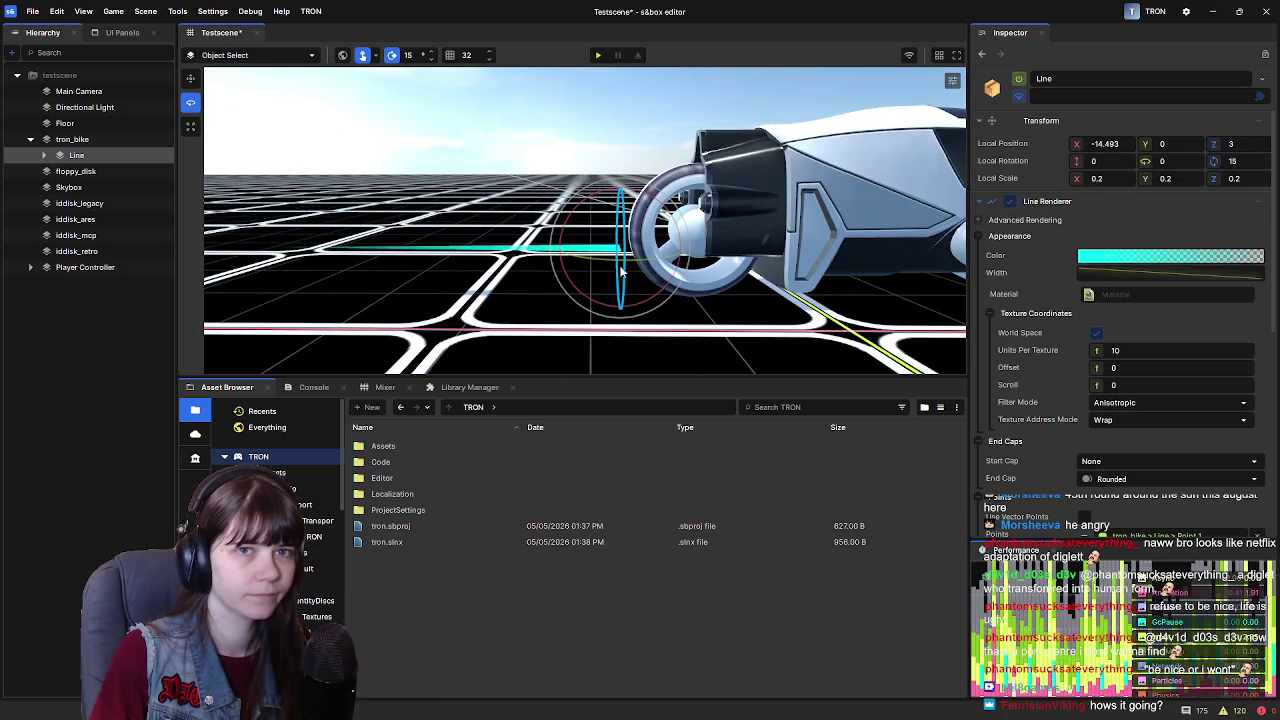
key(ctrl+z)
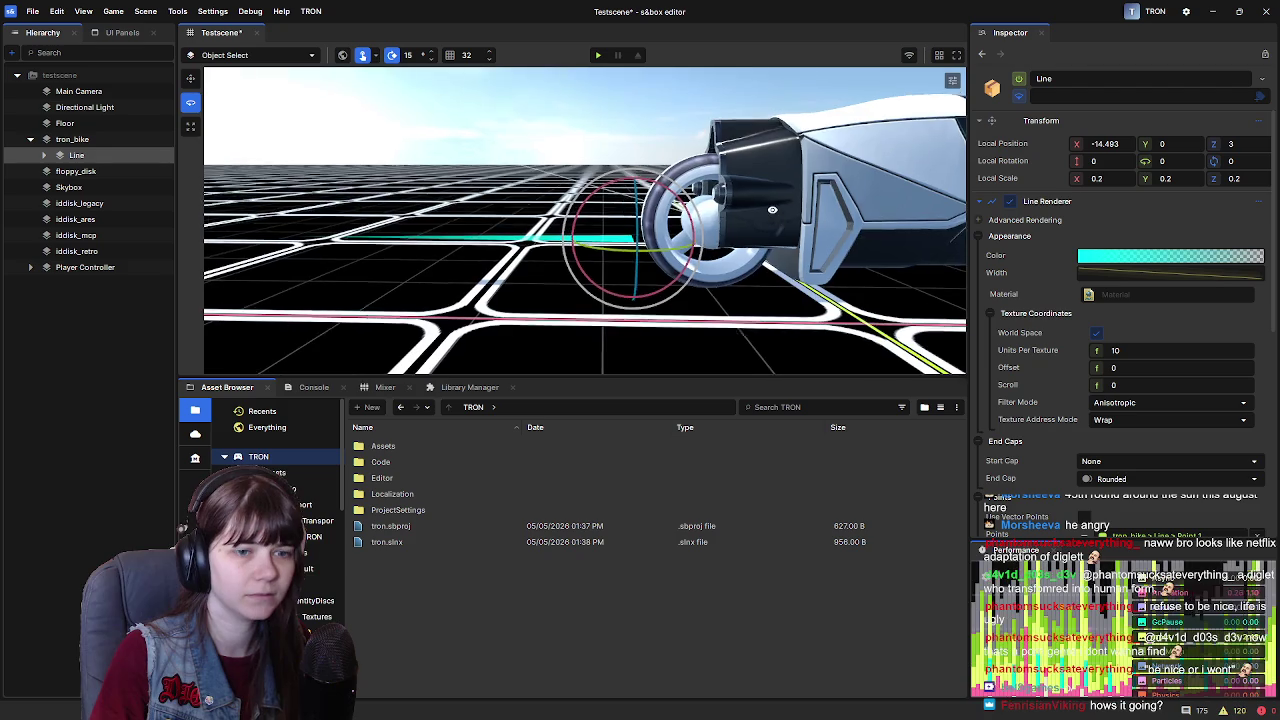
scroll(1095, 381, down, 4)
click(1112, 427)
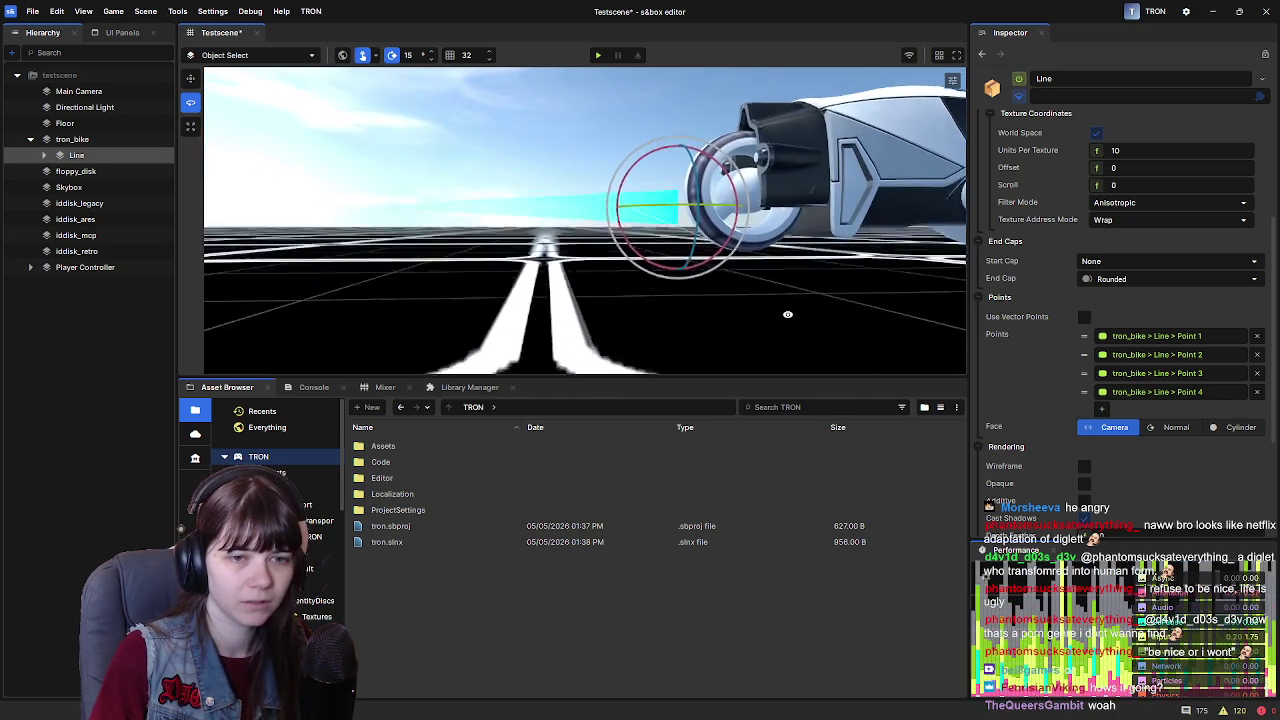
Set the Line's Face back to Normal and try Use Vector Points, leaving it off
click(1176, 427)
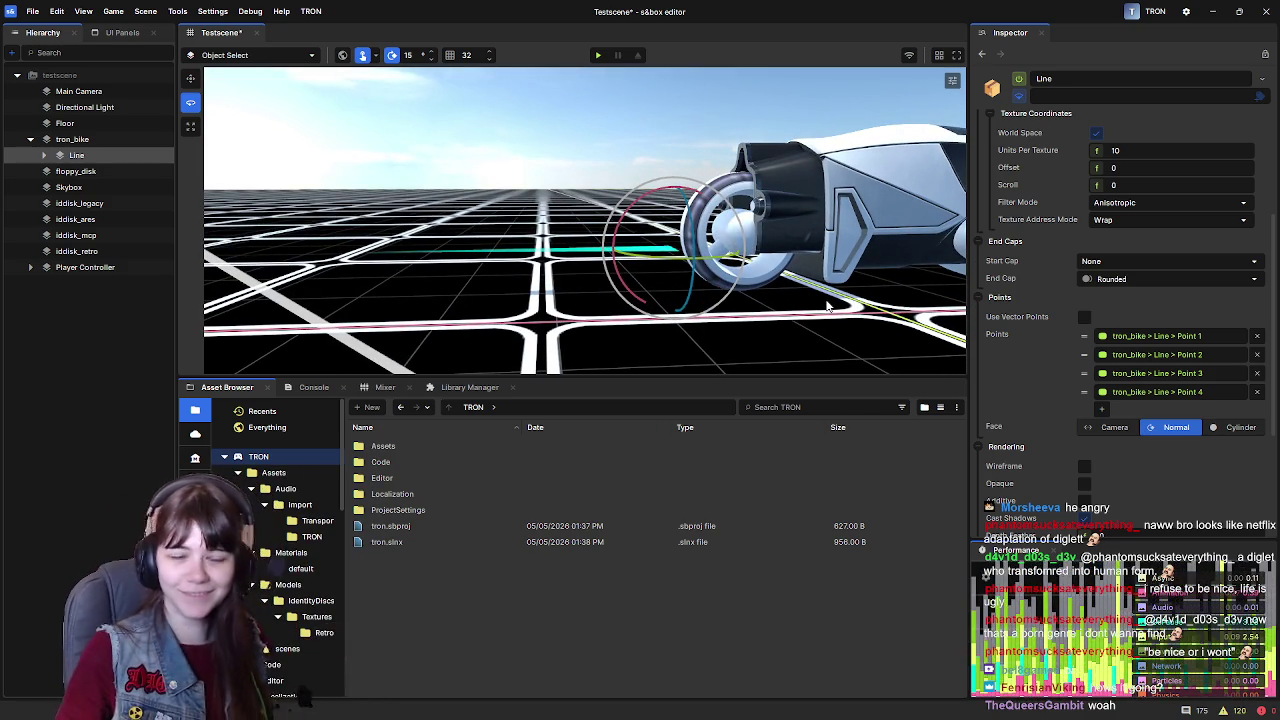
mouse_move(828, 284)
mouse_down()
mouse_move(753, 311)
mouse_move(727, 345)
mouse_move(815, 195)
mouse_move(776, 177)
mouse_move(825, 246)
mouse_move(786, 320)
mouse_move(812, 282)
mouse_up()
click(1085, 317)
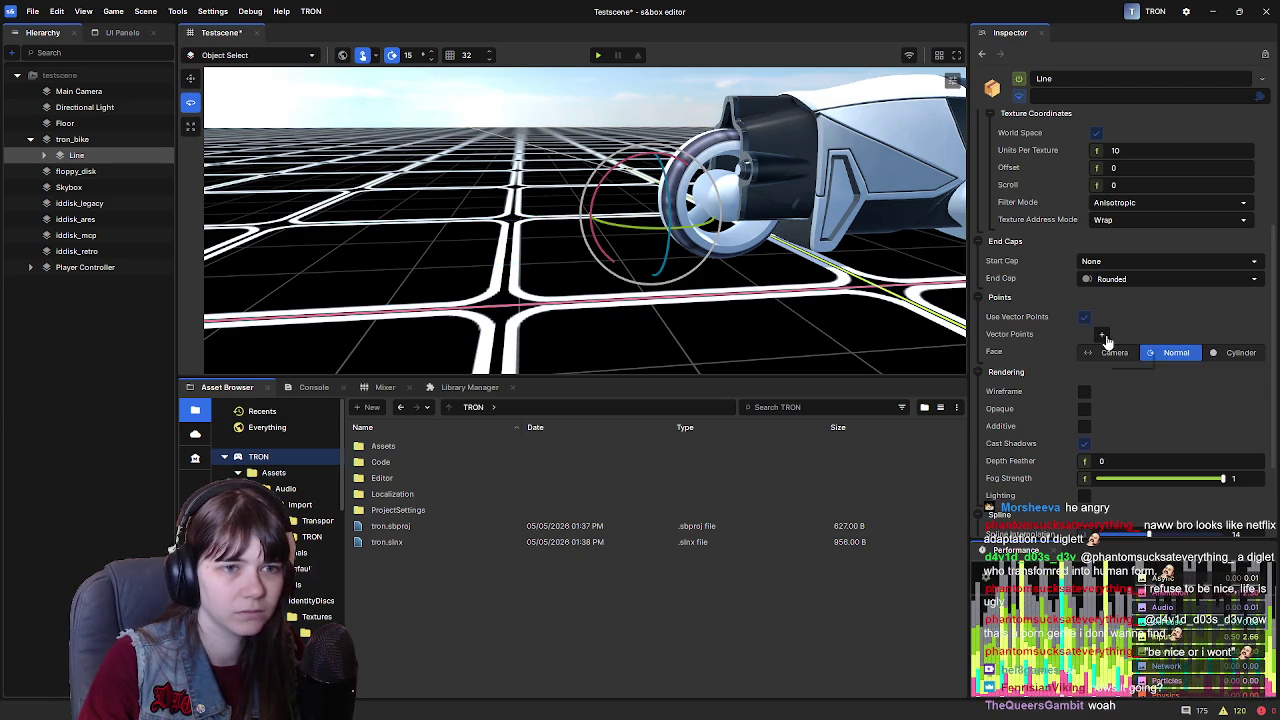
click(1085, 317)
Compare Additive blending on and off, leave it off, and select tron_bike
drag(780, 250, 805, 270)
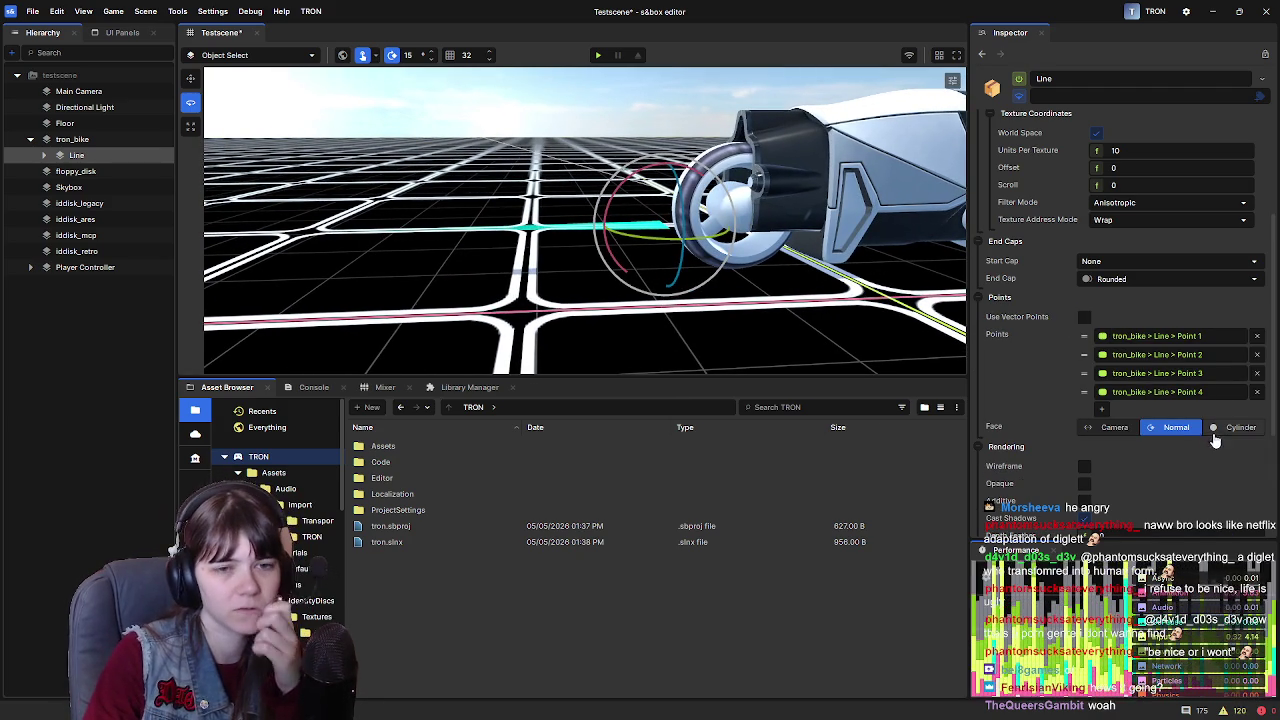
scroll(1114, 428, down, 3)
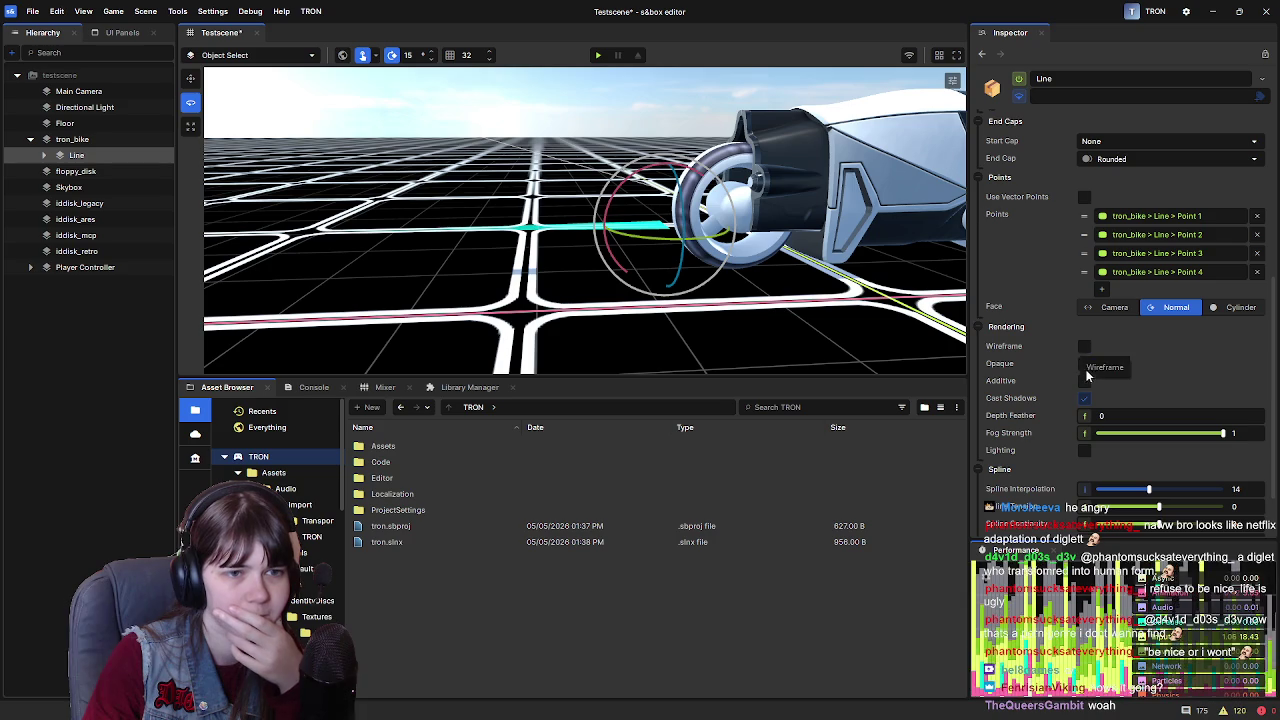
click(1088, 389)
click(1088, 389)
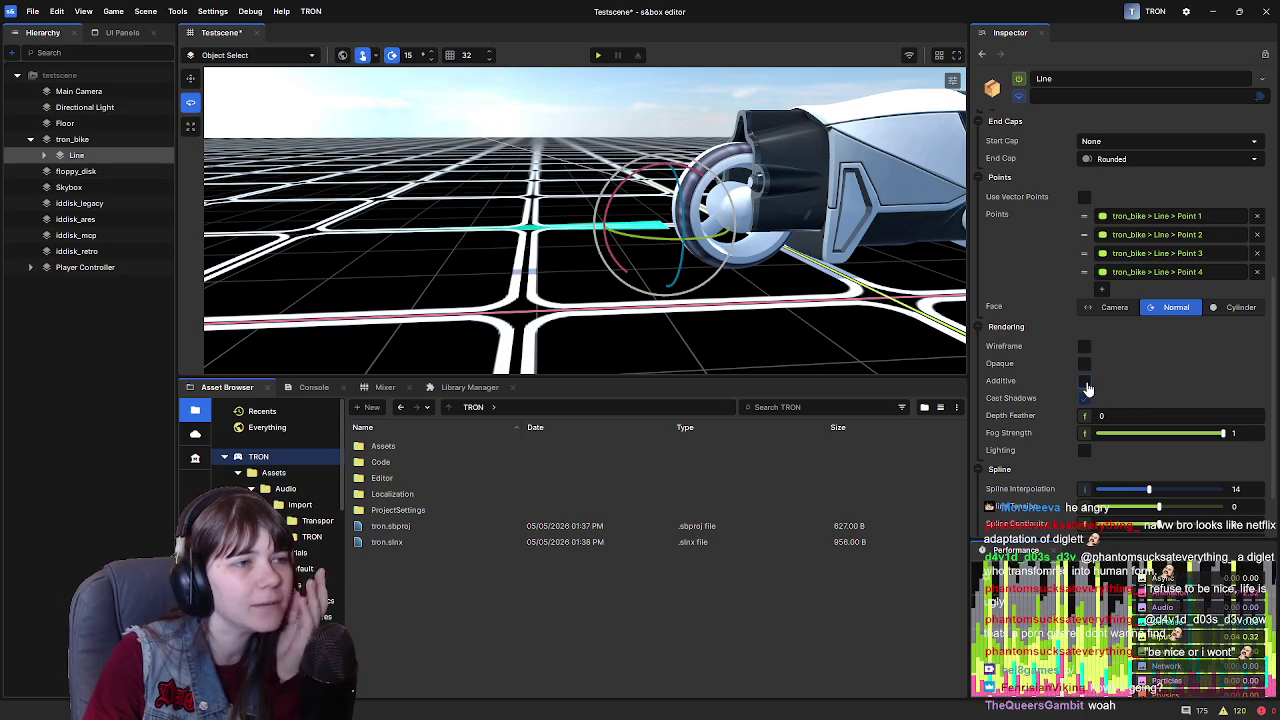
click(1087, 386)
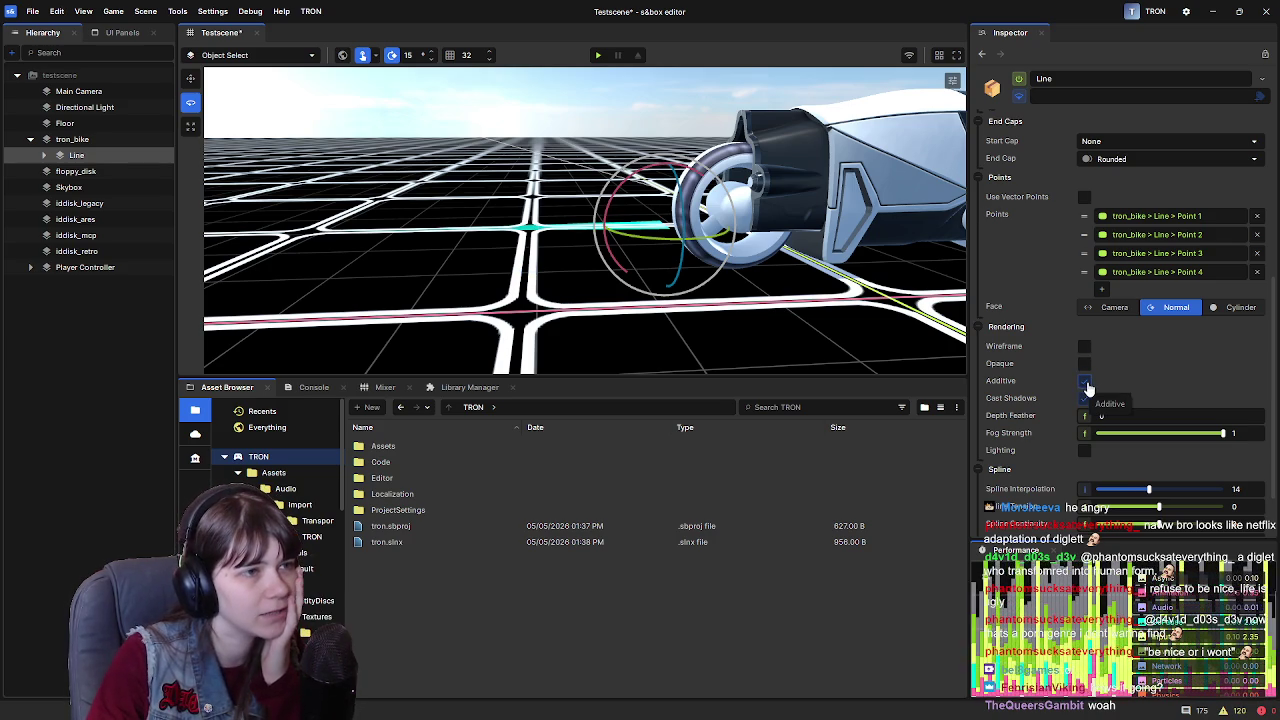
click(1088, 389)
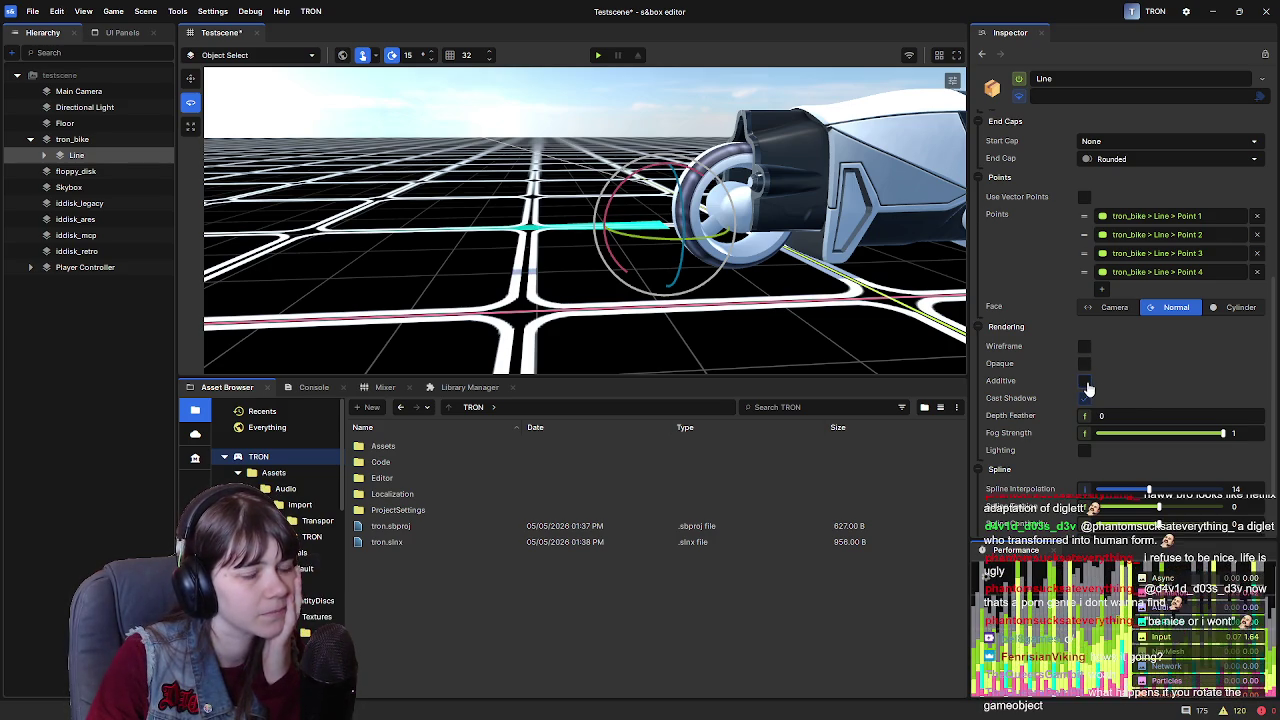
scroll(1060, 387, up, 5)
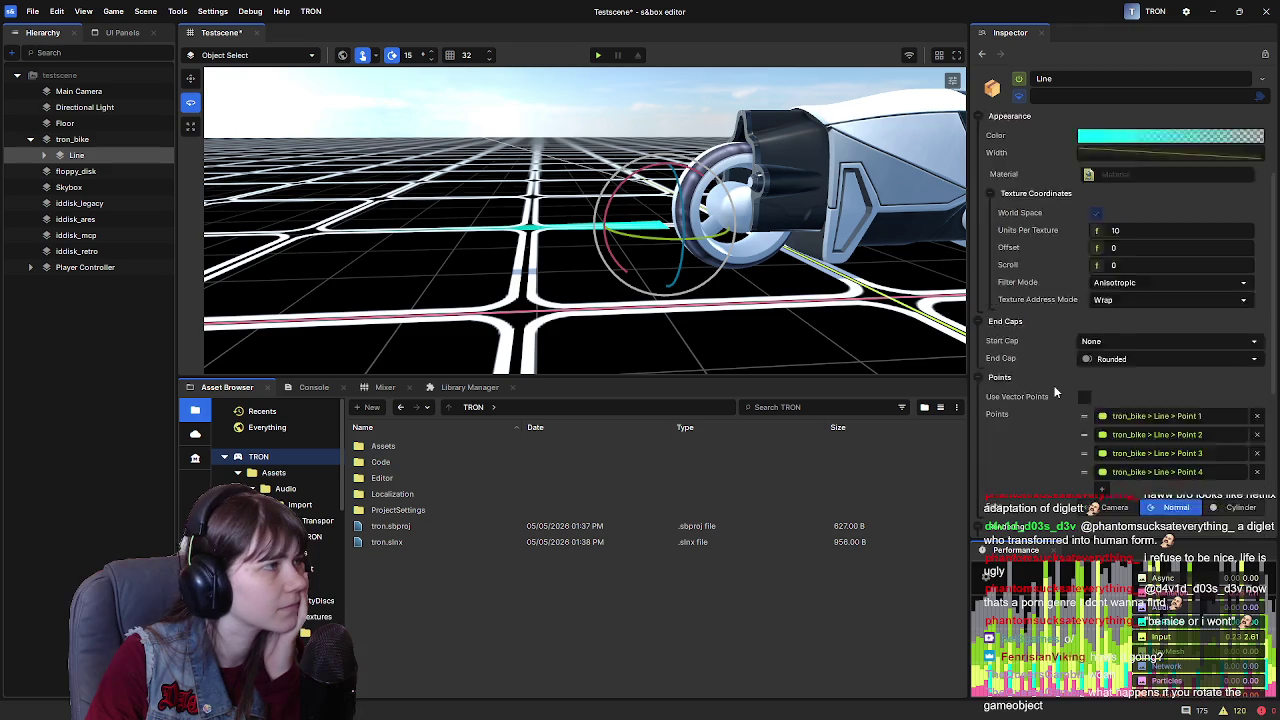
click(115, 138)
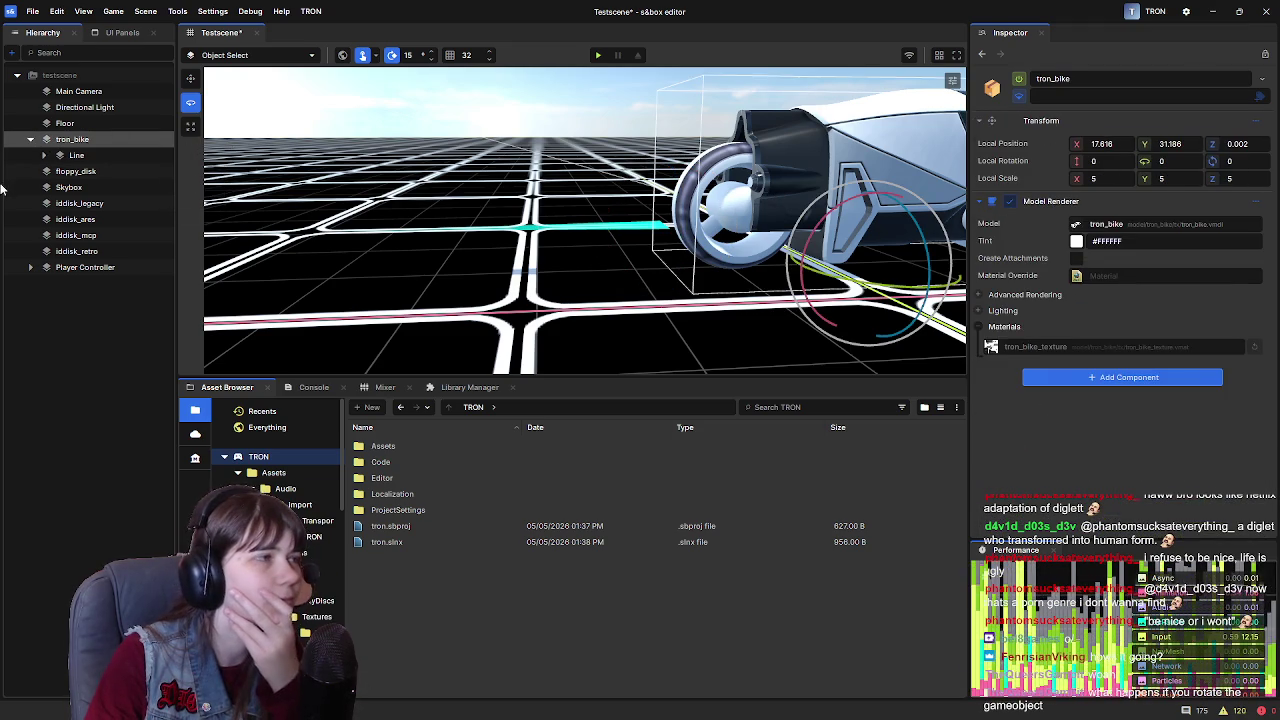
Expand the Line's advanced rendering options, then test-rotate the tron_bike around its vertical axis
click(76, 155)
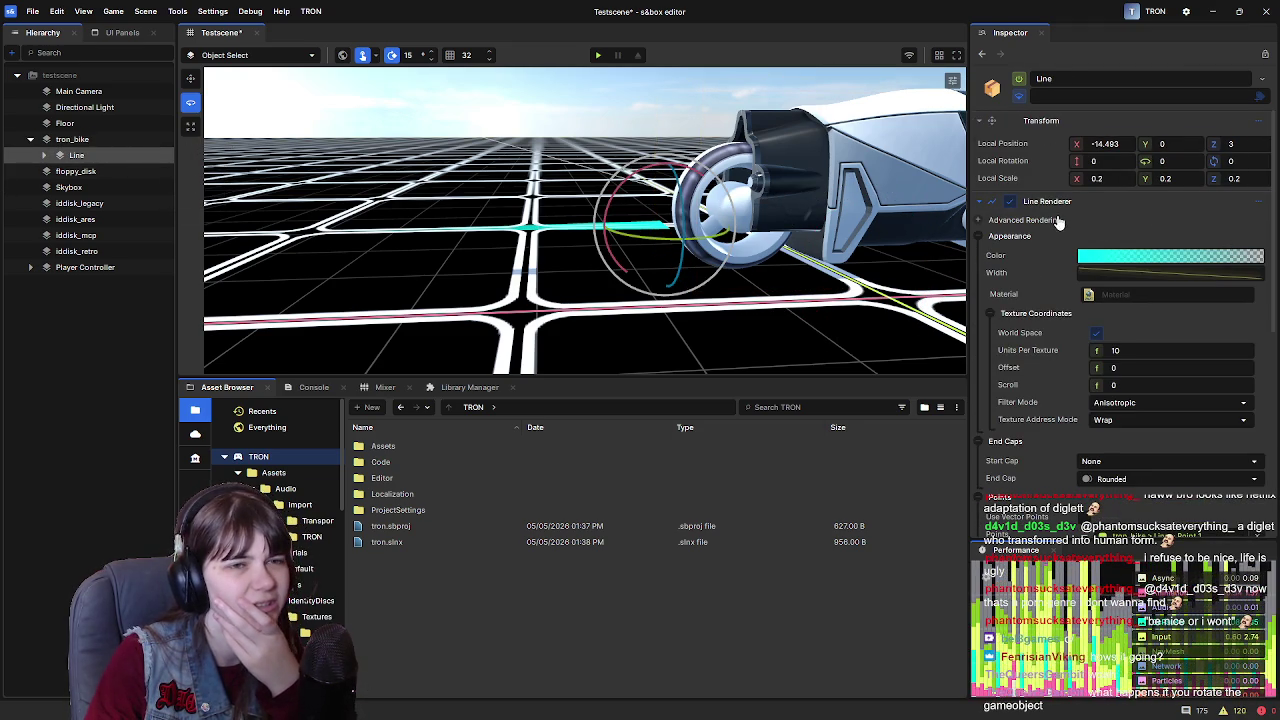
click(980, 224)
scroll(1021, 342, down, 5)
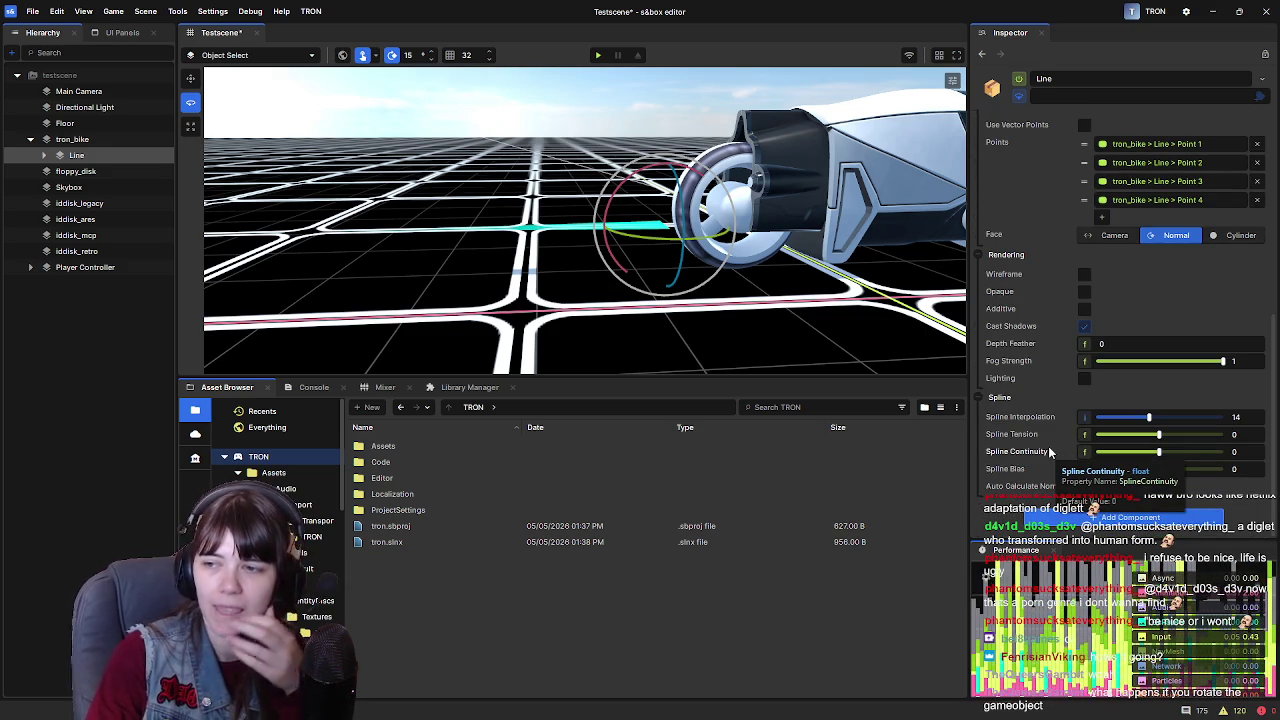
click(800, 210)
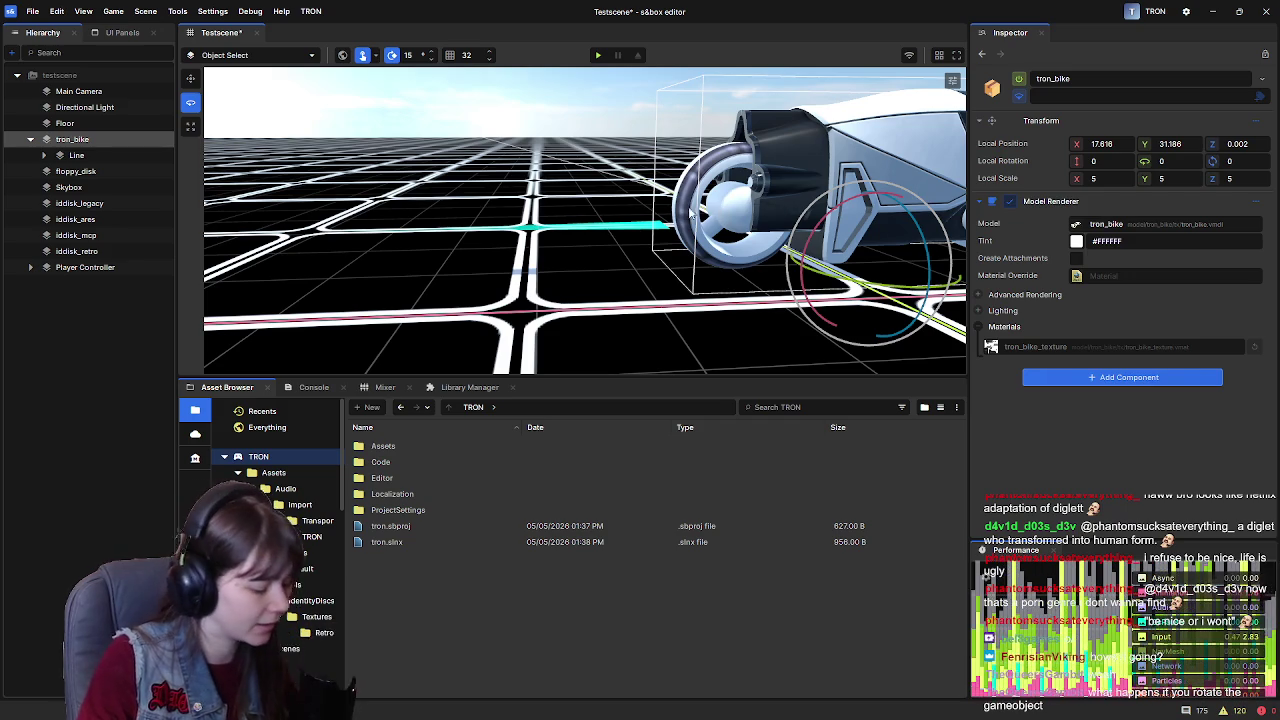
mouse_move(885, 300)
mouse_down()
mouse_move(855, 344)
mouse_move(848, 231)
mouse_move(838, 348)
mouse_move(806, 254)
mouse_up()
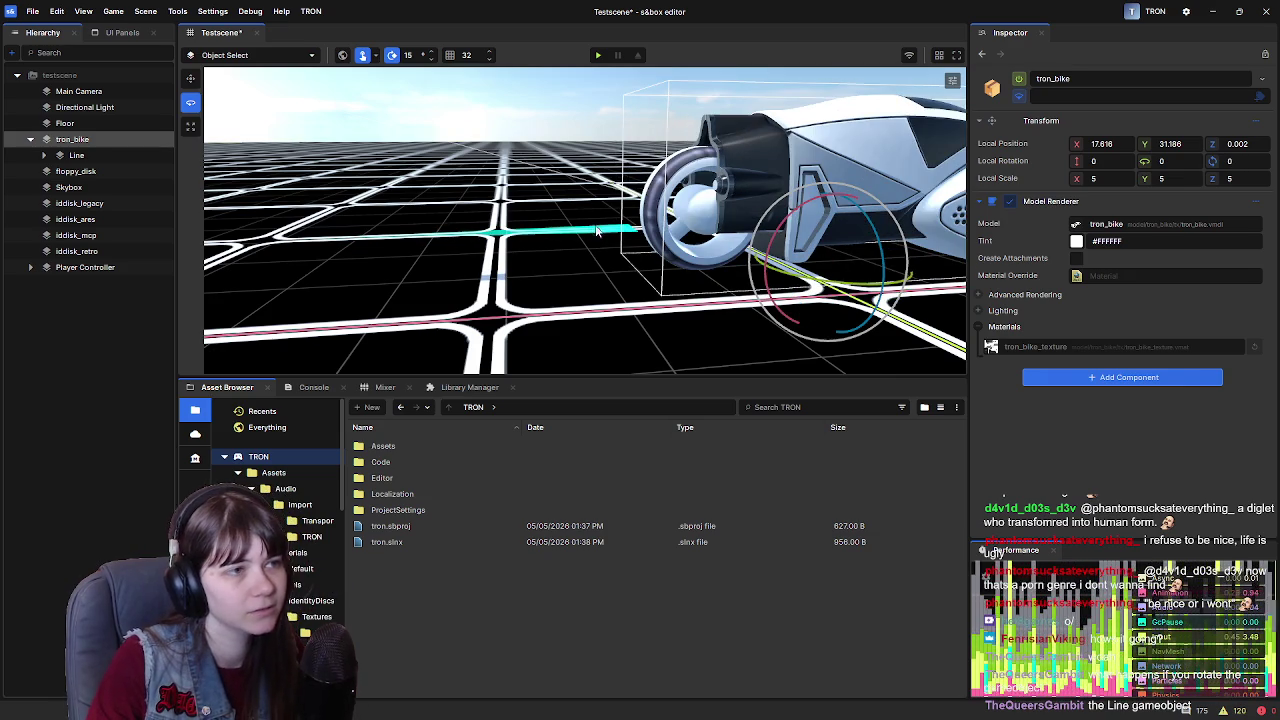
Reselect the Line, rotate the trail around its vertical axis, then return it to 0 rotation
click(310, 163)
click(104, 154)
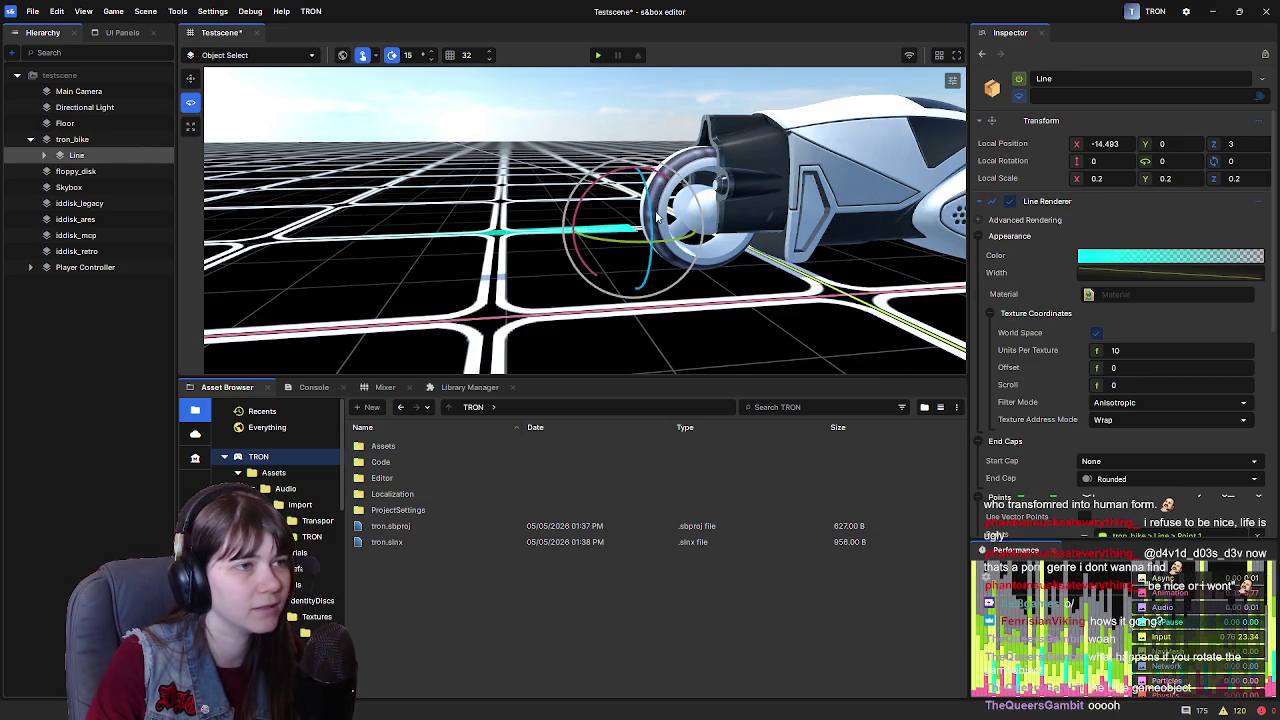
drag(651, 208, 659, 228)
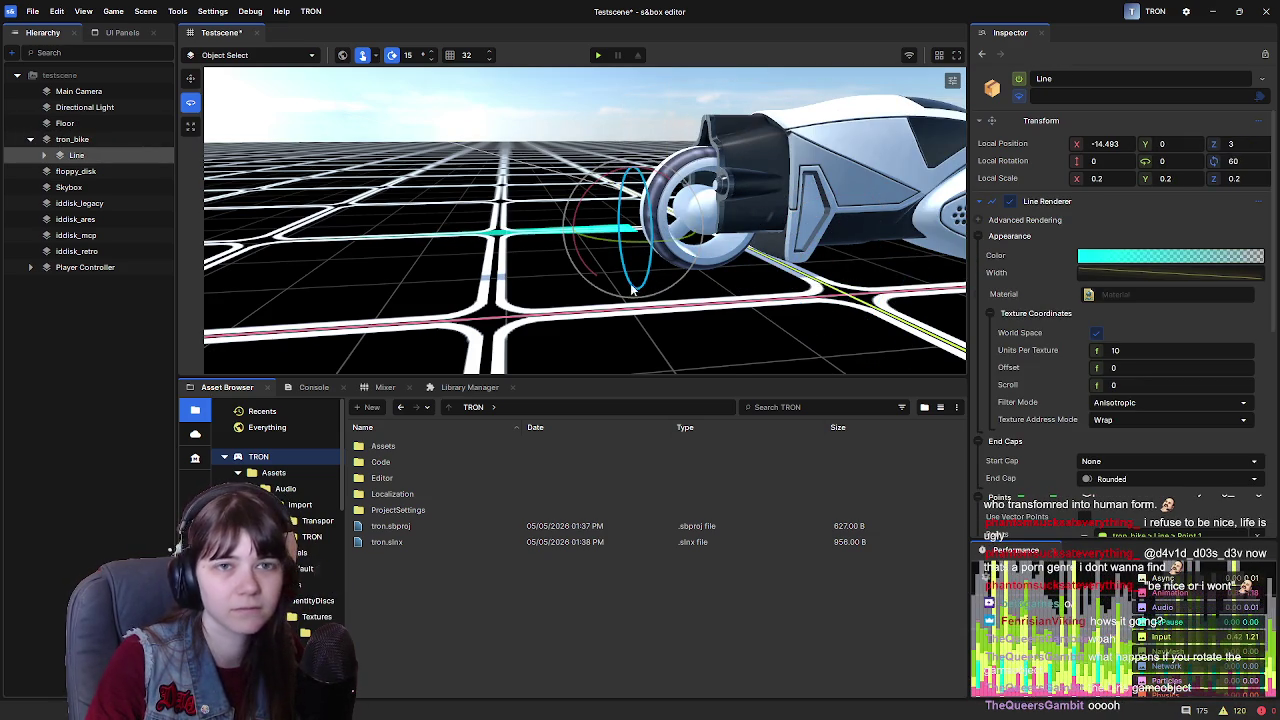
drag(638, 296, 683, 256)
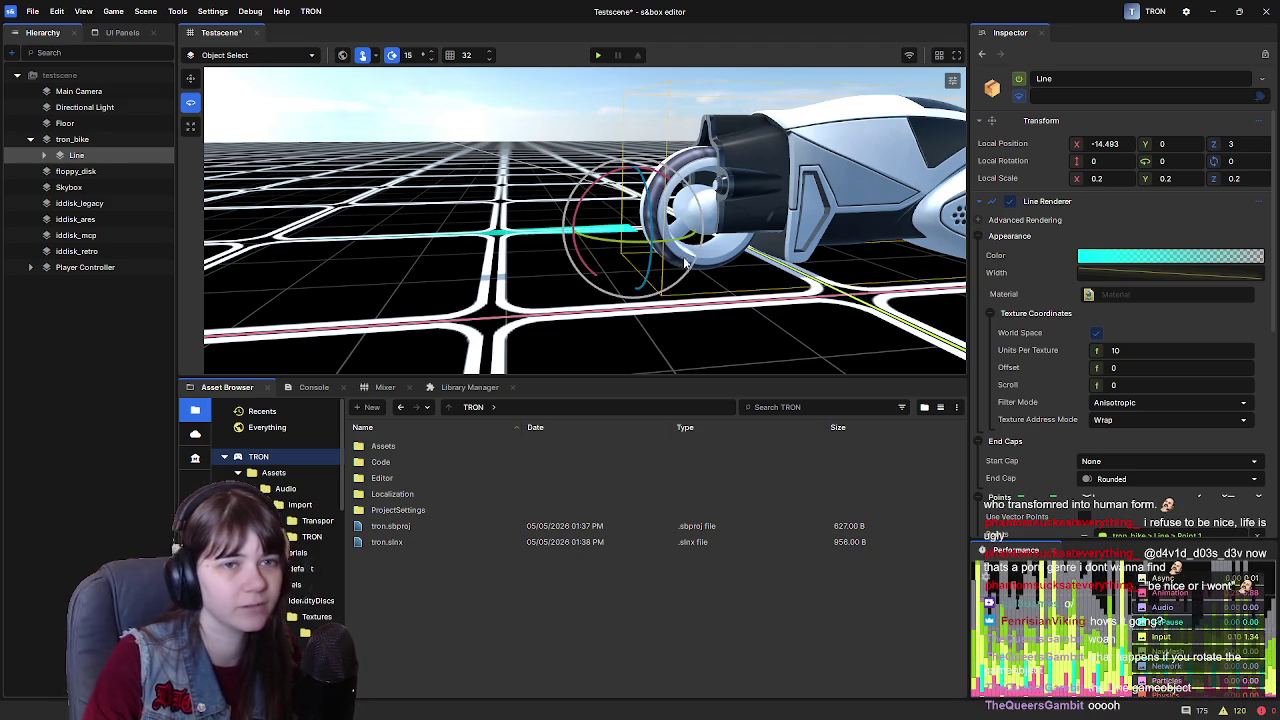
click(1172, 261)
Set the Line's texture Offset to 0.0 and Units Per Texture to 0
click(798, 255)
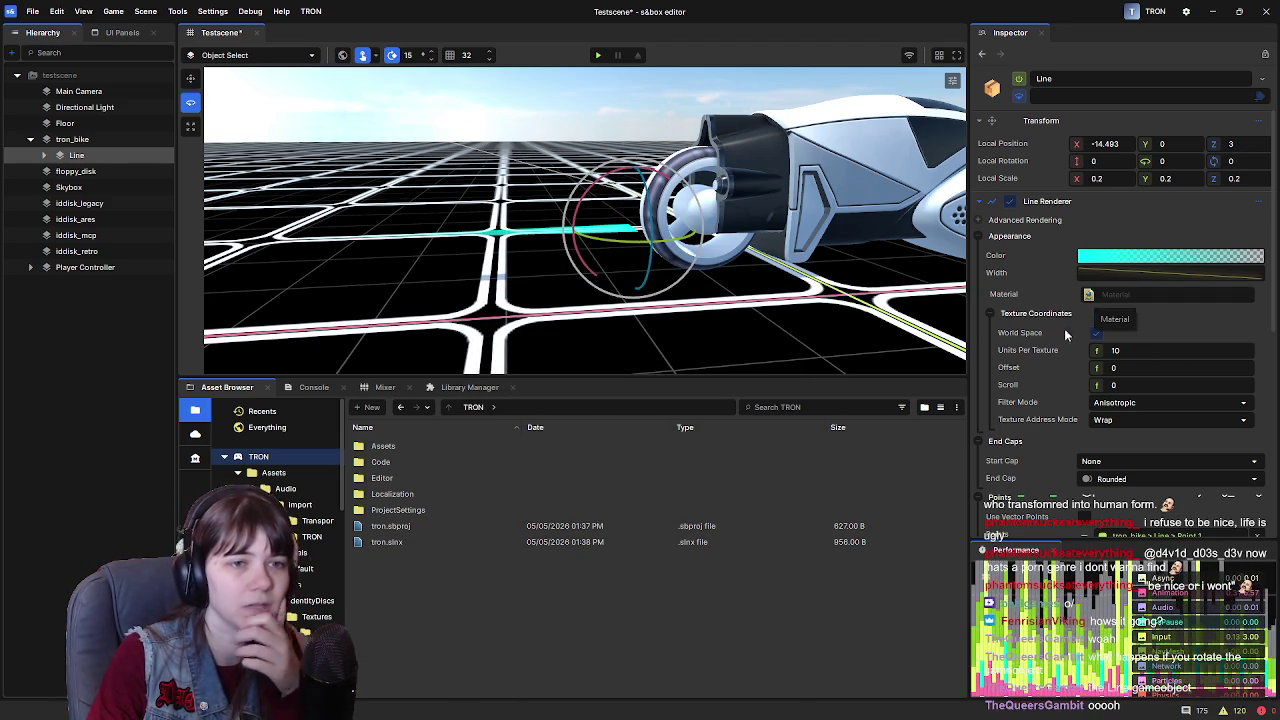
click(1097, 337)
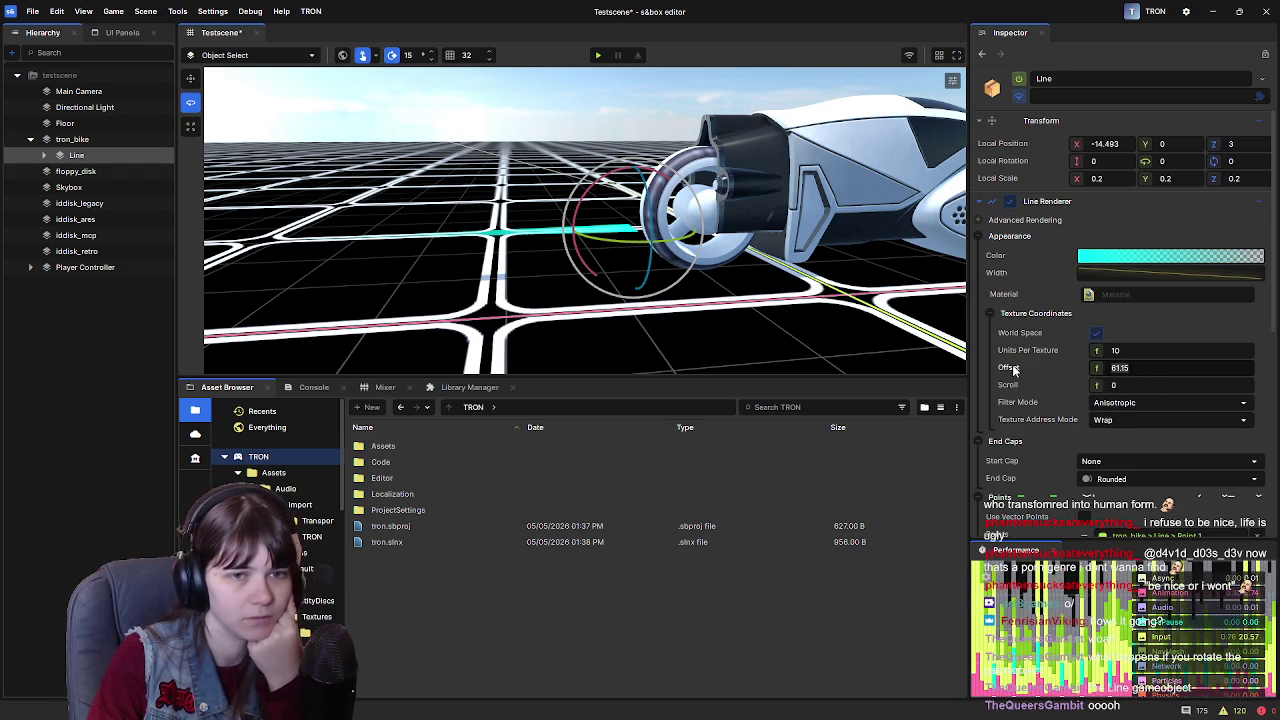
text(0.15)
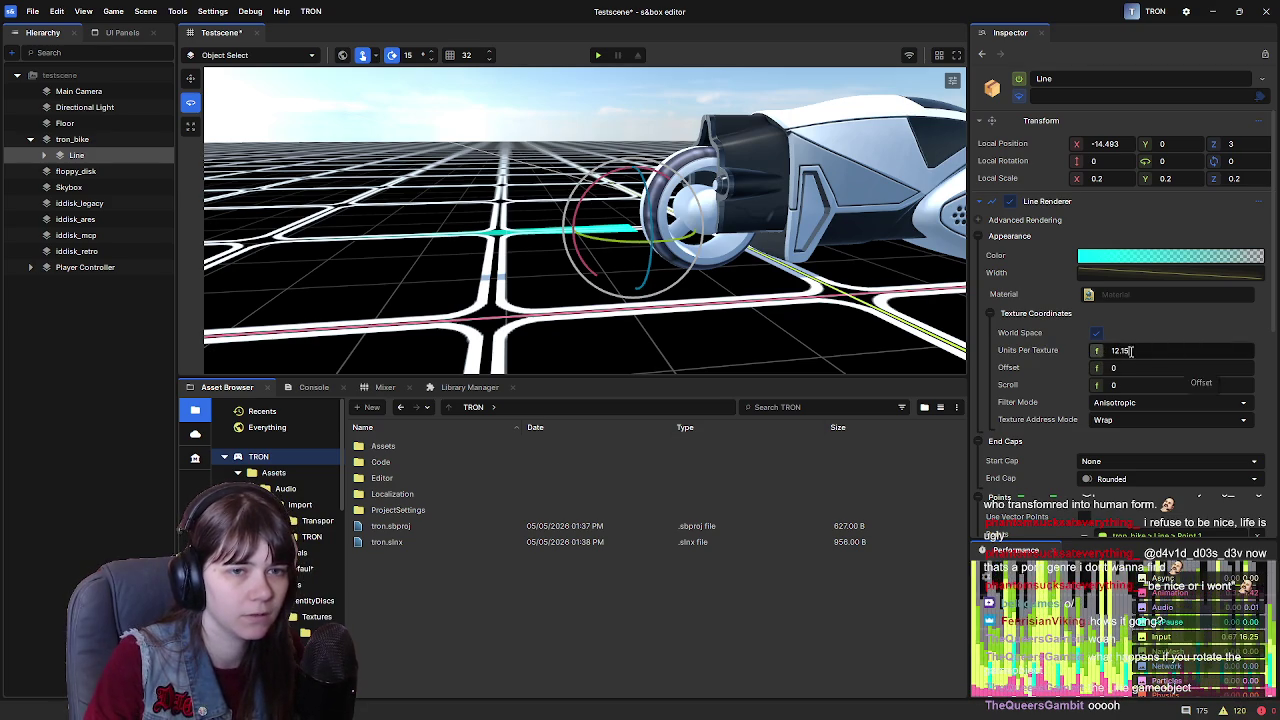
text(0)
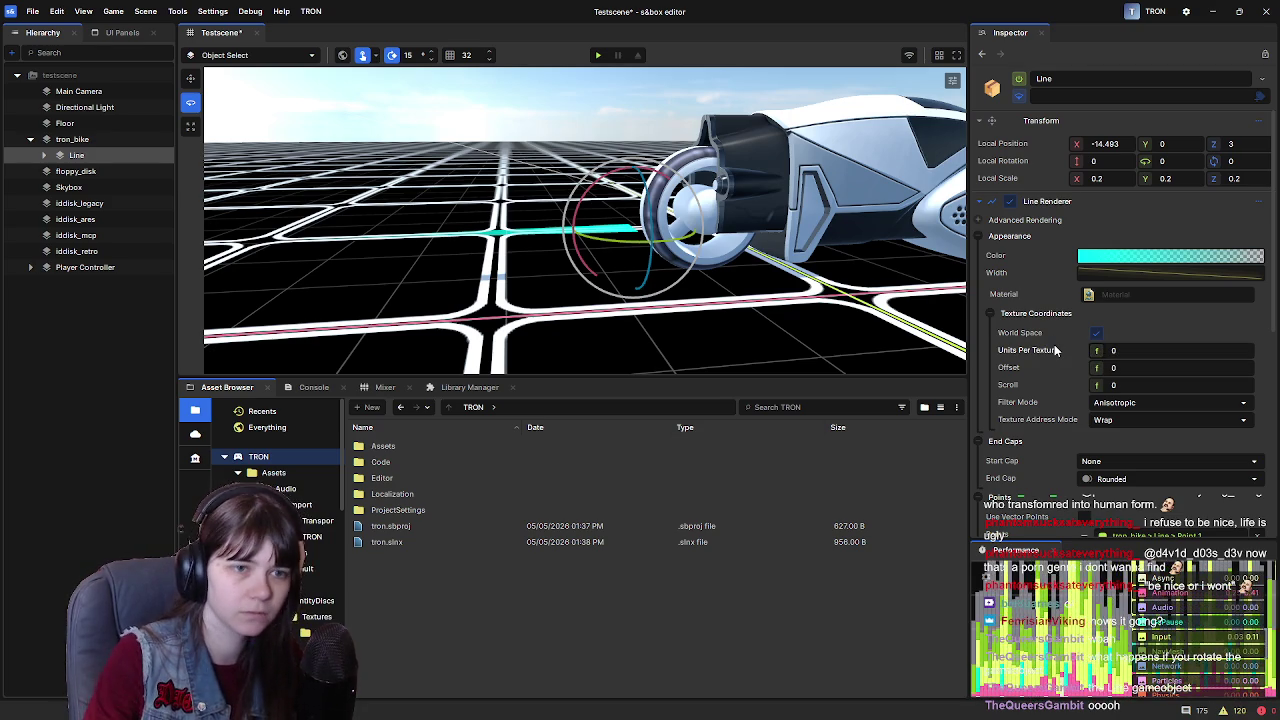
mouse_move(1097, 385)
mouse_down()
mouse_move(1093, 402)
mouse_move(1050, 380)
mouse_up()
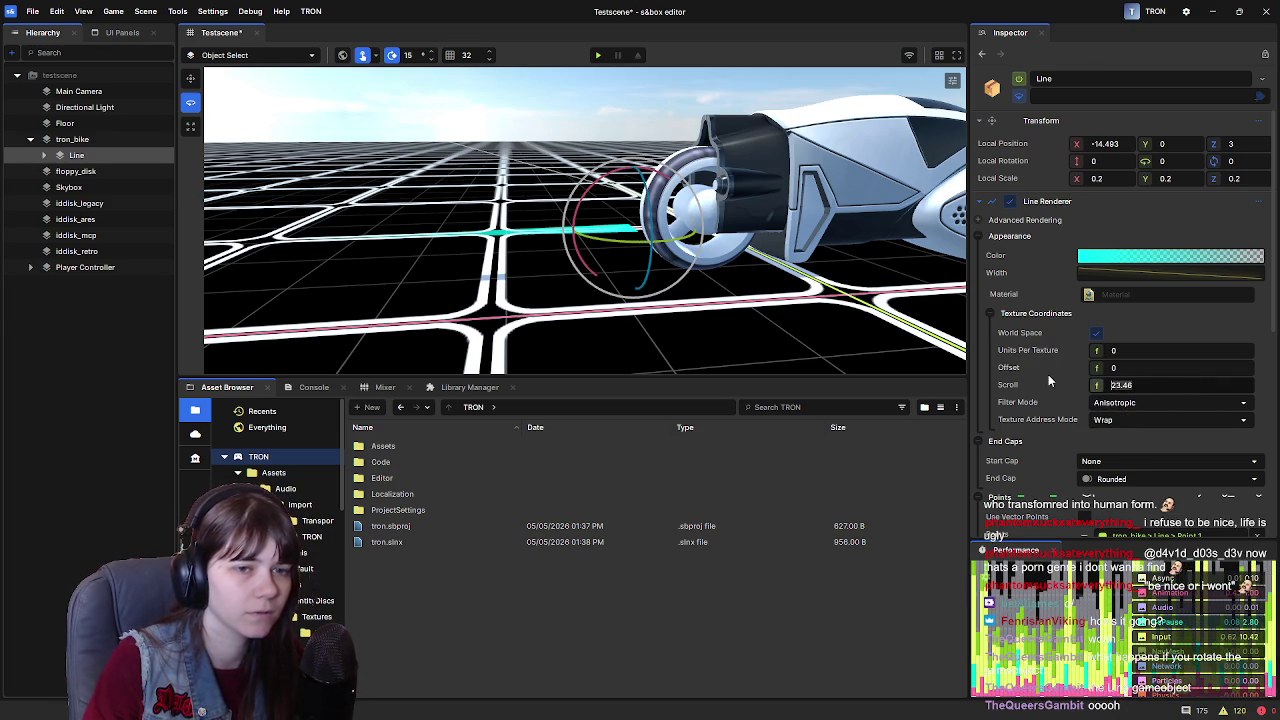
Review the texture address and filter modes, keeping Anisotropic, and briefly preview Wireframe before turning it off
click(1127, 425)
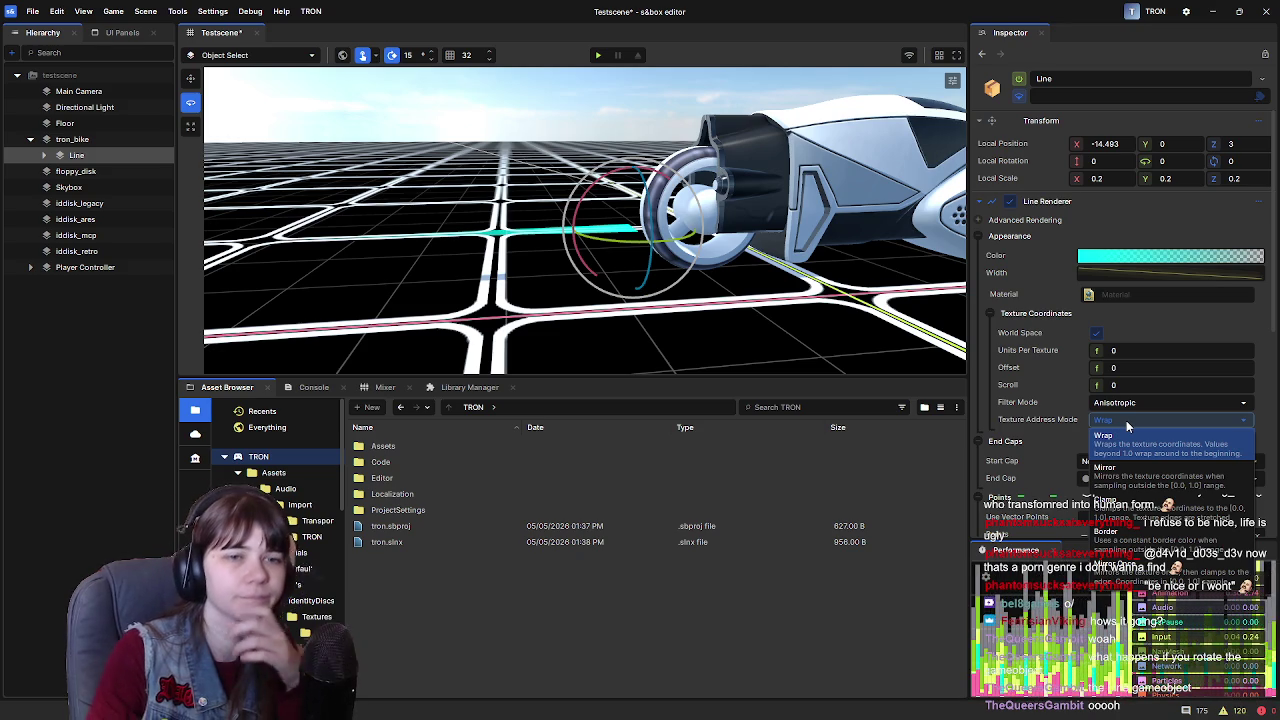
click(1135, 405)
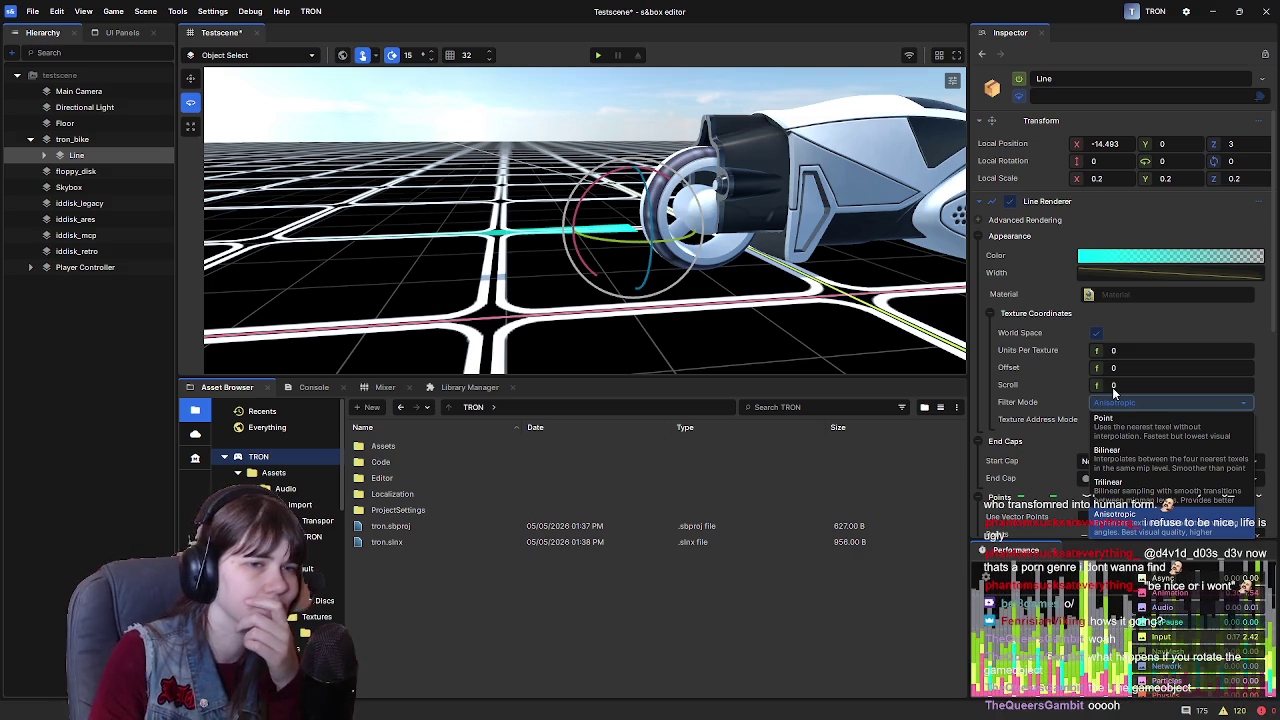
click(1036, 375)
scroll(1036, 375, down, 5)
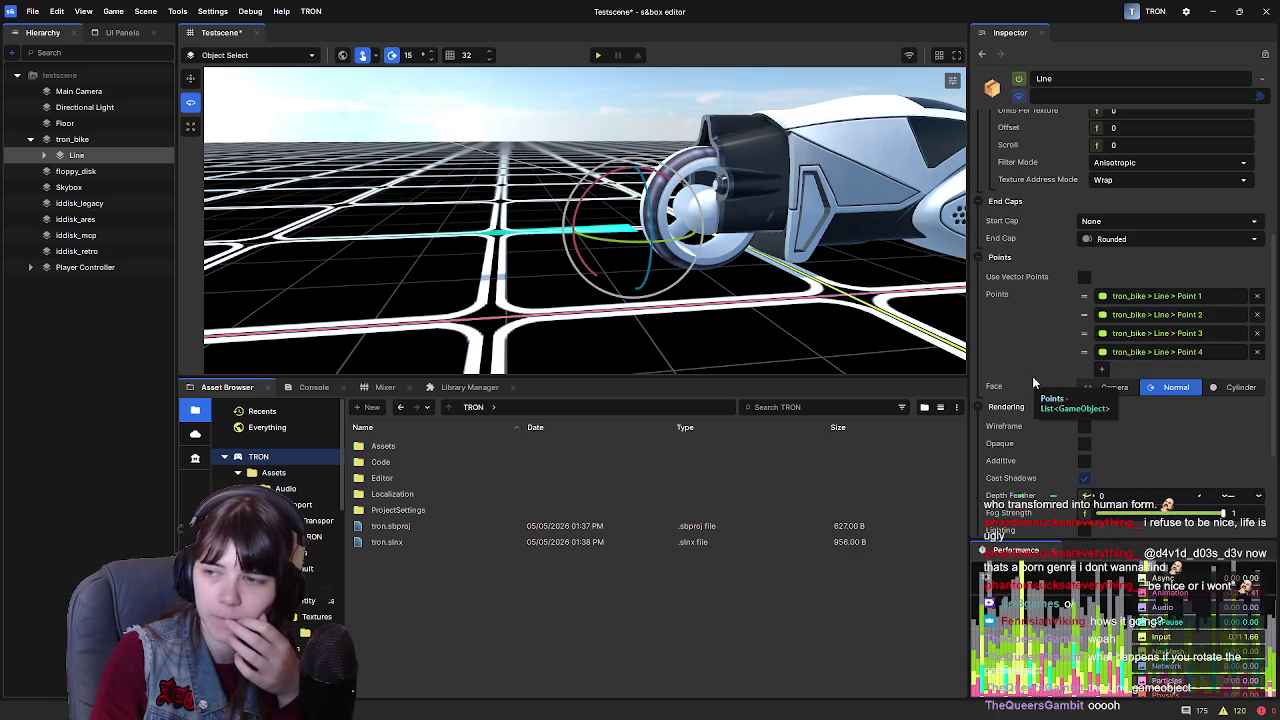
scroll(1034, 383, down, 3)
click(1087, 309)
click(1087, 309)
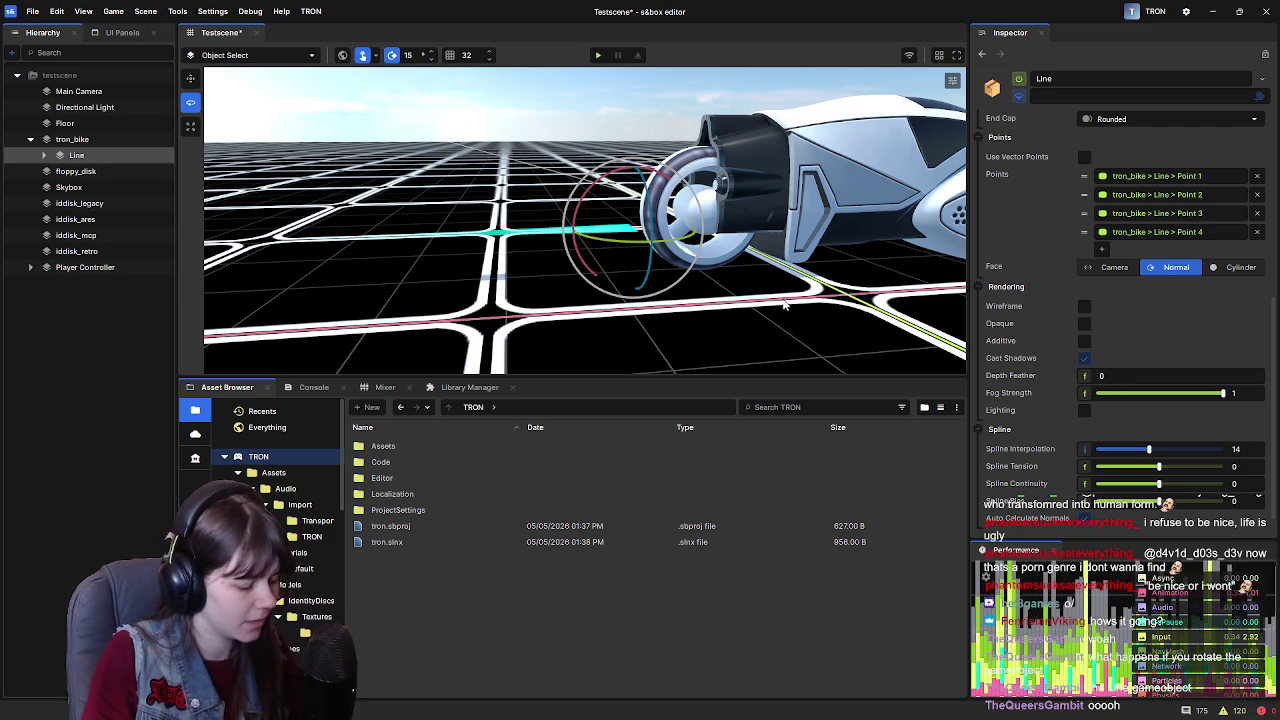
mouse_move(700, 230)
mouse_down()
mouse_move(742, 163)
mouse_move(666, 286)
mouse_move(595, 178)
mouse_up()
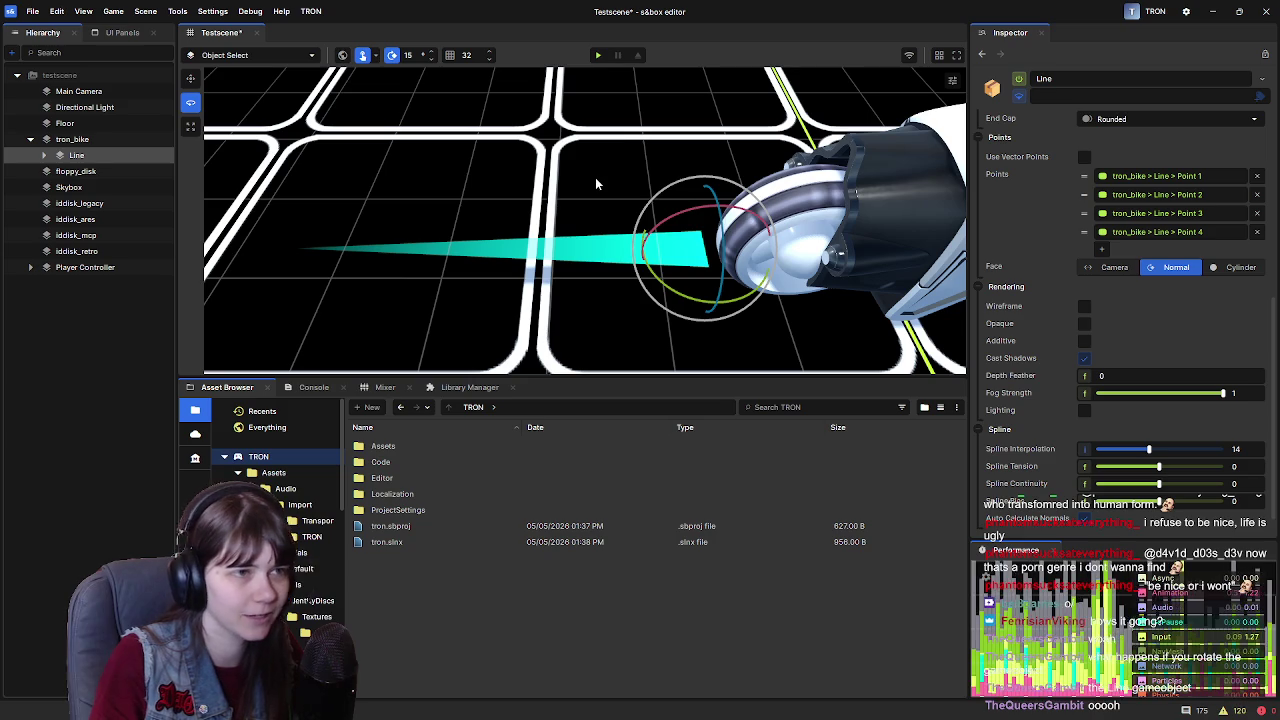
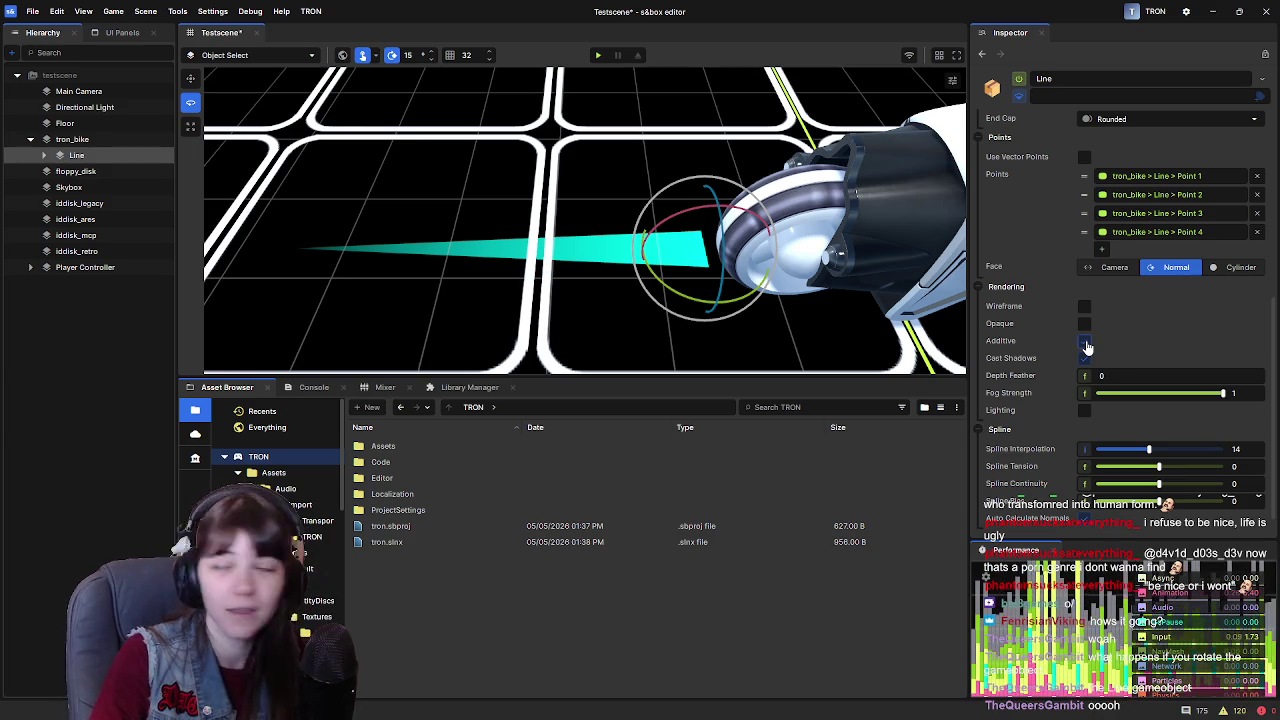
Turn on Additive and turn off Lighting for the cyan trail, then orbit to inspect it
click(1085, 341)
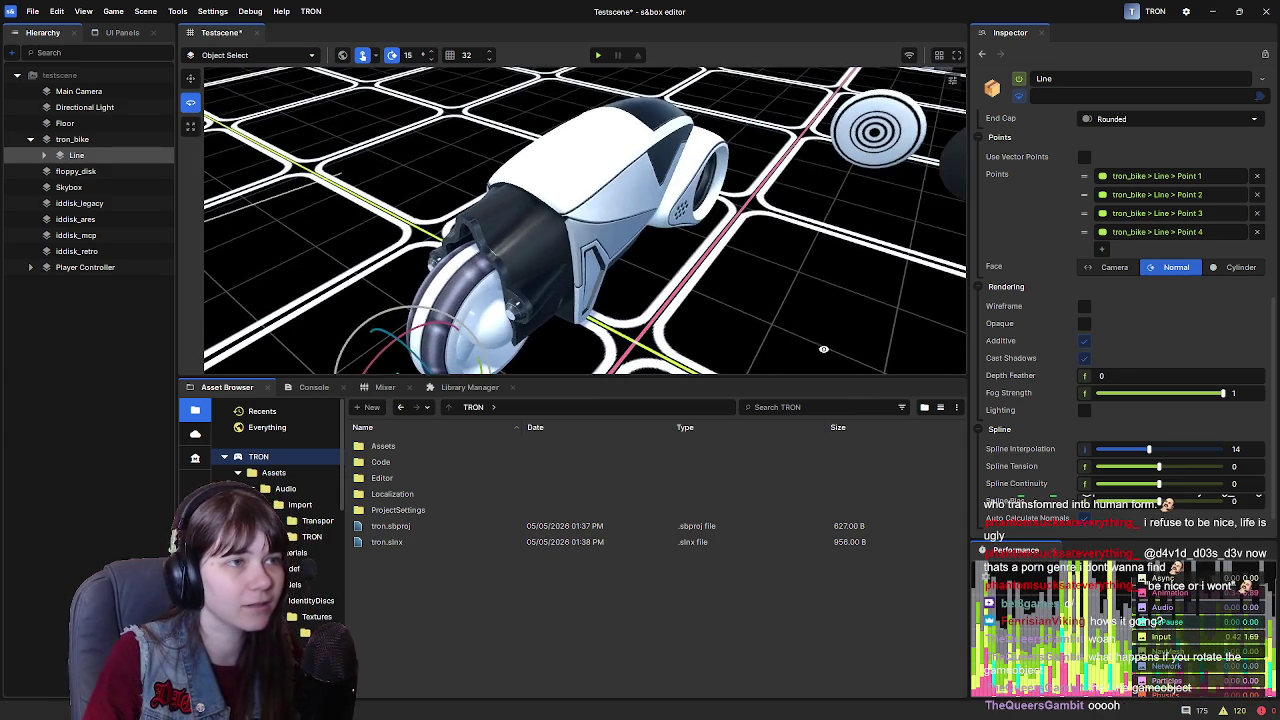
key(f)
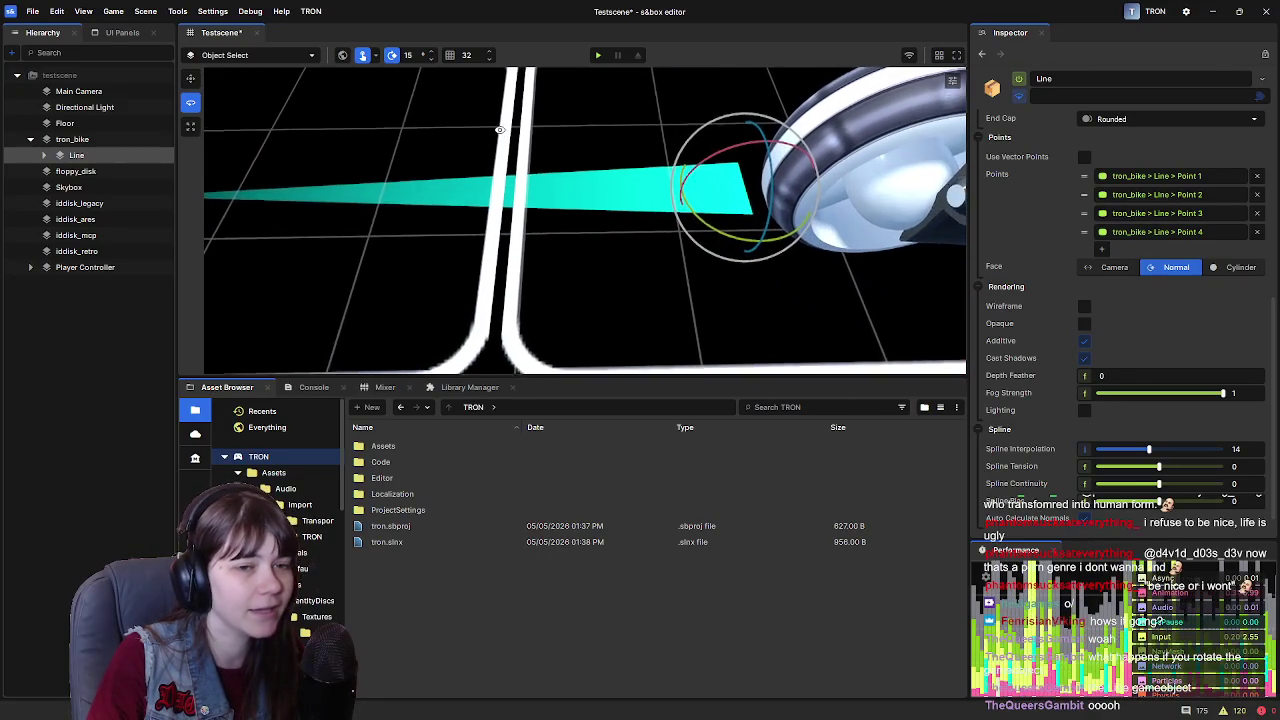
scroll(501, 117, down, 5)
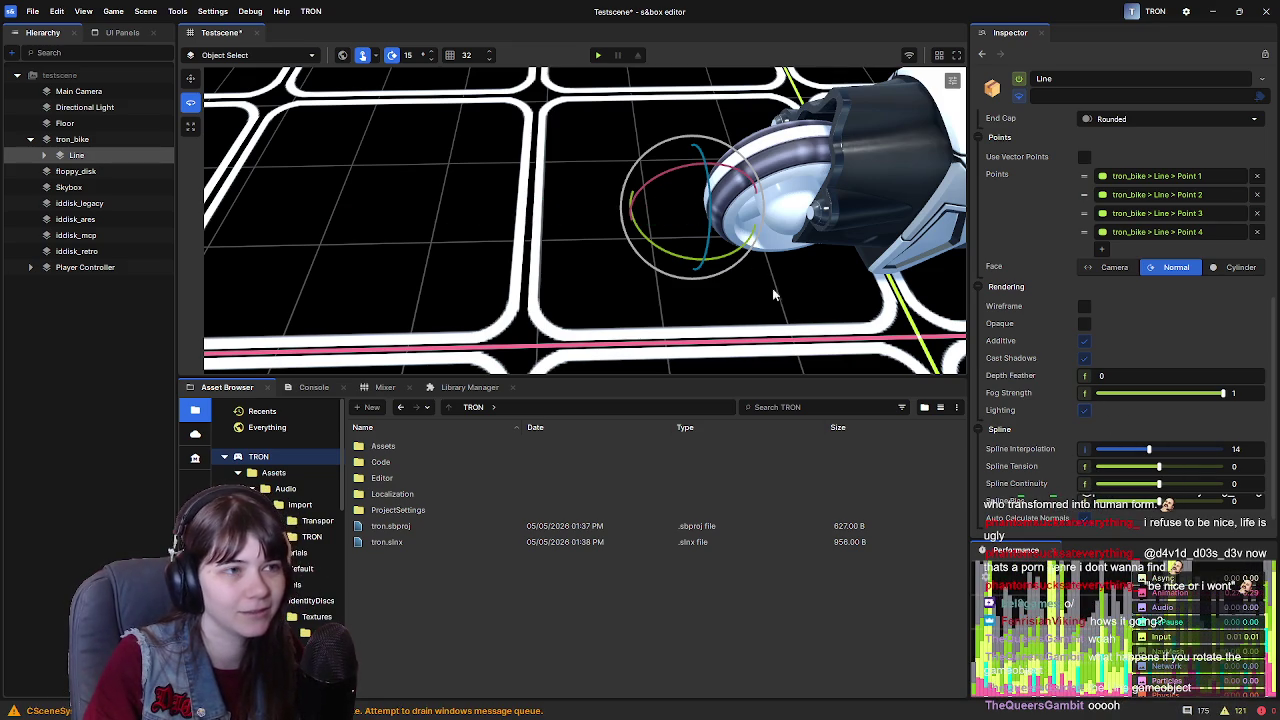
click(1084, 411)
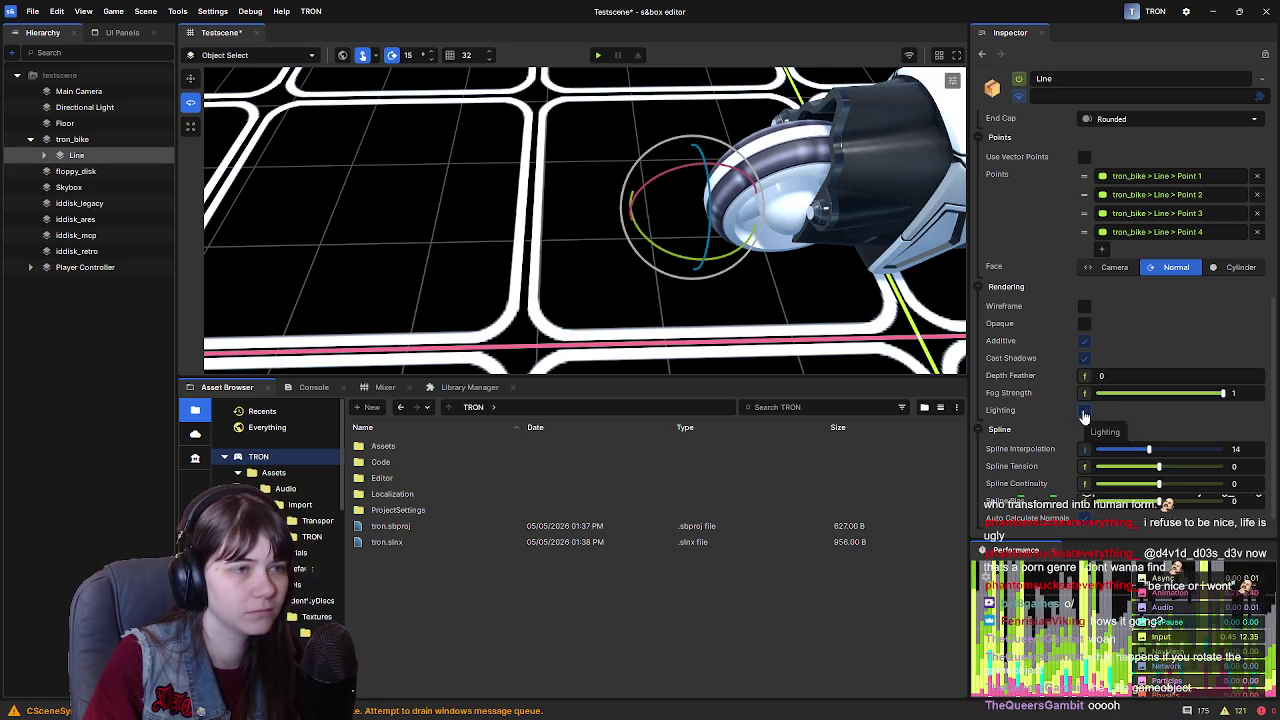
mouse_move(812, 347)
mouse_down()
mouse_move(857, 226)
mouse_move(720, 204)
mouse_up()
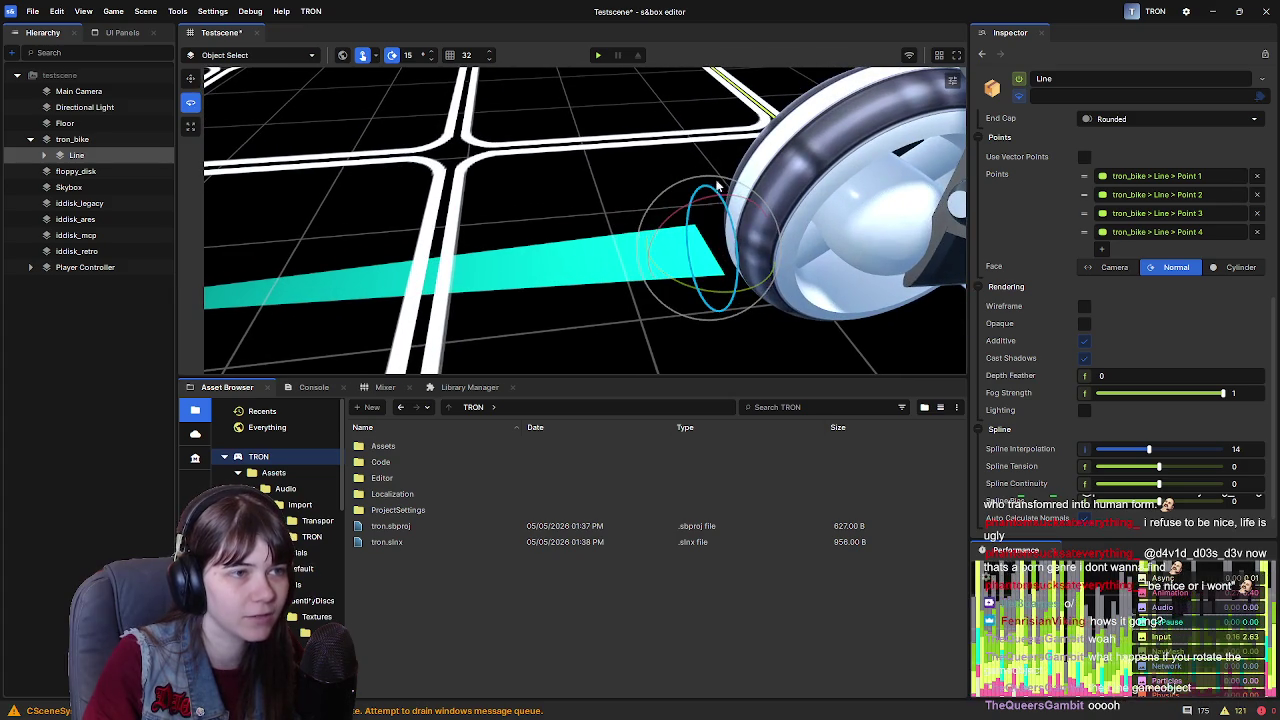
mouse_move(732, 302)
mouse_down()
mouse_move(1140, 468)
mouse_move(1127, 467)
mouse_up()
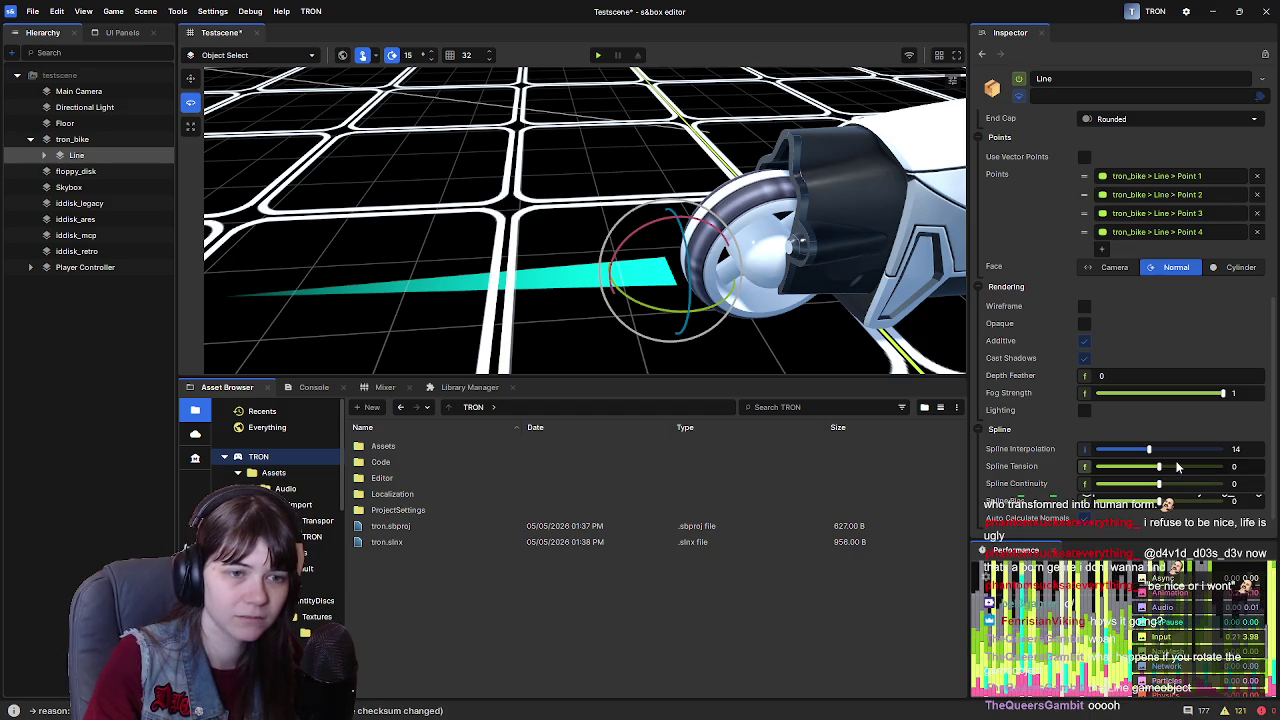
Set spline interpolation to 19 and bias to 0, undo the tension change, and enable Auto Calculate Normals
drag(1149, 449, 1181, 453)
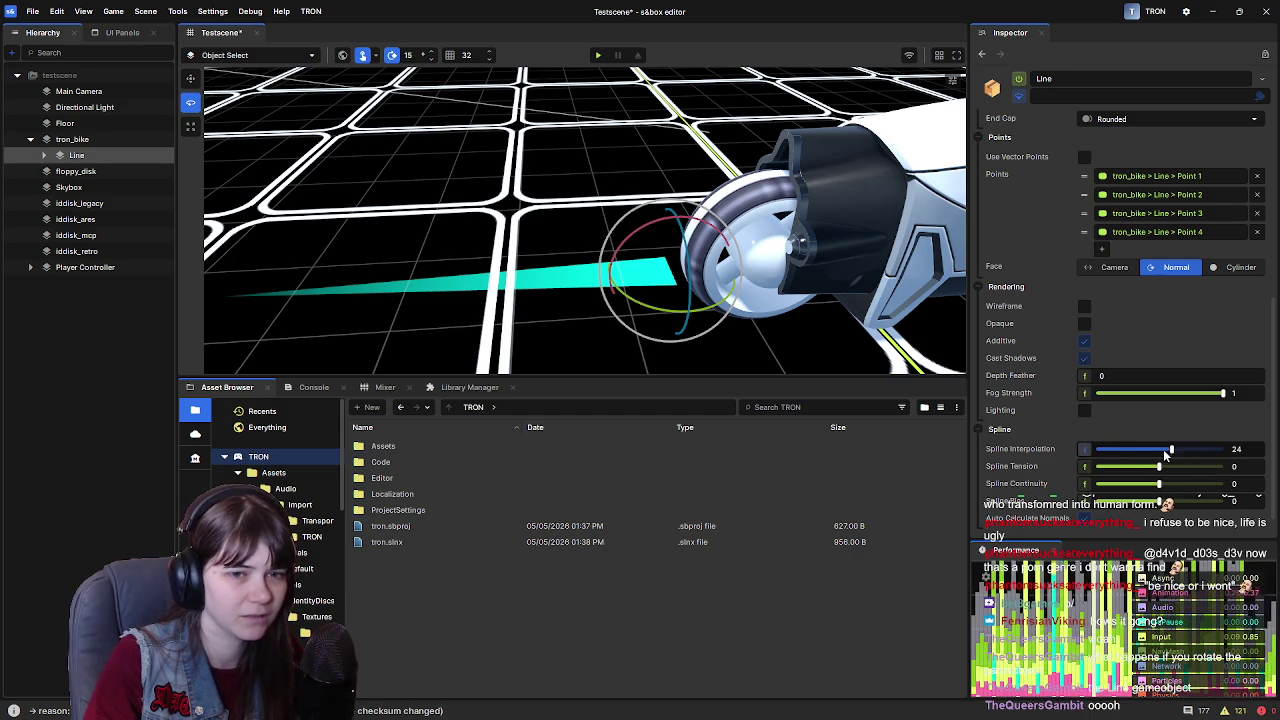
scroll(1030, 468, down, 1)
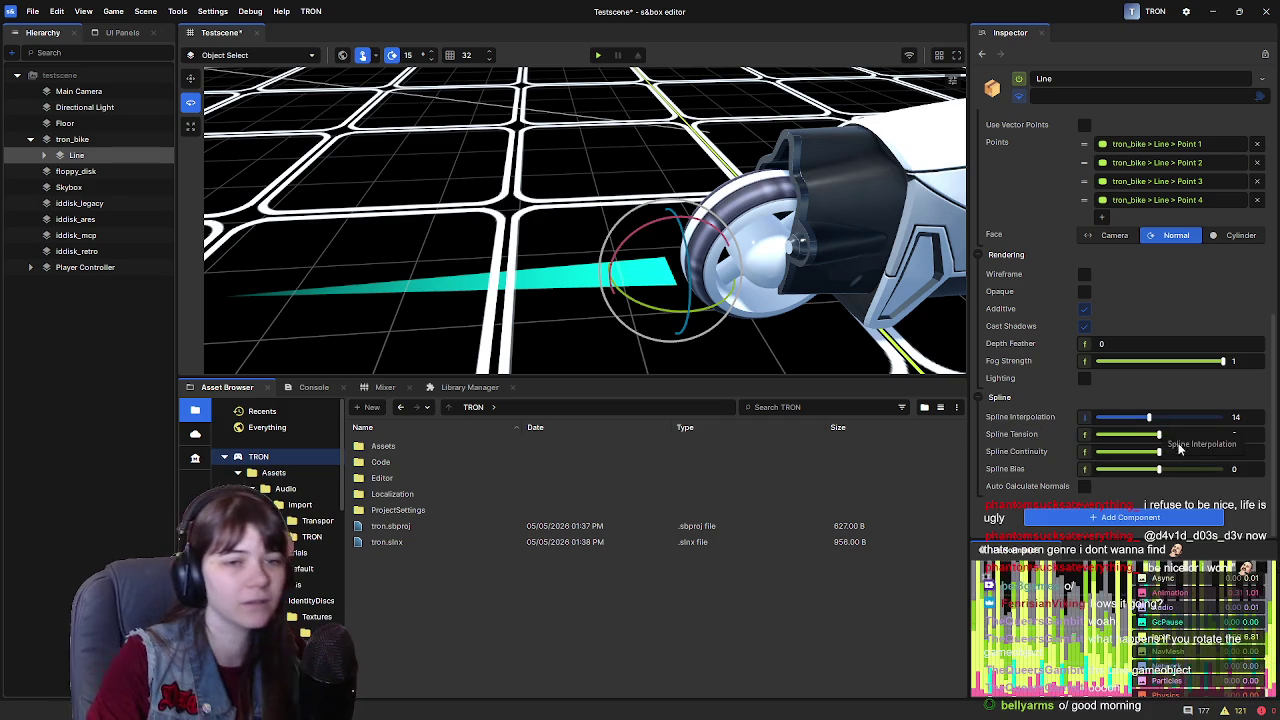
drag(1160, 438, 1110, 450)
key(ctrl+z)
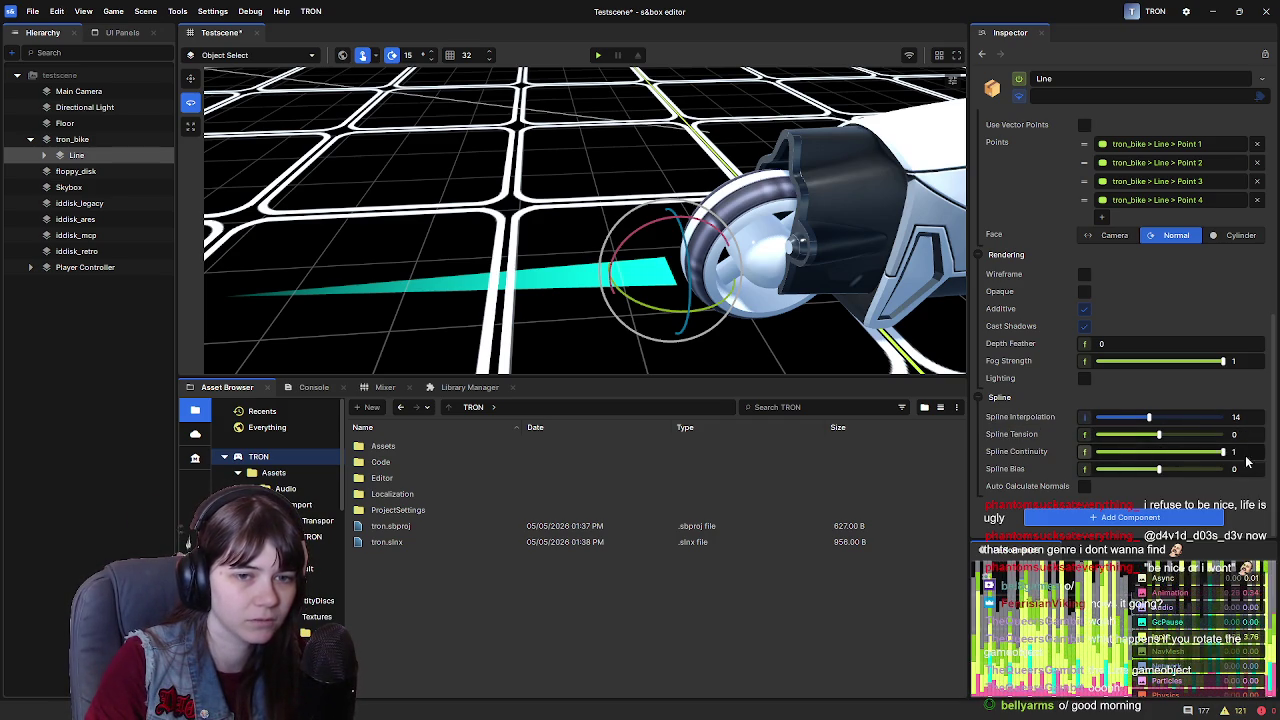
drag(1105, 475, 1155, 440)
click(1171, 420)
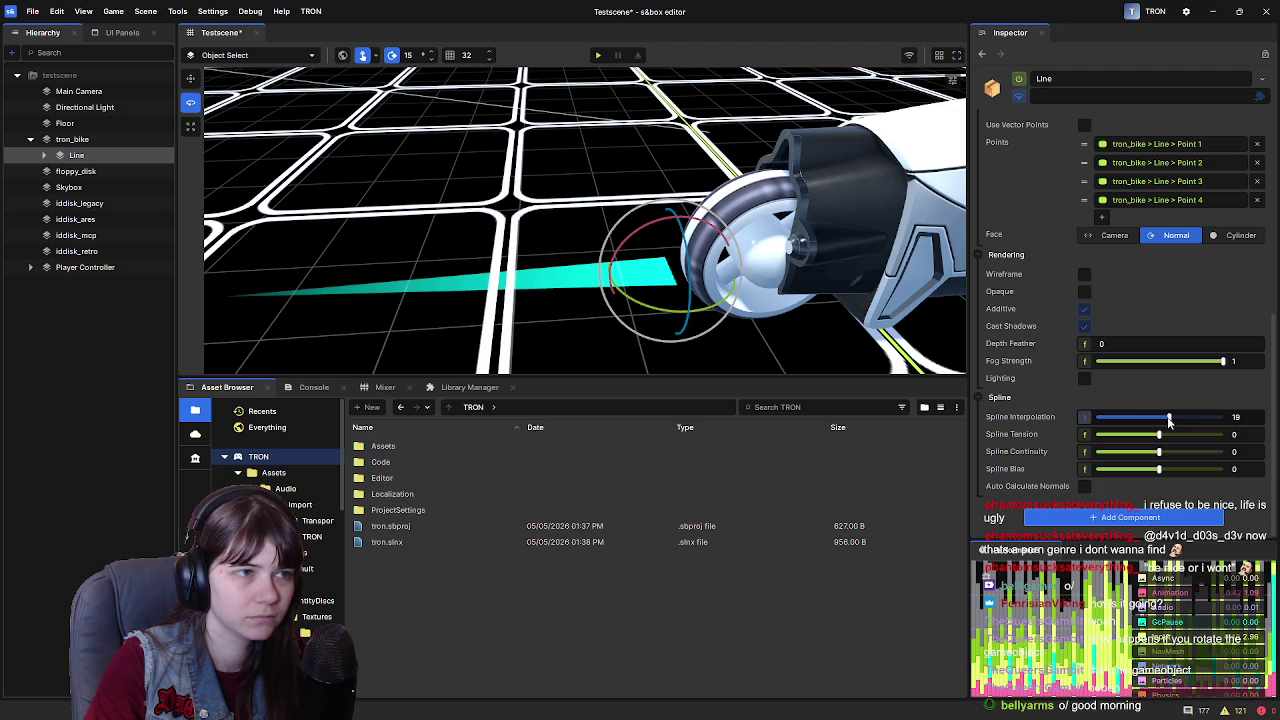
click(1084, 486)
scroll(773, 305, down, 2)
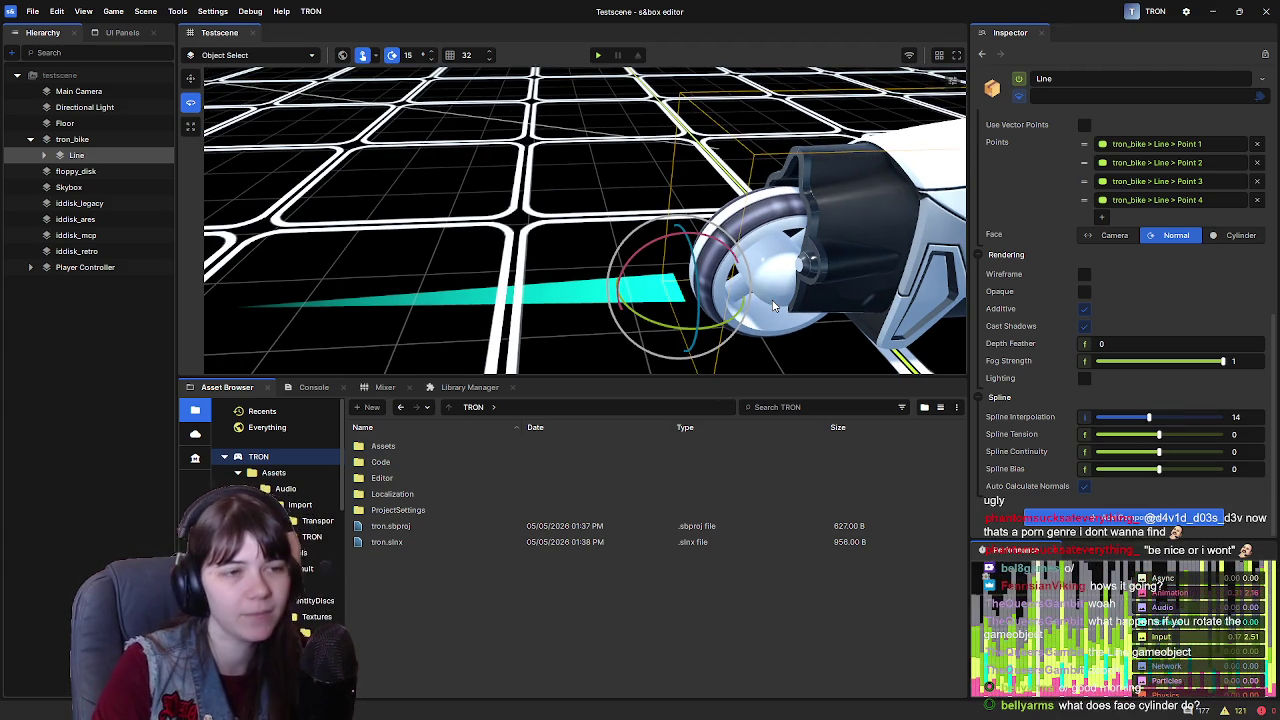
Try Cylinder facing on the trail, then switch Face back to Normal
scroll(1200, 300, up, 3)
click(1240, 396)
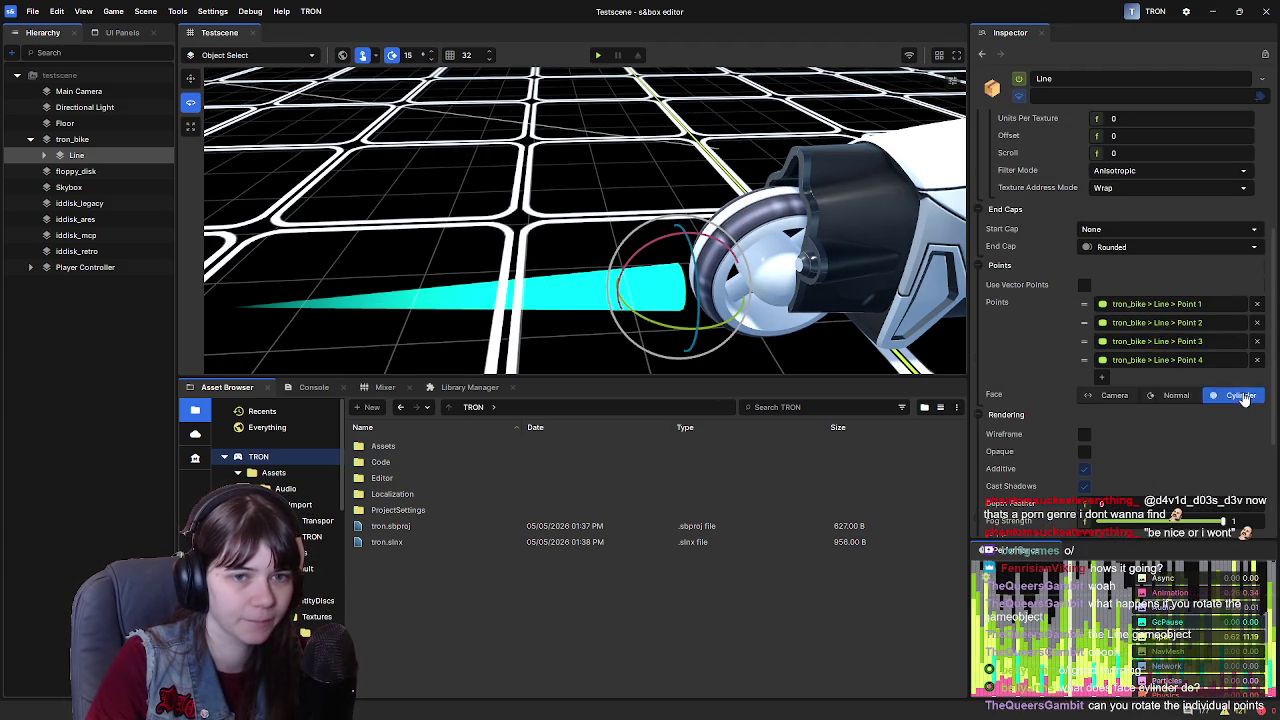
scroll(1243, 398, down, 1)
mouse_move(600, 250)
mouse_down()
mouse_move(414, 360)
mouse_move(394, 178)
mouse_move(471, 206)
mouse_move(882, 187)
mouse_move(775, 190)
mouse_up()
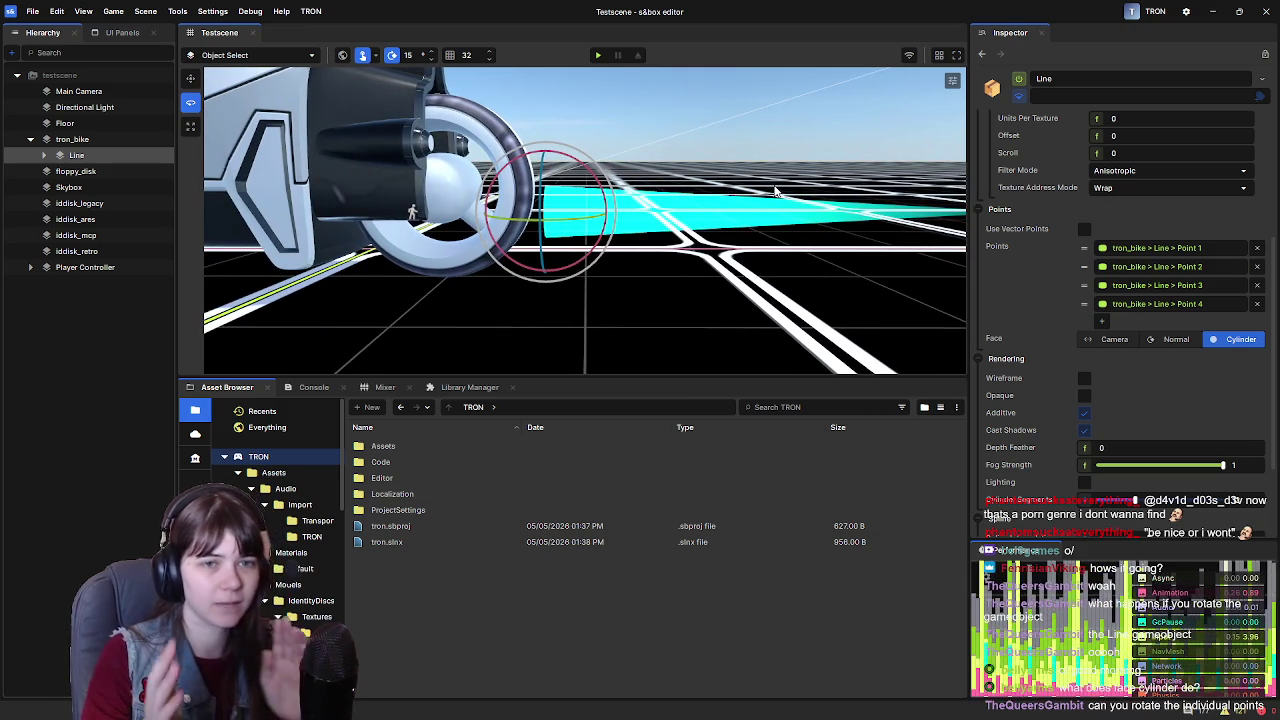
click(1150, 339)
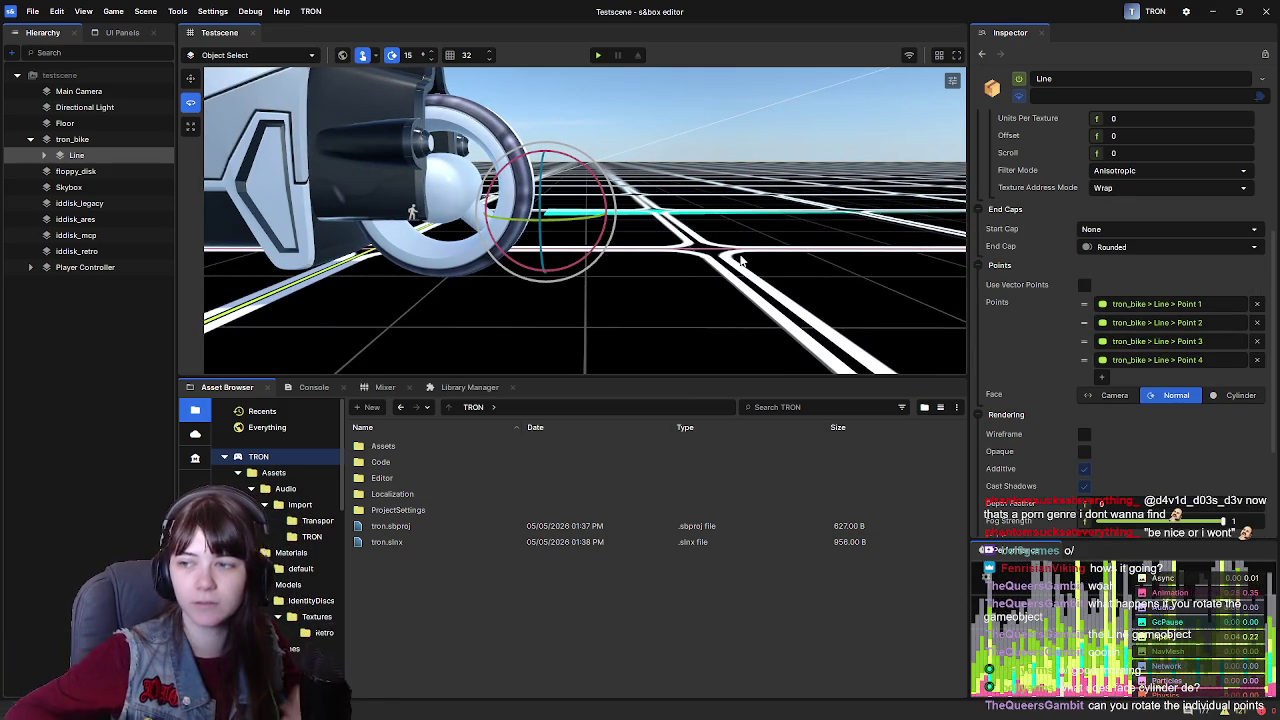
drag(748, 230, 600, 245)
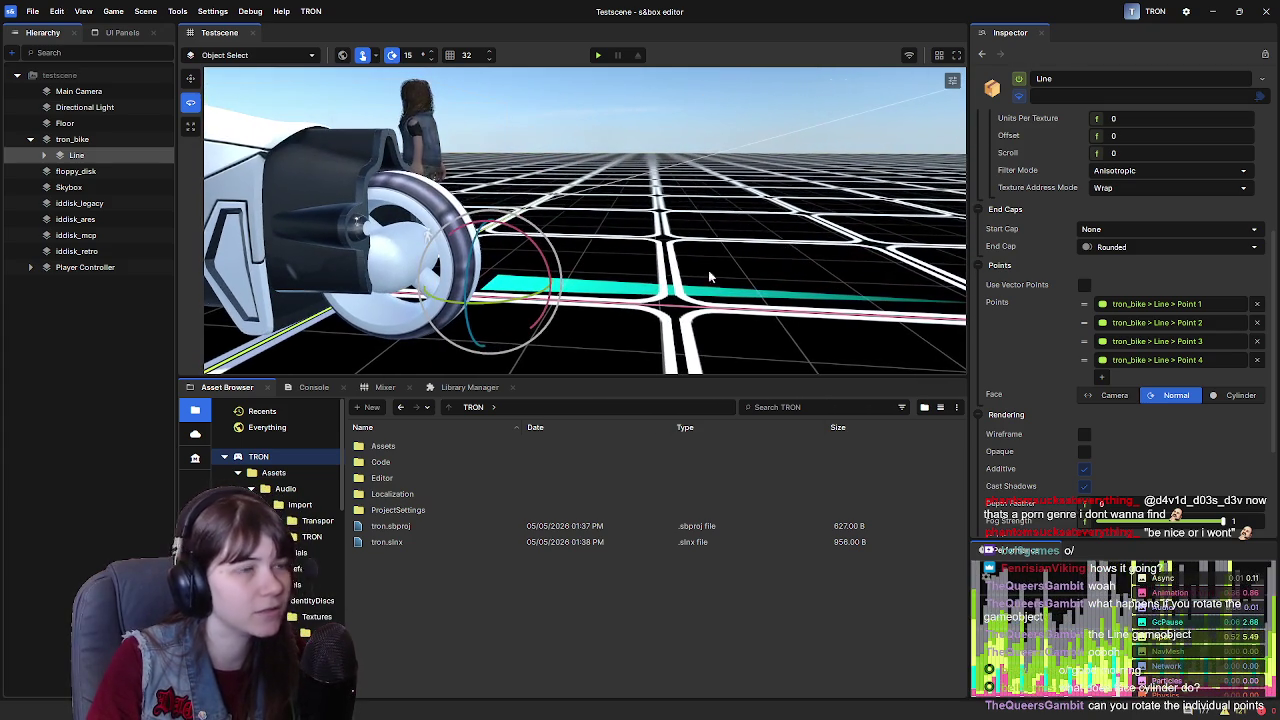
Rotate the Line's Point 1 on Z, reset it to 0, and reselect the Line
click(44, 155)
click(94, 171)
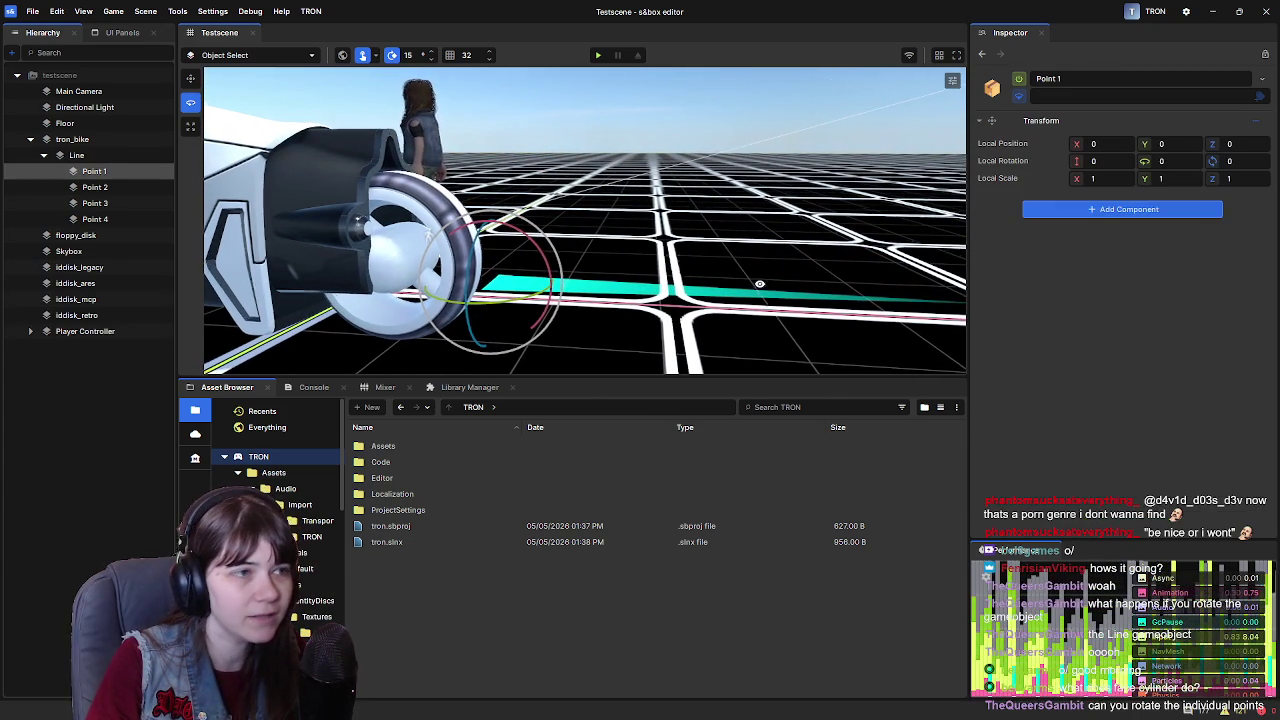
drag(763, 290, 600, 255)
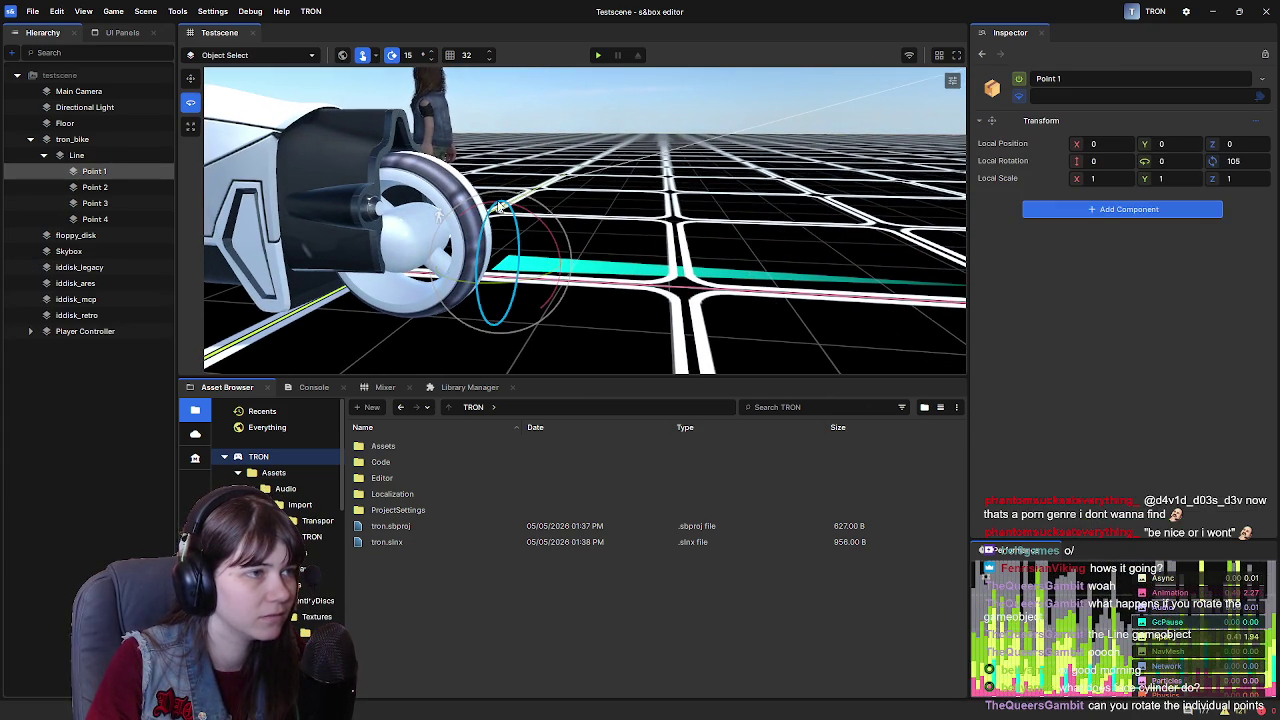
drag(497, 220, 493, 145)
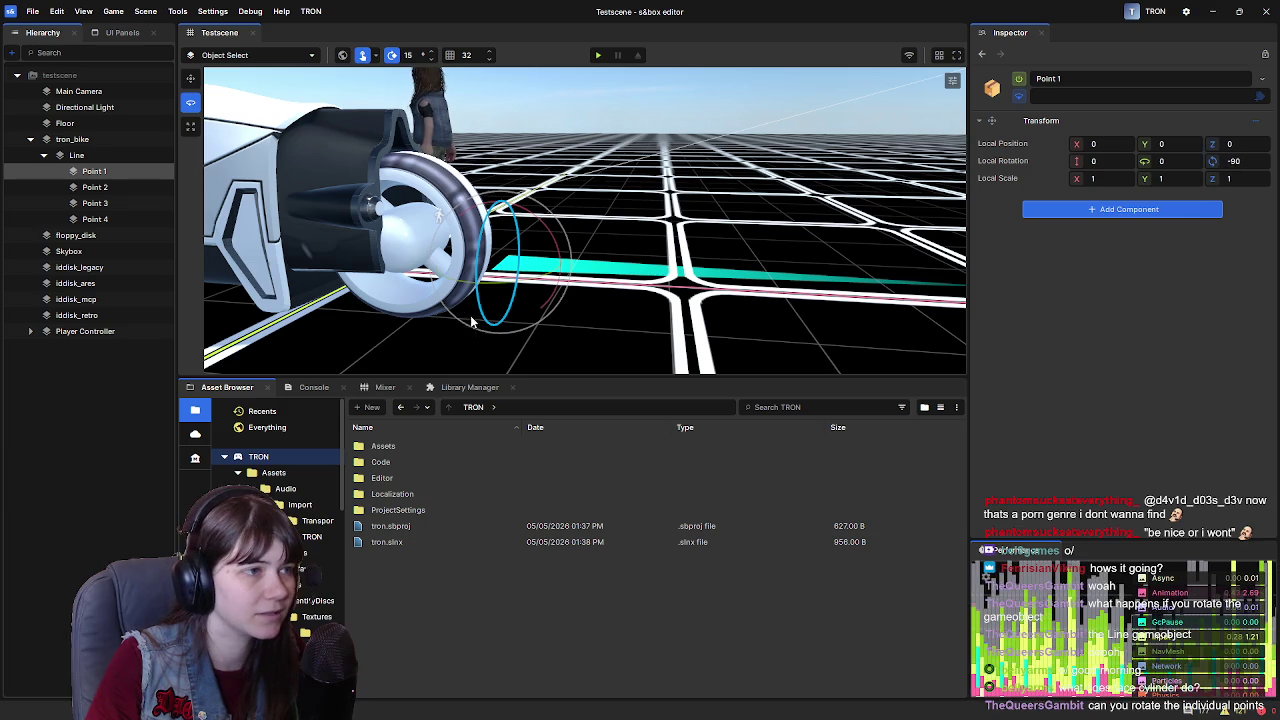
drag(438, 213, 438, 213)
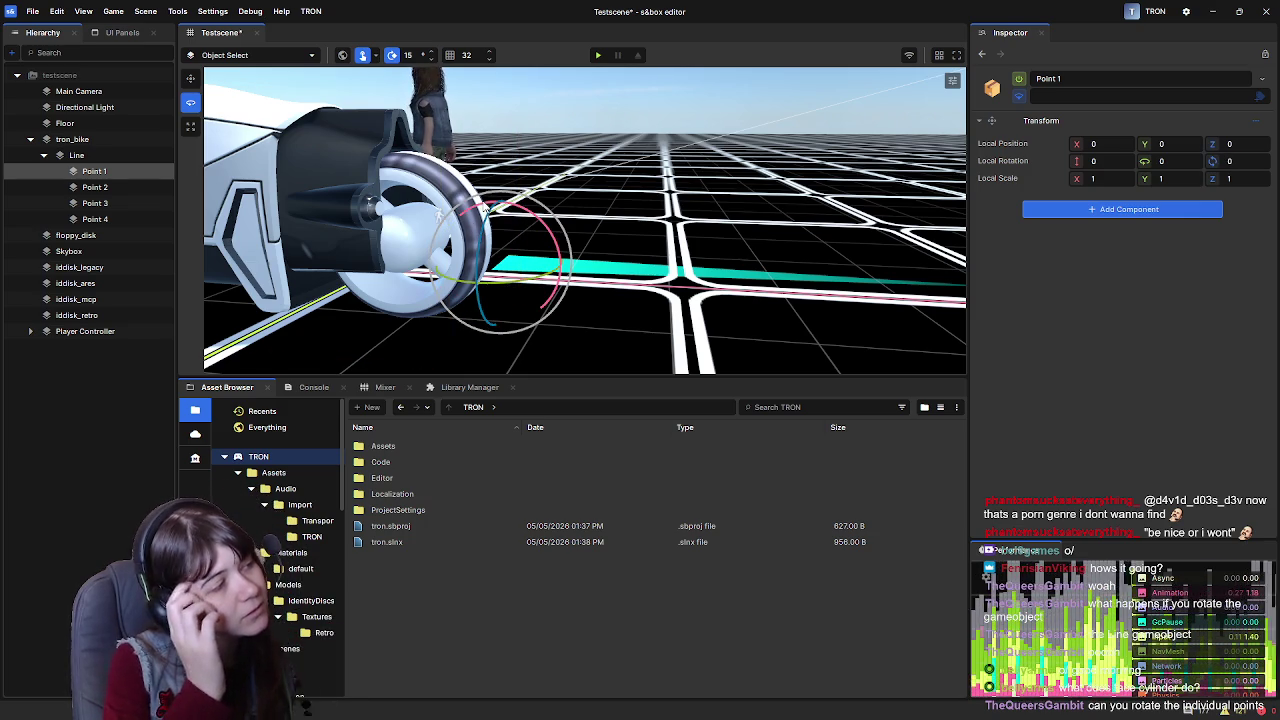
click(128, 156)
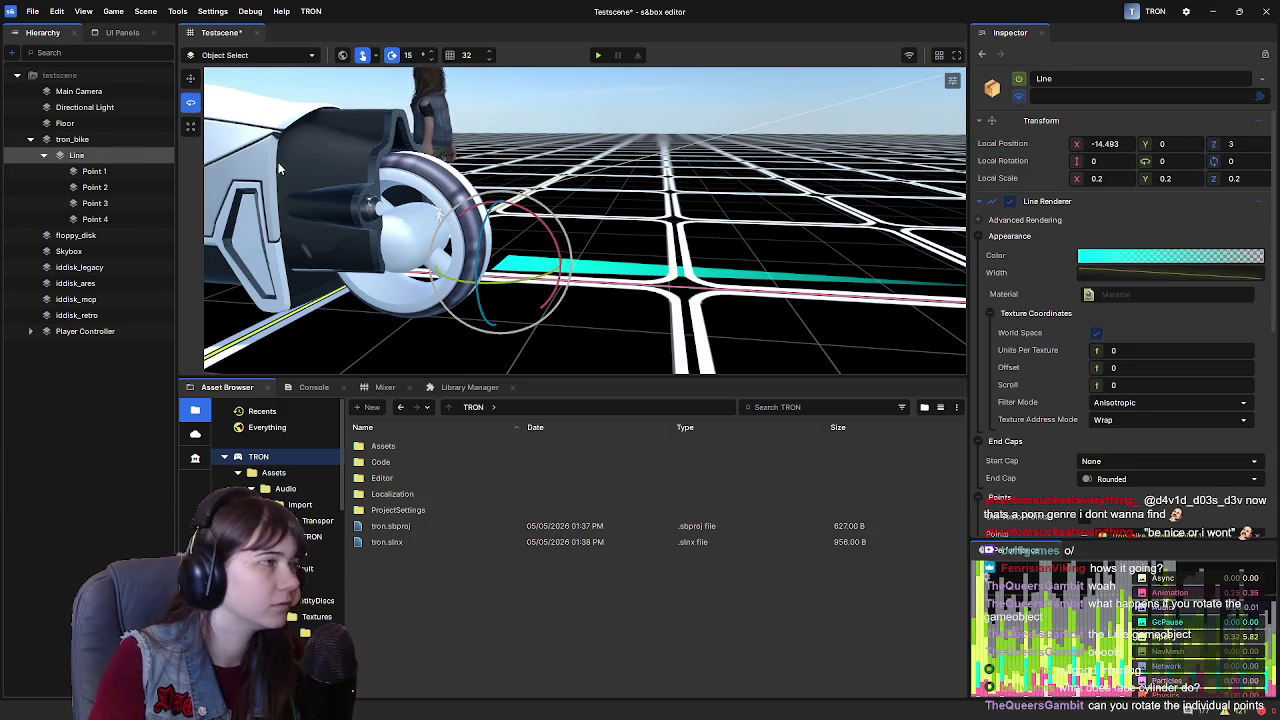
scroll(805, 238, up, 1)
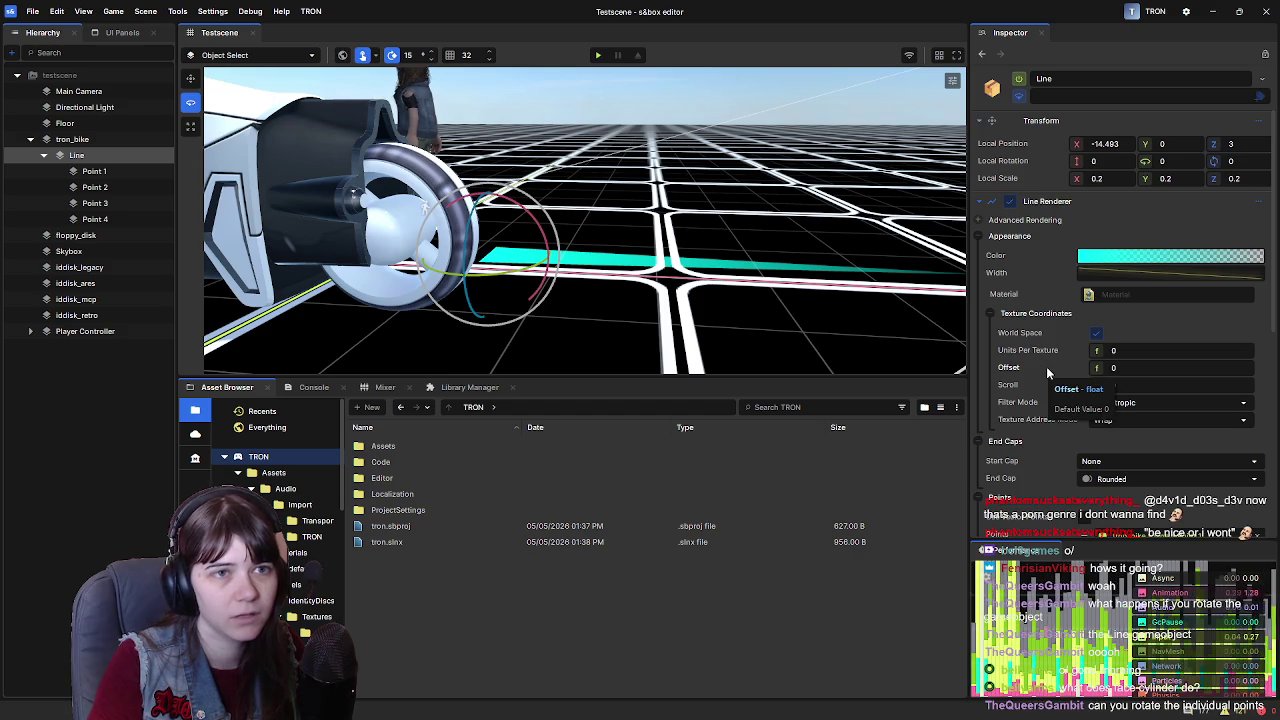
scroll(1046, 366, down, 4)
scroll(1046, 366, up, 4)
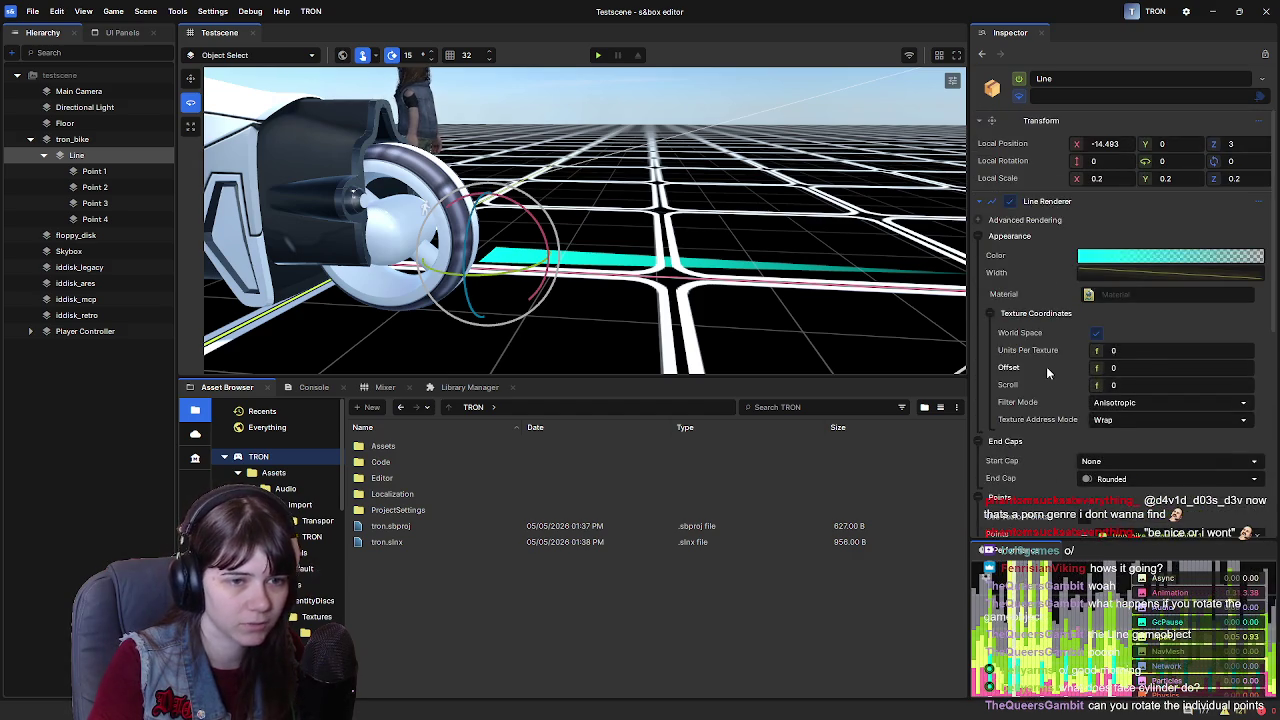
scroll(1046, 366, down, 1)
click(1134, 378)
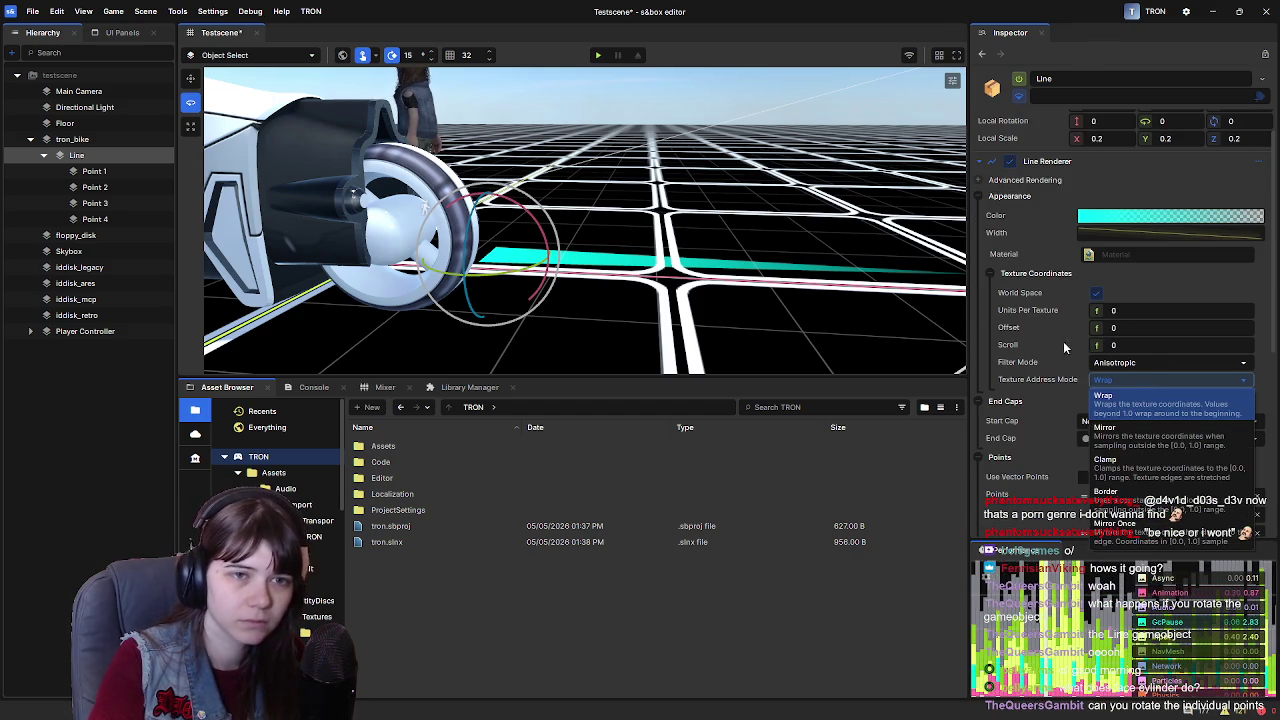
click(1092, 352)
click(1097, 298)
click(1097, 295)
drag(1107, 331, 1140, 331)
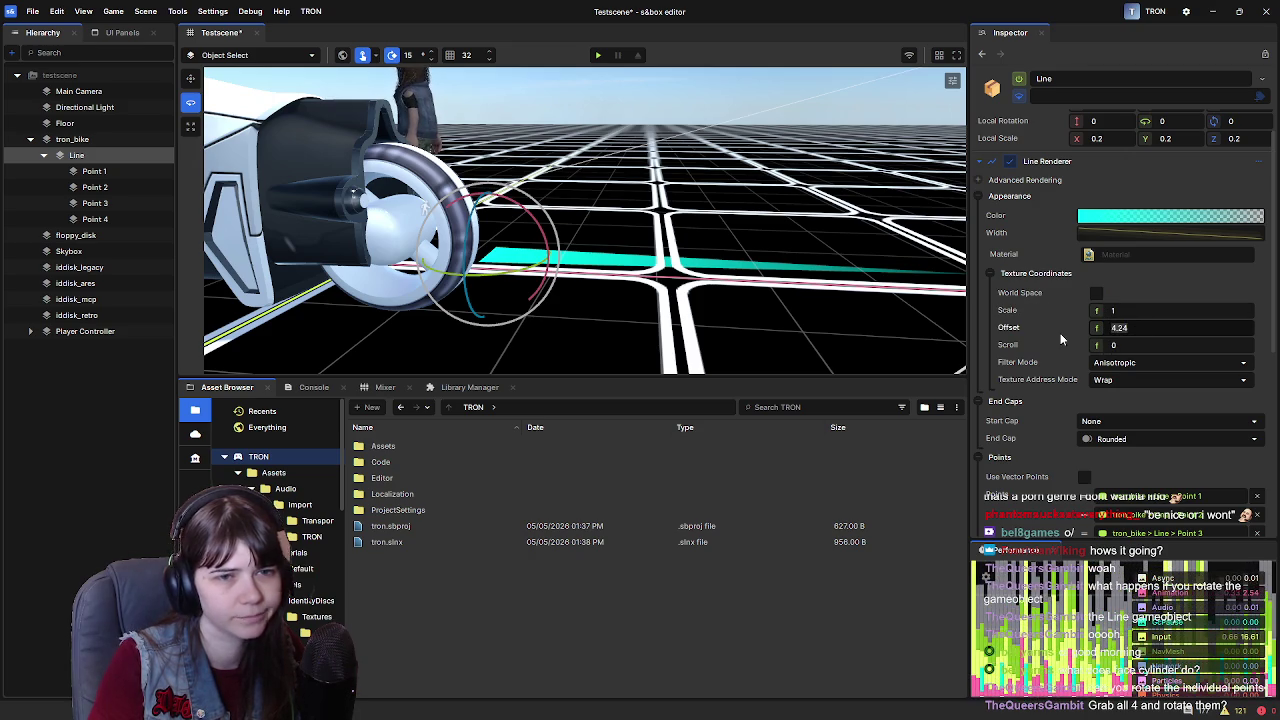
key(ctrl+z)
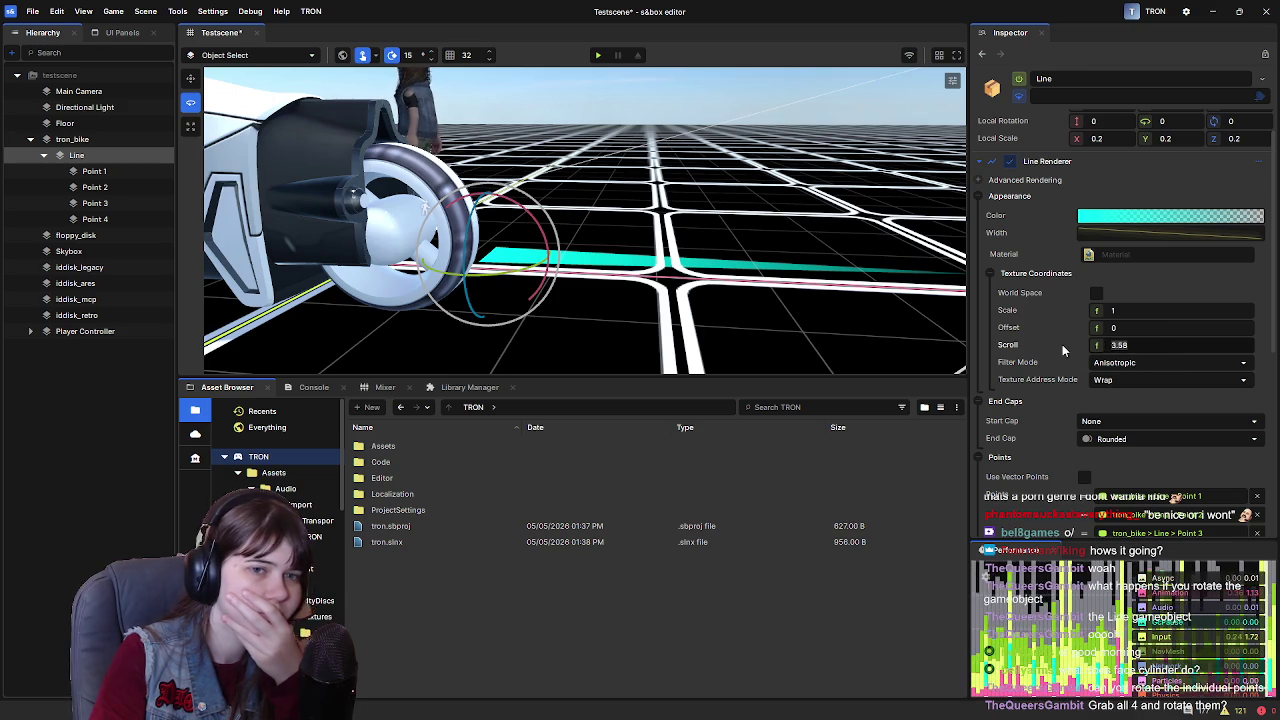
key(ctrl+z)
click(1098, 294)
drag(755, 270, 730, 267)
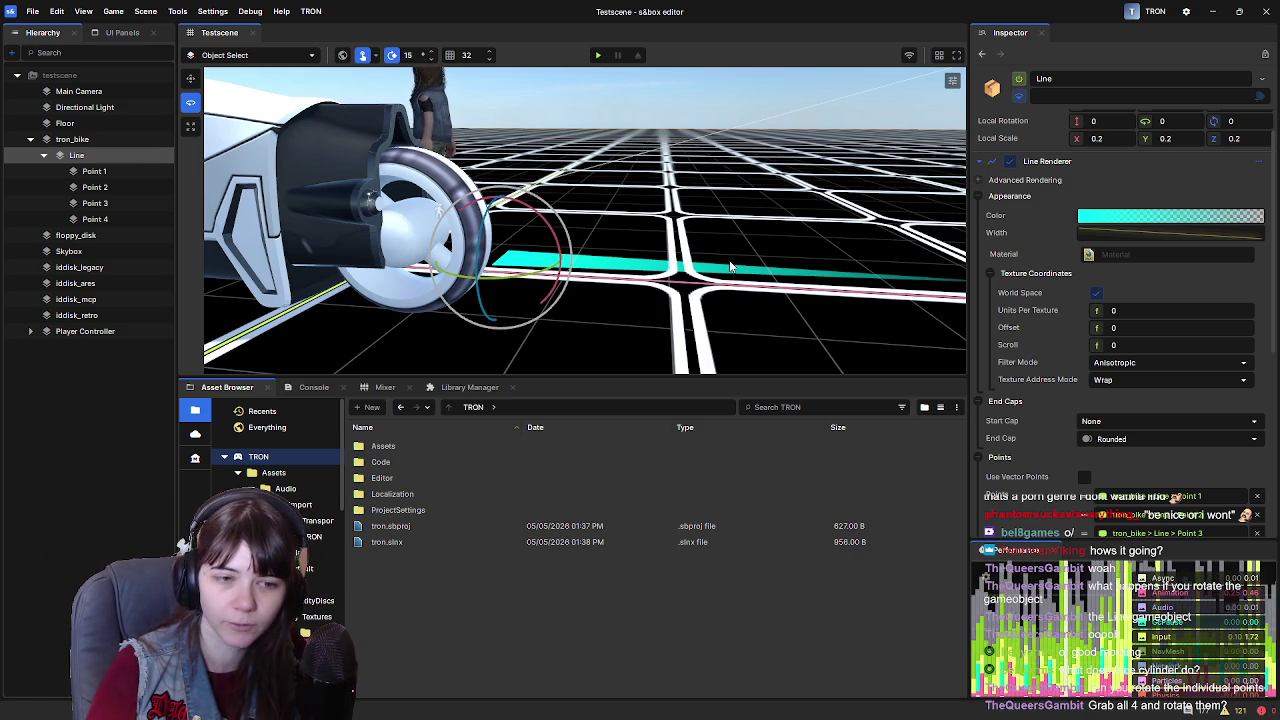
click(110, 171)
shift+click(143, 204)
shift+click(112, 219)
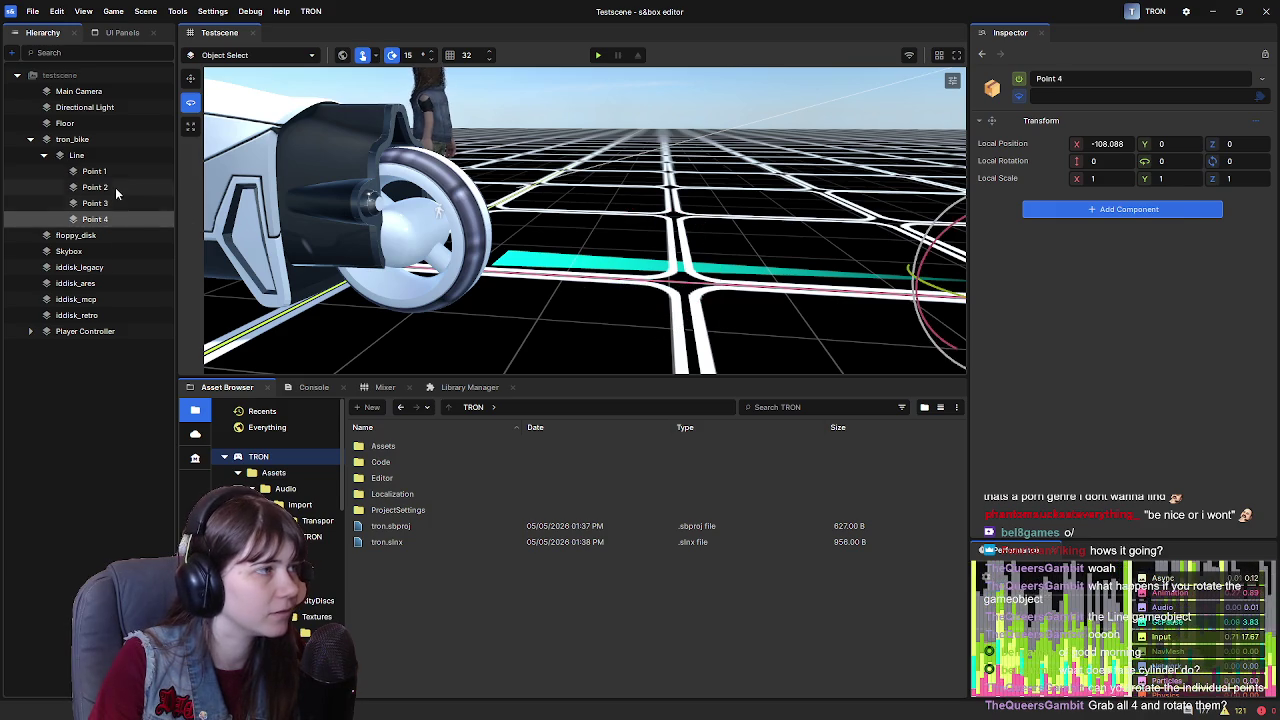
click(95, 171)
shift+click(95, 219)
drag(742, 250, 746, 308)
drag(741, 379, 1197, 157)
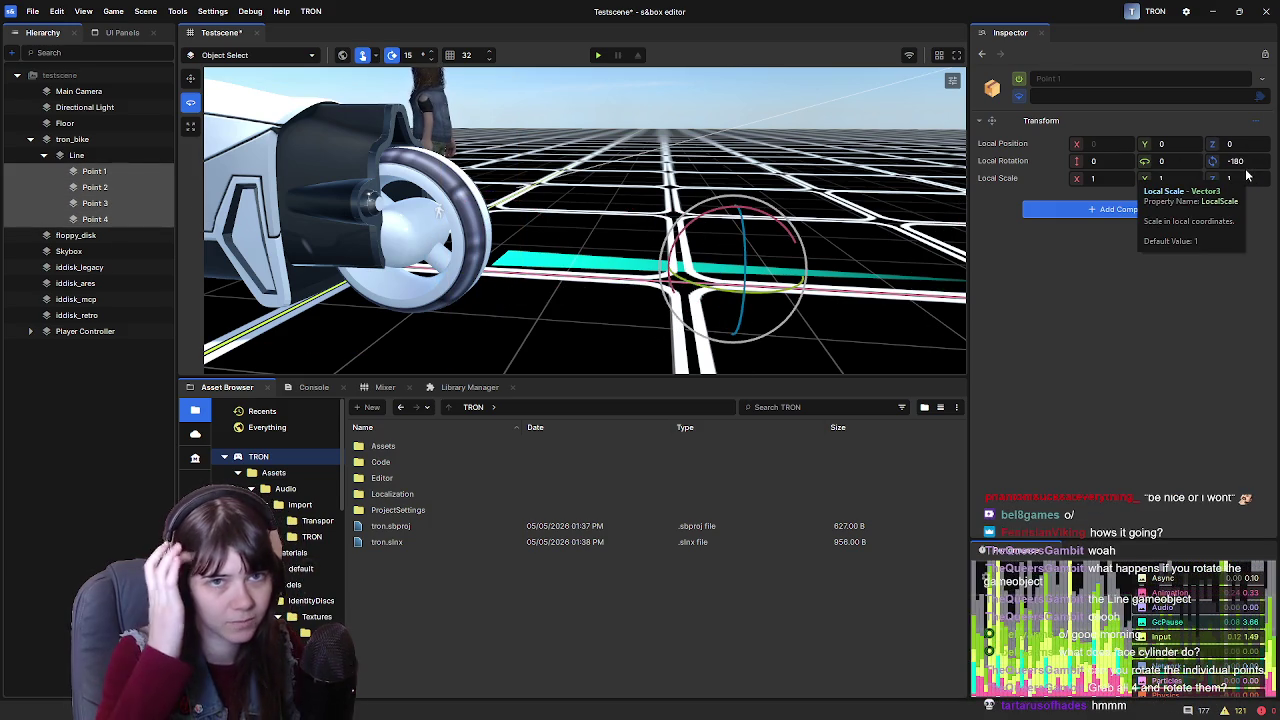
drag(745, 290, 757, 258)
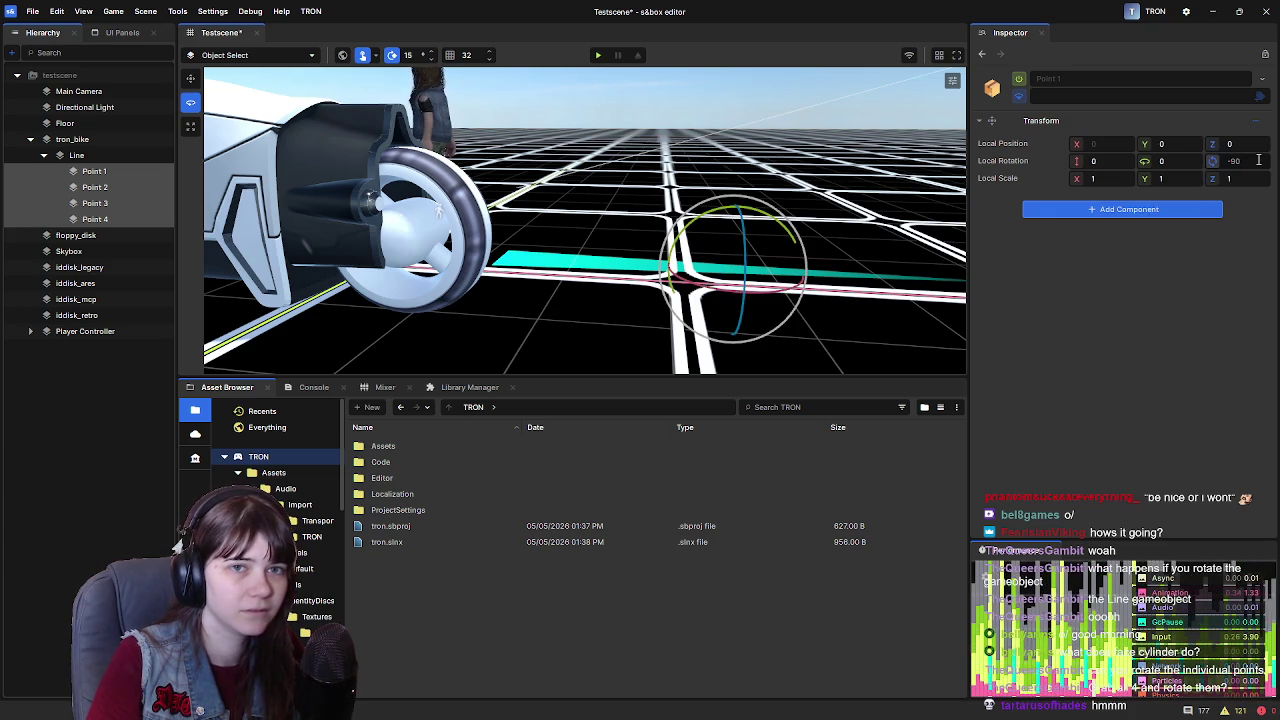
key(ctrl+z)
key(ctrl+z)
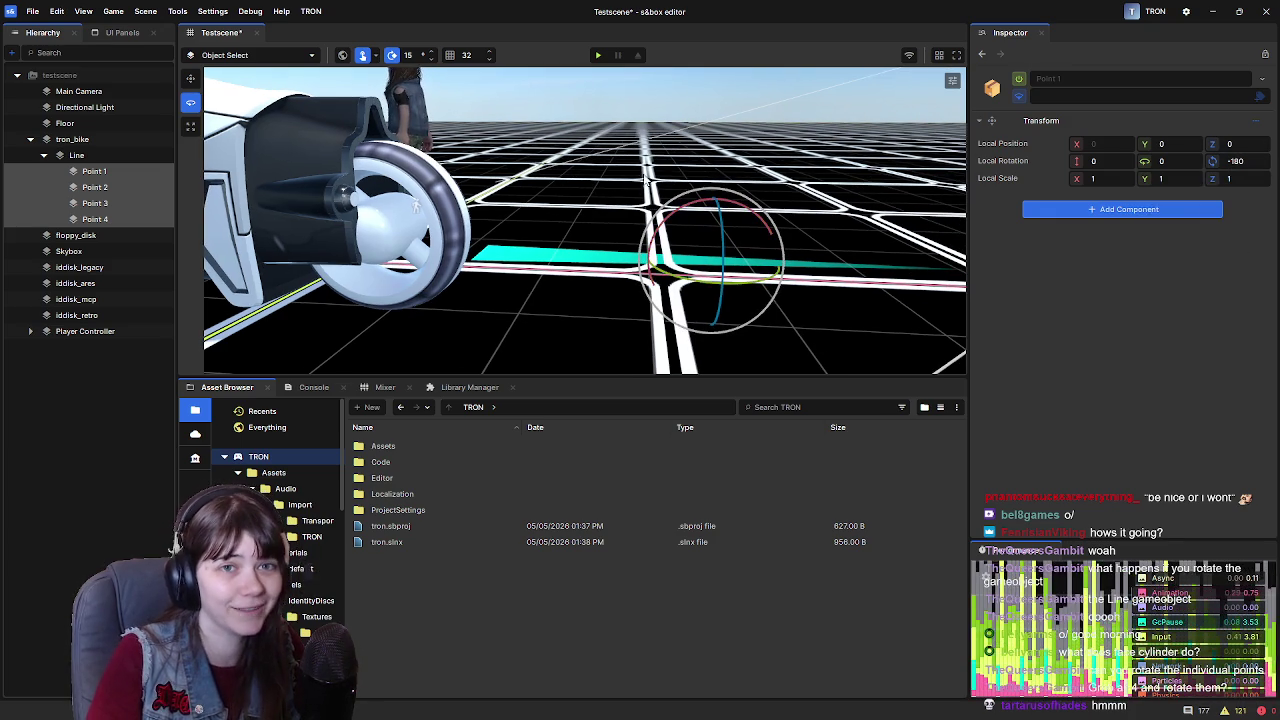
click(98, 157)
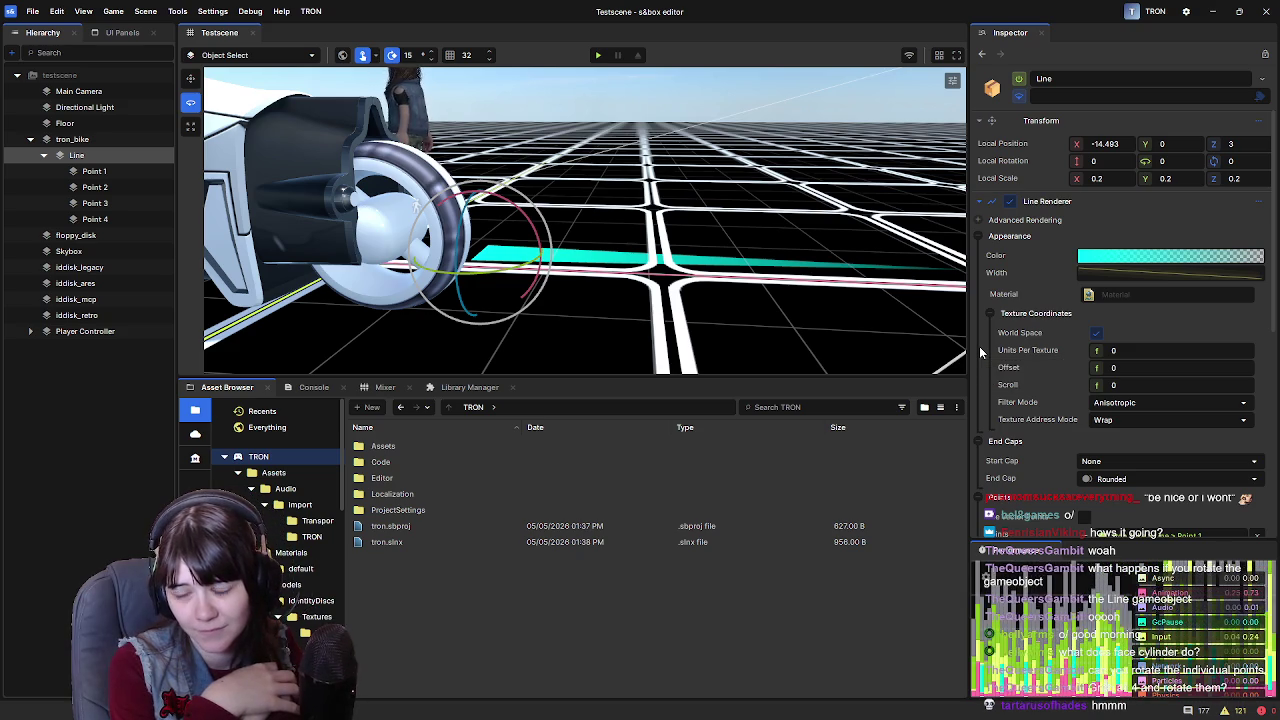
scroll(1039, 376, down, 5)
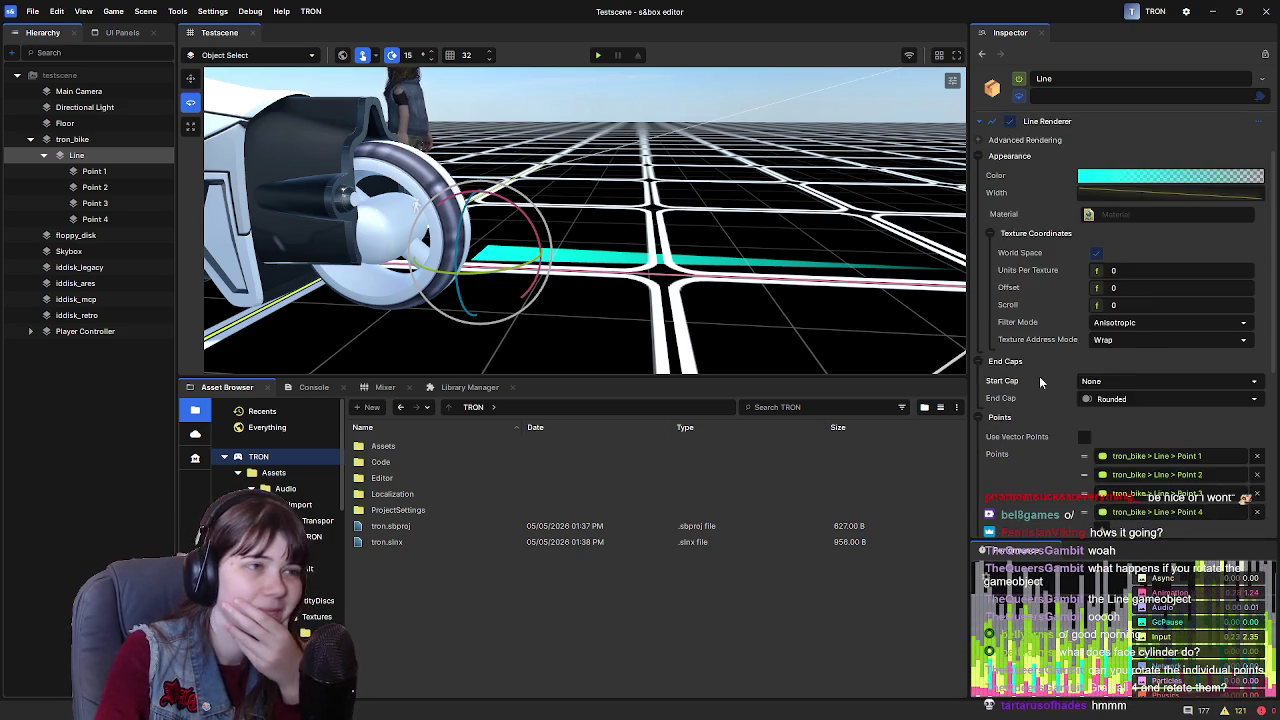
scroll(1040, 380, down, 1)
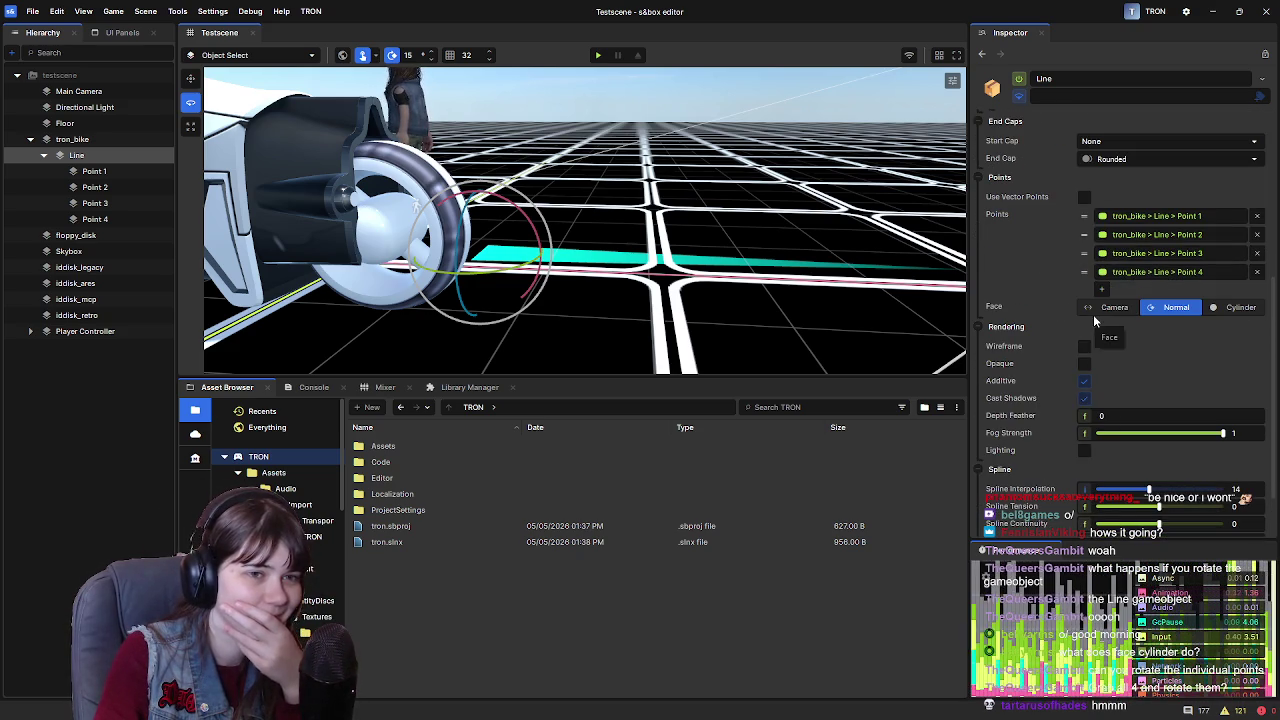
scroll(1030, 365, down, 2)
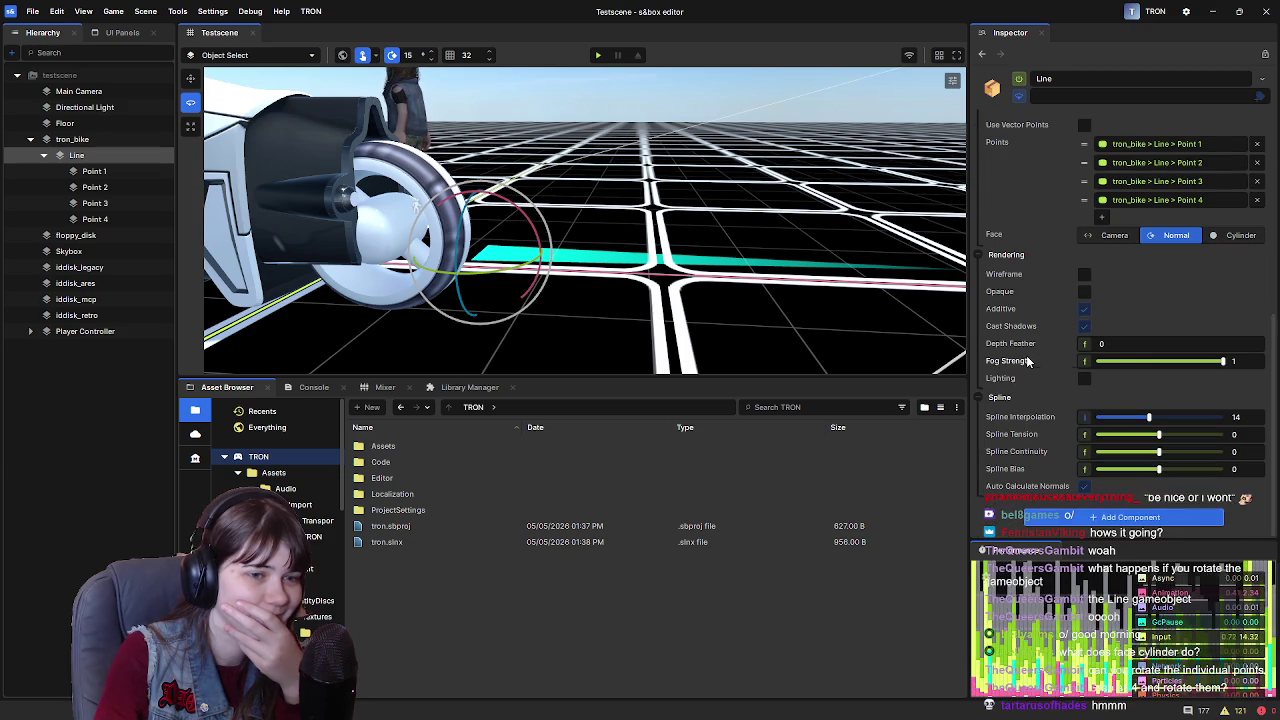
click(1084, 380)
click(1084, 382)
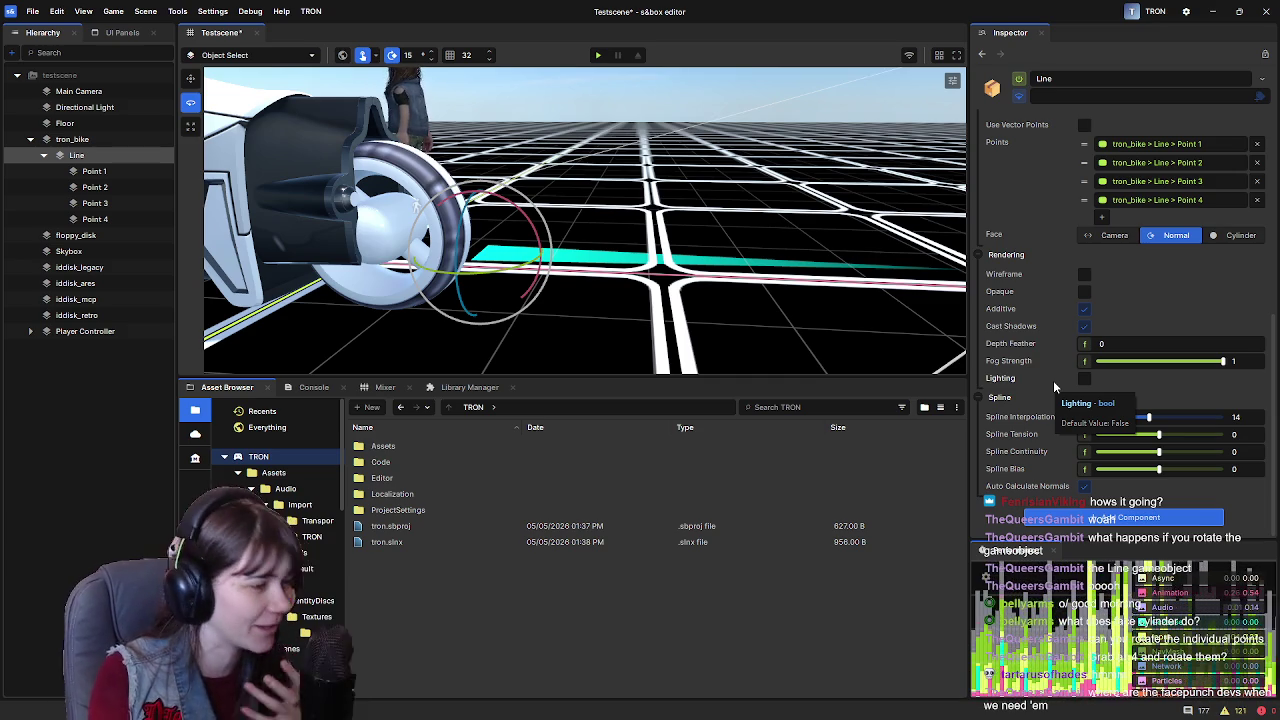
drag(606, 286, 720, 222)
click(57, 349)
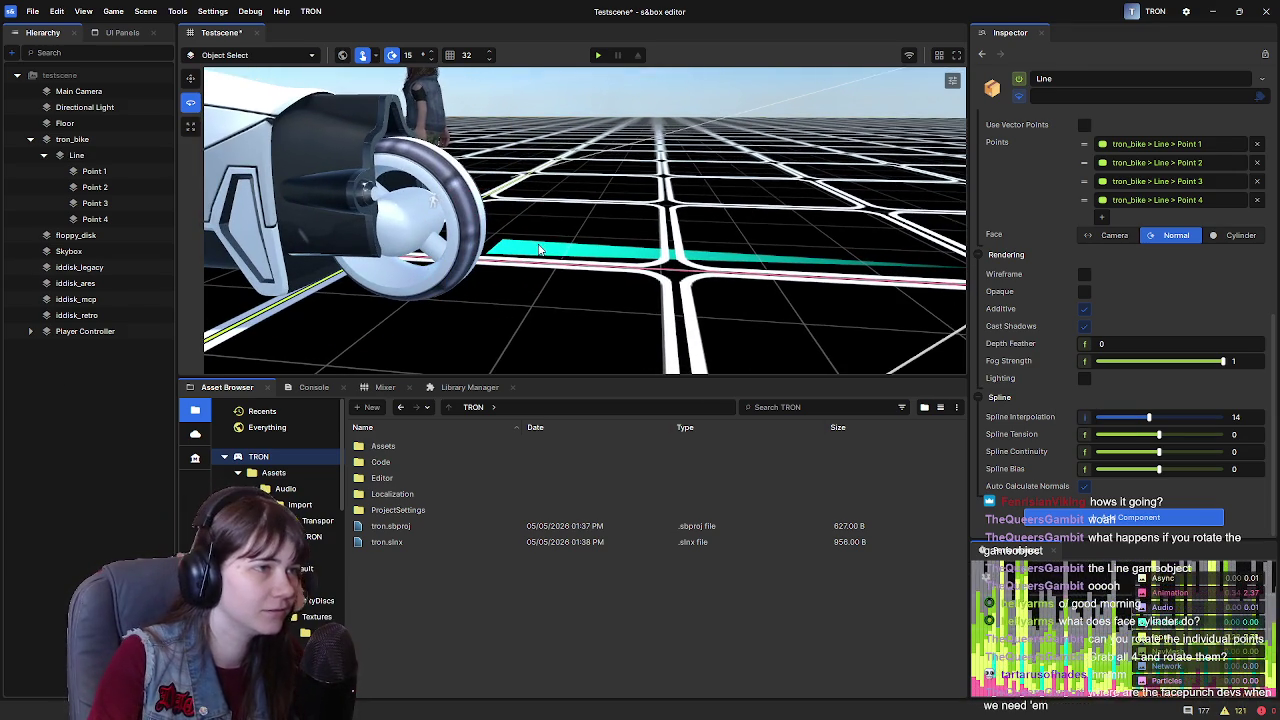
click(512, 233)
click(76, 155)
click(43, 155)
click(77, 268)
mouse_move(650, 220)
mouse_down()
mouse_move(666, 223)
mouse_move(566, 203)
mouse_move(400, 214)
mouse_move(465, 249)
mouse_up()
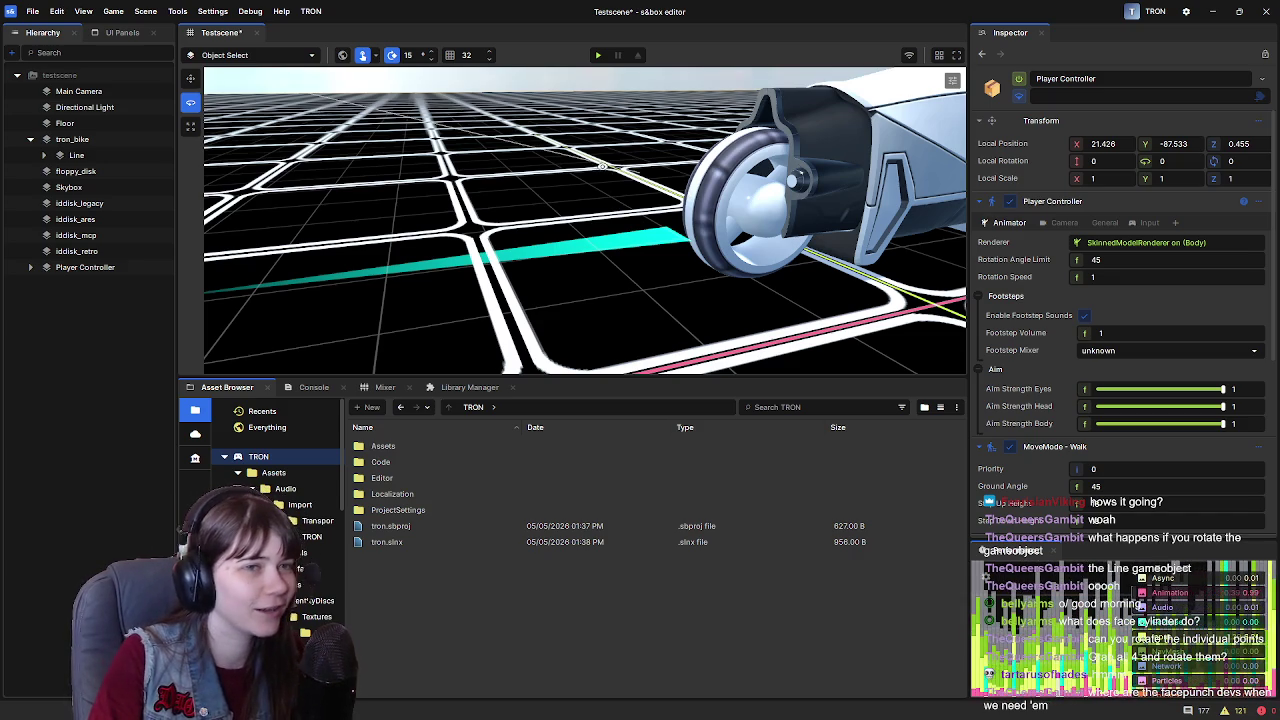
Select and frame the Line trail, then switch to the Move tool to position it
scroll(604, 172, up, 3)
click(202, 232)
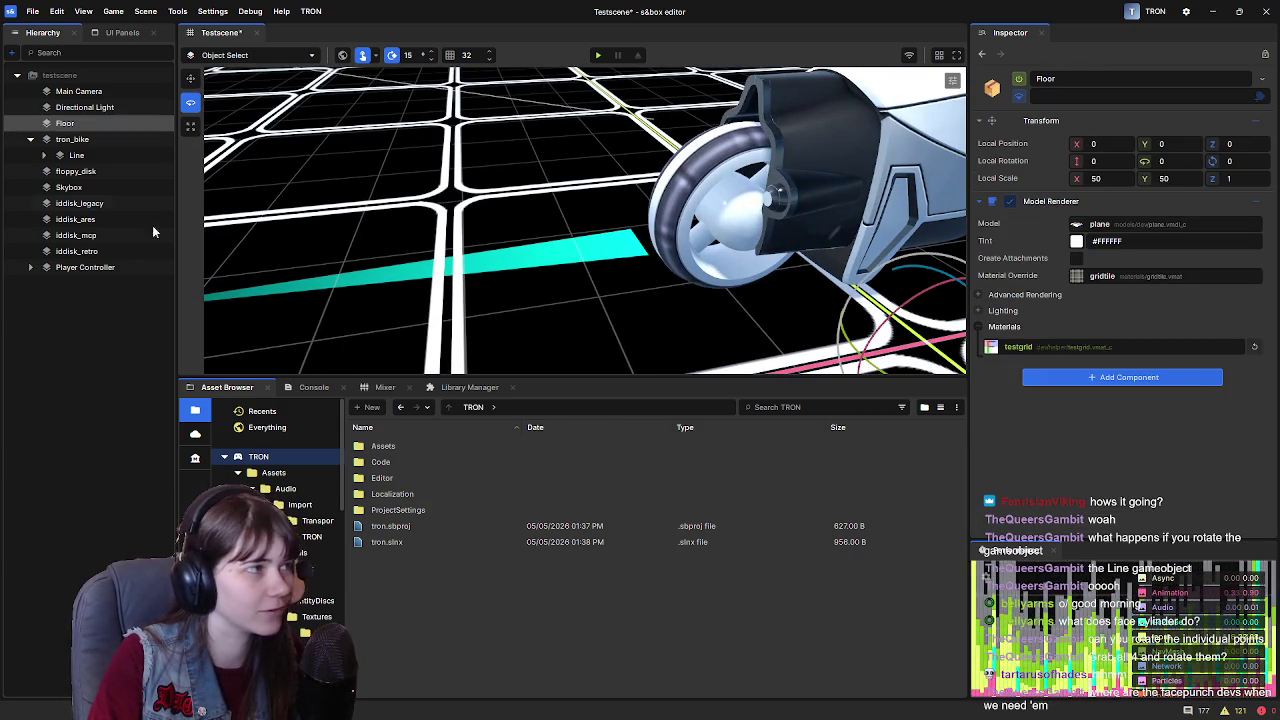
click(76, 155)
key(f)
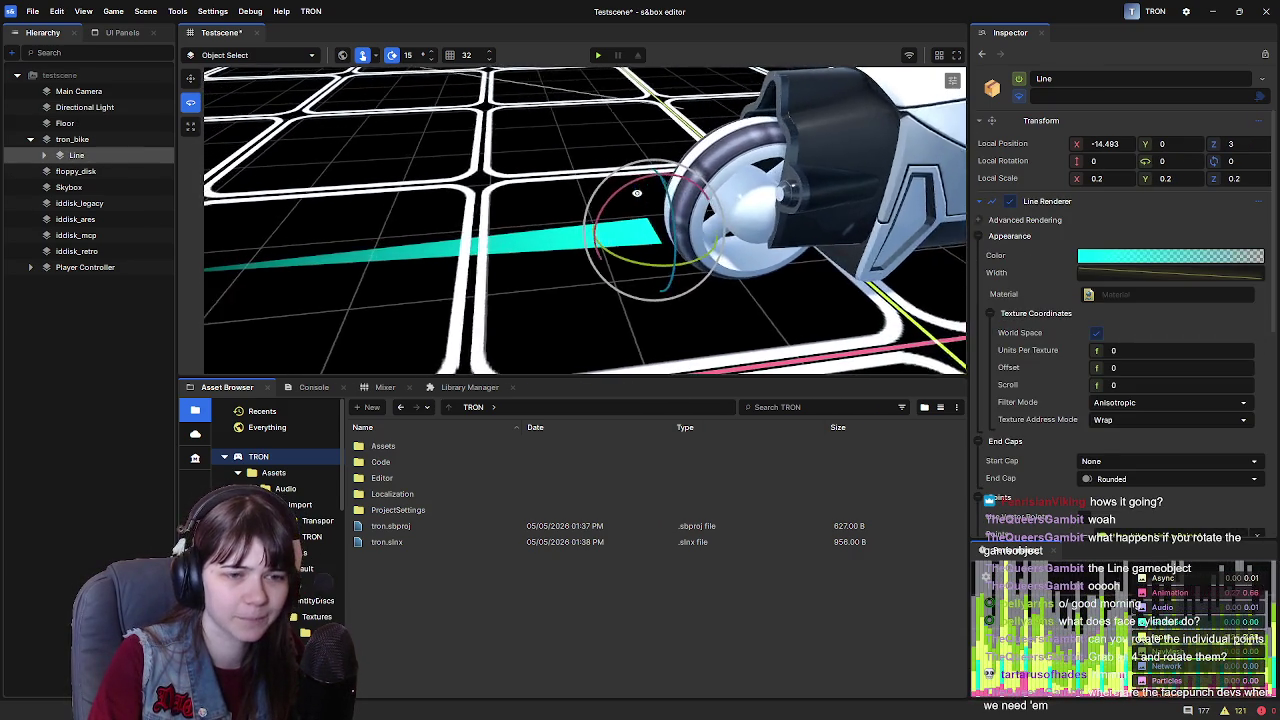
scroll(1060, 366, down, 3)
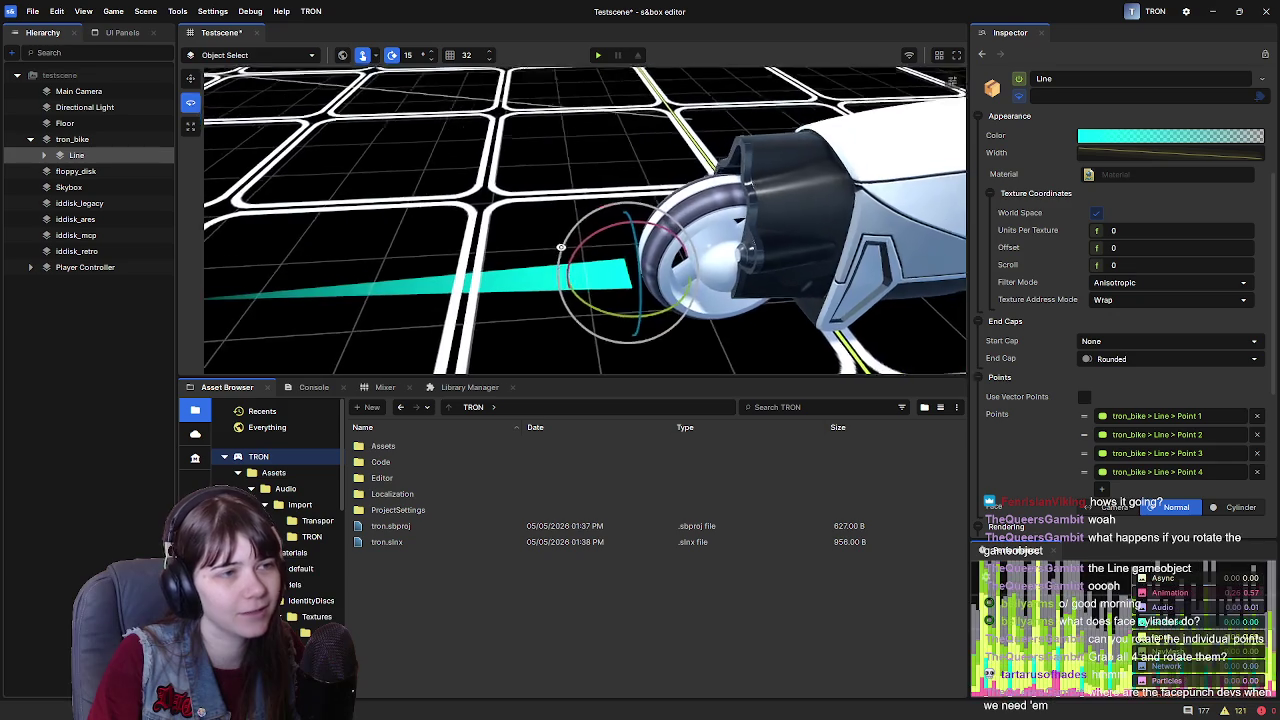
key(w)
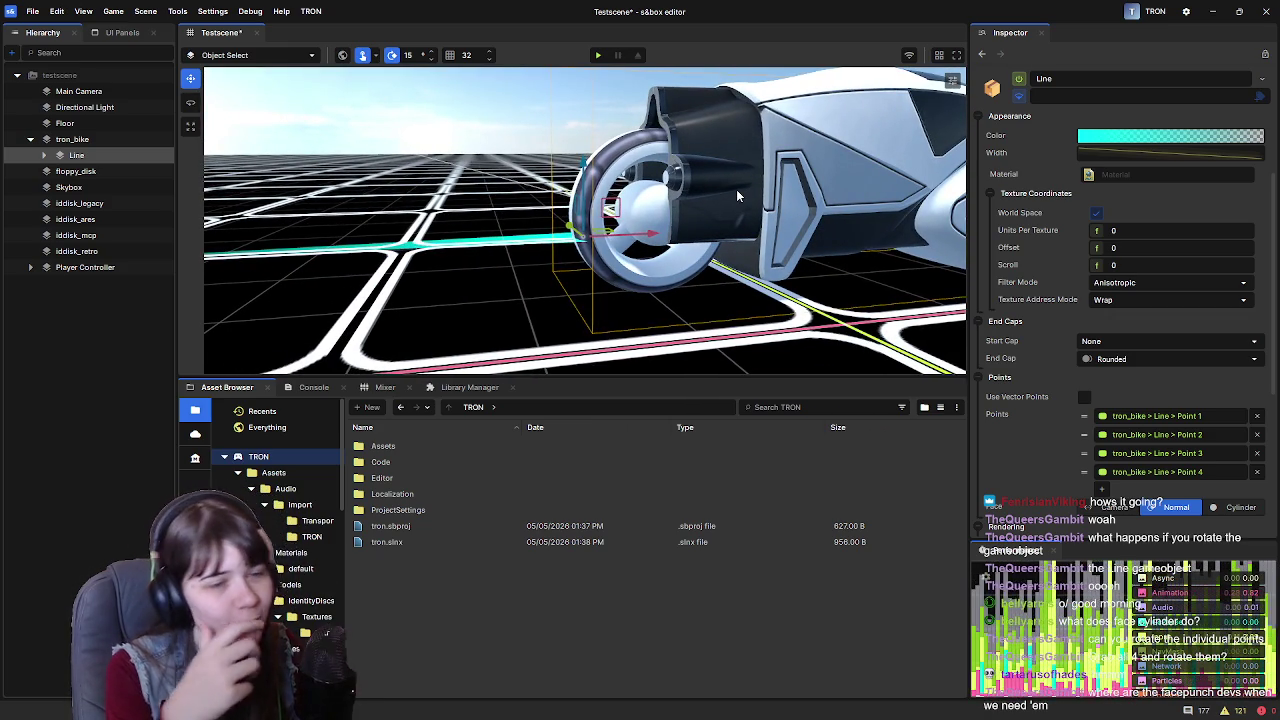
scroll(1052, 364, up, 3)
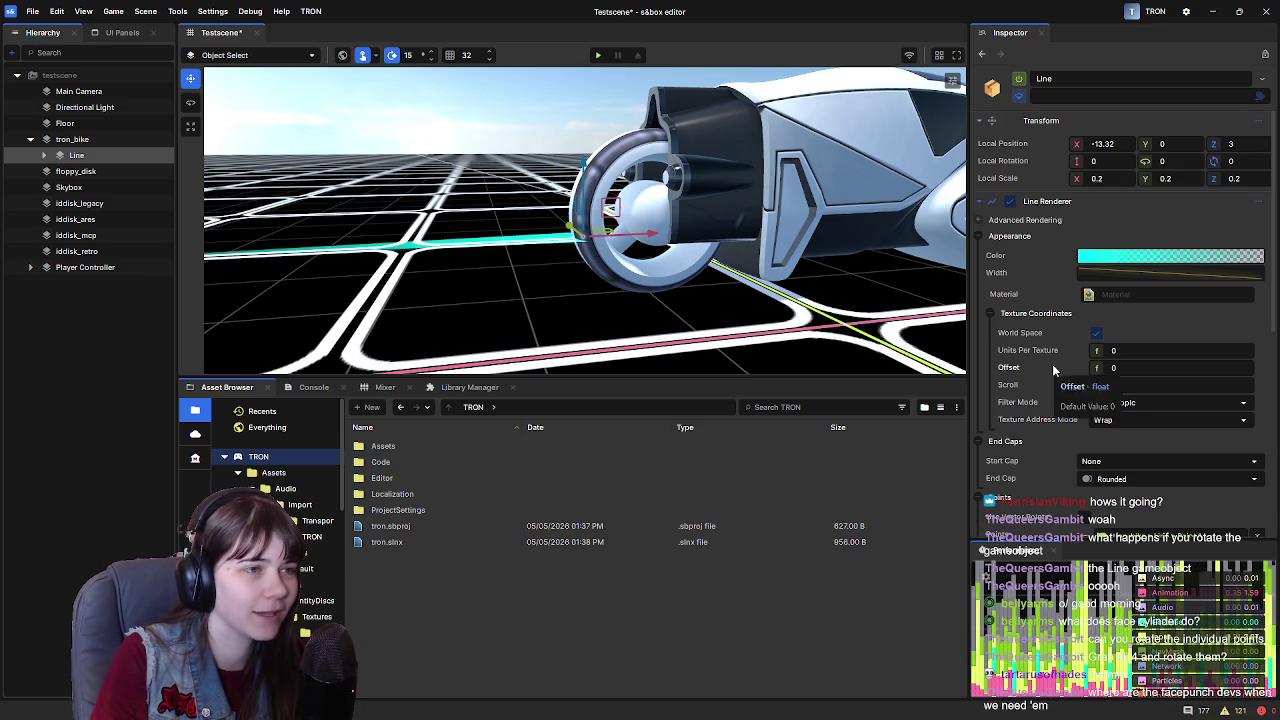
Compare Normal and Cylinder facing on the trail, finishing with Face set to Camera
scroll(1001, 444, down, 6)
click(1114, 387)
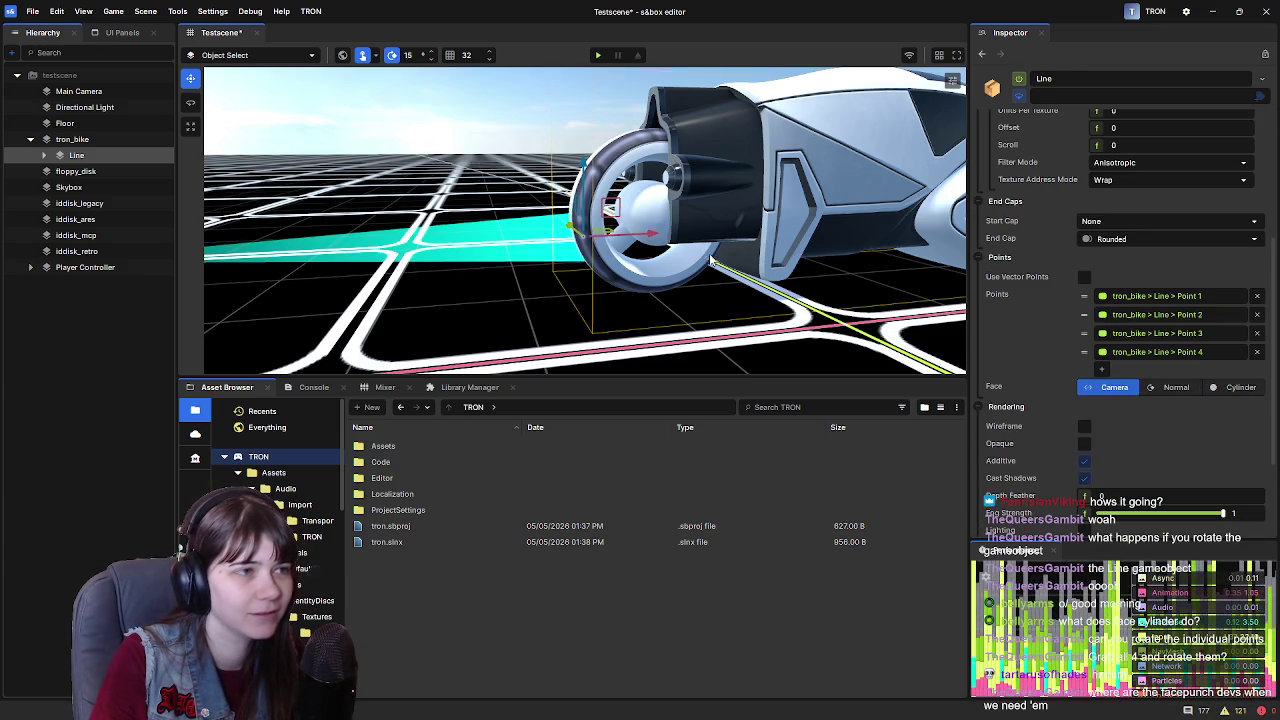
mouse_move(622, 194)
mouse_down()
mouse_move(761, 241)
mouse_move(928, 348)
mouse_up()
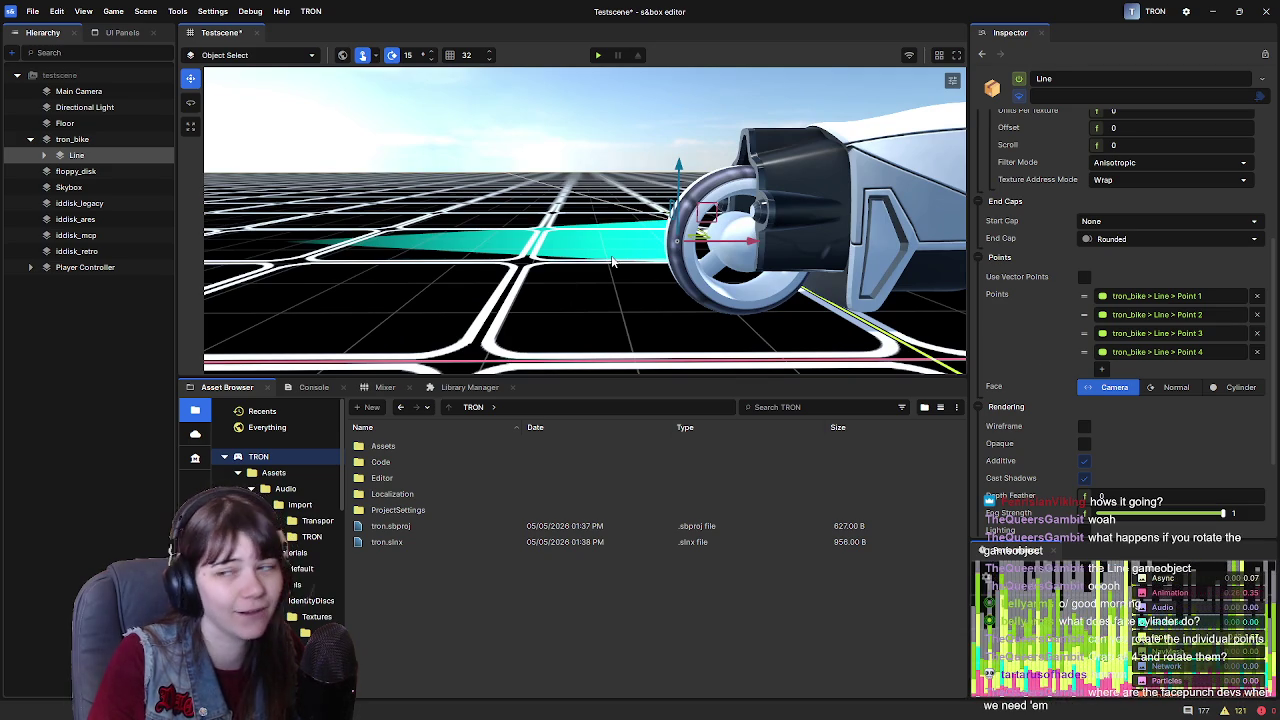
click(1176, 388)
click(1232, 388)
click(1110, 331)
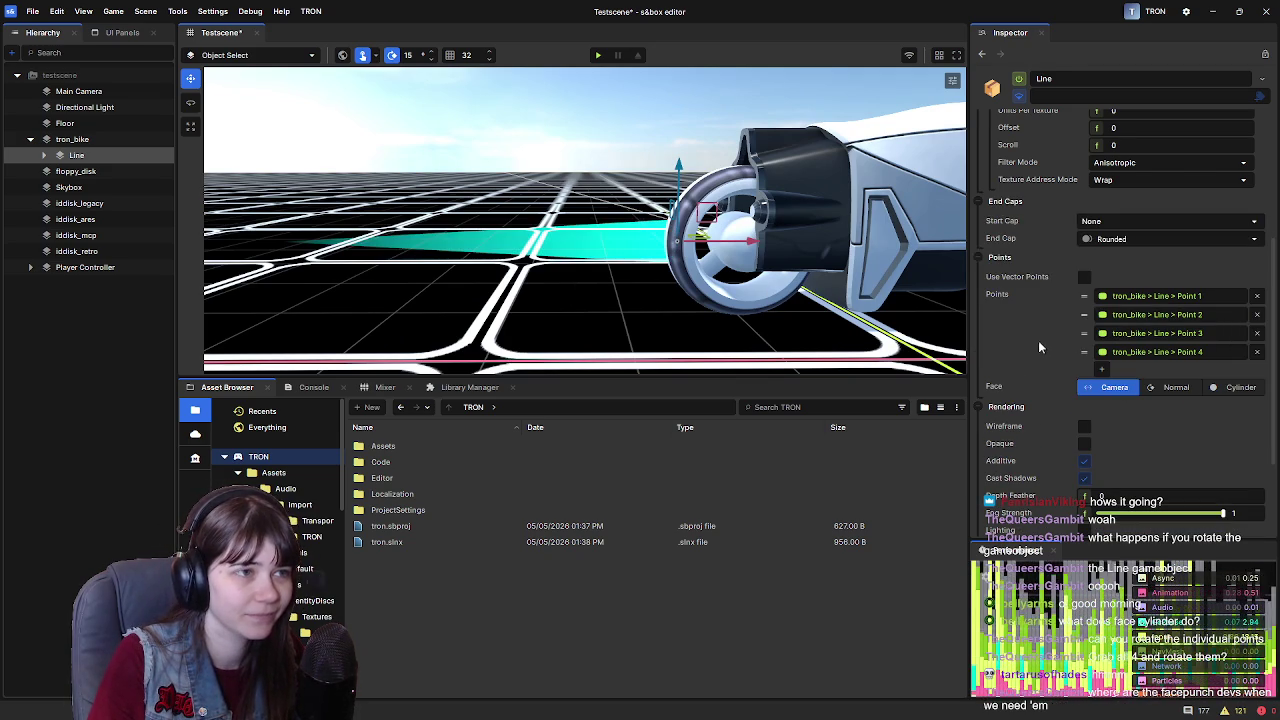
click(1232, 388)
click(1110, 331)
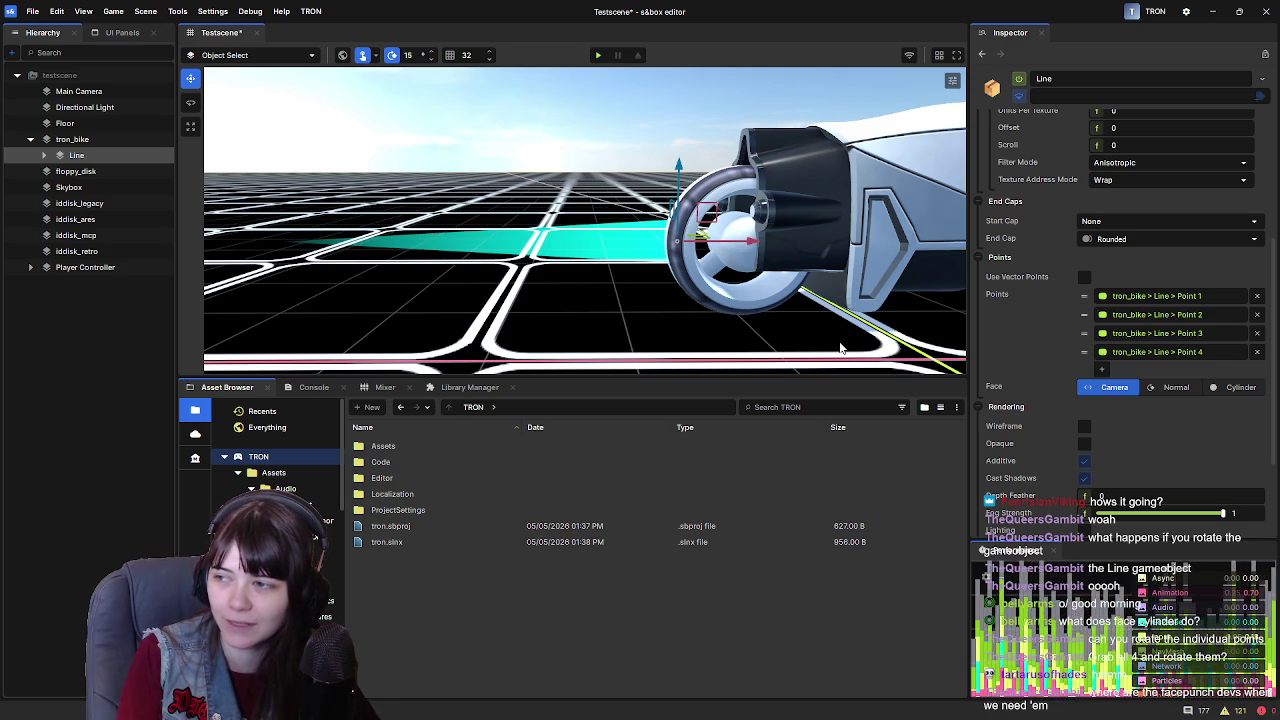
Set the Line trail's Face option back to Normal
click(44, 156)
click(93, 172)
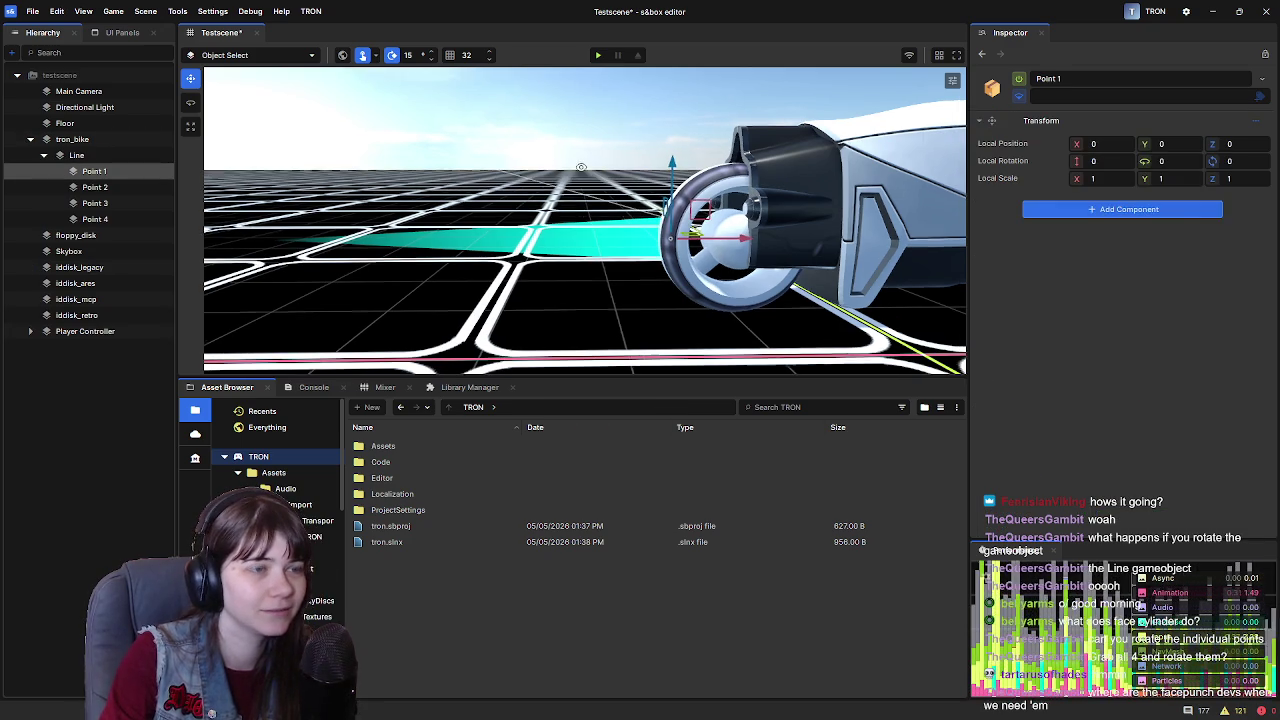
click(76, 155)
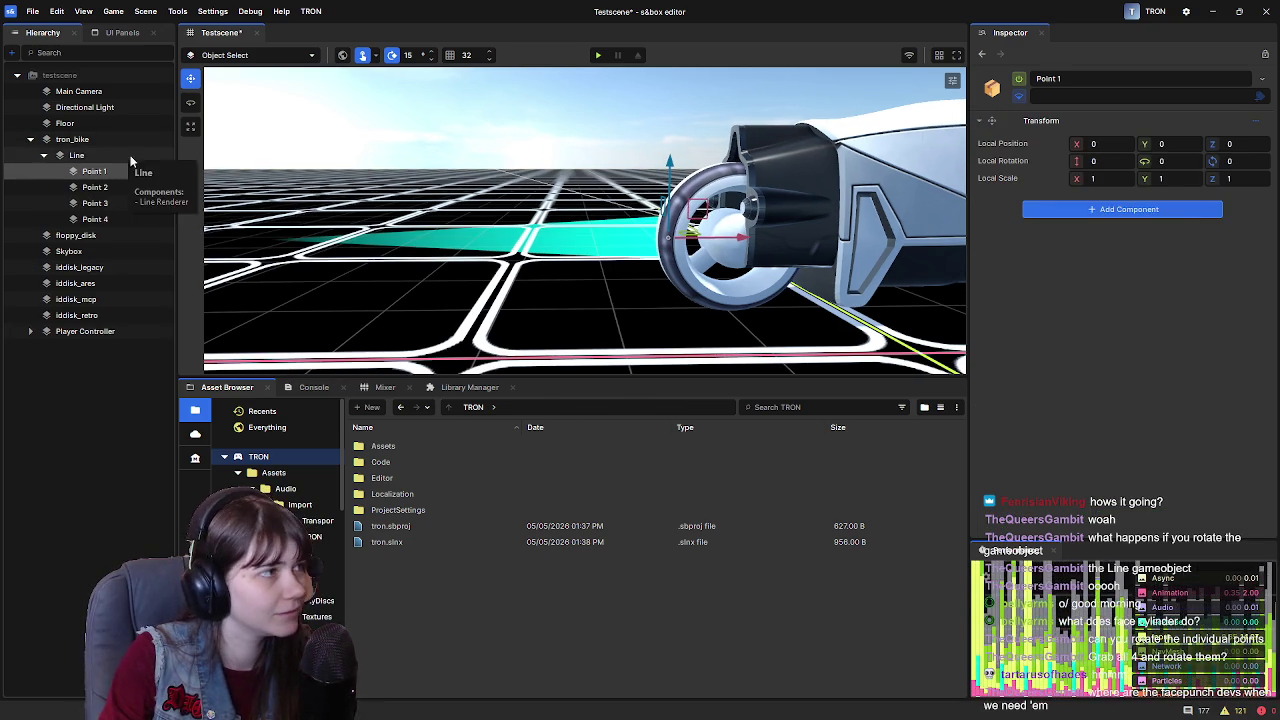
scroll(1090, 390, down, 5)
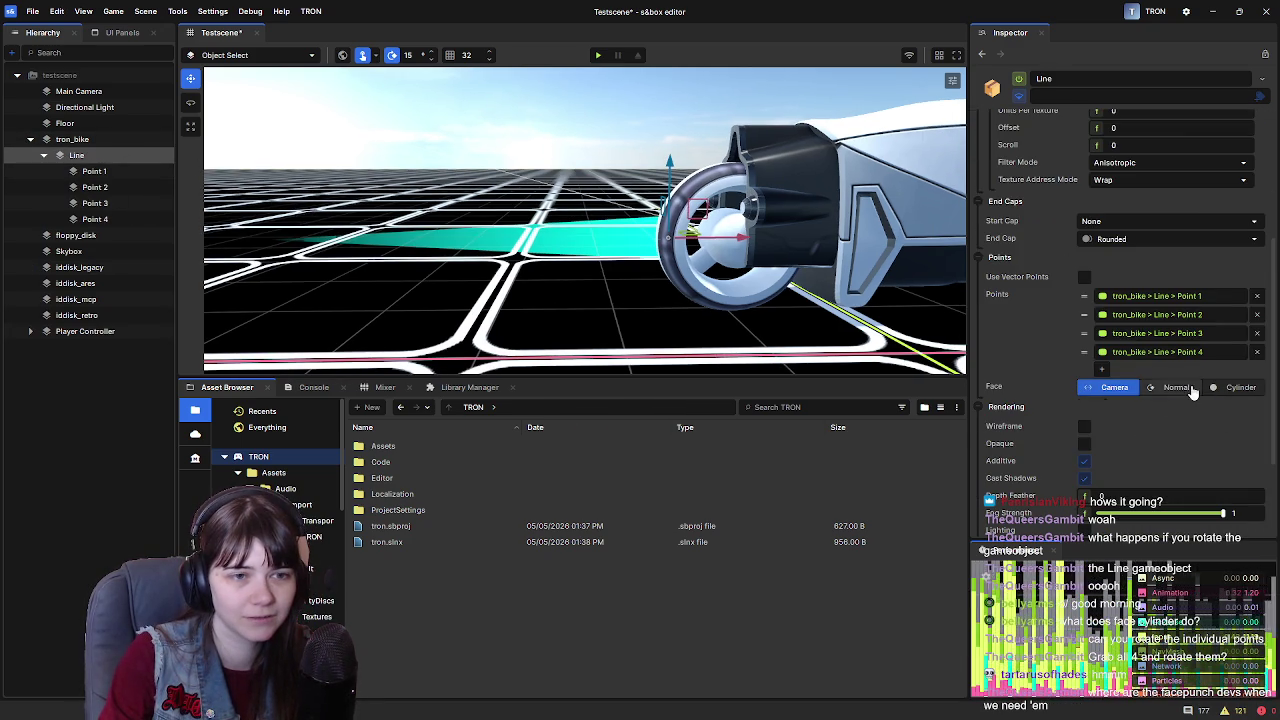
click(1170, 387)
scroll(1003, 345, up, 5)
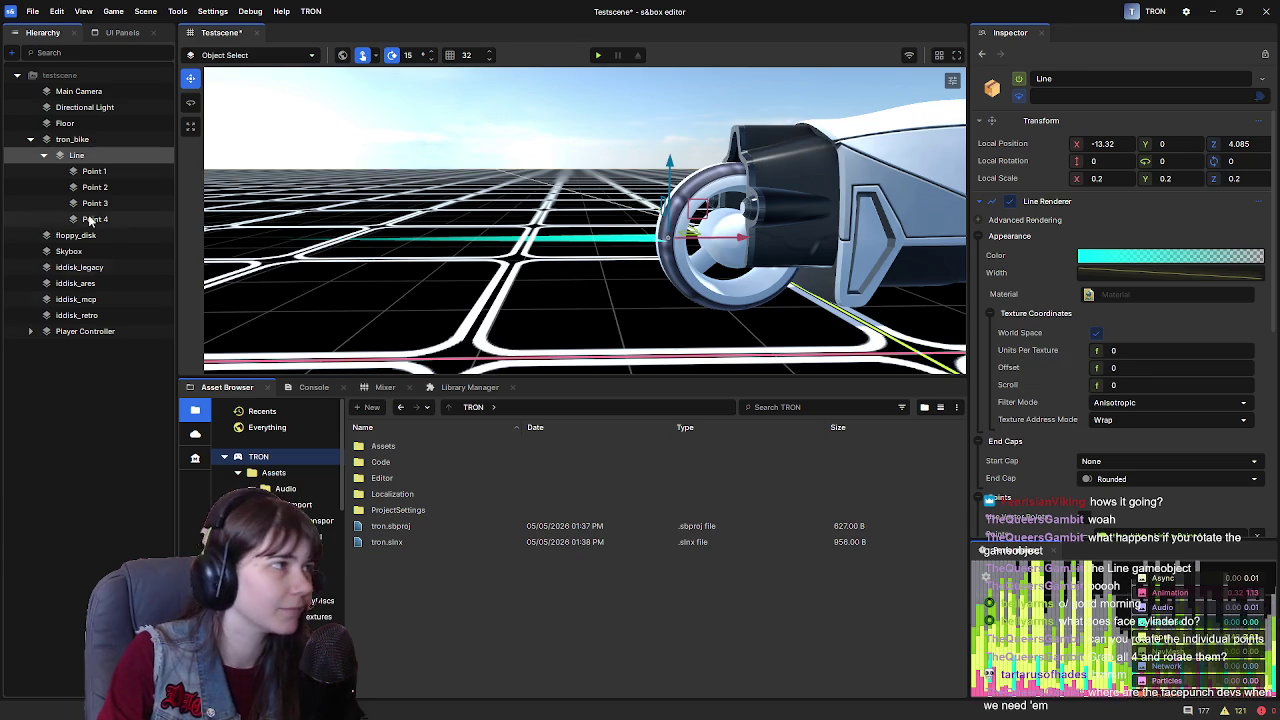
Select Point 1 with the Rotate tool, then save Testscene and close the editor
click(105, 172)
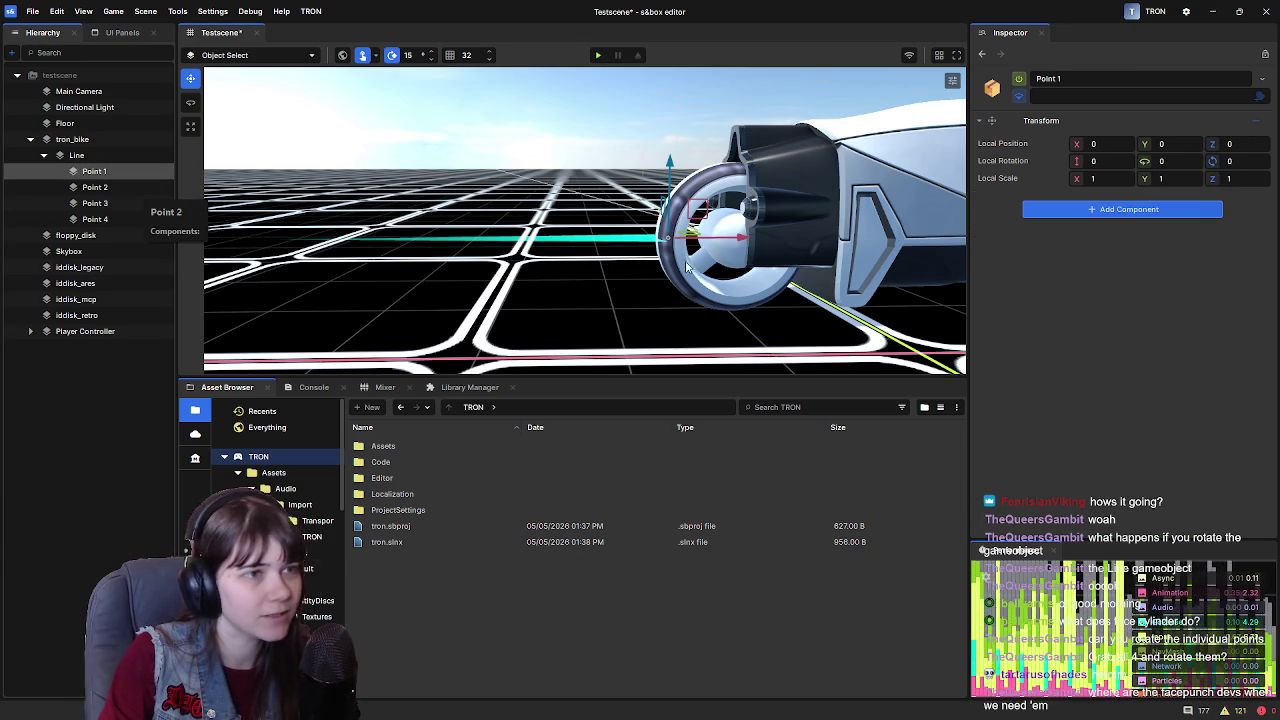
scroll(577, 263, up, 1)
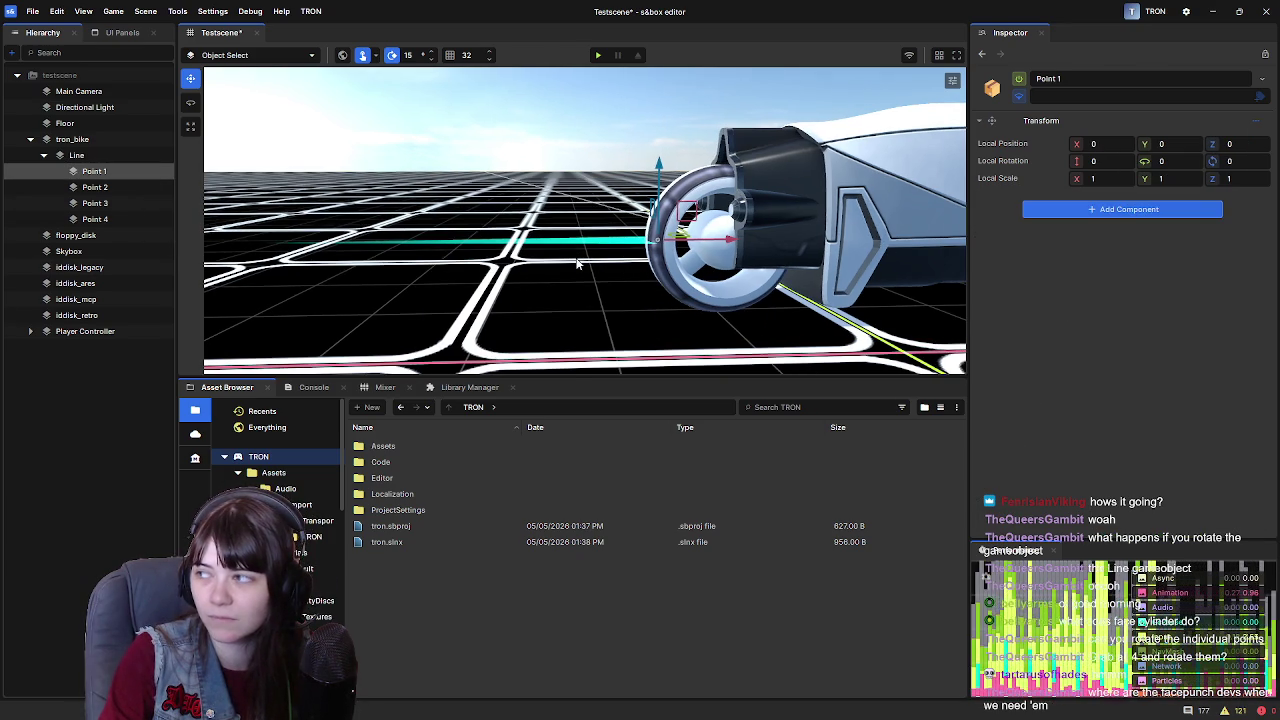
key(e)
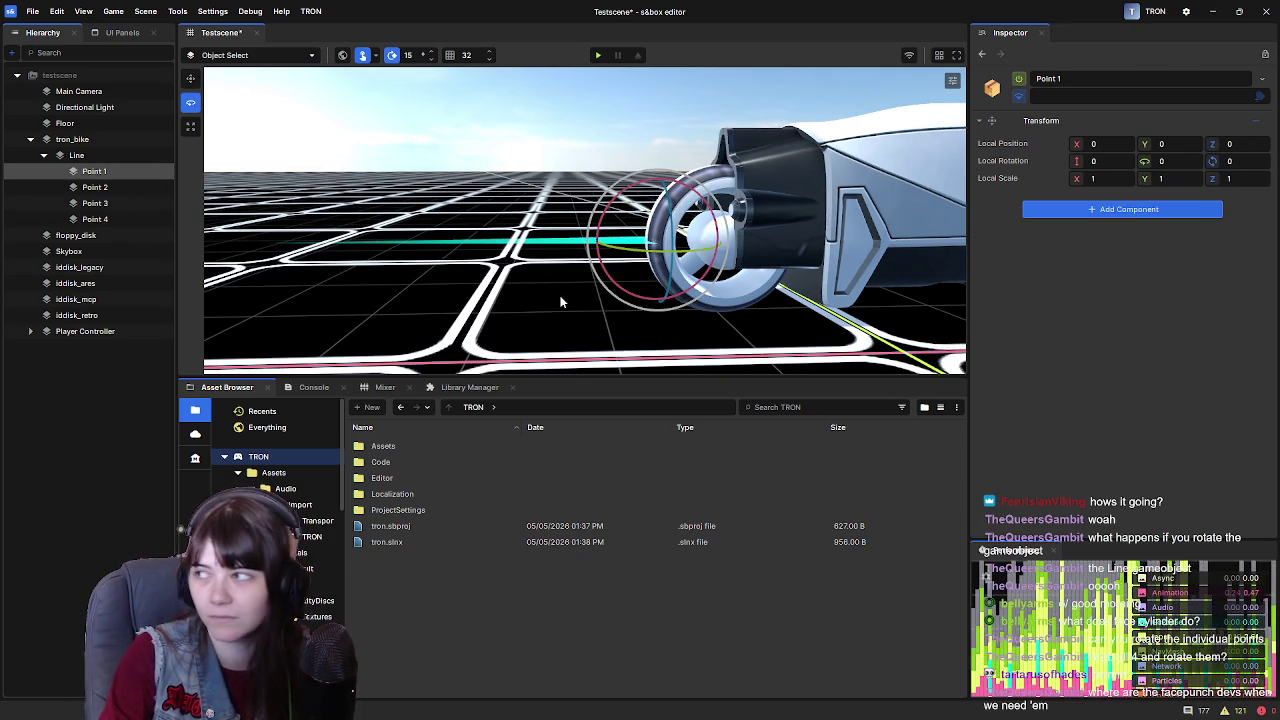
drag(548, 301, 558, 295)
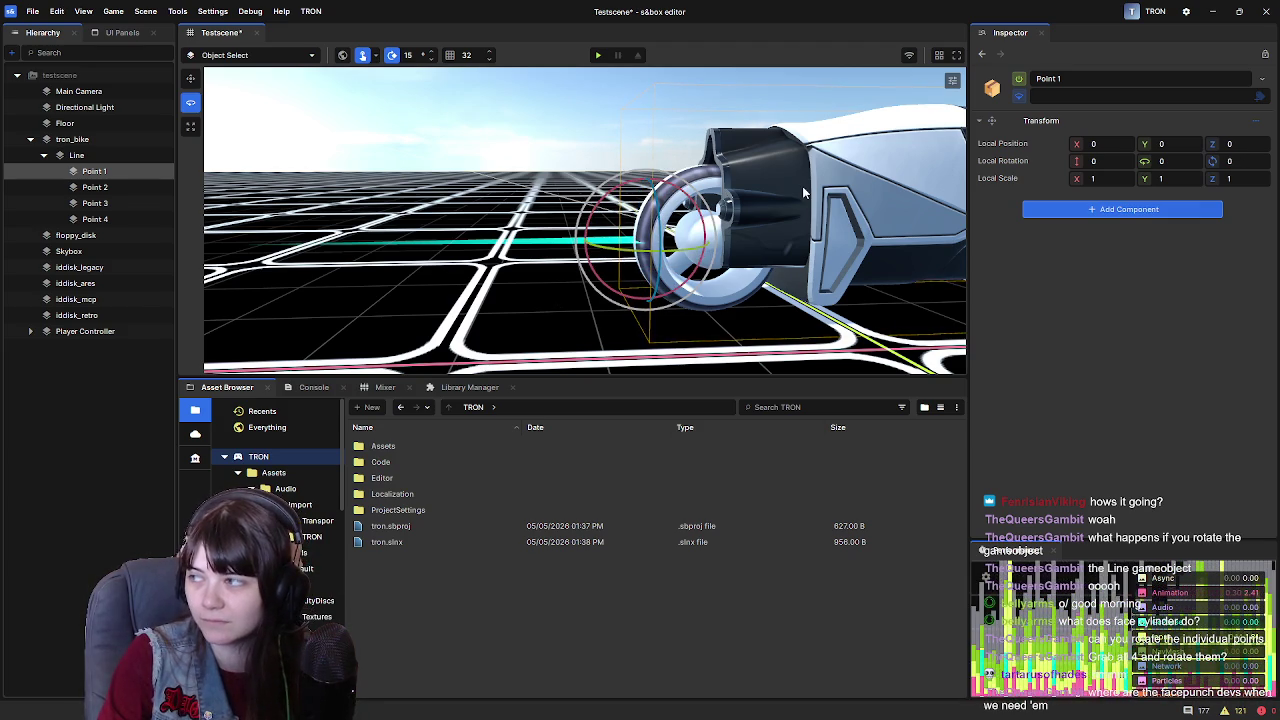
scroll(728, 204, down, 3)
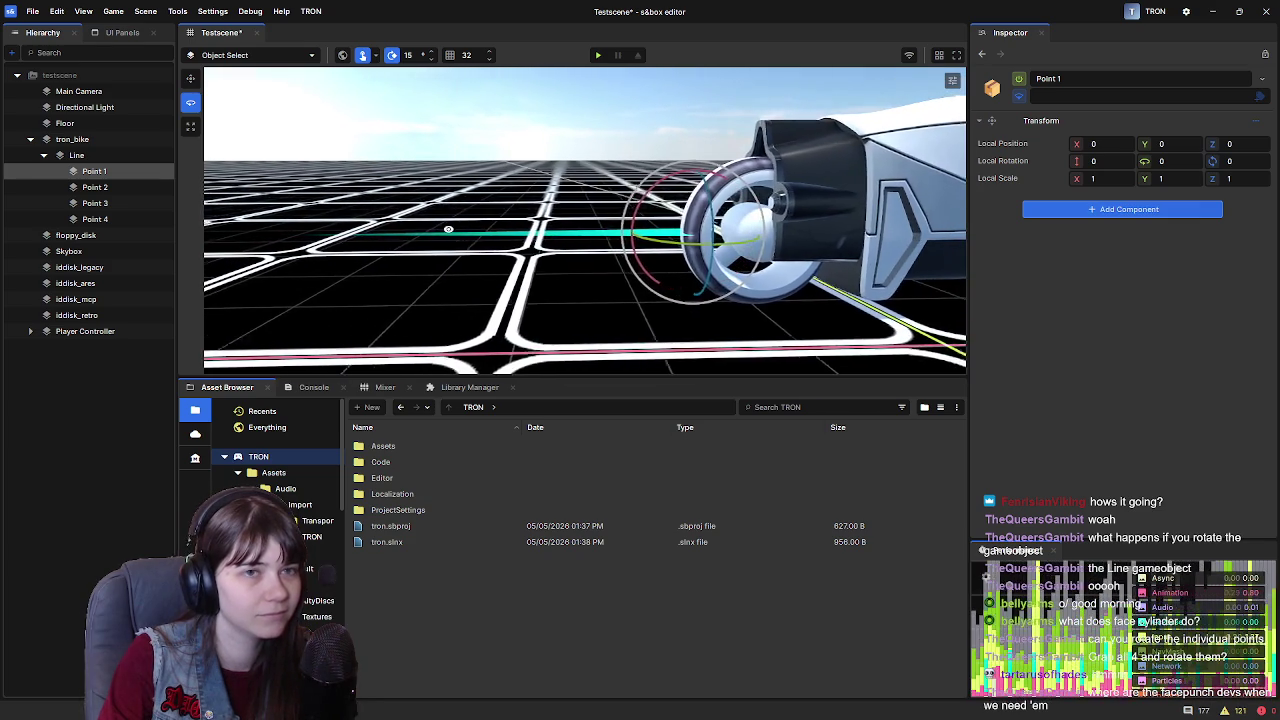
key(ctrl+s)
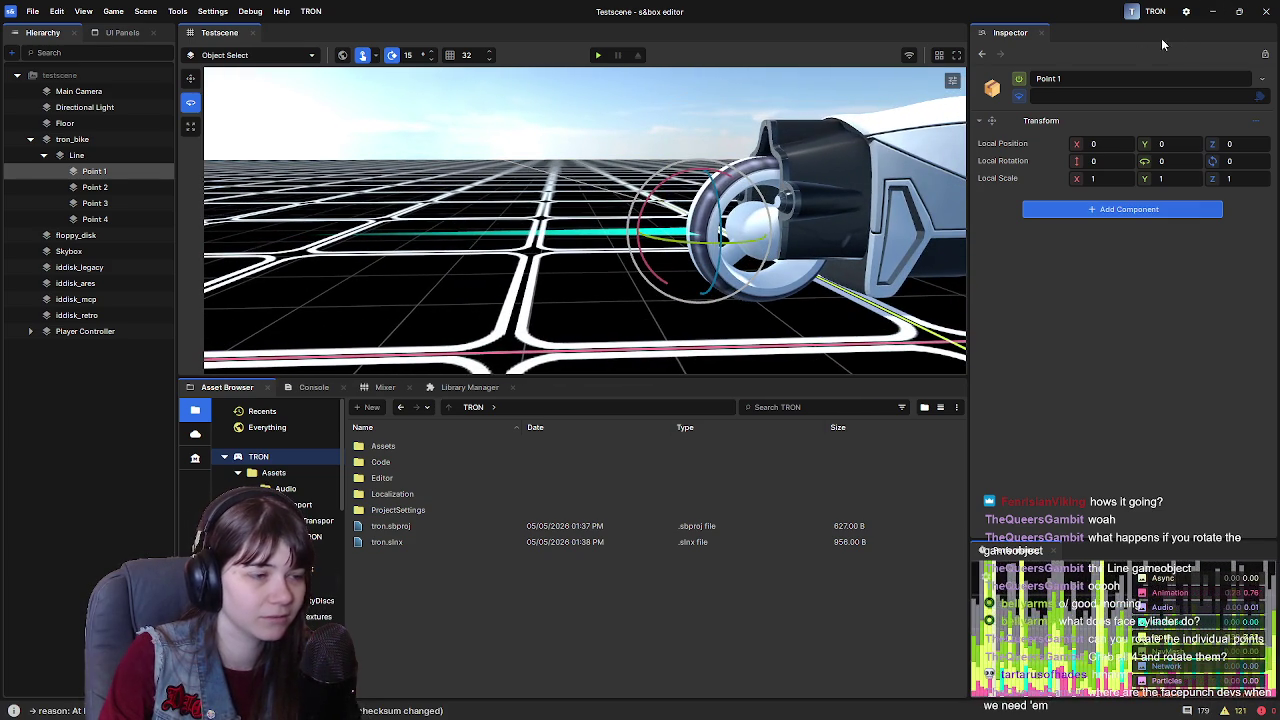
click(1262, 11)
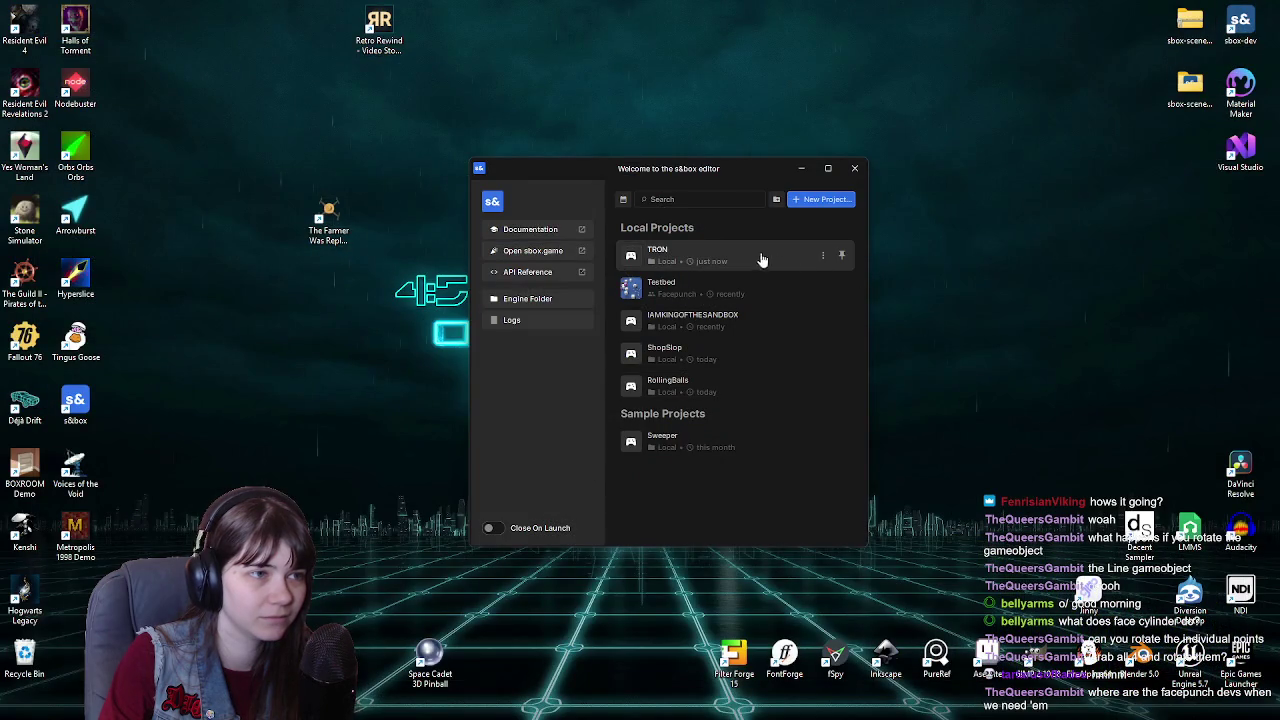
Empty the Recycle Bin from the desktop, then launch the TRON project from the launcher
right_click(38, 686)
click(106, 550)
click(694, 374)
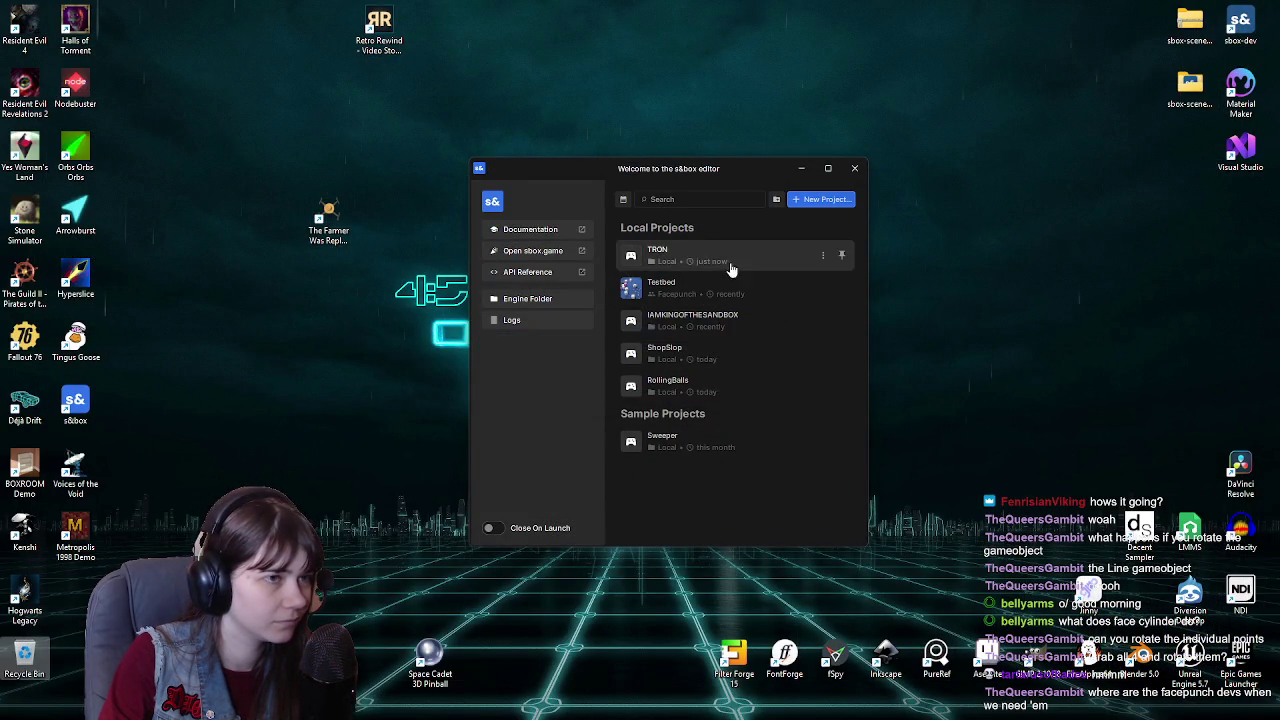
click(725, 258)
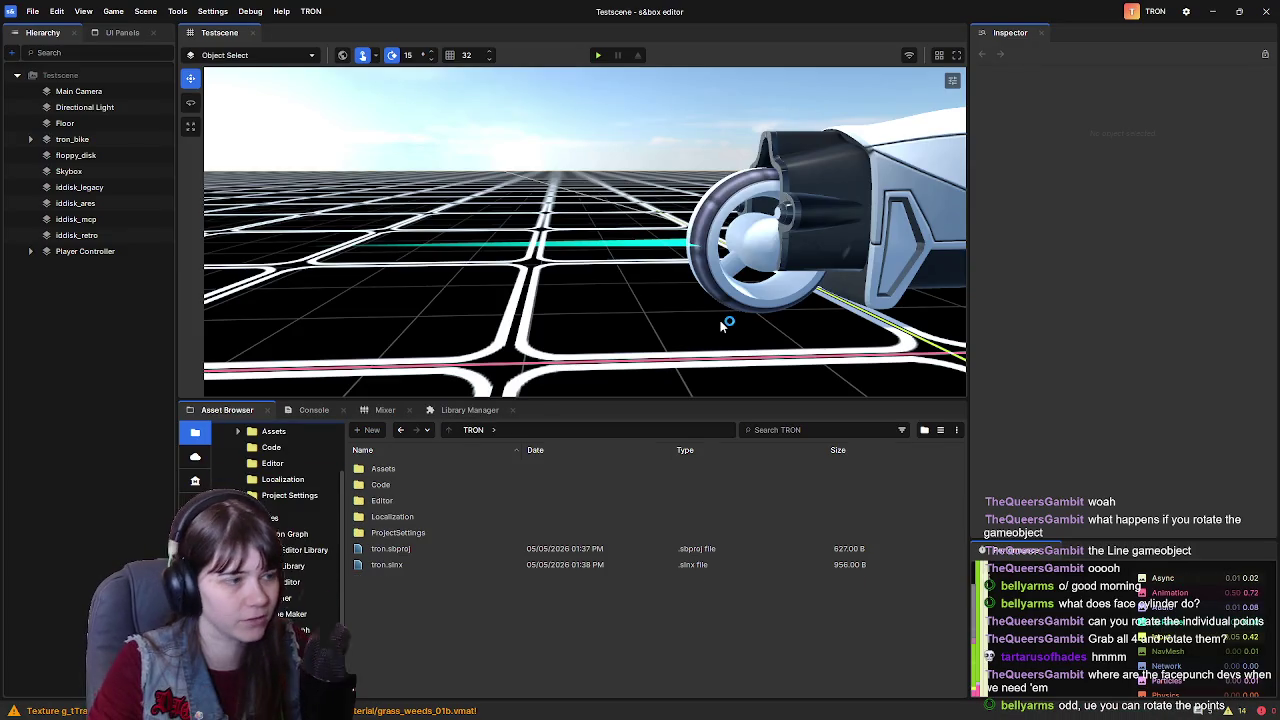
click(64, 123)
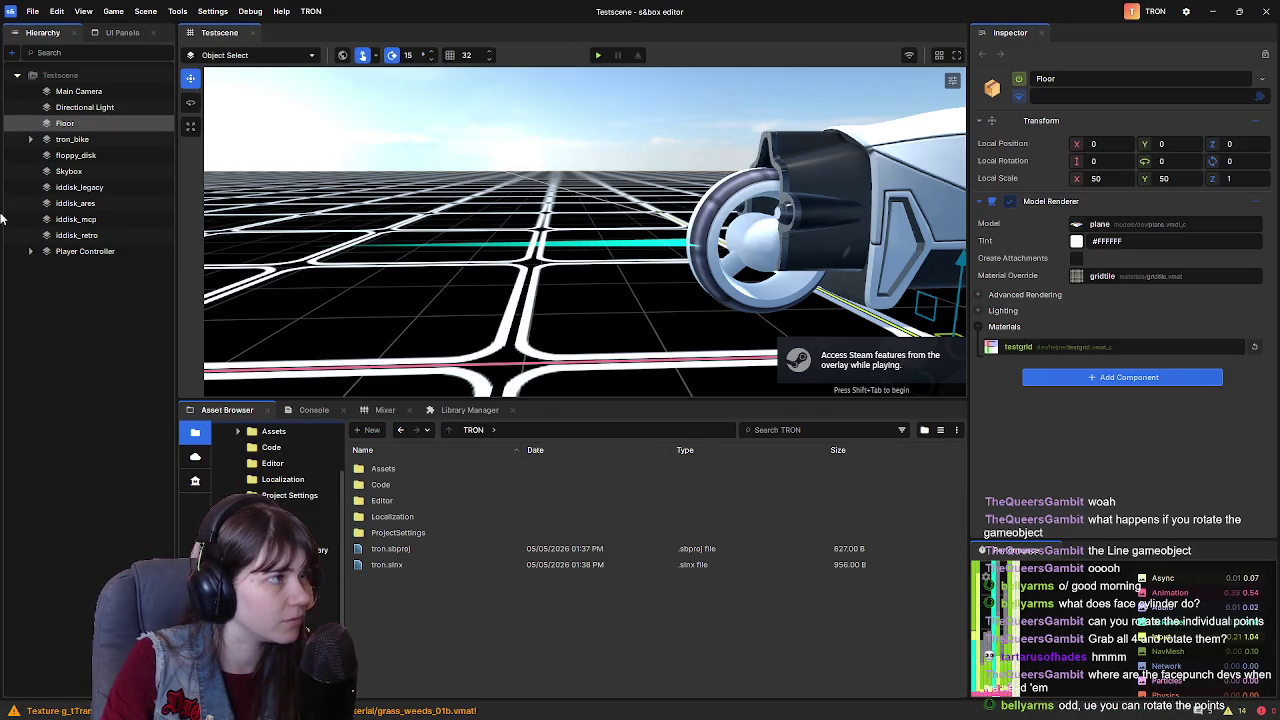
click(95, 252)
click(72, 139)
click(31, 139)
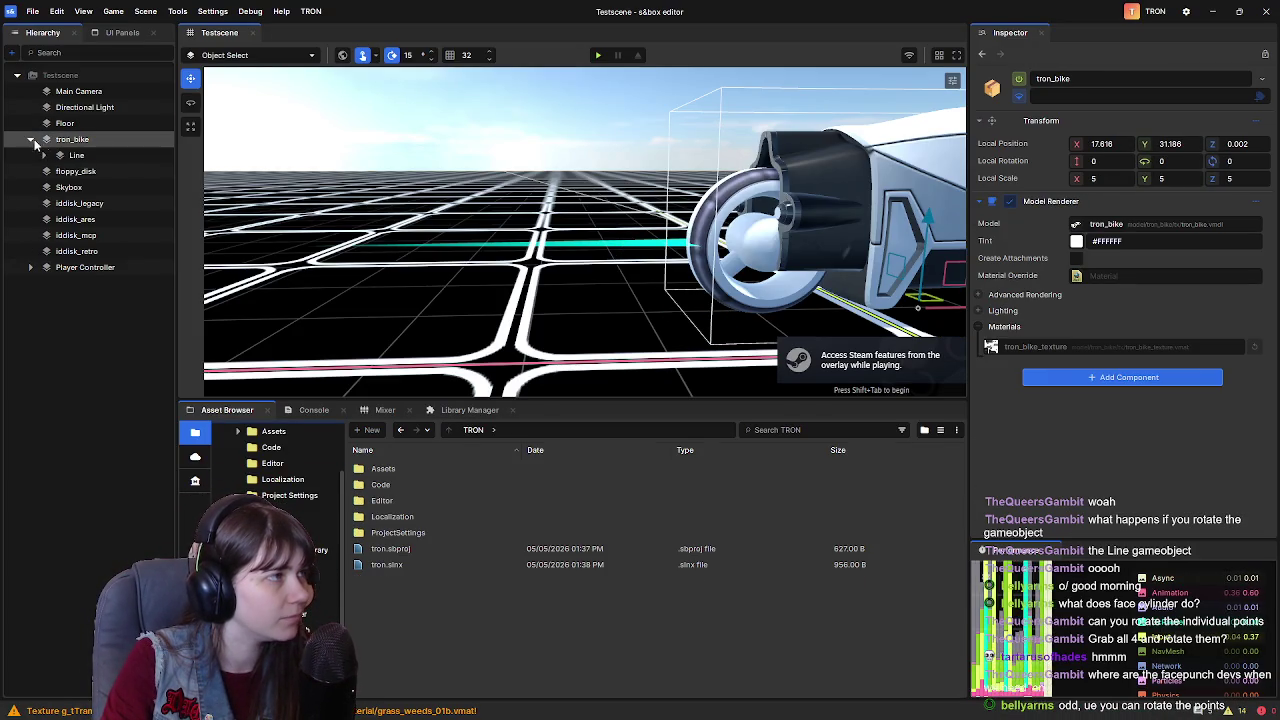
click(66, 156)
key(f)
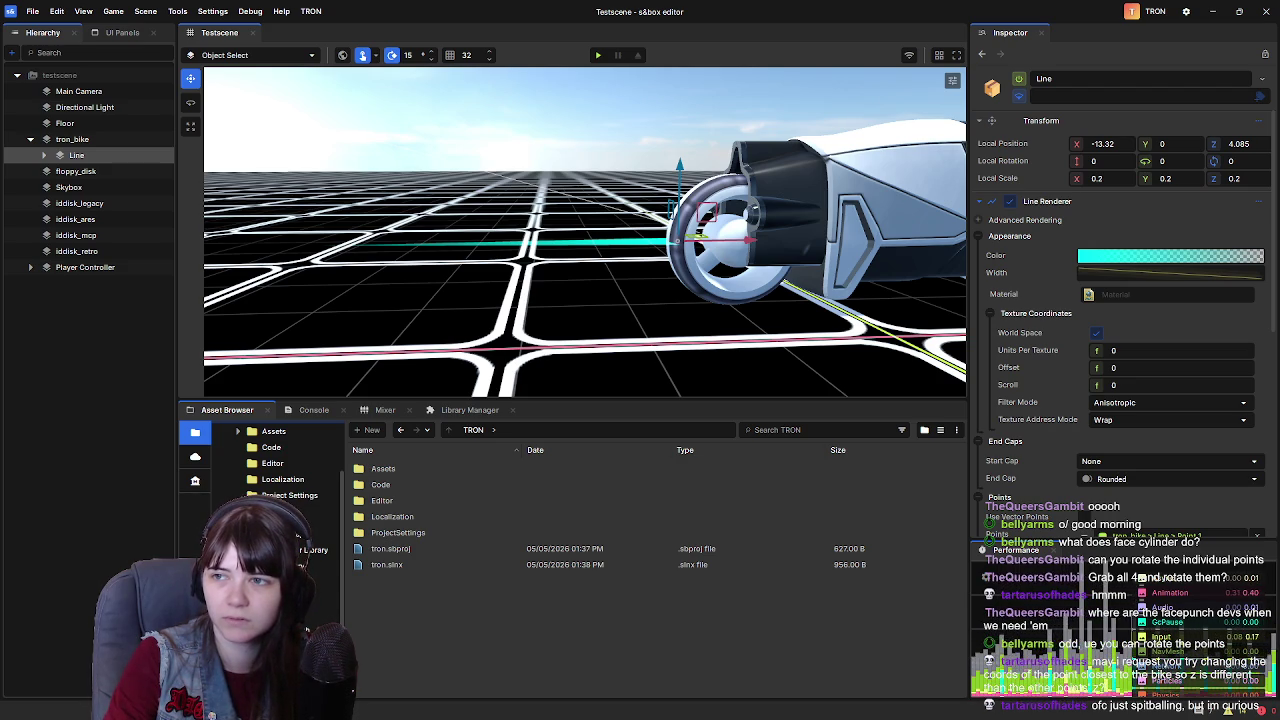
key(alt+Tab)
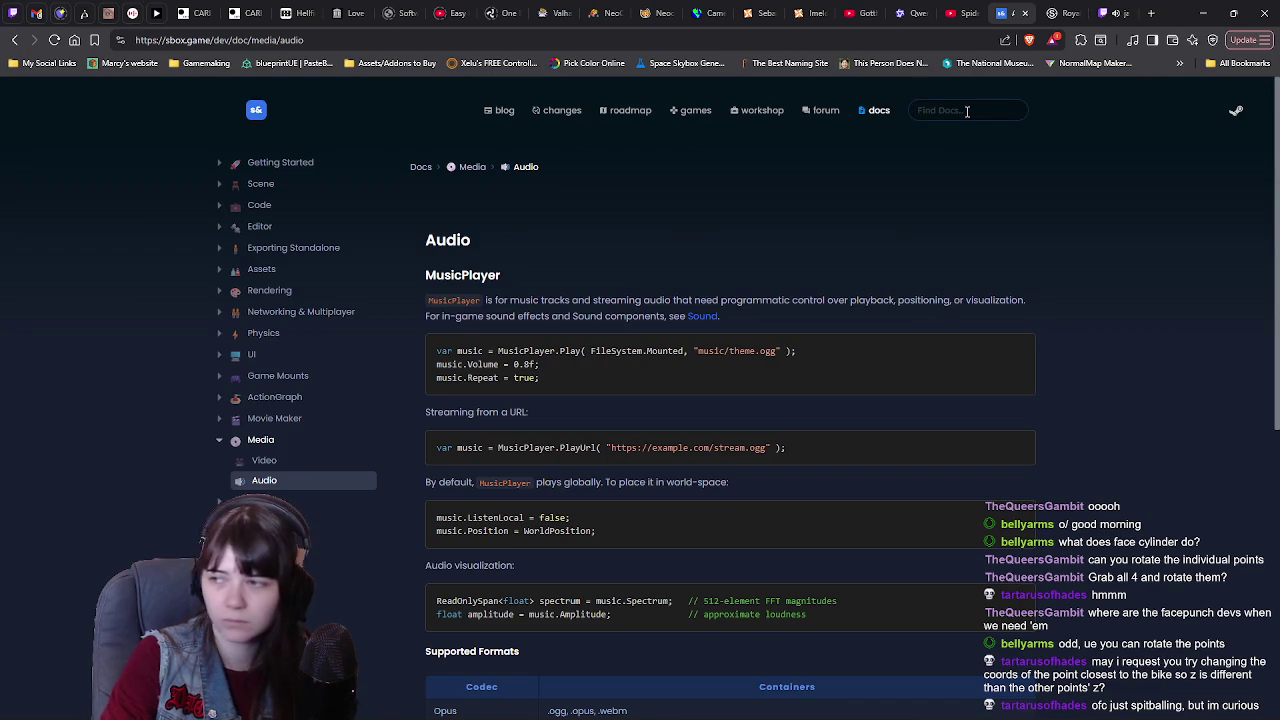
click(967, 111)
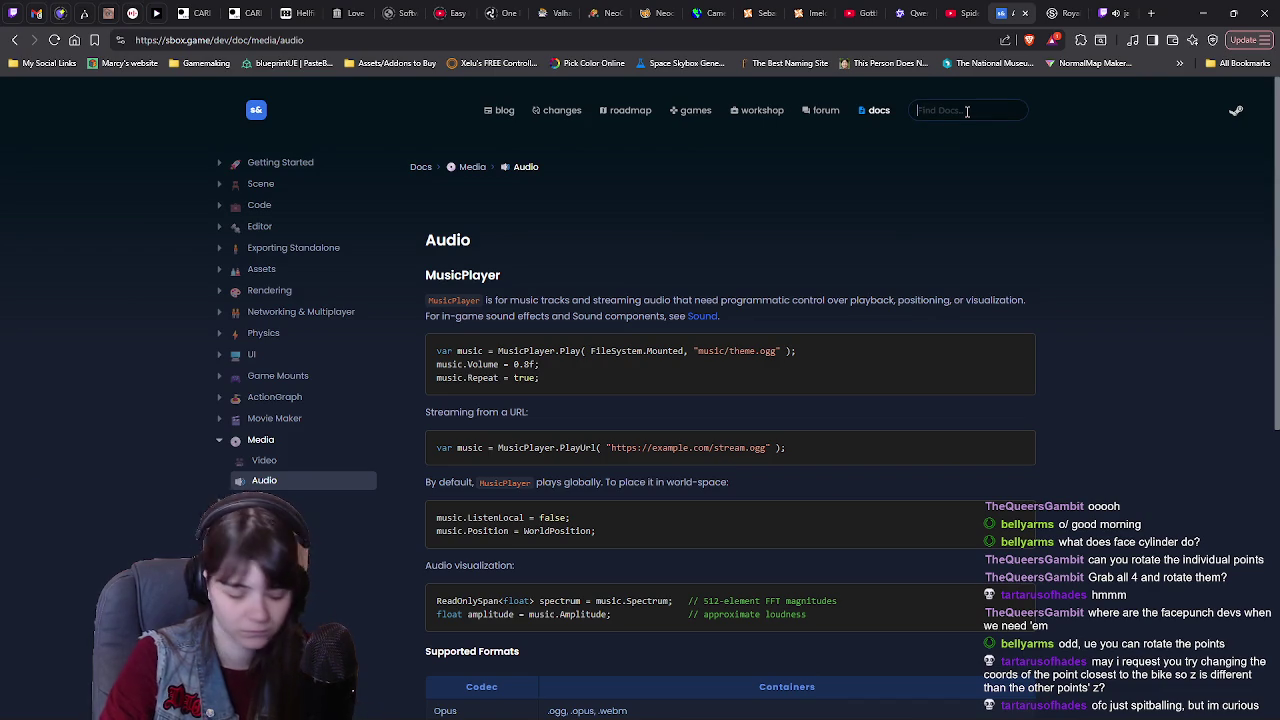
text(rot)
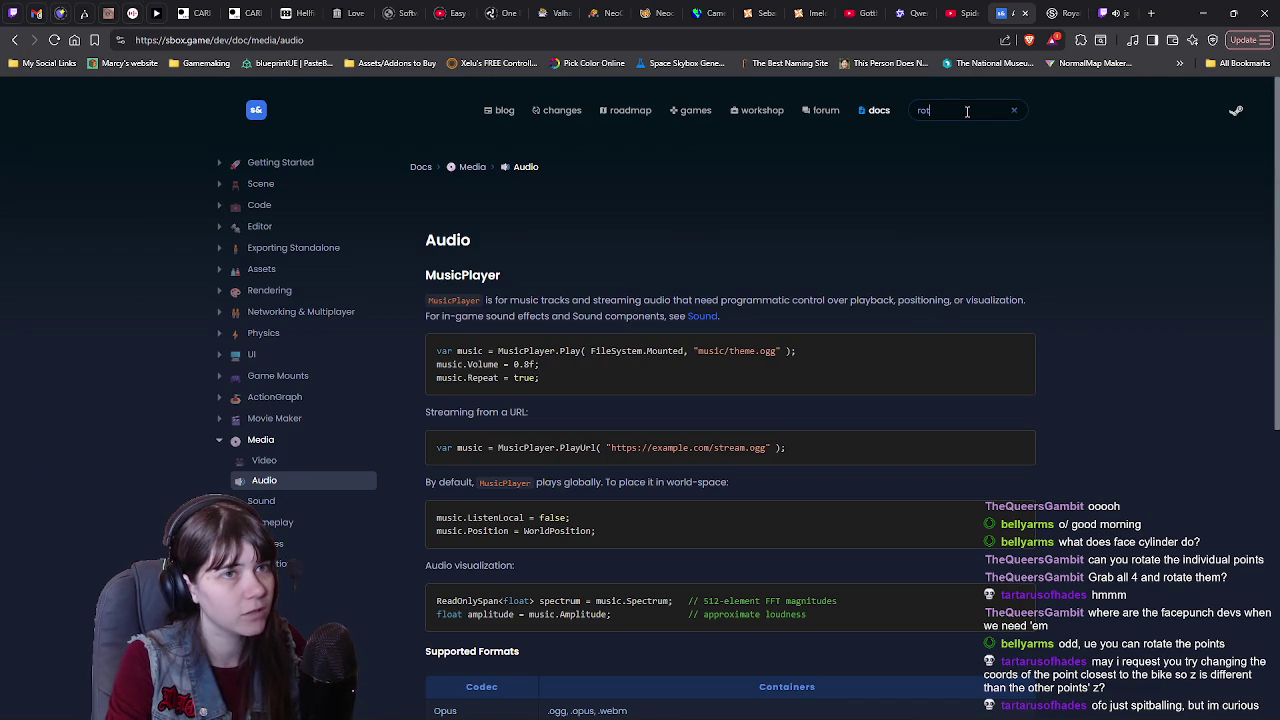
text(ation)
key(Return)
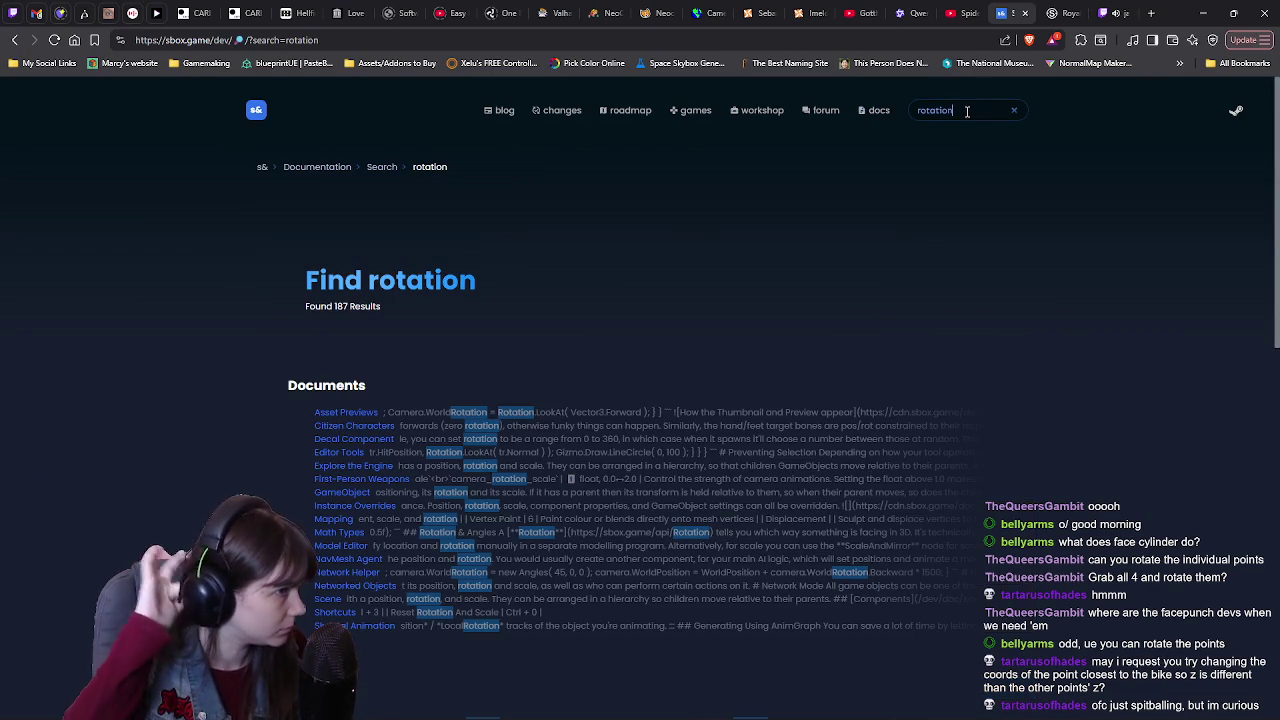
scroll(542, 398, down, 5)
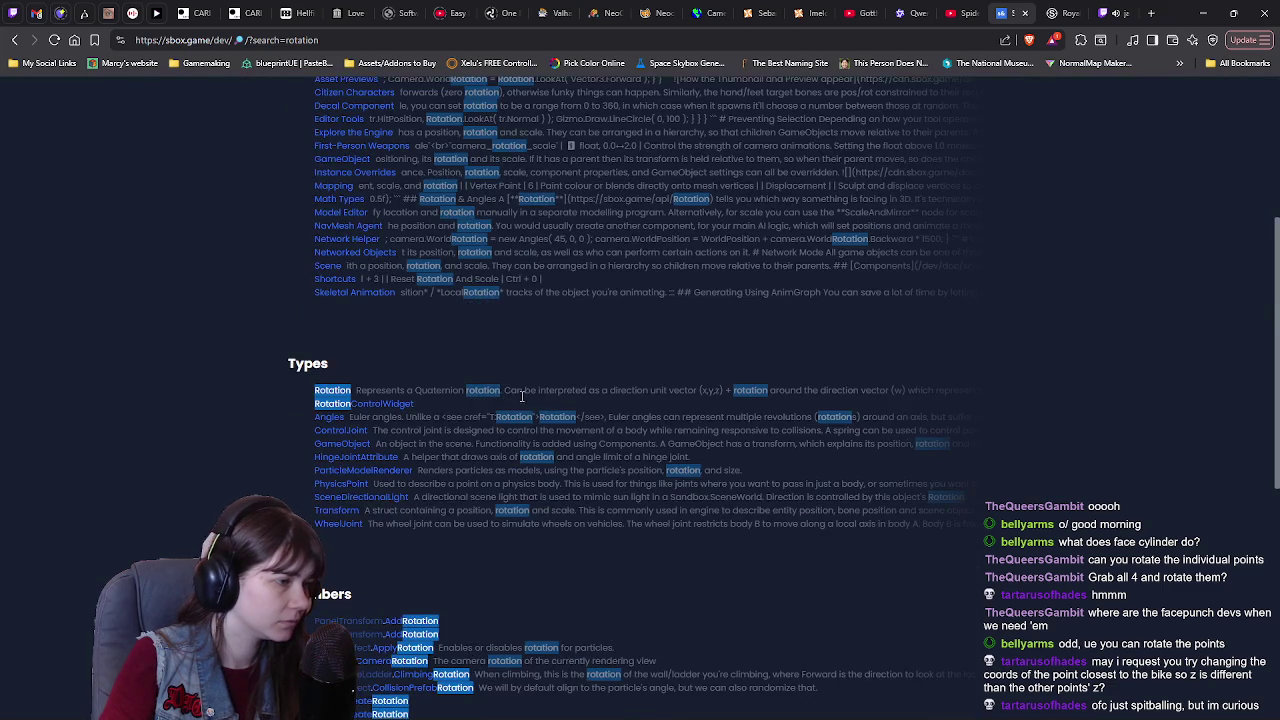
click(333, 322)
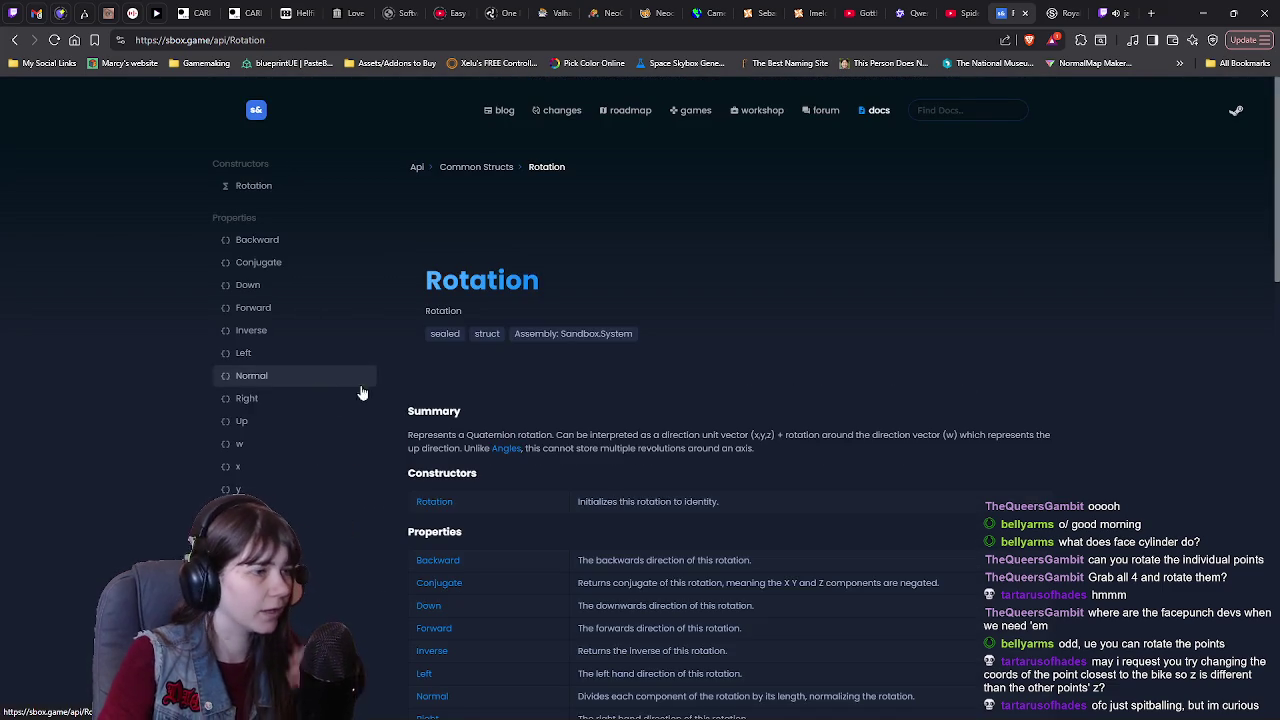
scroll(678, 363, down, 2)
scroll(678, 363, down, 1)
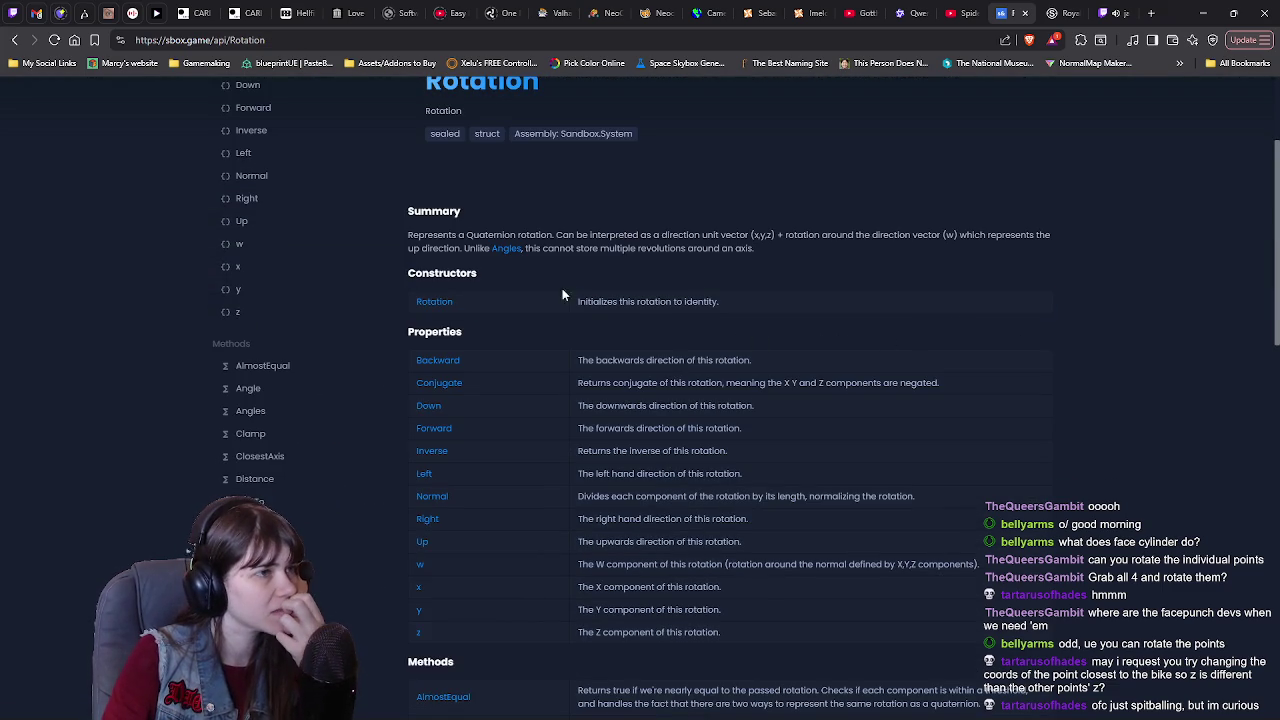
scroll(1143, 322, down, 7)
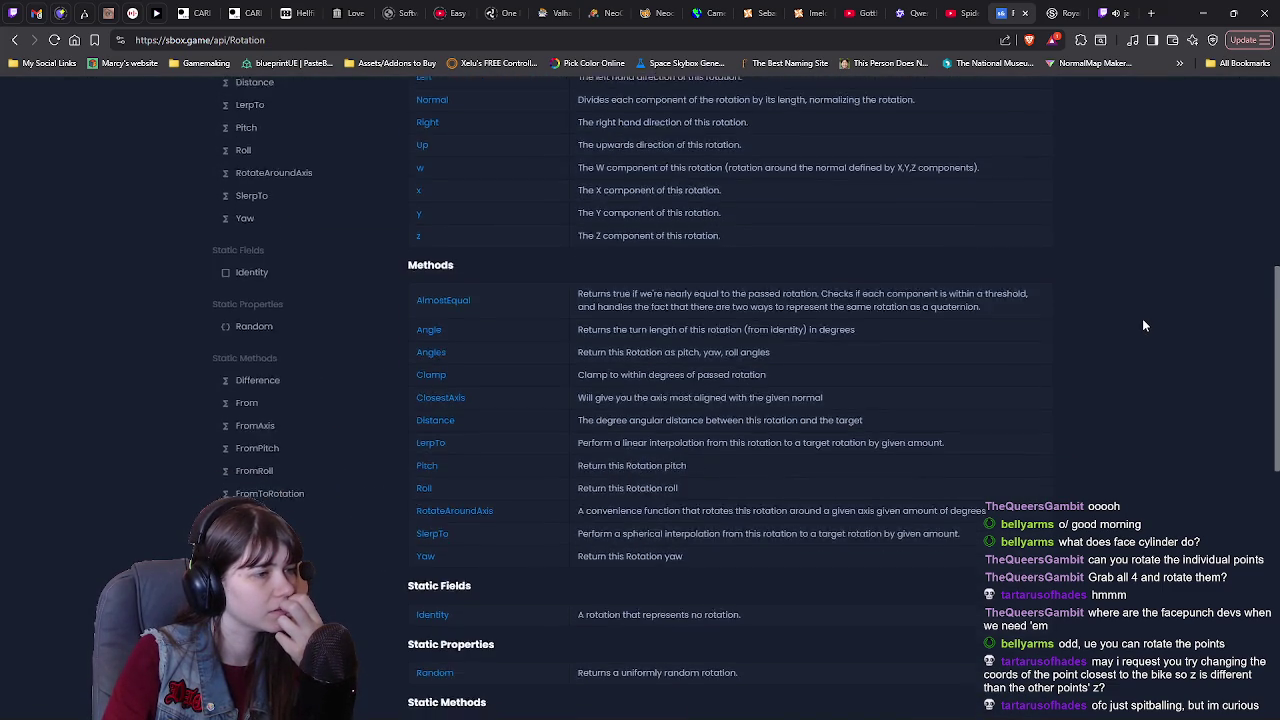
scroll(1143, 325, down, 3)
scroll(1143, 325, up, 10)
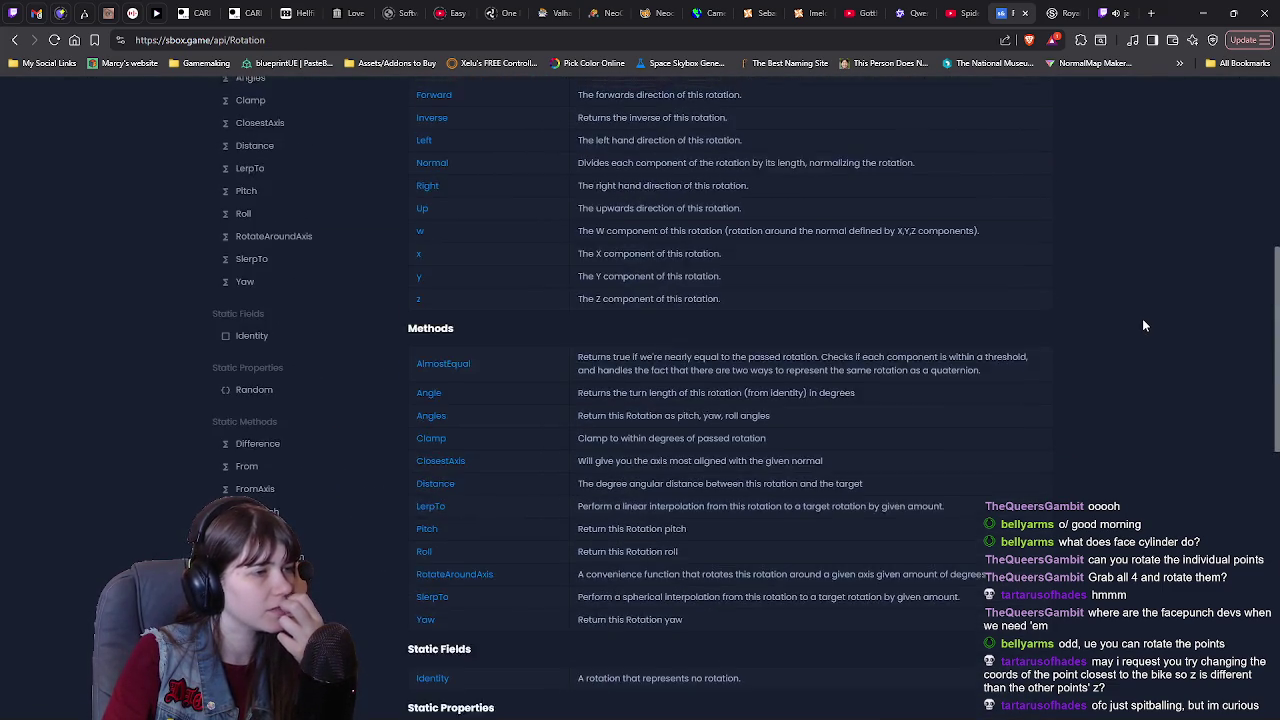
scroll(1143, 325, up, 3)
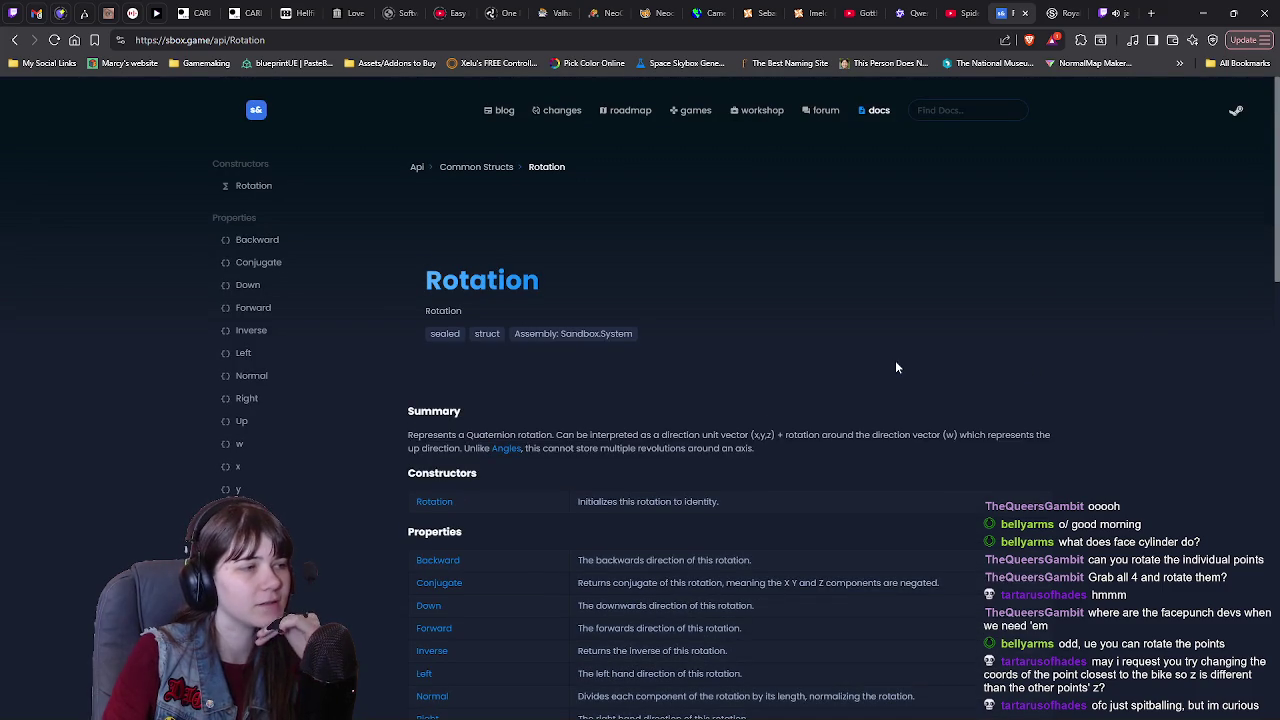
click(16, 41)
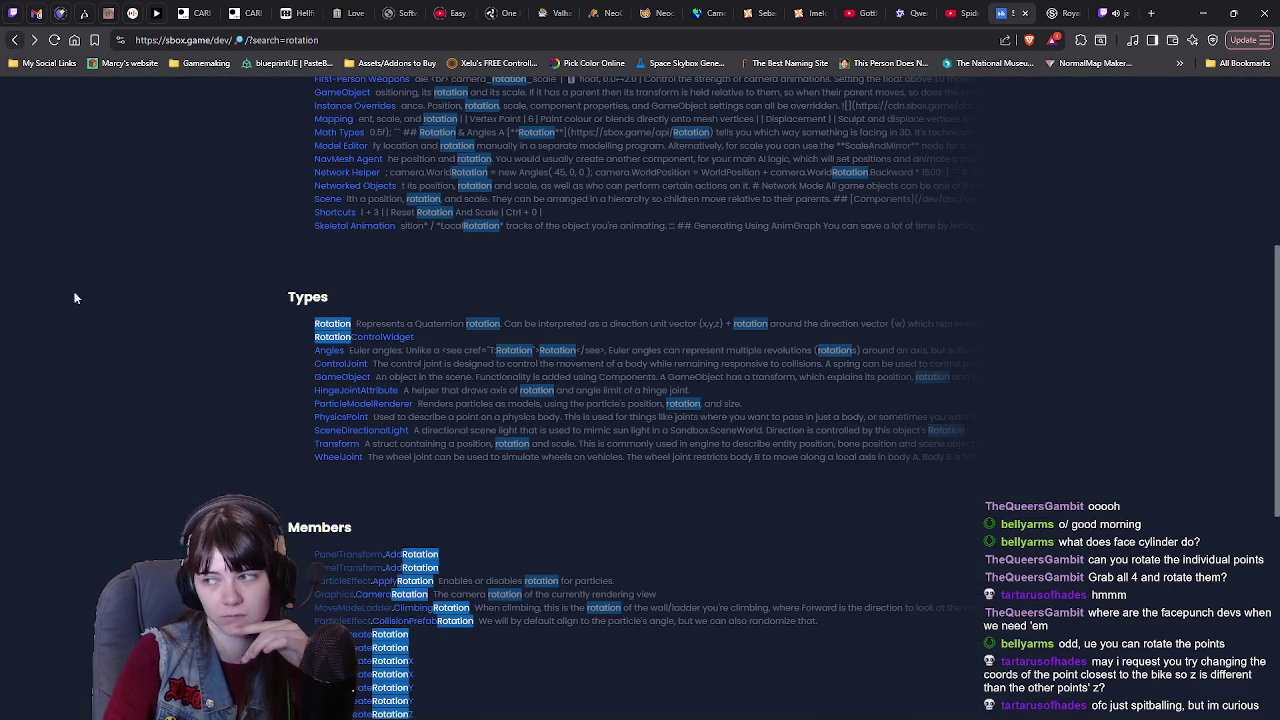
click(16, 41)
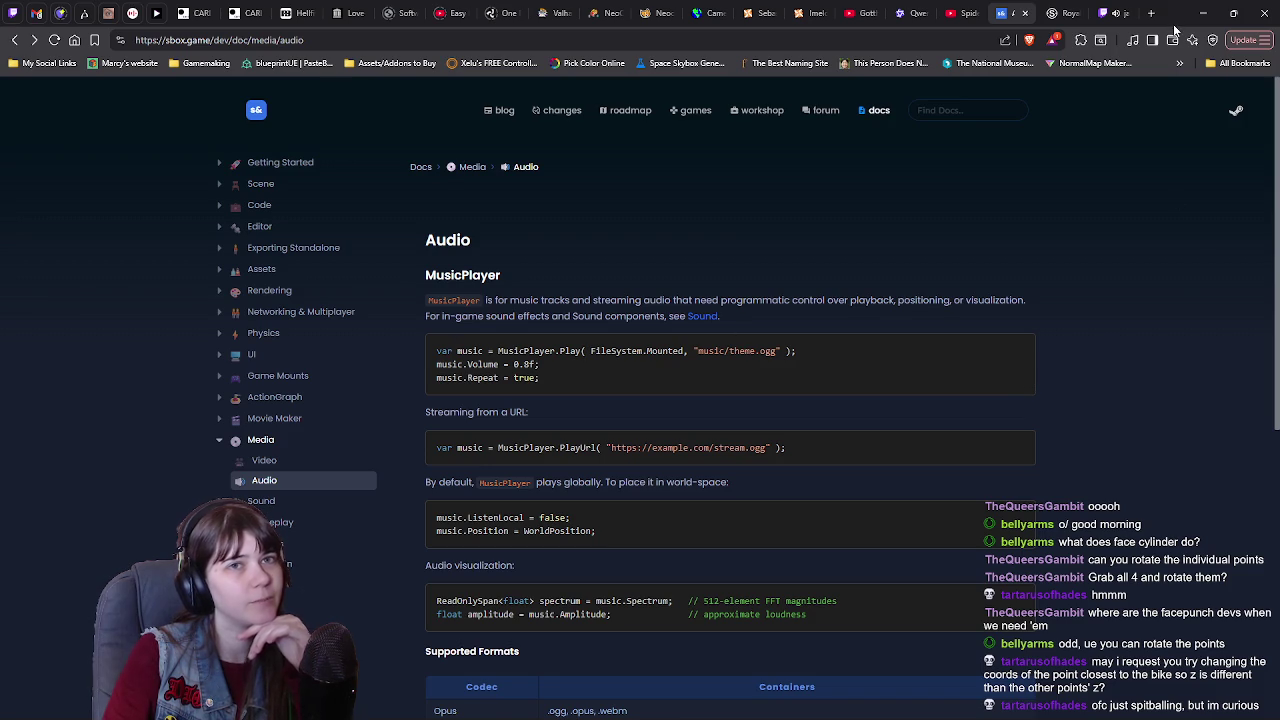
click(1203, 13)
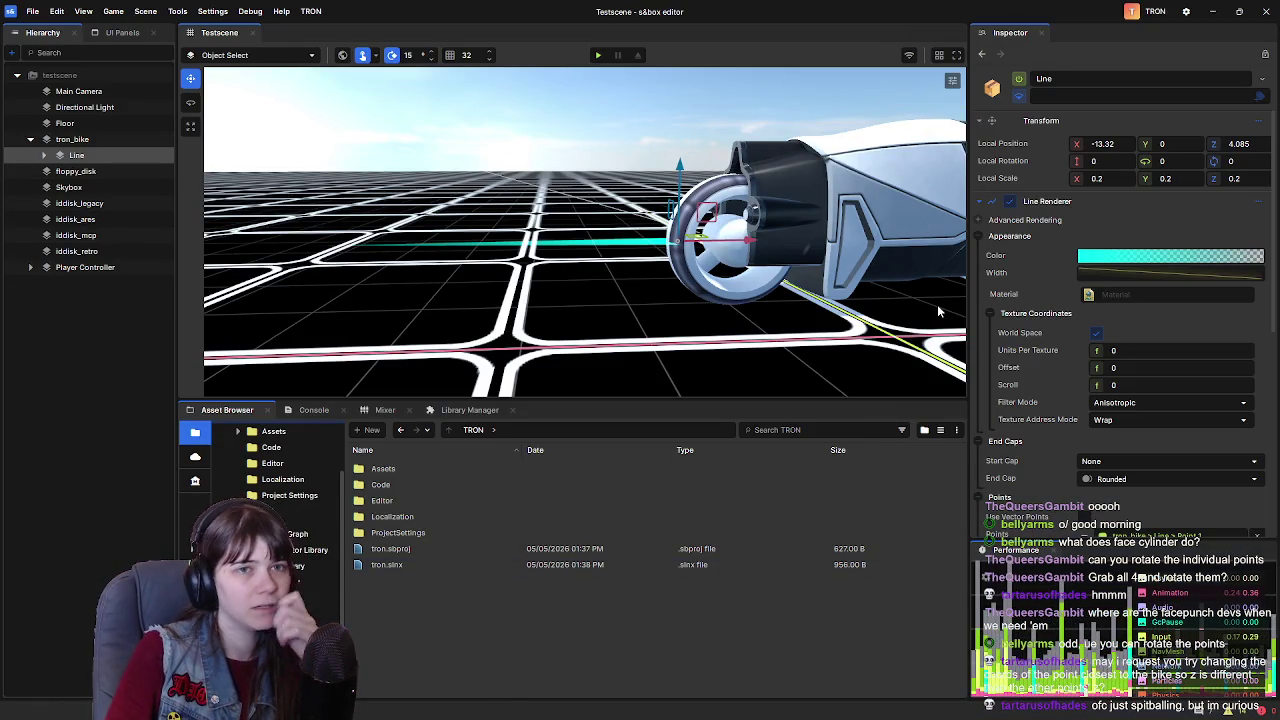
Set the Line's Local Position Z to 4 and check its Advanced Rendering options
drag(1211, 143, 1211, 143)
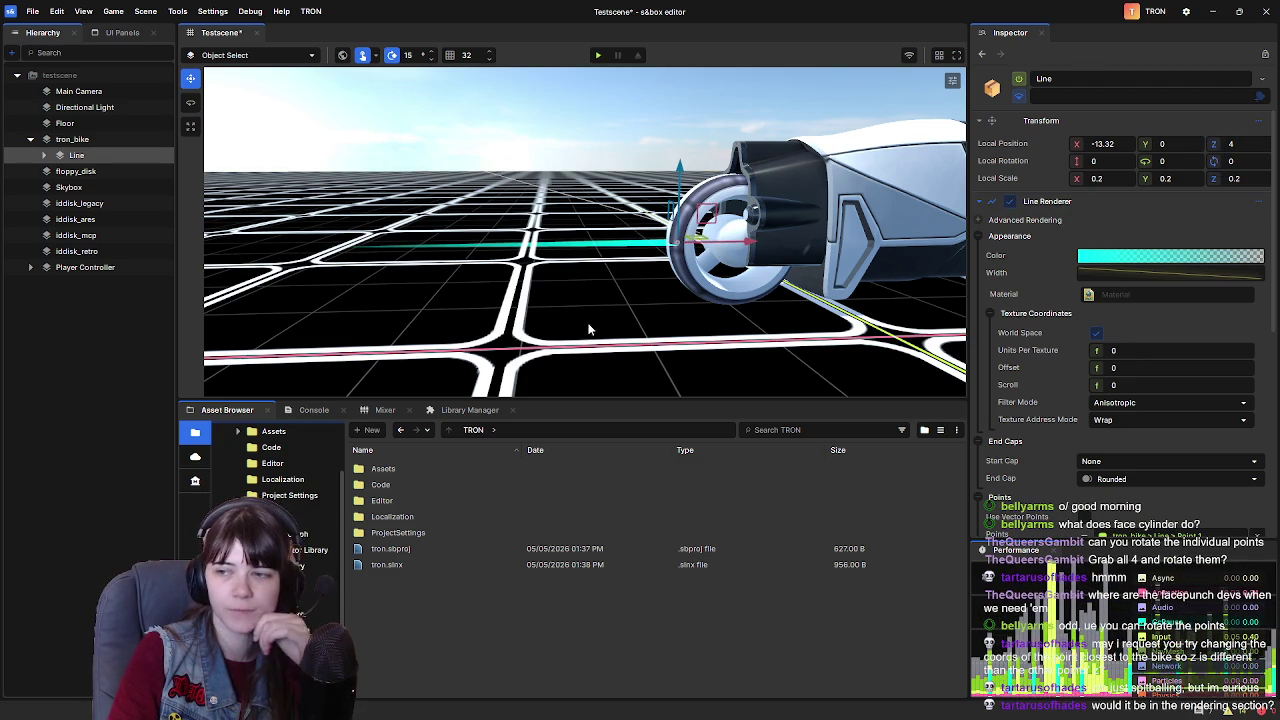
click(980, 221)
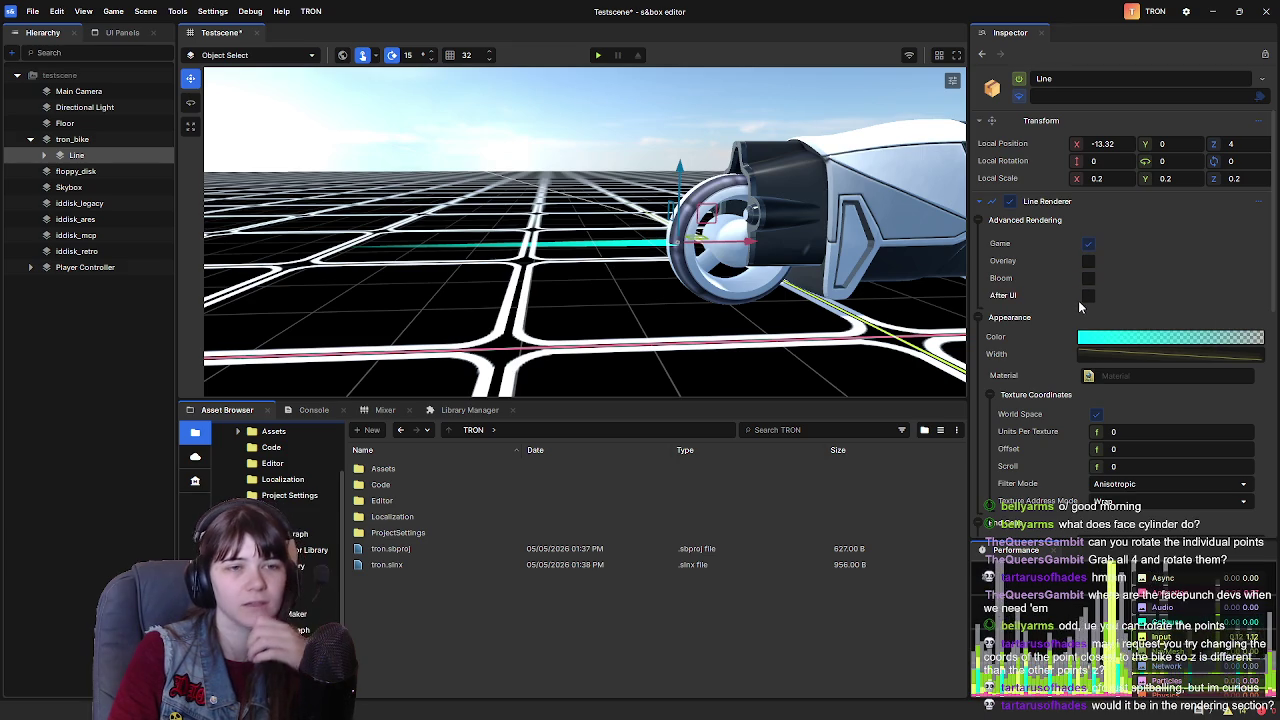
click(979, 221)
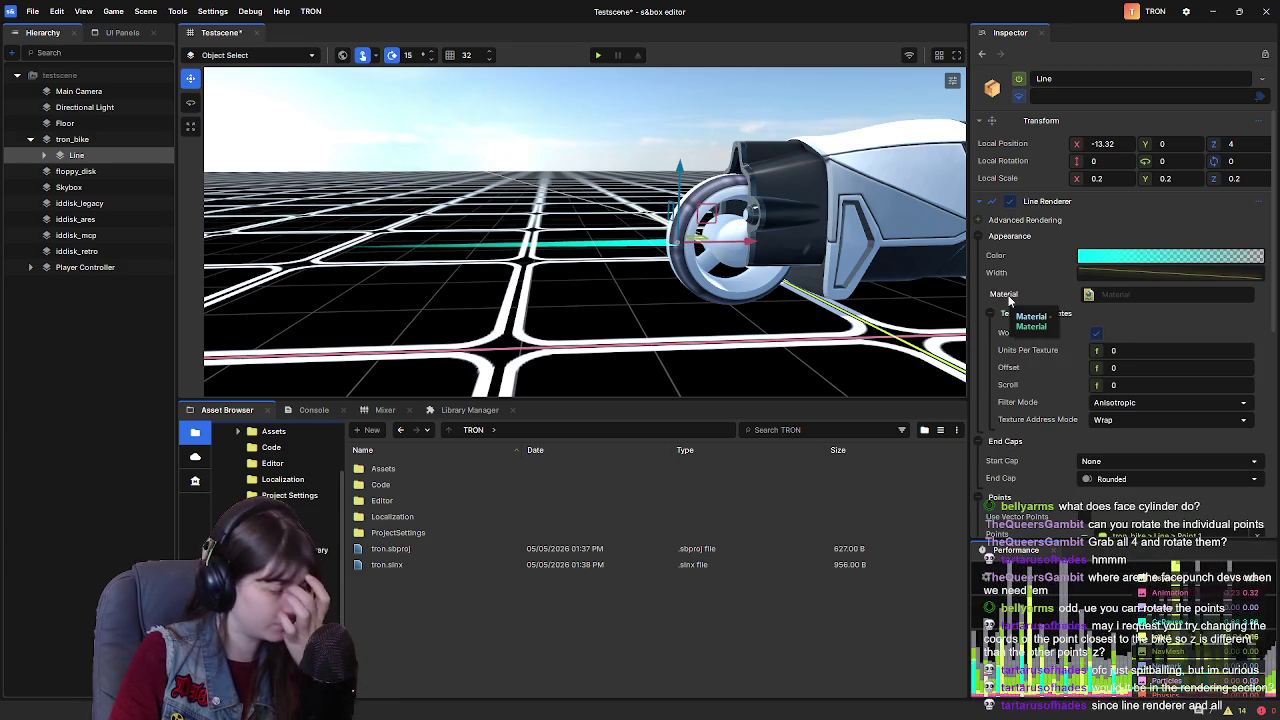
click(980, 220)
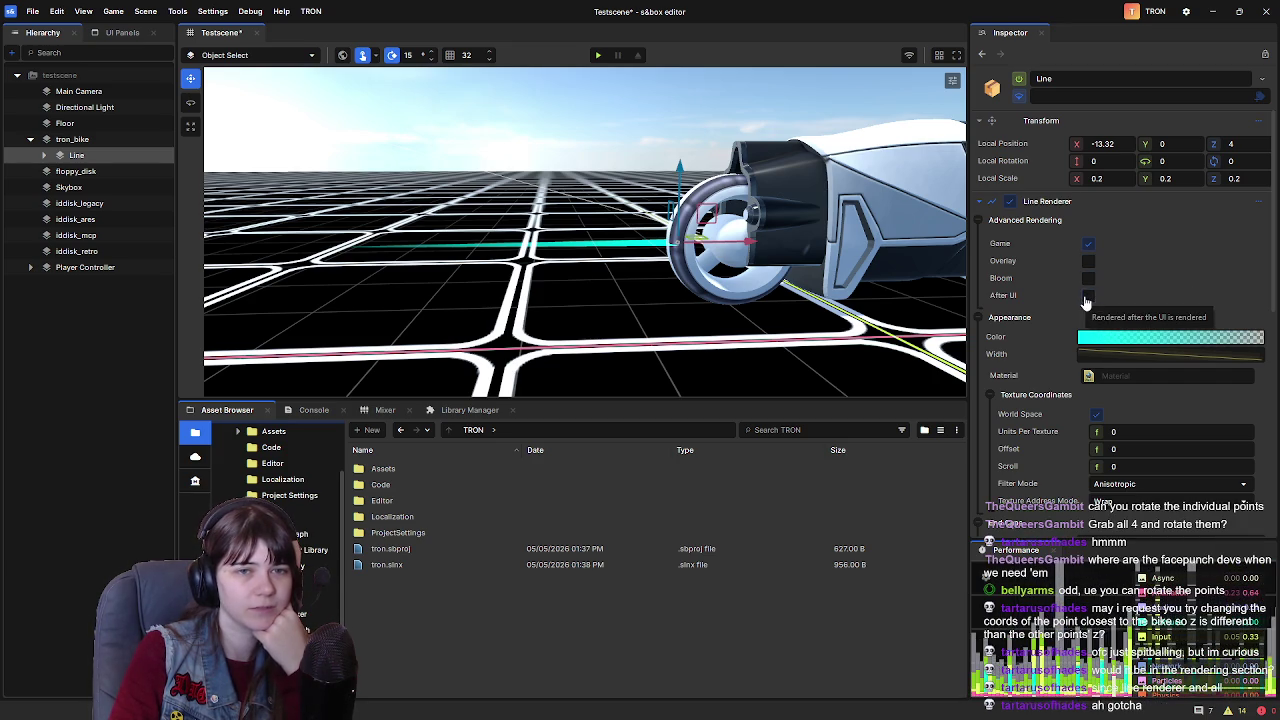
click(987, 231)
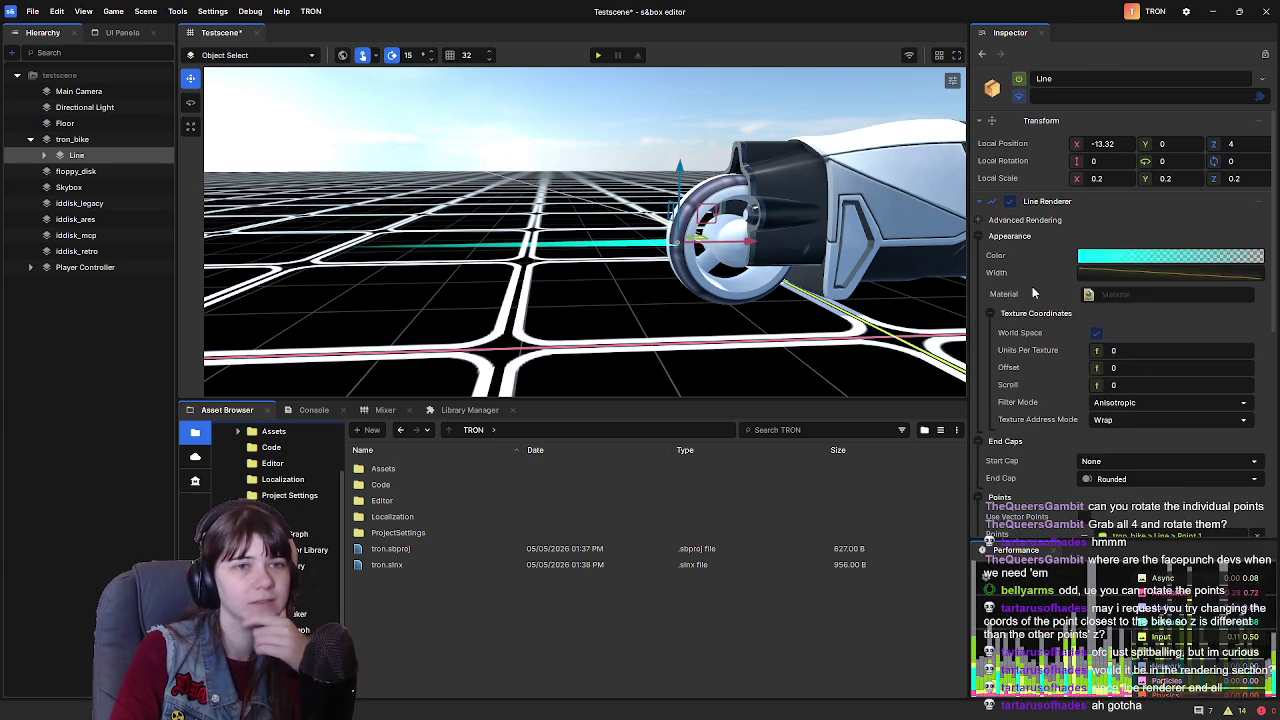
scroll(1040, 285, down, 5)
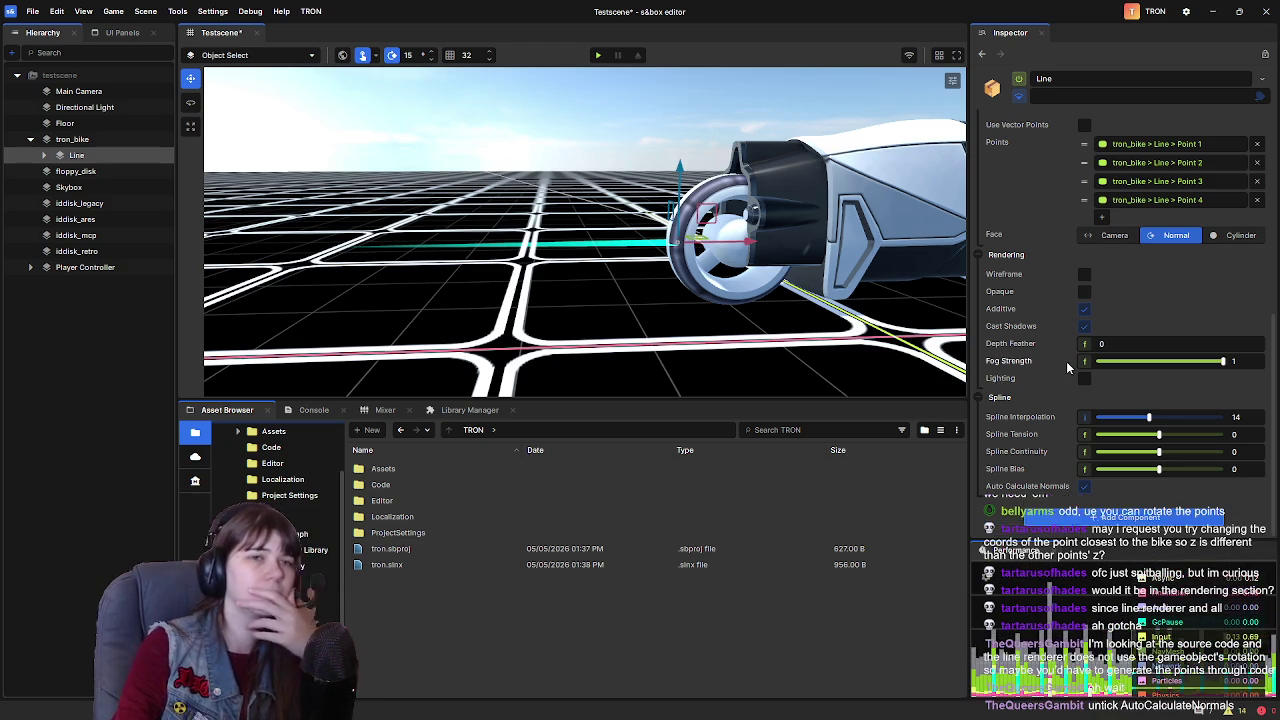
Pan to the bike's rear wheel and rotate the Line around Z with the Rotate tool
scroll(1067, 381, up, 5)
drag(318, 310, 310, 298)
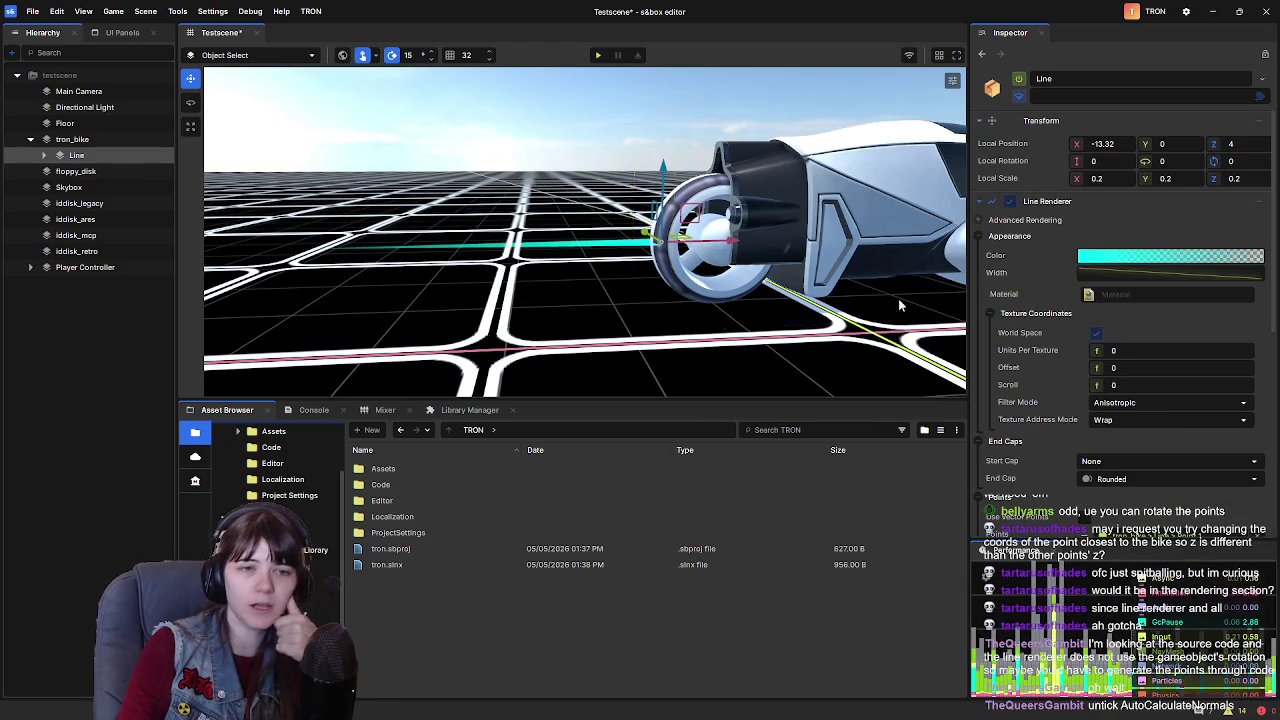
scroll(1054, 326, down, 5)
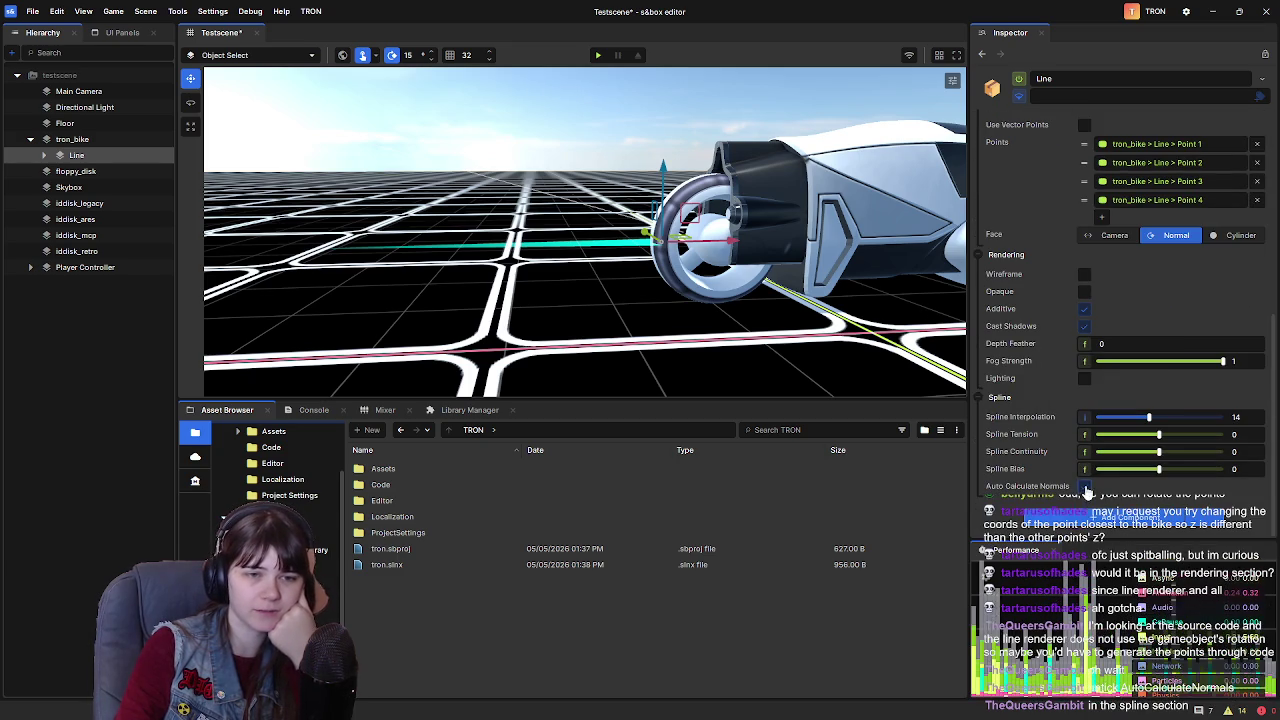
scroll(1054, 358, up, 5)
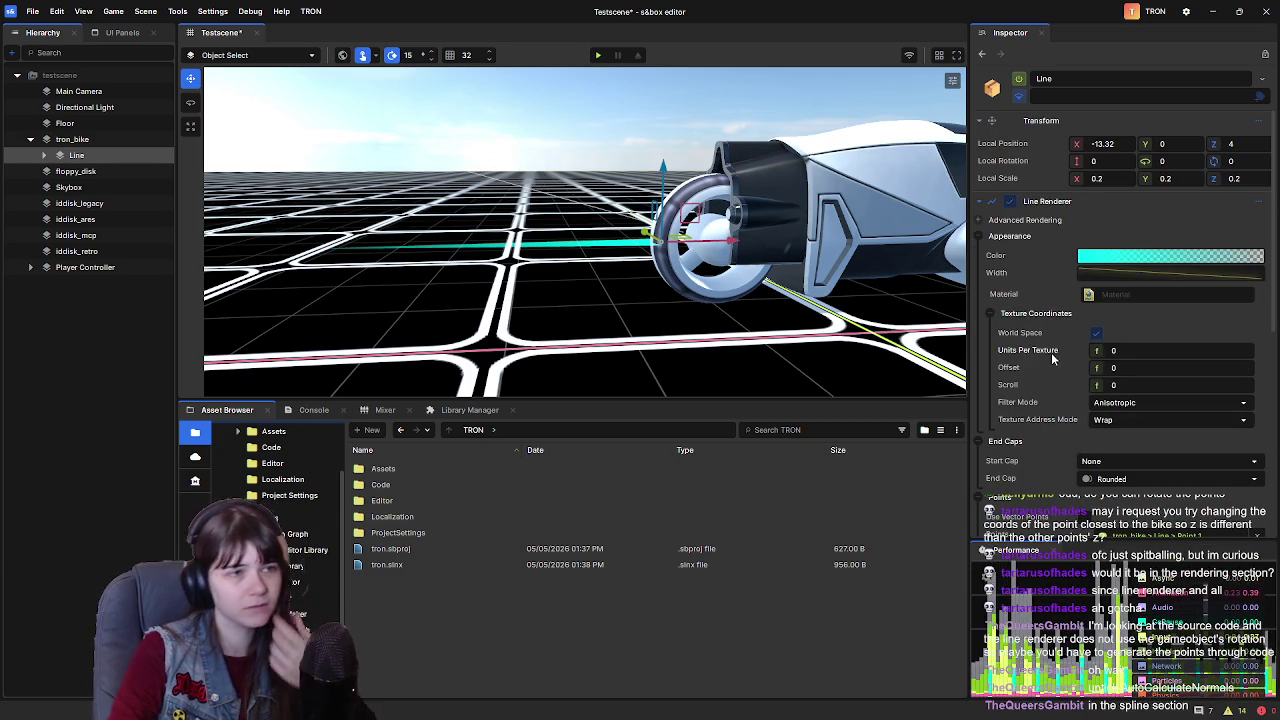
scroll(665, 243, up, 3)
key(e)
mouse_move(665, 243)
mouse_down()
mouse_move(673, 150)
mouse_move(676, 160)
mouse_up()
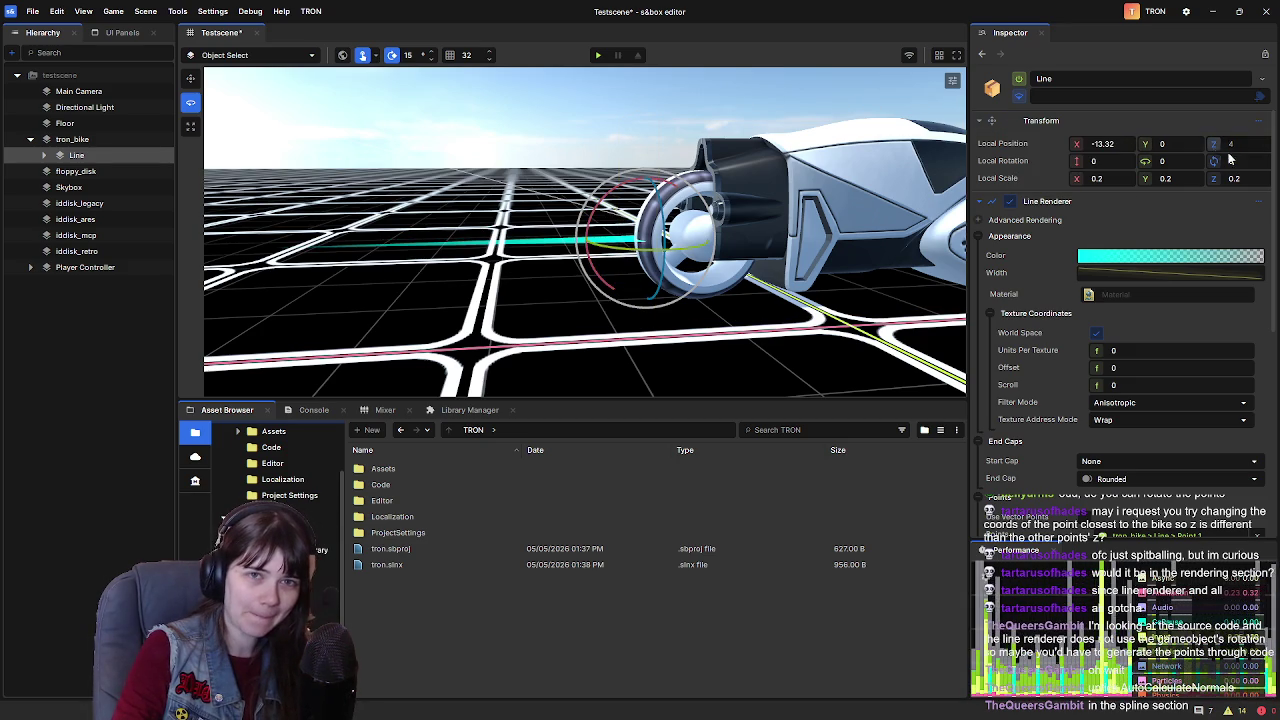
Set the Line's Local Rotation Z to 90 so the cyan ribbon lies flat
text(90)
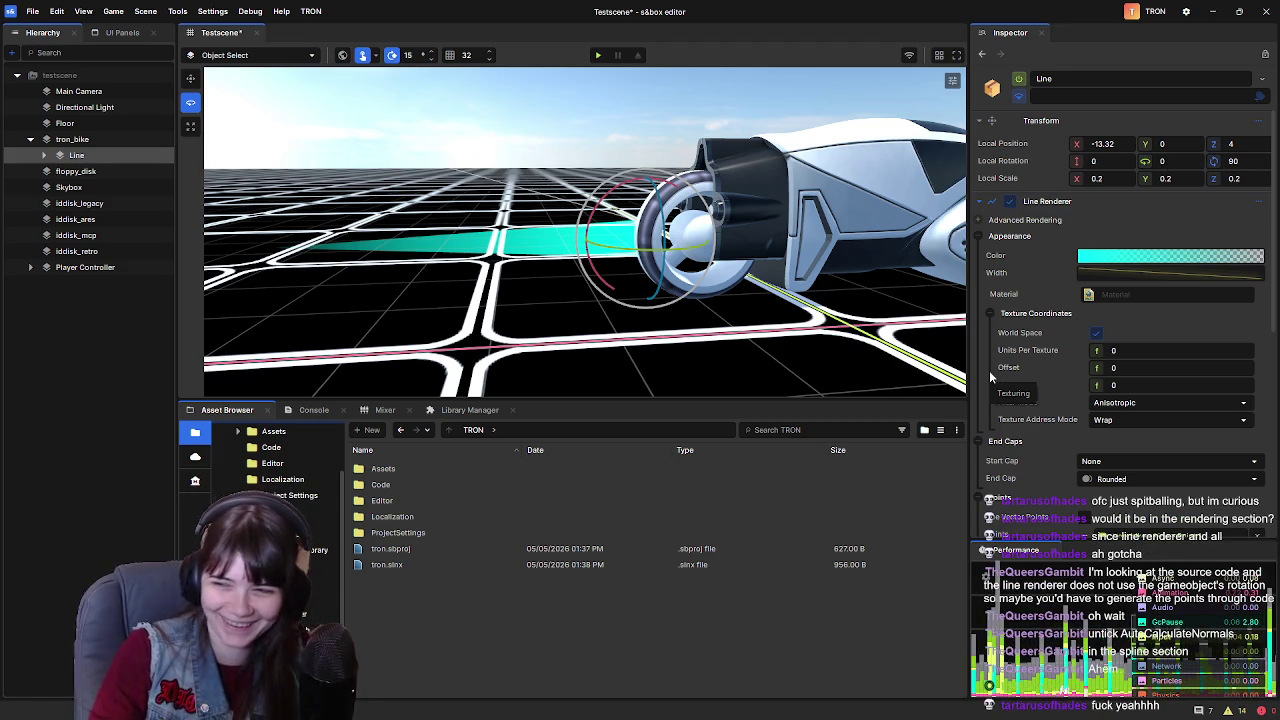
scroll(876, 290, up, 2)
scroll(876, 284, up, 3)
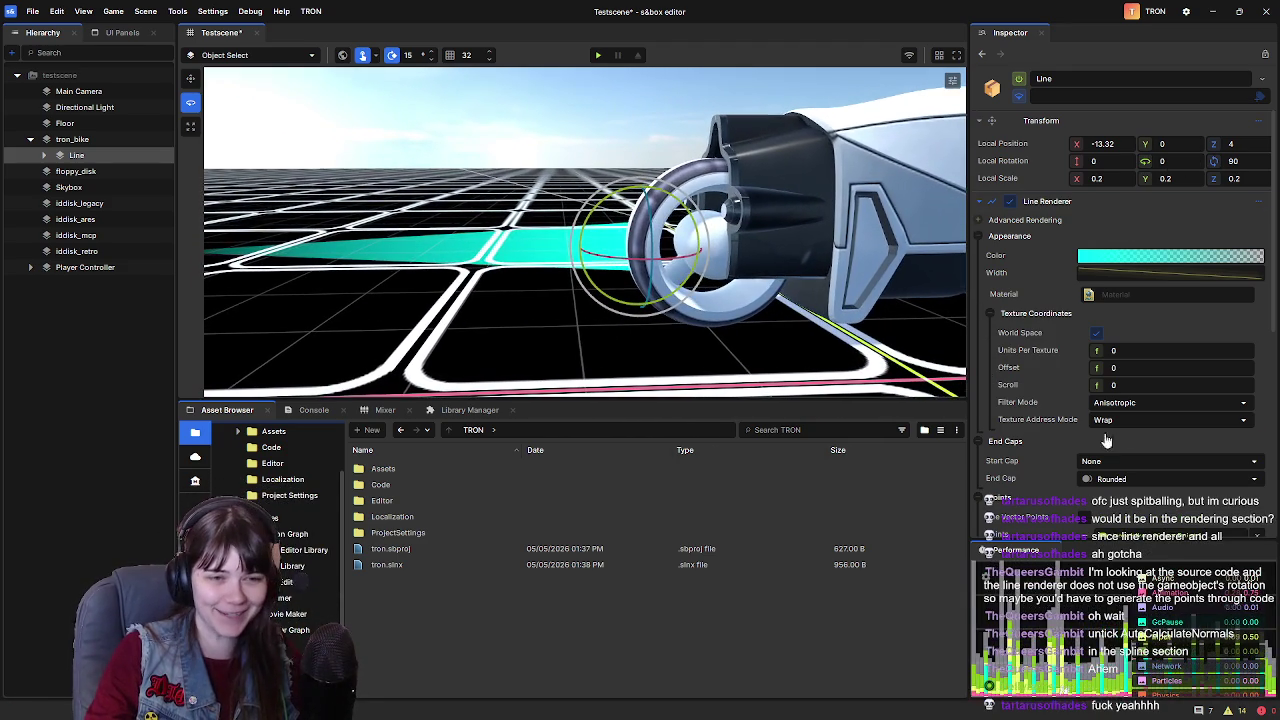
scroll(1060, 374, down, 4)
scroll(1065, 379, up, 10)
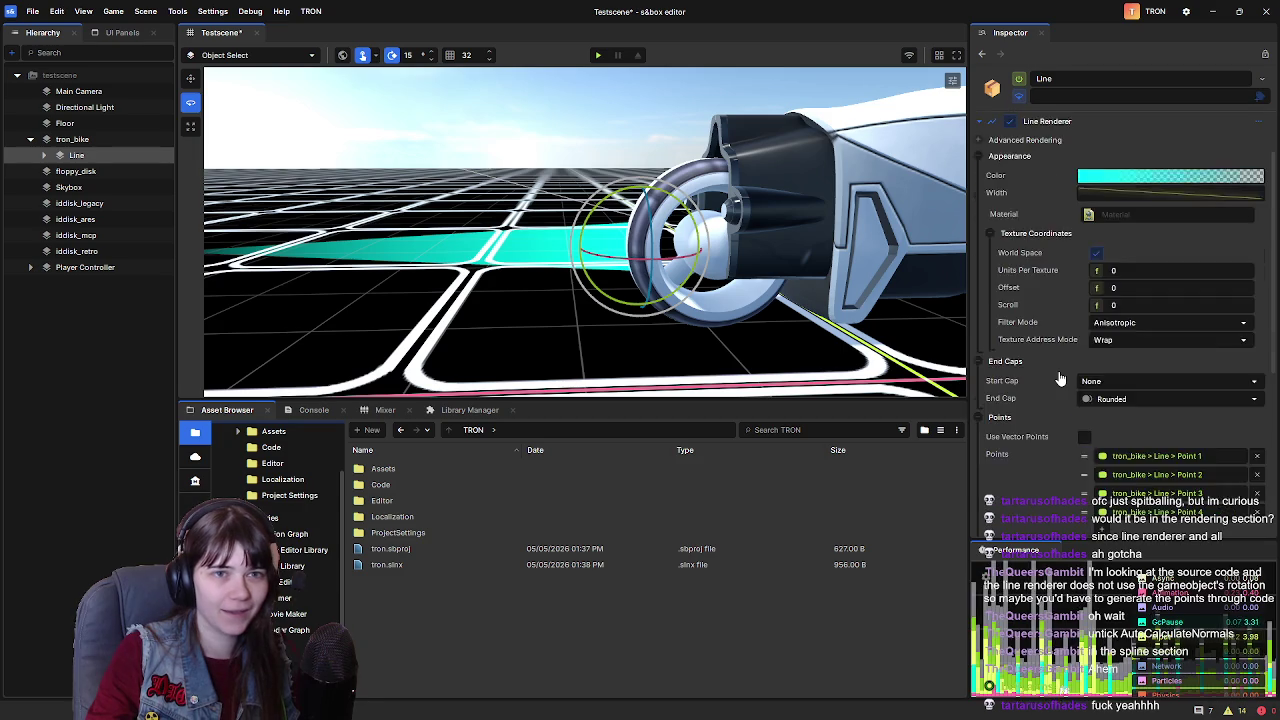
Open the Line Renderer's Width curve in the Curve editor and zoom the graph out
click(1090, 297)
drag(1040, 284, 1032, 259)
scroll(810, 312, down, 3)
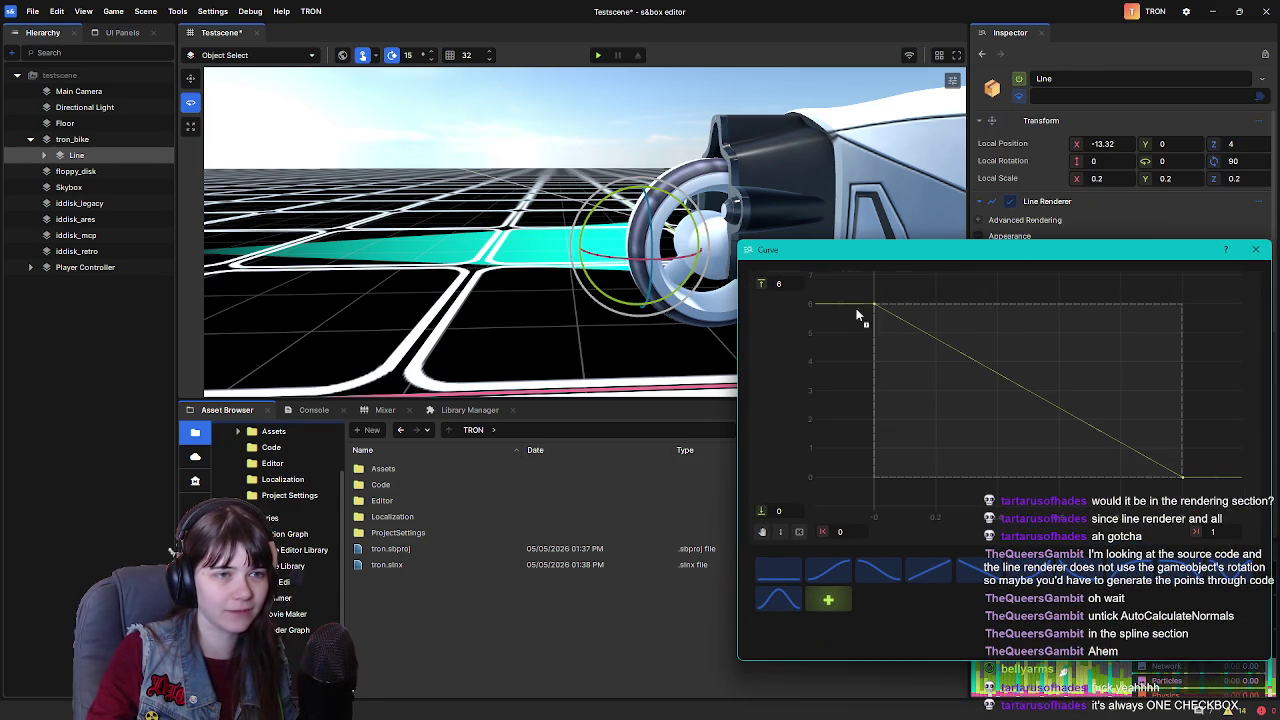
Set the Width curve editor's top range to 20, trying 8, 10, 50 and 1 along the way
click(874, 304)
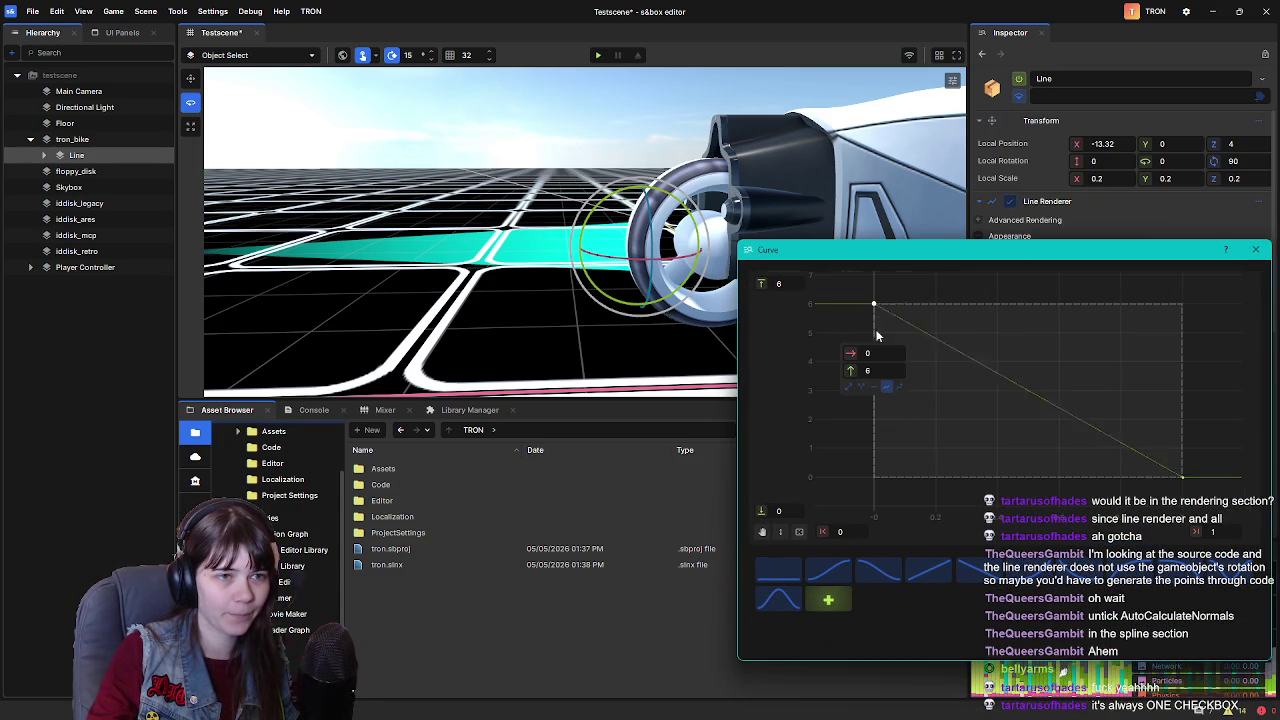
click(845, 370)
text(8)
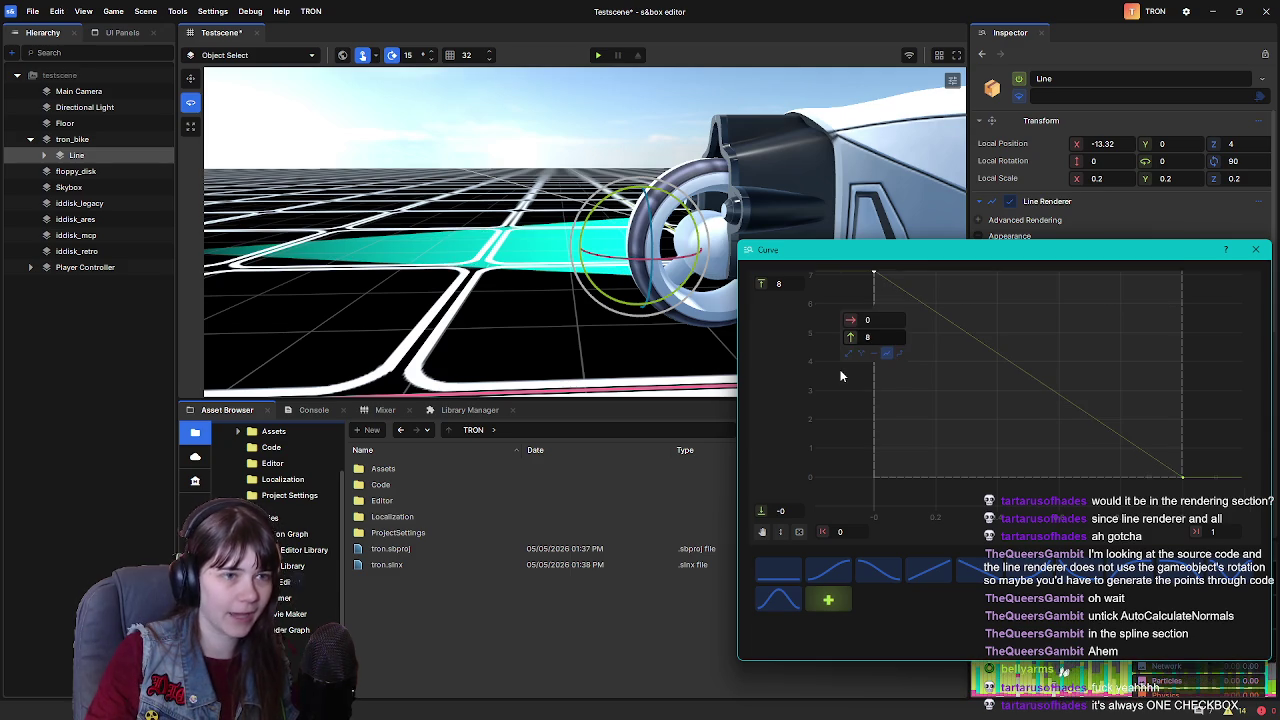
key(BackSpace)
text(10)
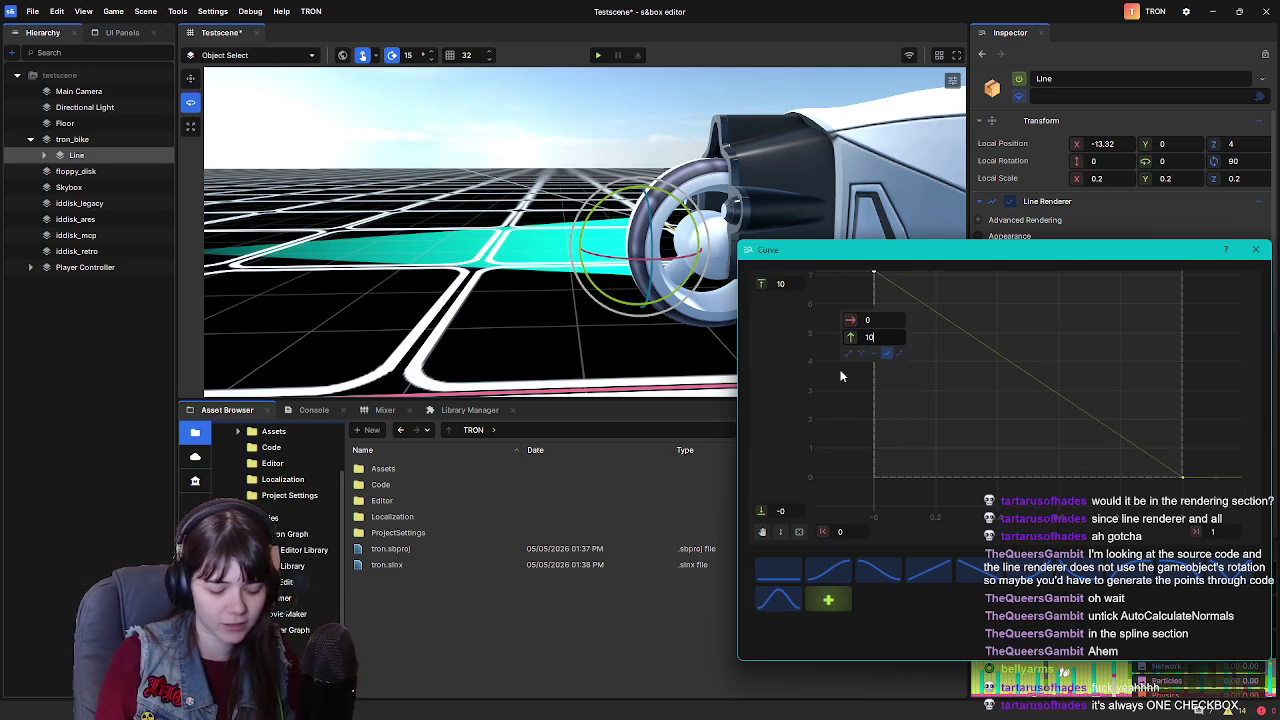
key(BackSpace)
key(BackSpace)
text(50)
key(Return)
key(ctrl+a)
text(1)
key(Return)
key(Return)
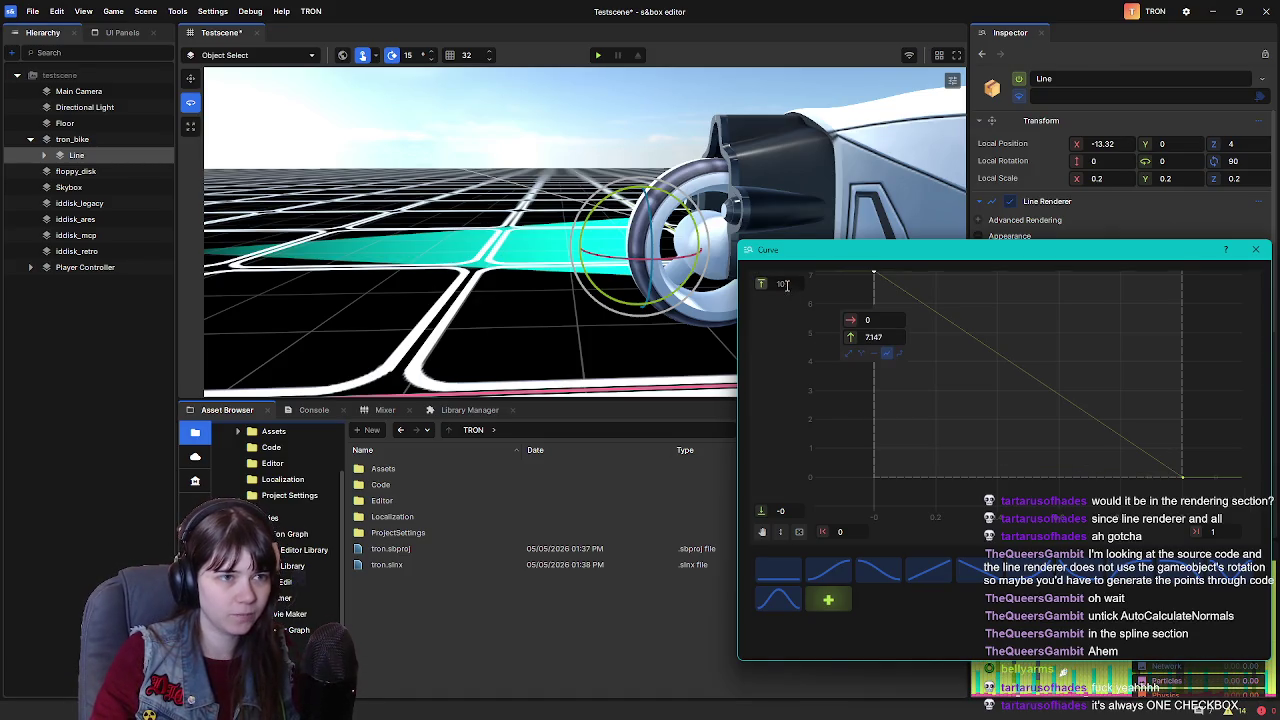
text(20)
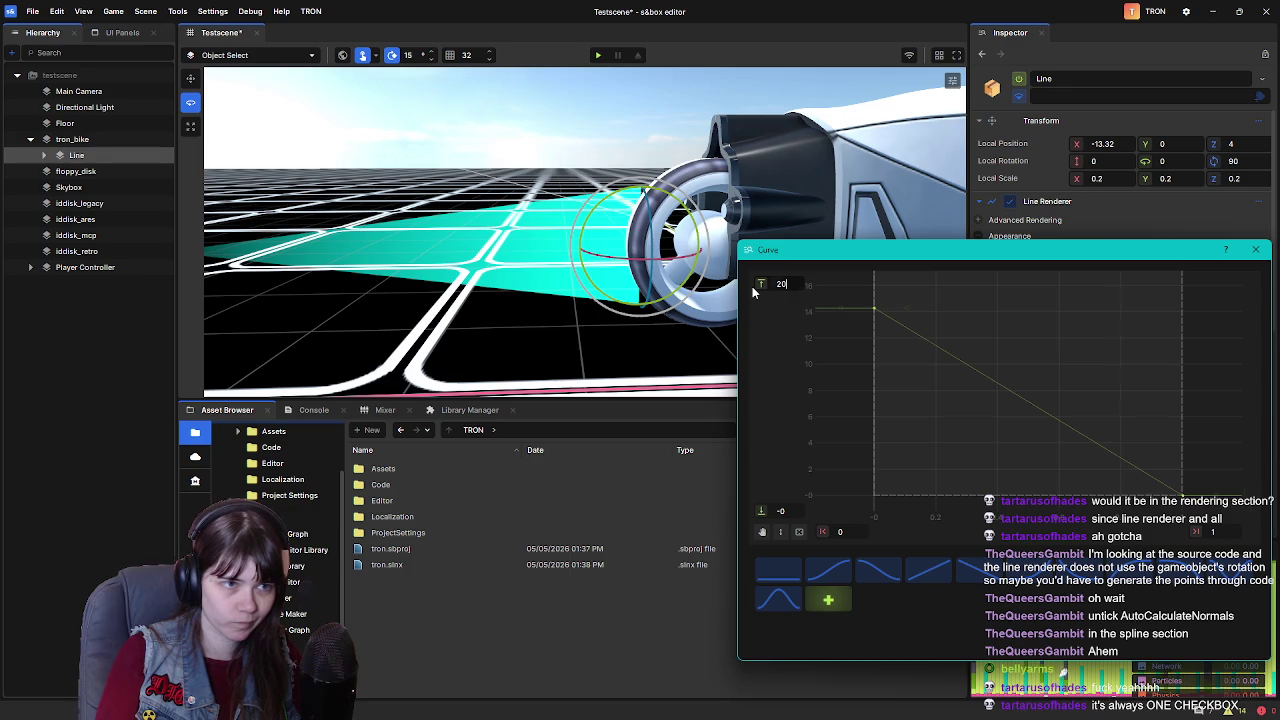
Raise the width curve's starting key to 15 and close the Curve editor
click(877, 310)
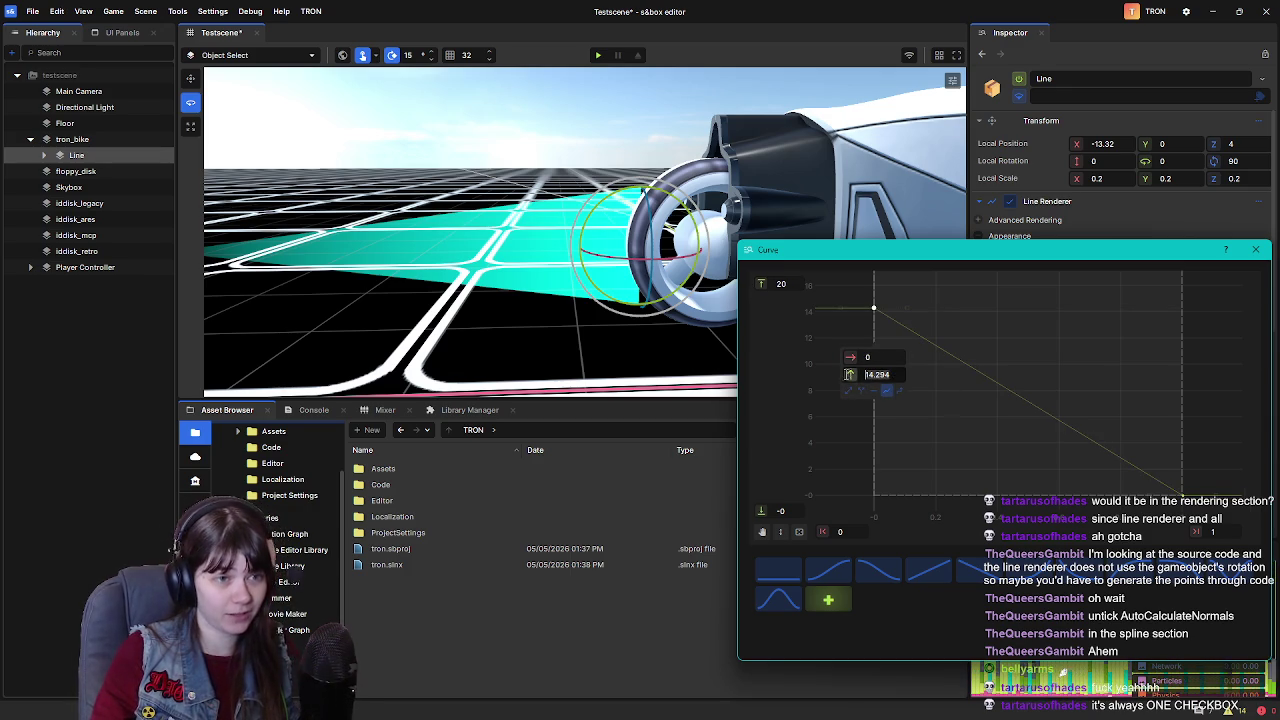
drag(844, 374, 846, 341)
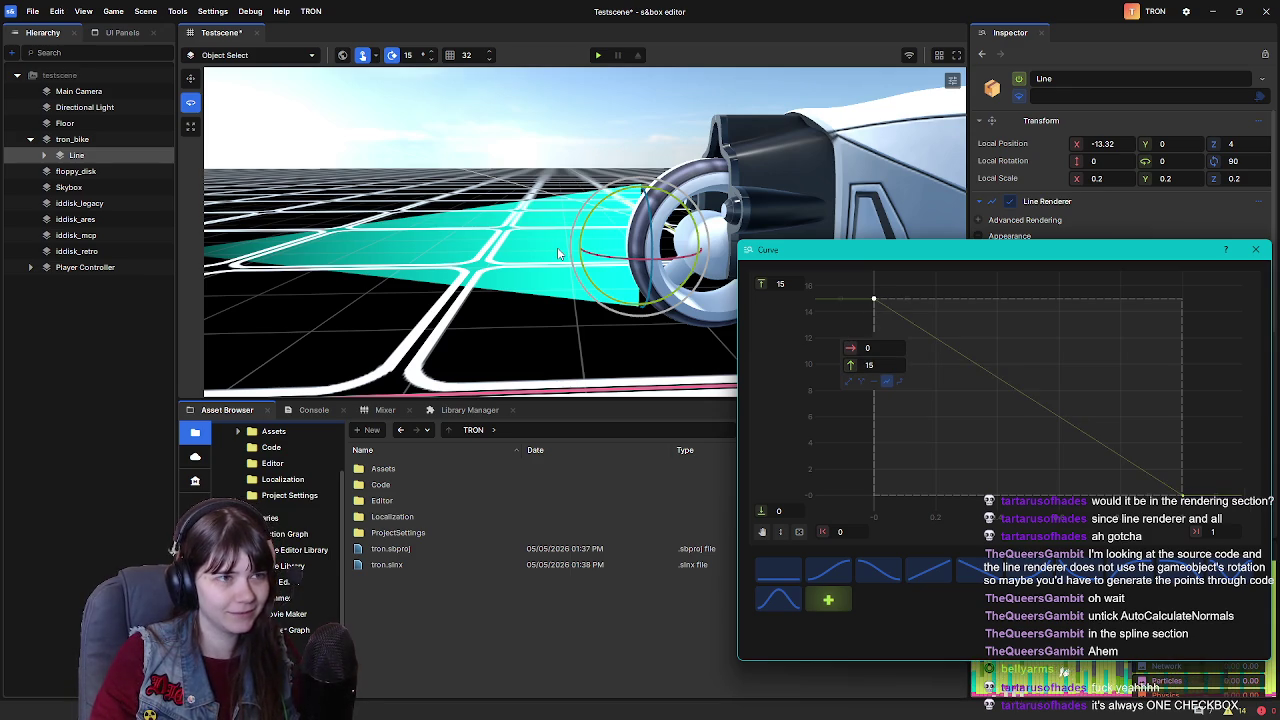
drag(1125, 252, 930, 209)
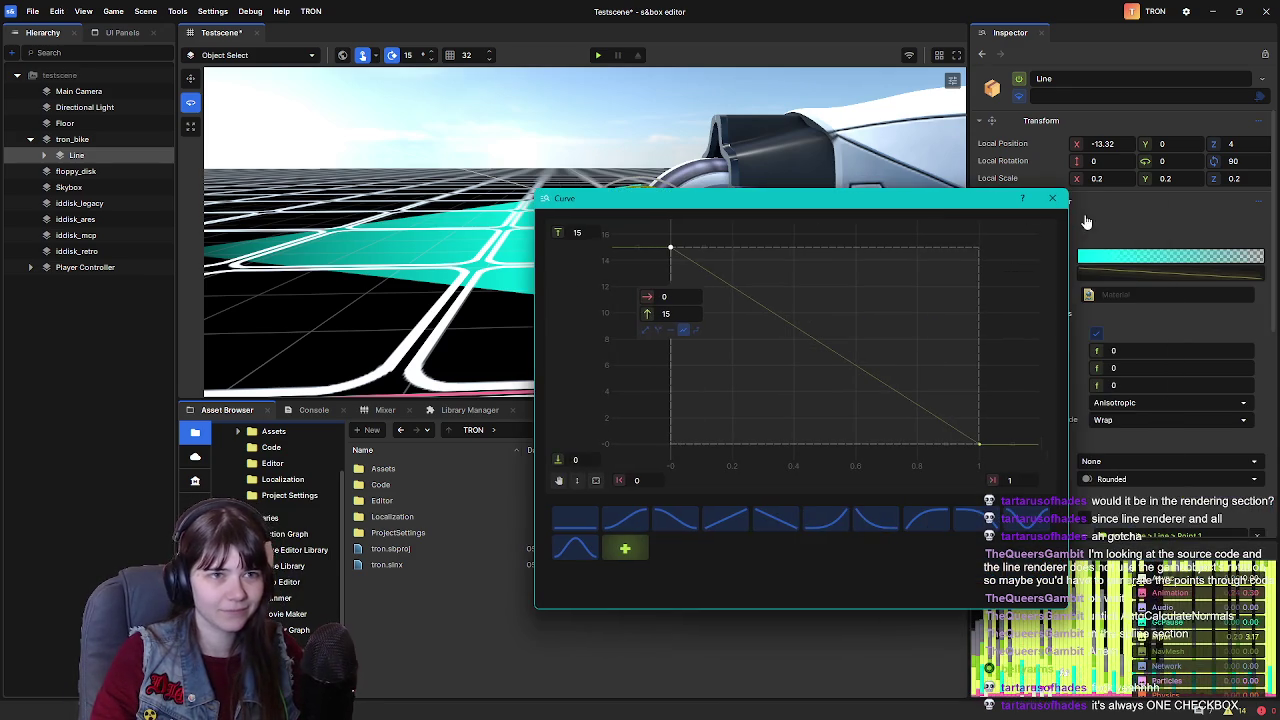
click(1051, 197)
Nudge the Line slightly along X with the Move tool and save the scene
key(w)
scroll(681, 247, up, 5)
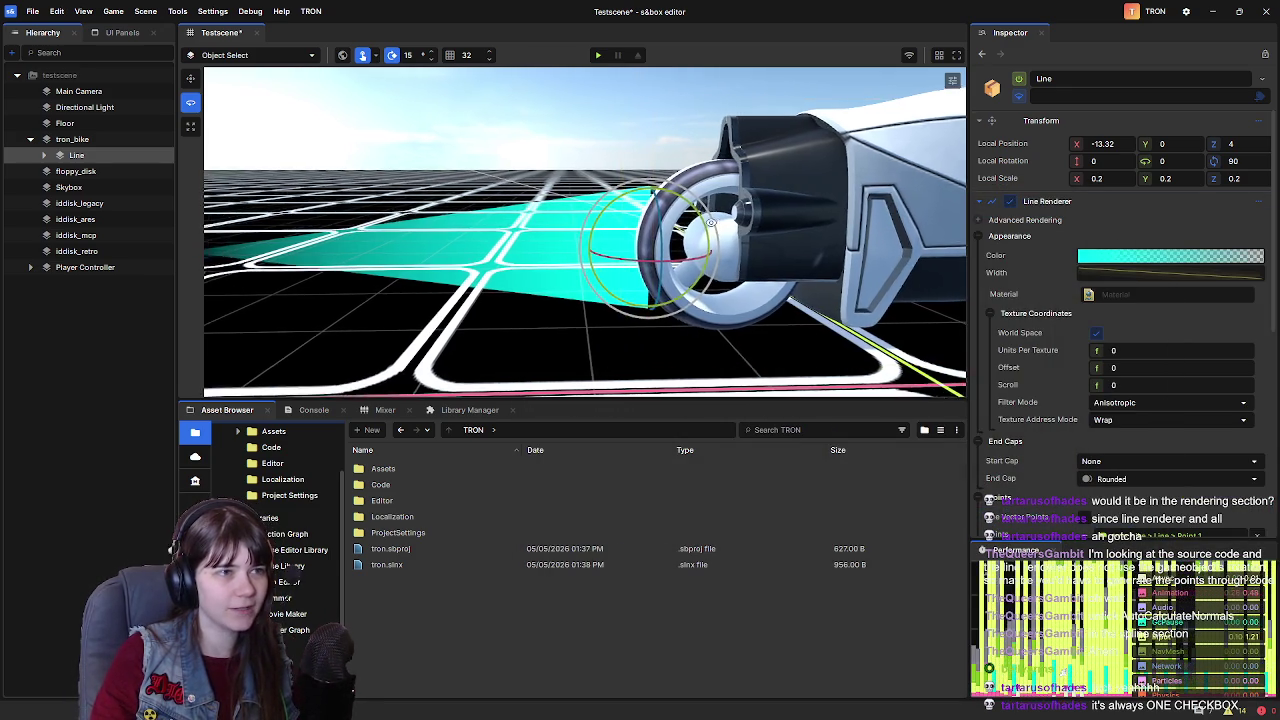
drag(692, 251, 722, 252)
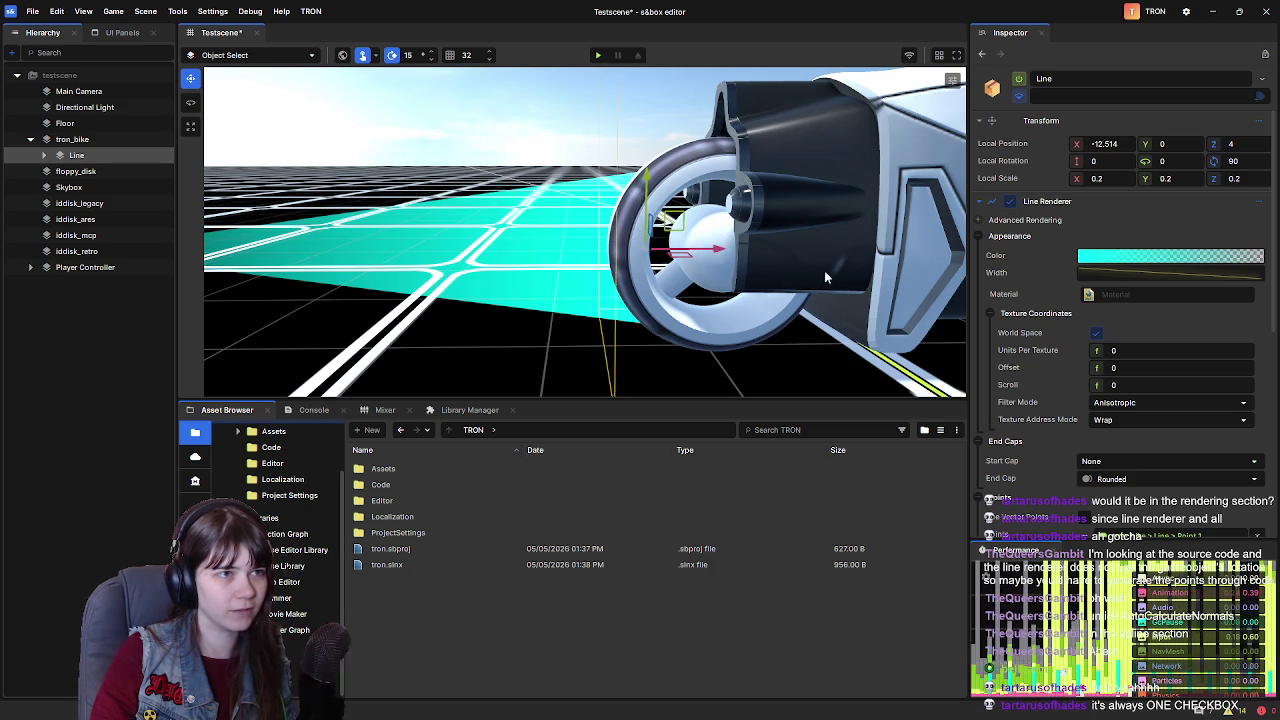
drag(803, 267, 785, 241)
scroll(785, 241, down, 5)
key(ctrl+s)
Expand the Line and drag trail Point 4 far back on X
click(44, 155)
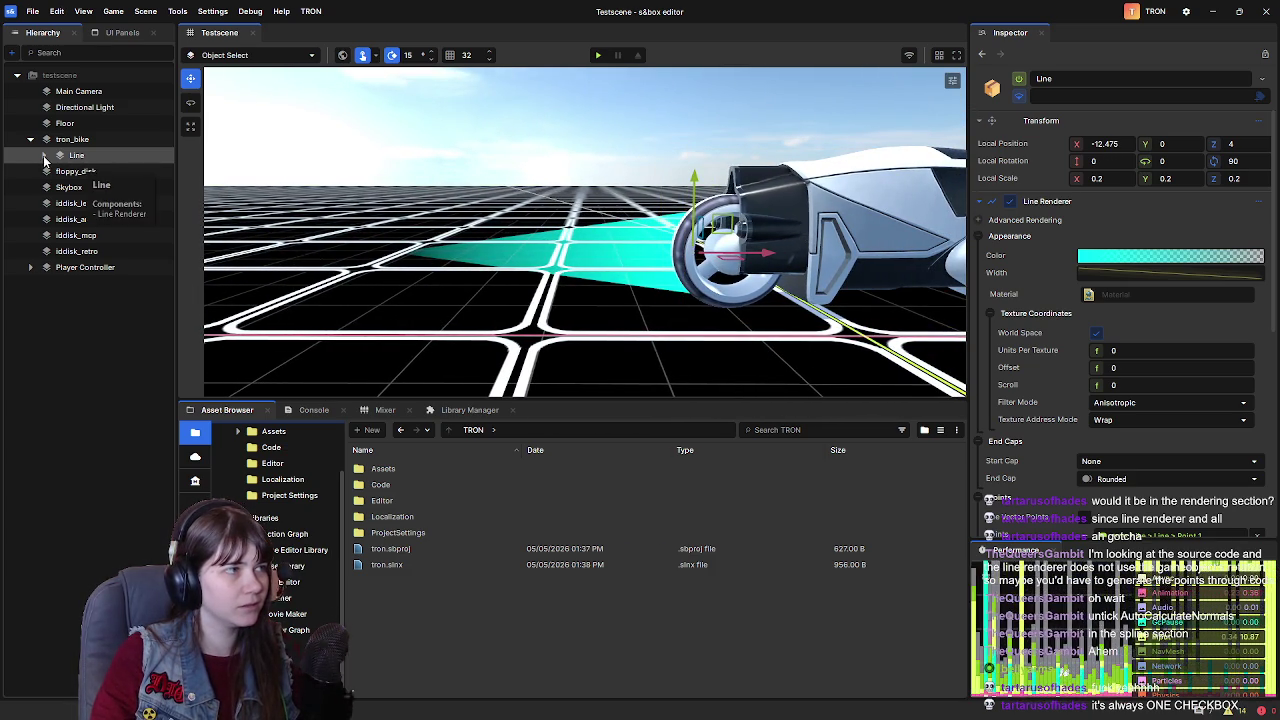
click(95, 187)
scroll(536, 212, down, 5)
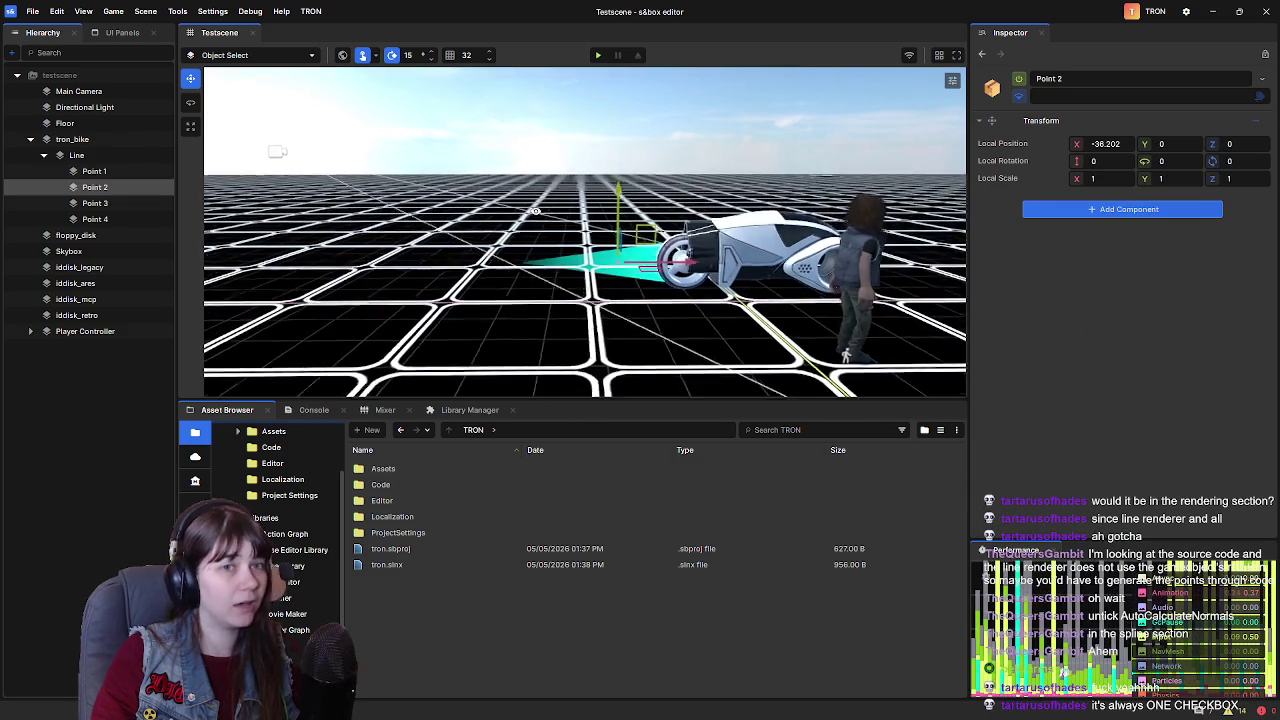
scroll(536, 212, up, 3)
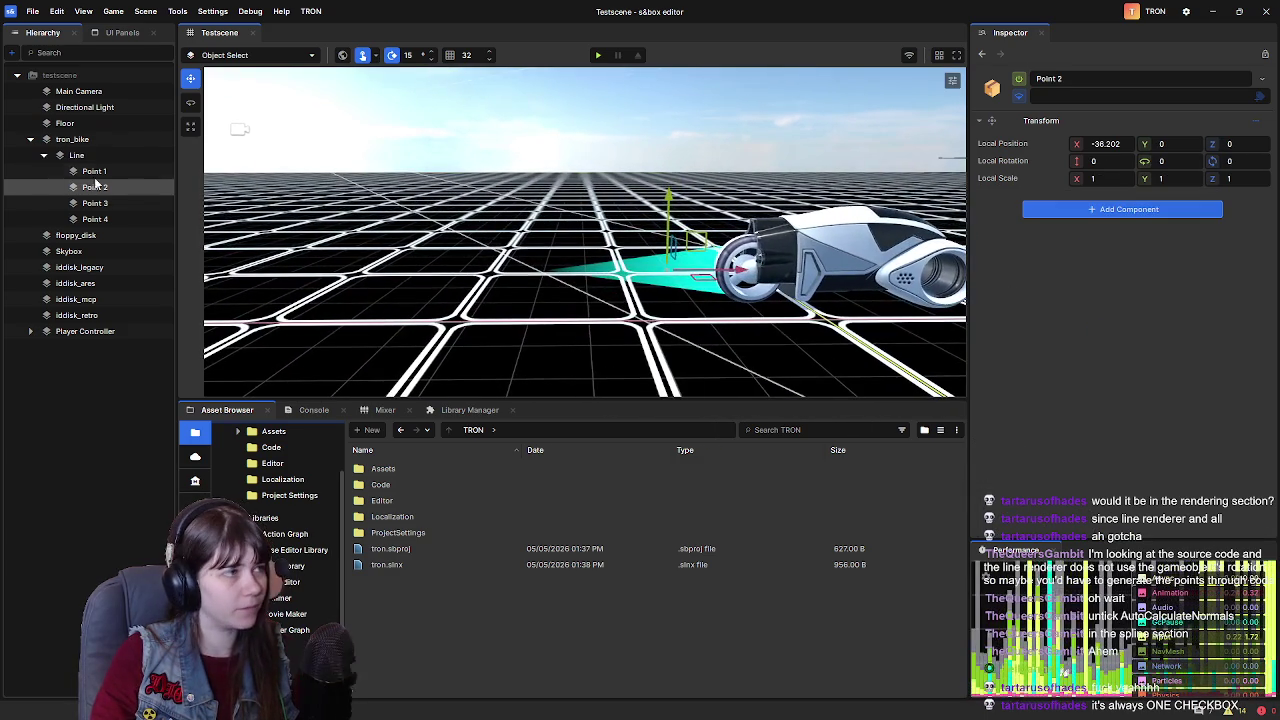
click(94, 171)
click(95, 187)
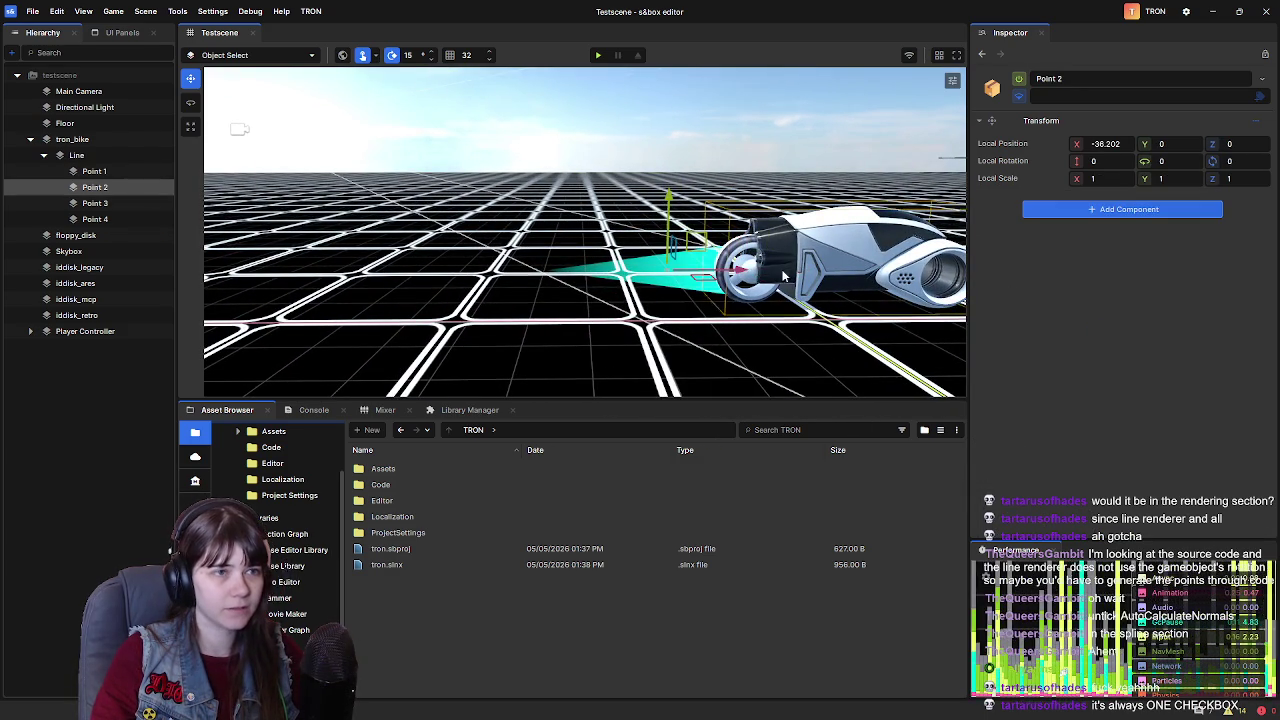
click(95, 219)
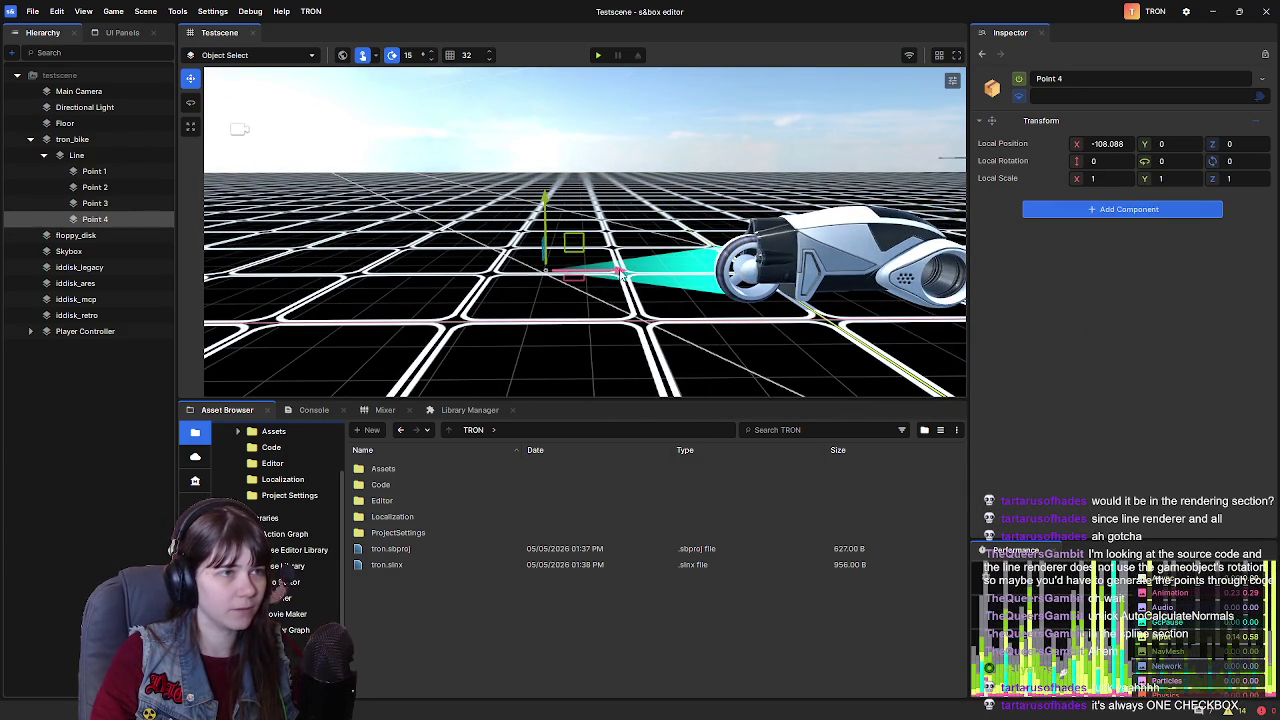
drag(622, 275, 392, 272)
click(1089, 144)
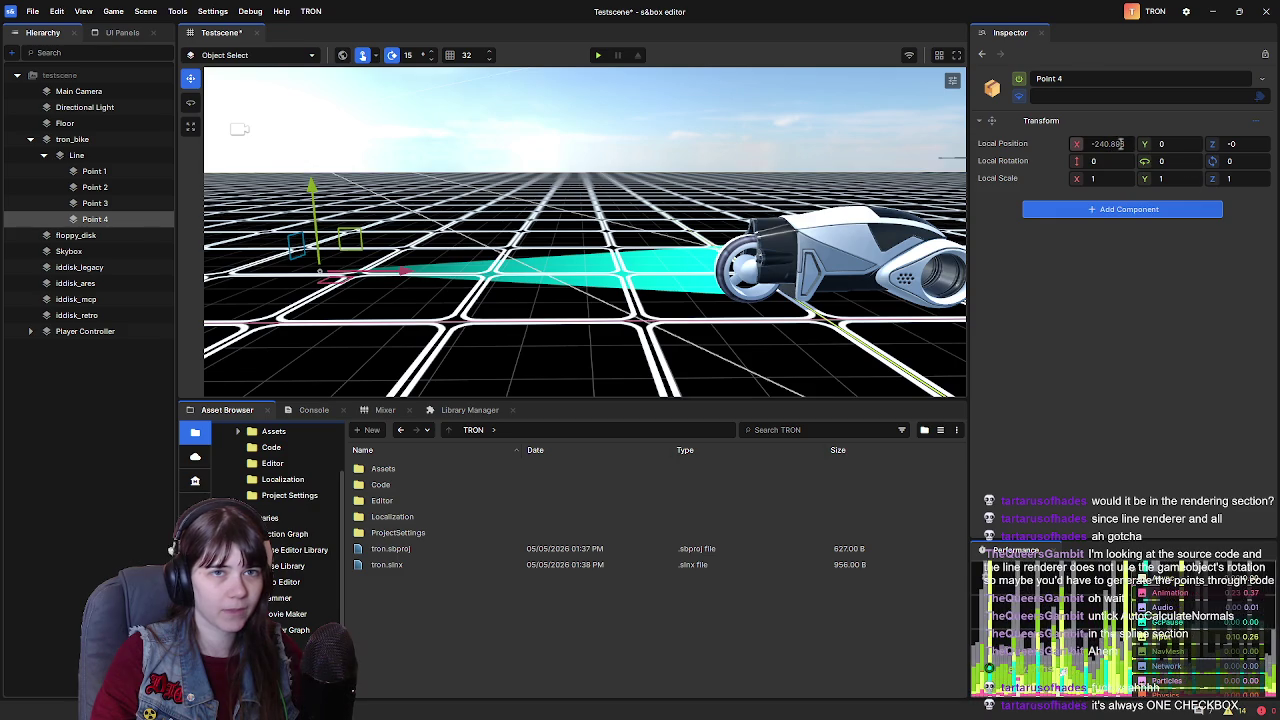
key(BackSpace)
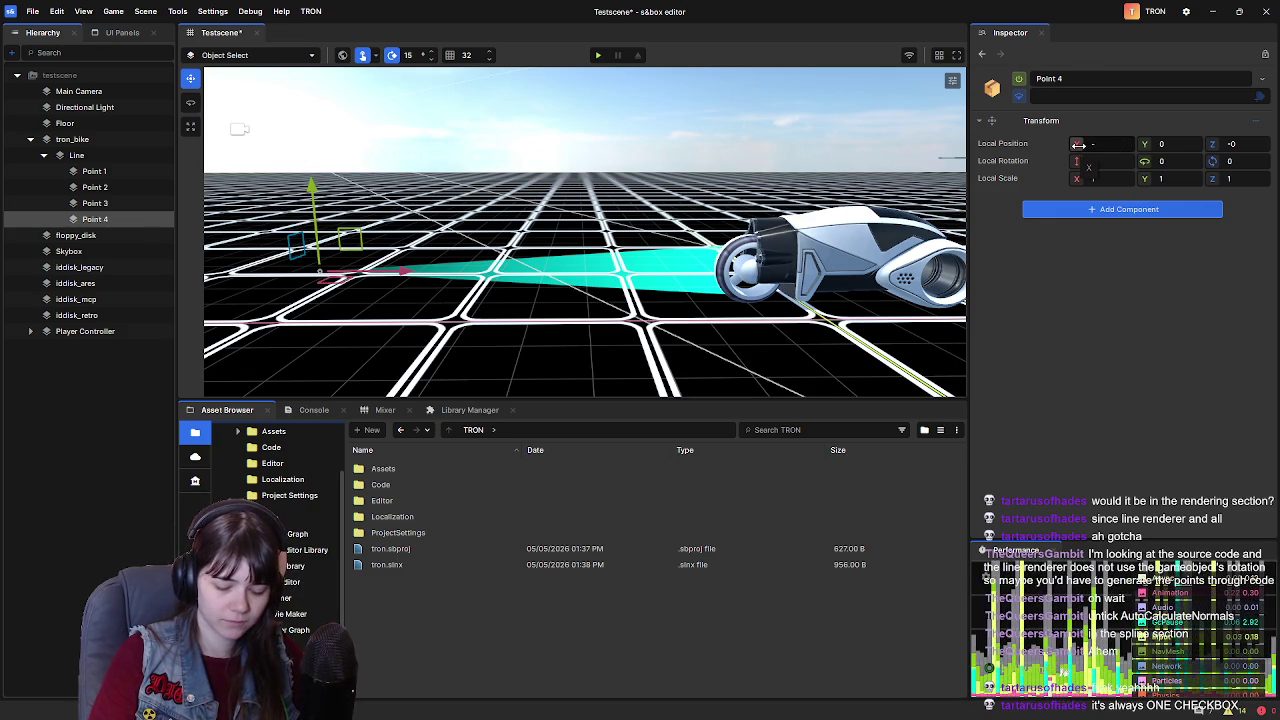
Place Point 4 at X -400 after first trying -500
text(-500)
key(Return)
key(s)
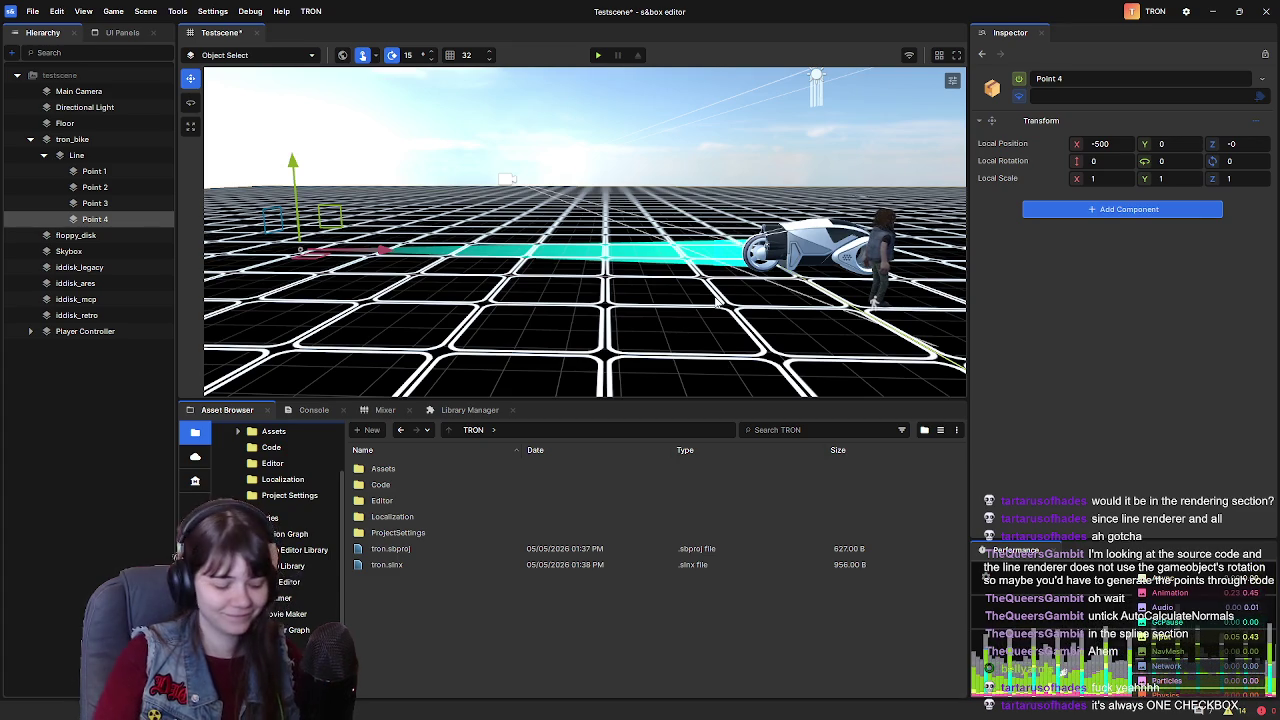
mouse_move(654, 286)
mouse_down()
mouse_move(507, 237)
mouse_move(565, 252)
mouse_move(576, 322)
mouse_up()
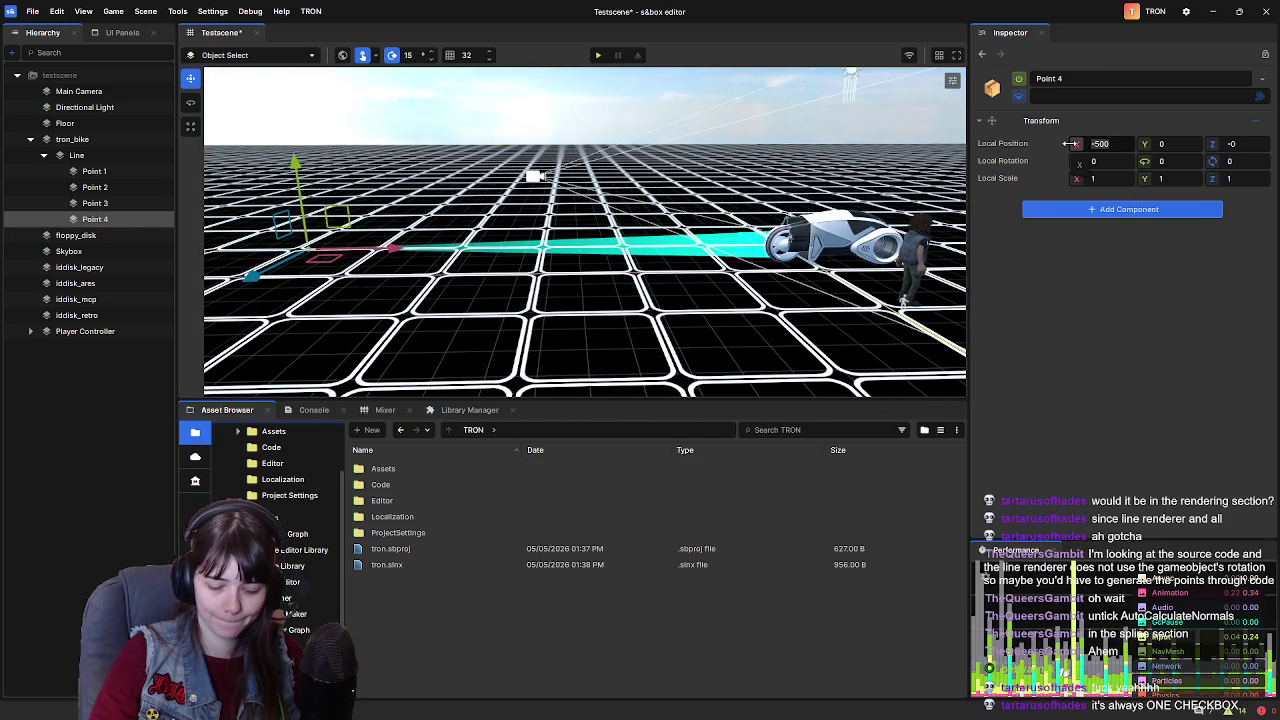
text(-400)
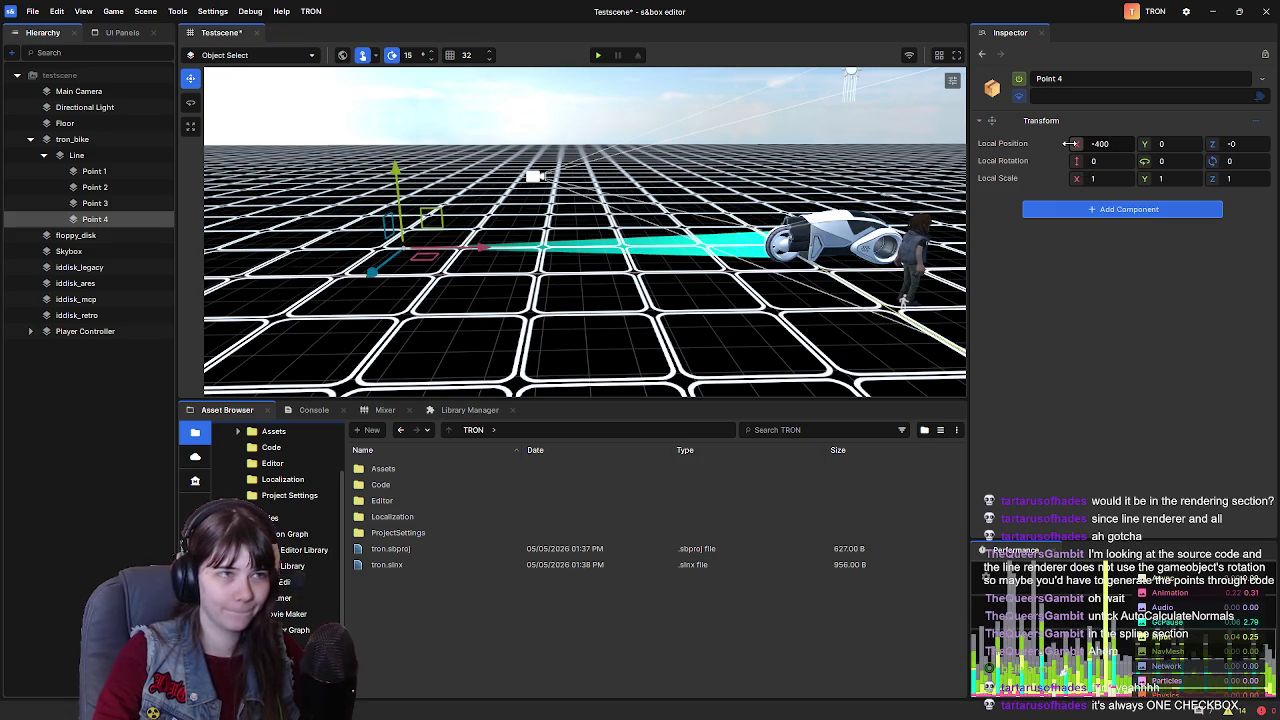
click(1075, 143)
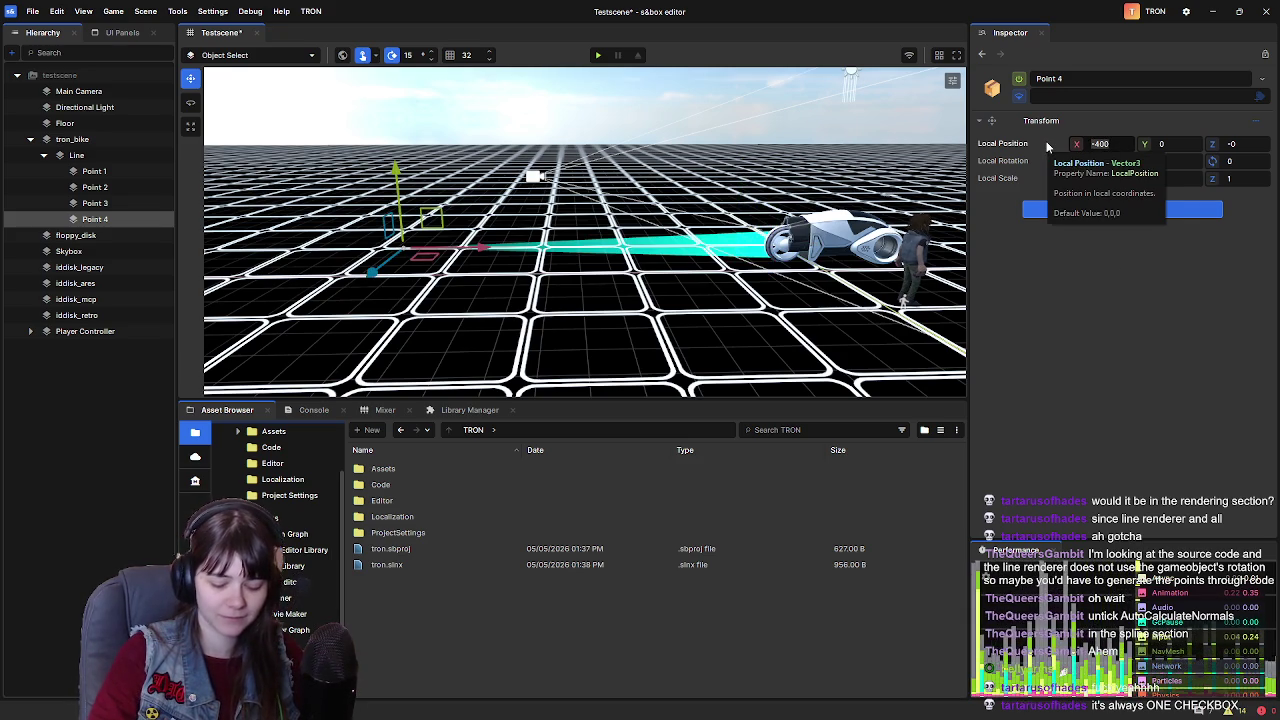
text(-400)
key(Return)
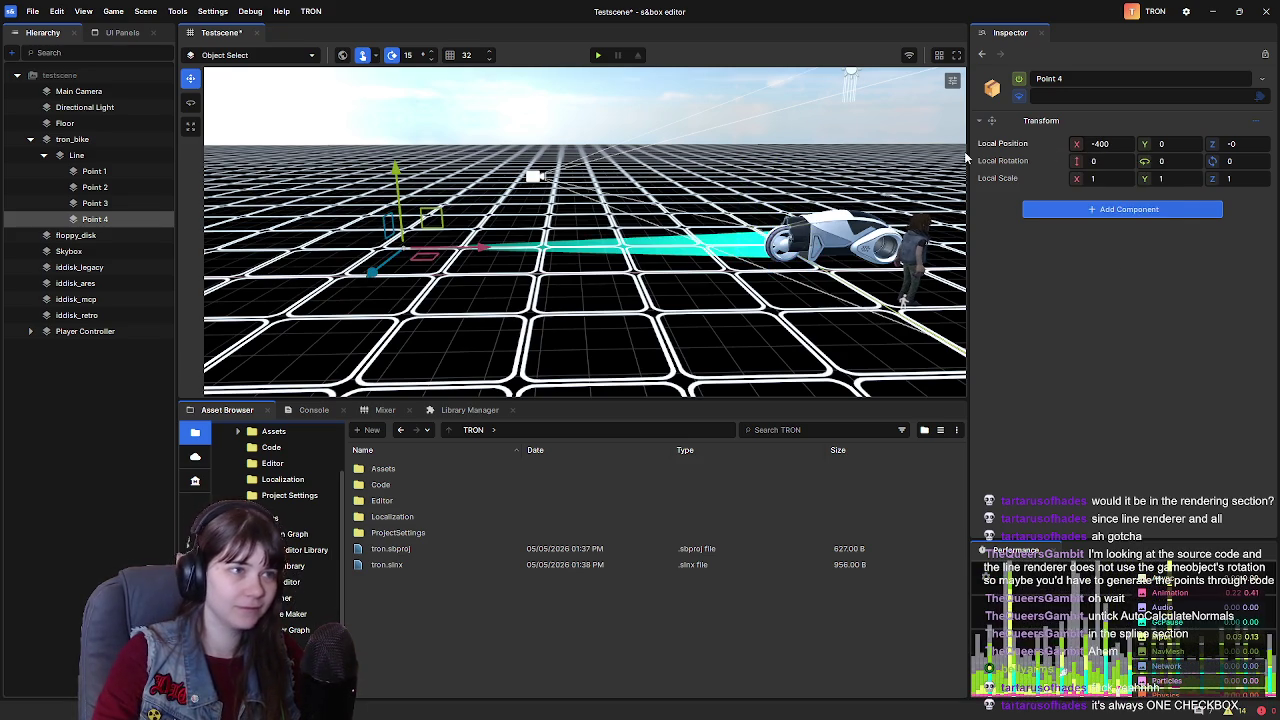
Set Point 2's X to -100 and Point 3's X to -200
click(100, 172)
click(100, 187)
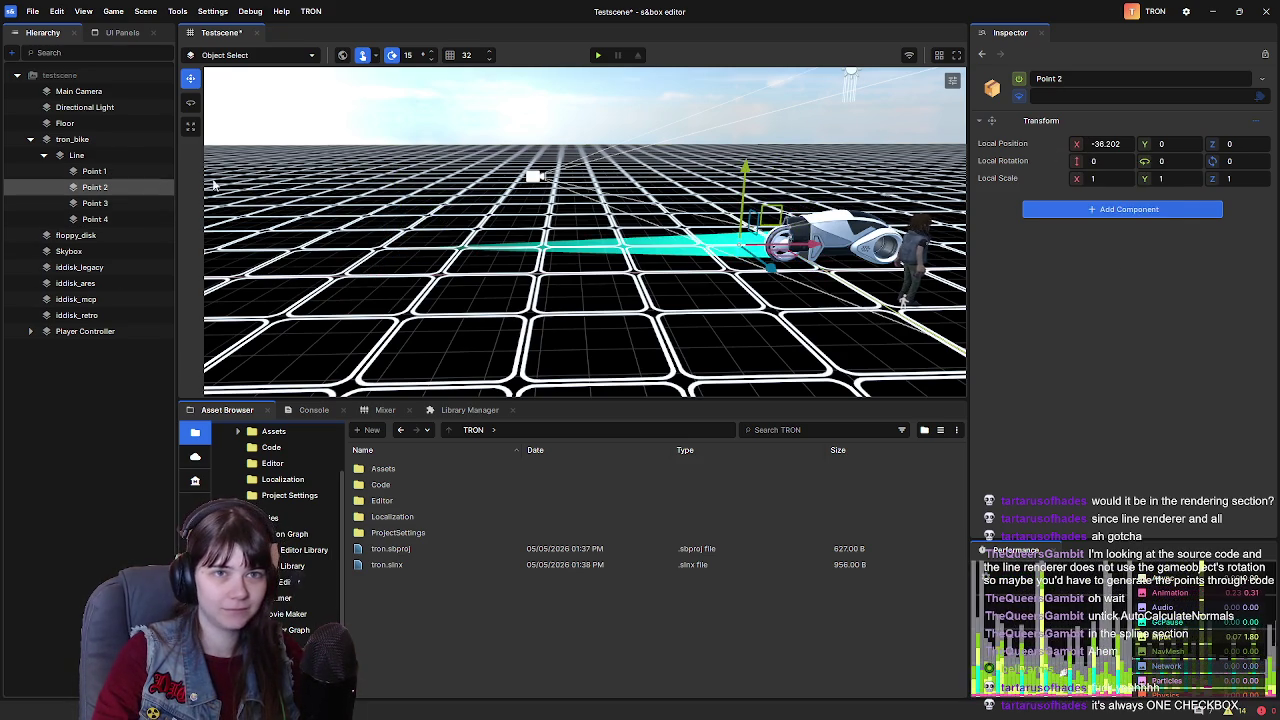
click(1072, 148)
text(-100)
key(Return)
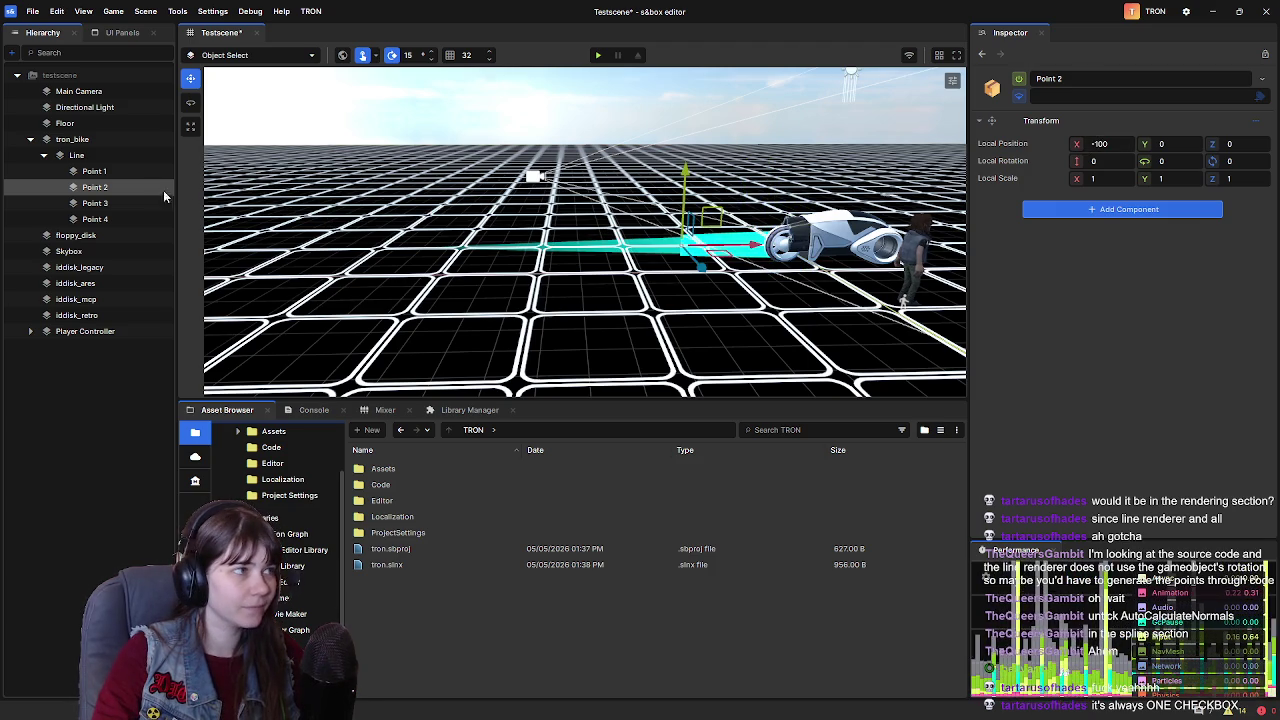
click(120, 203)
click(1078, 146)
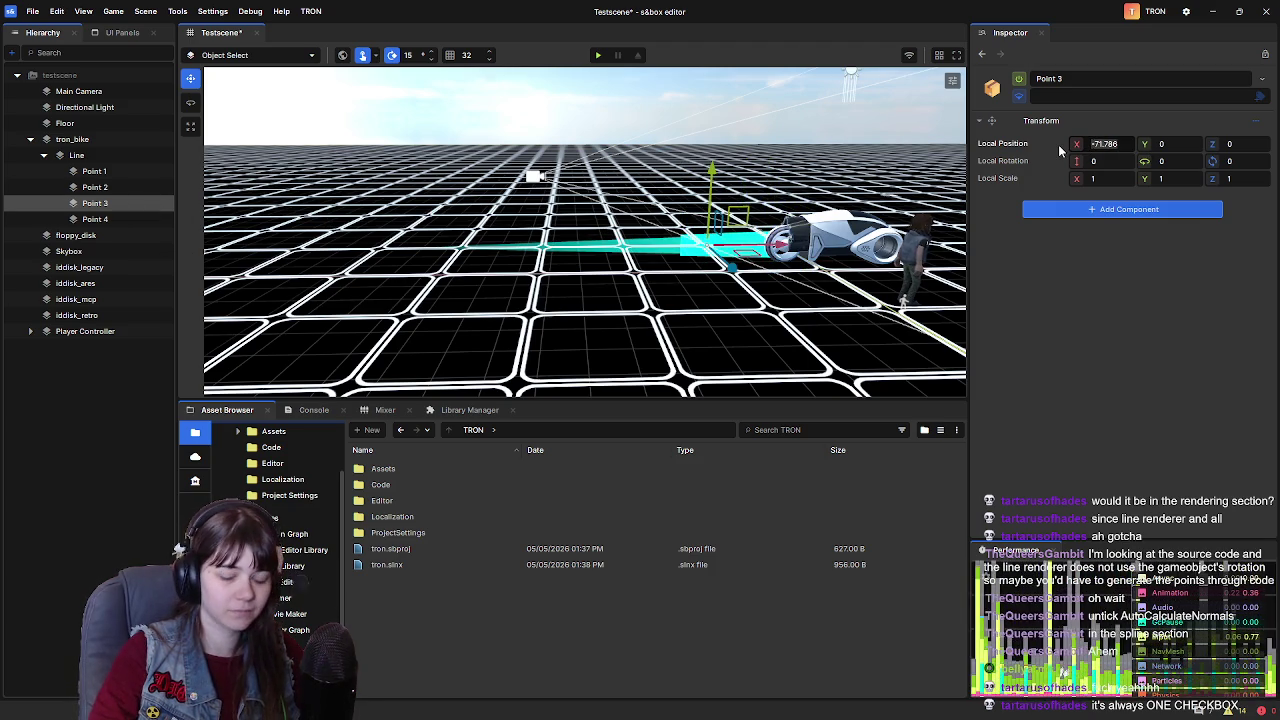
text(-200)
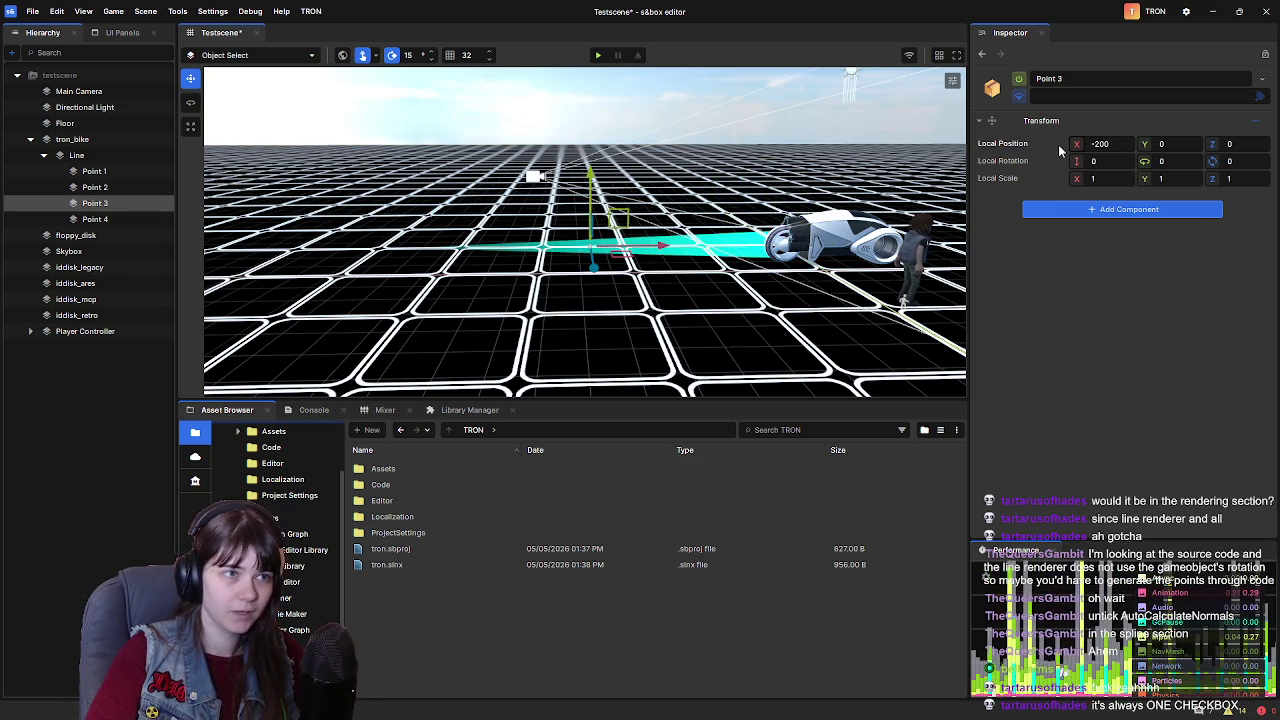
Check Point 4's Z position, then select the Line to show its renderer settings
click(96, 219)
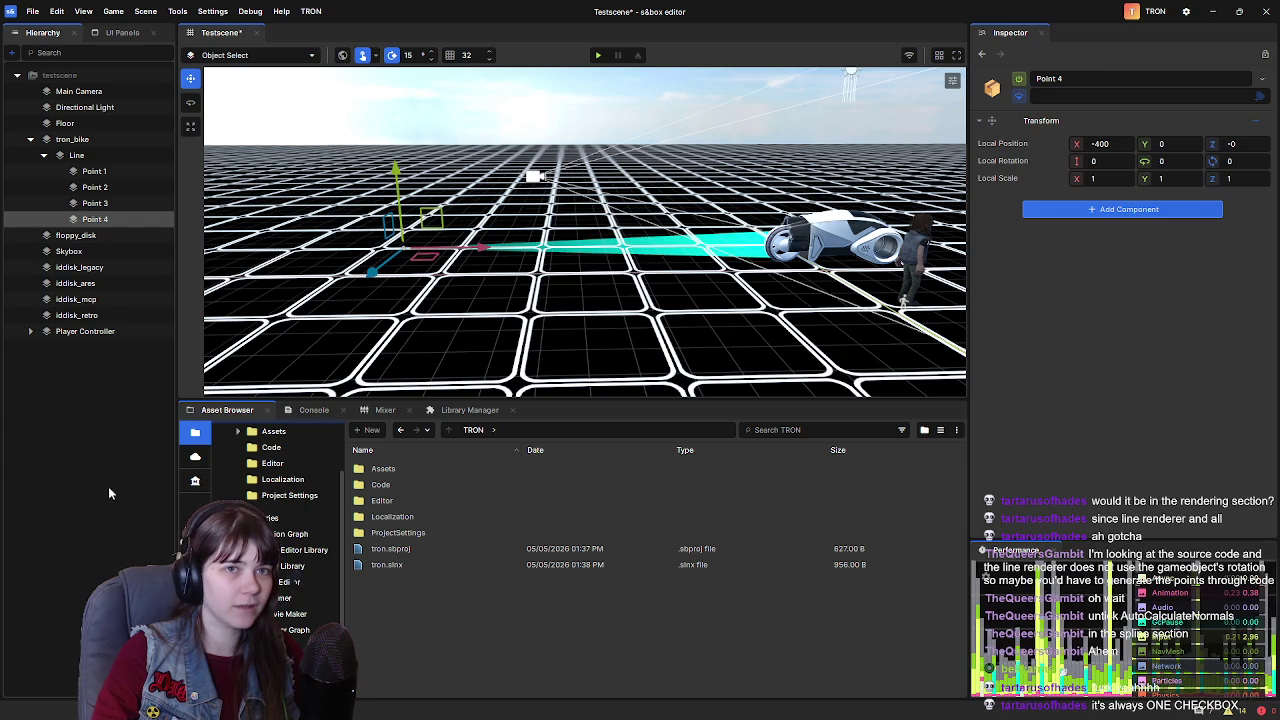
click(1230, 143)
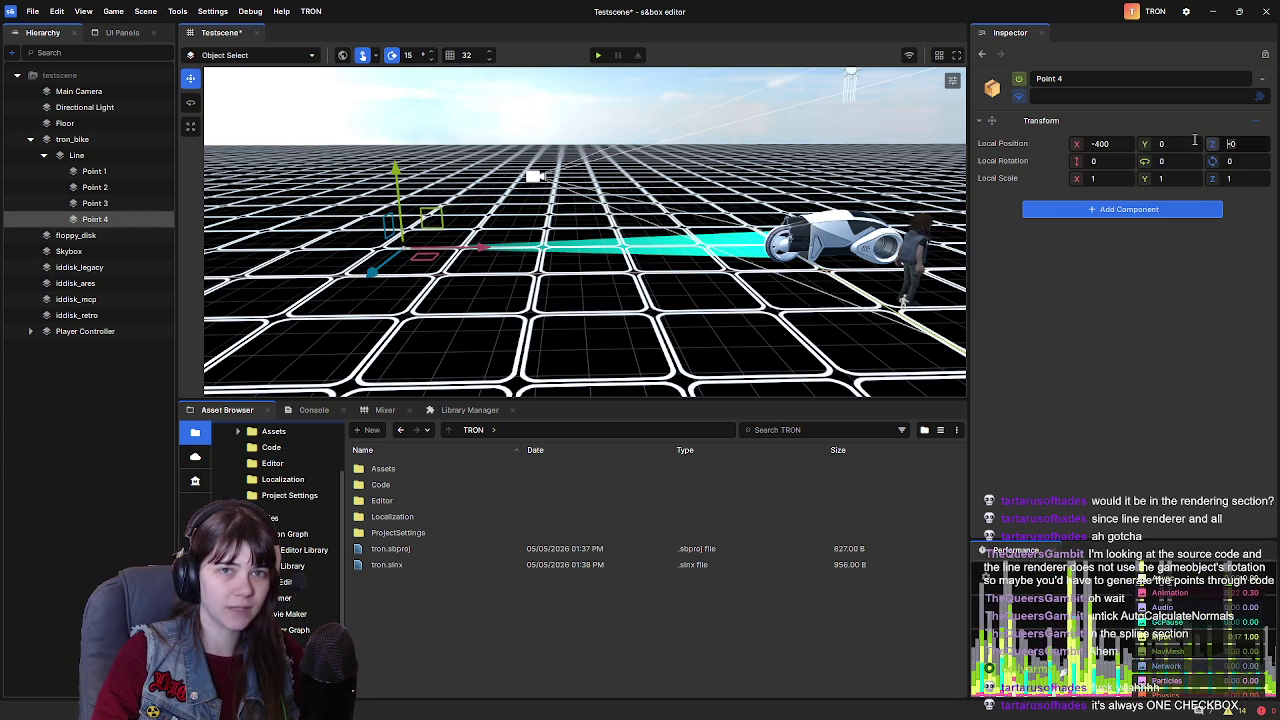
click(100, 203)
click(104, 187)
click(104, 171)
click(100, 219)
click(1251, 144)
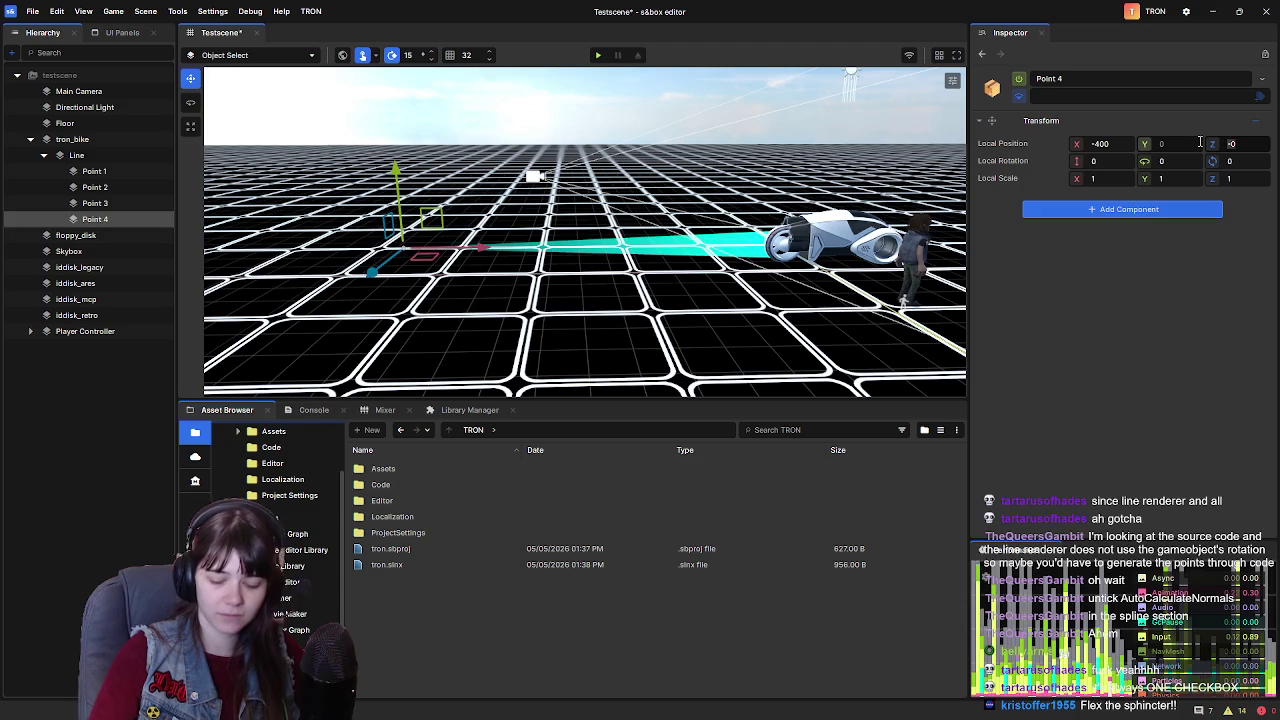
click(240, 306)
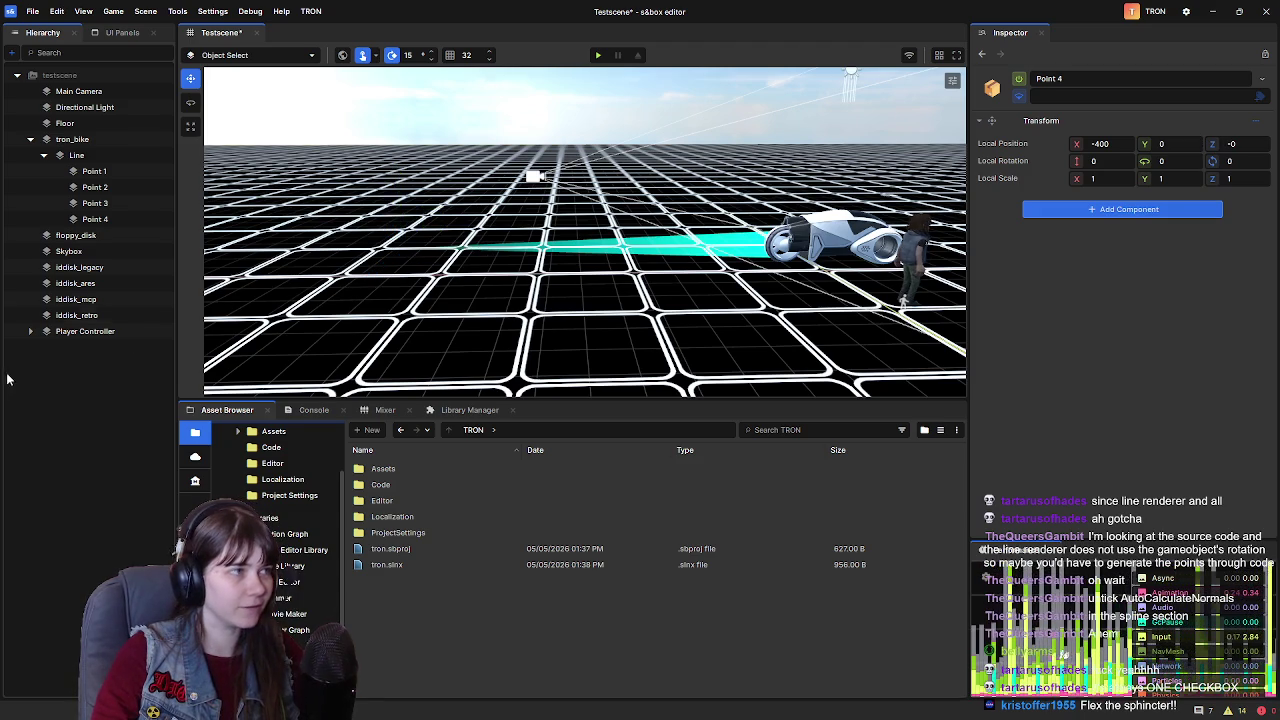
click(100, 156)
scroll(1115, 250, down, 5)
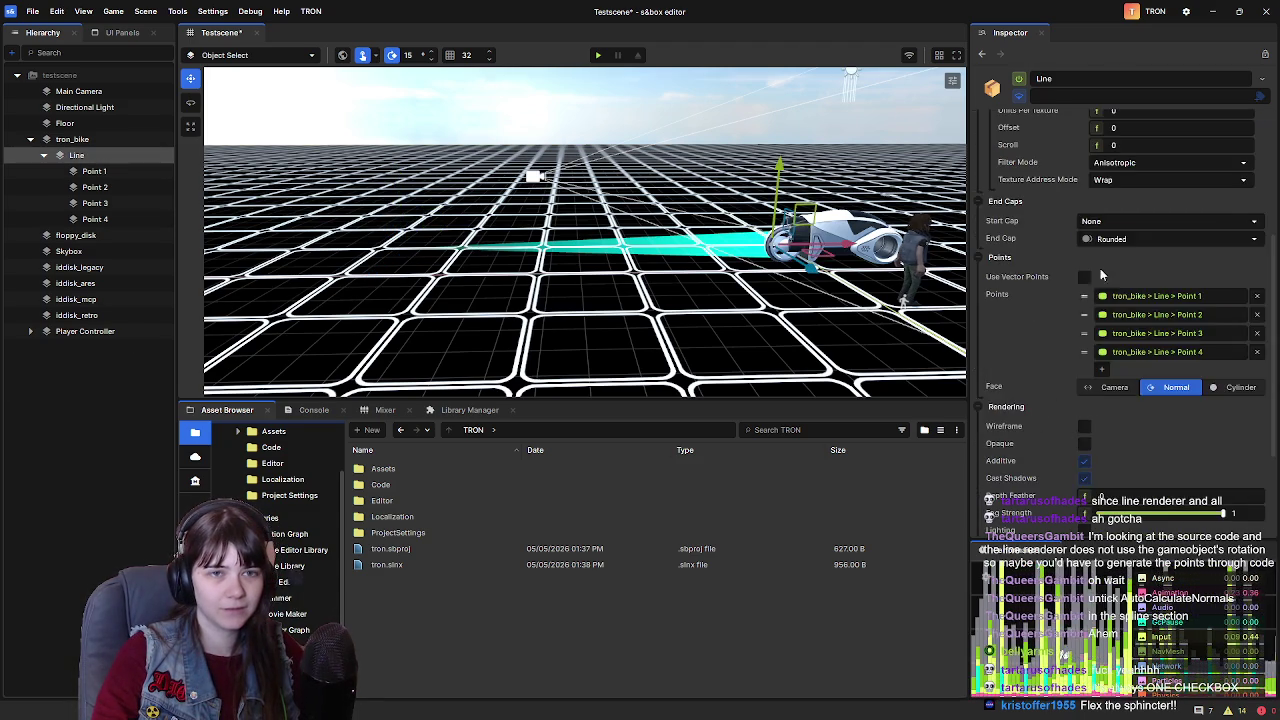
Reopen the Line Renderer Width curve, centre its window, then switch to the browser
scroll(1115, 242, up, 3)
click(1120, 155)
mouse_move(1094, 158)
mouse_down()
mouse_move(656, 300)
mouse_move(597, 202)
mouse_up()
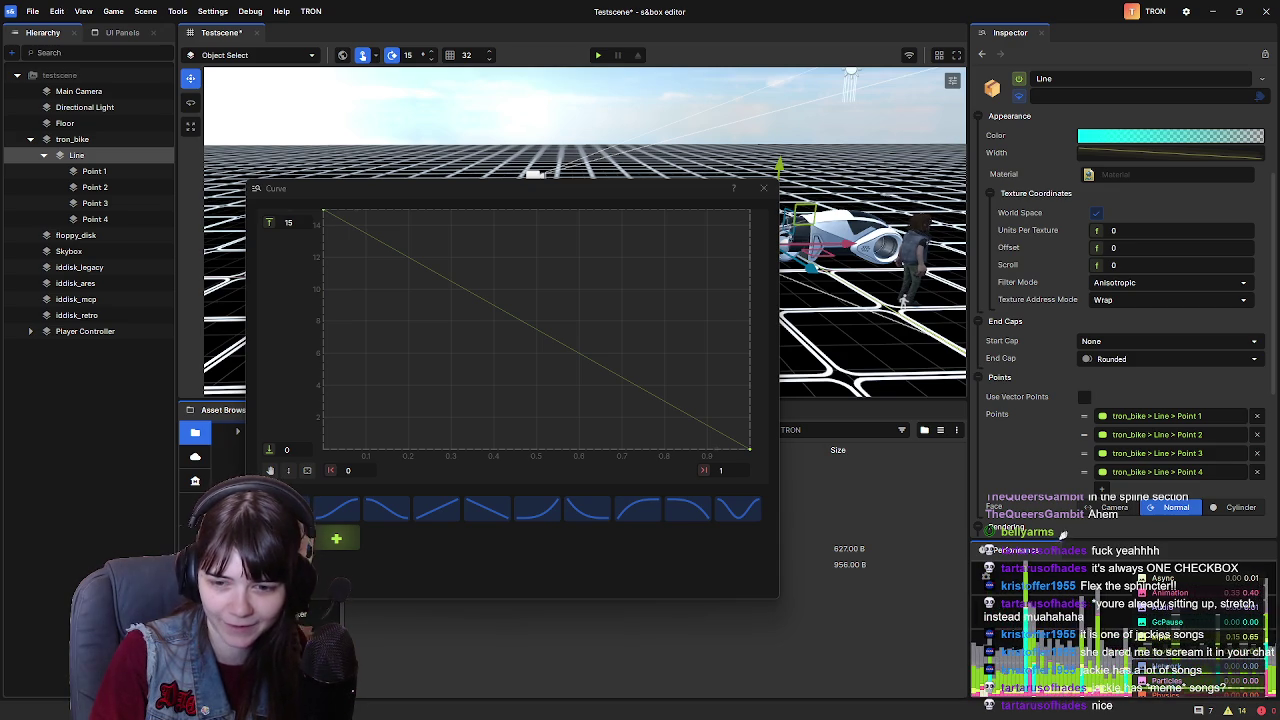
key(alt+Tab)
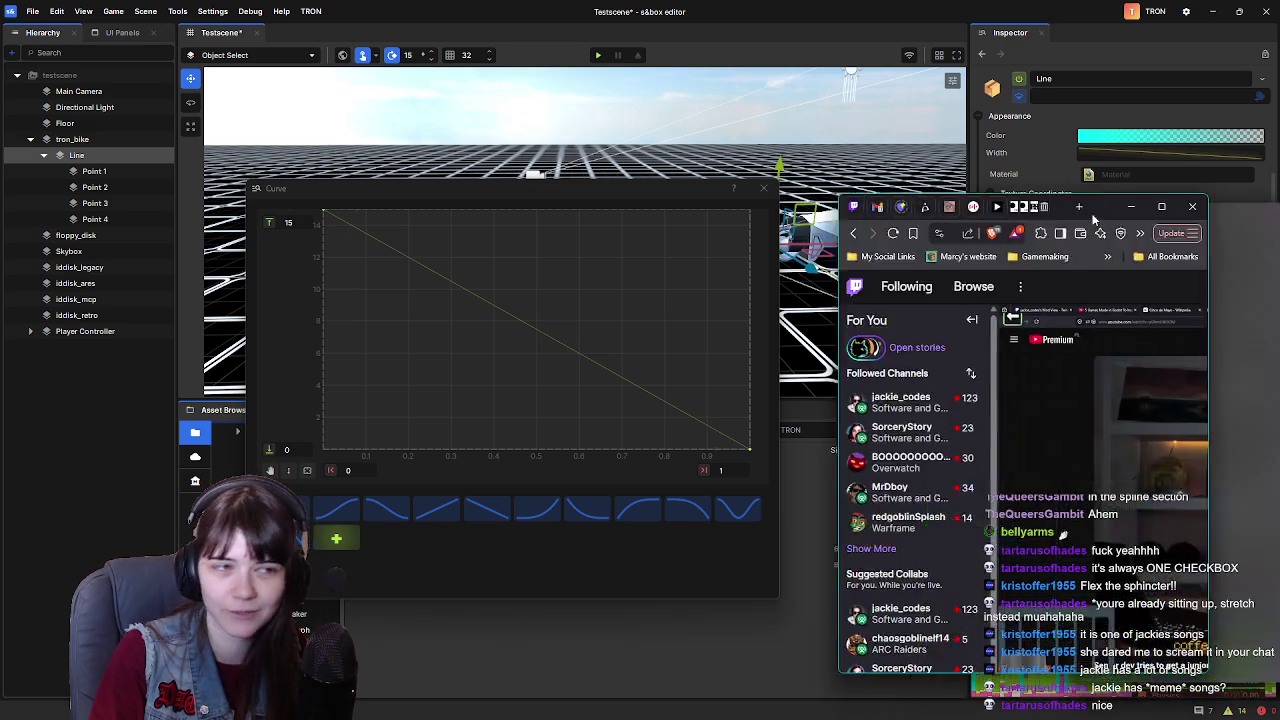
Maximise Twitch, send 'SPEECH' and 'nice damn well what' in chat, then return to the editor
drag(1144, 221, 827, 94)
double_click(827, 94)
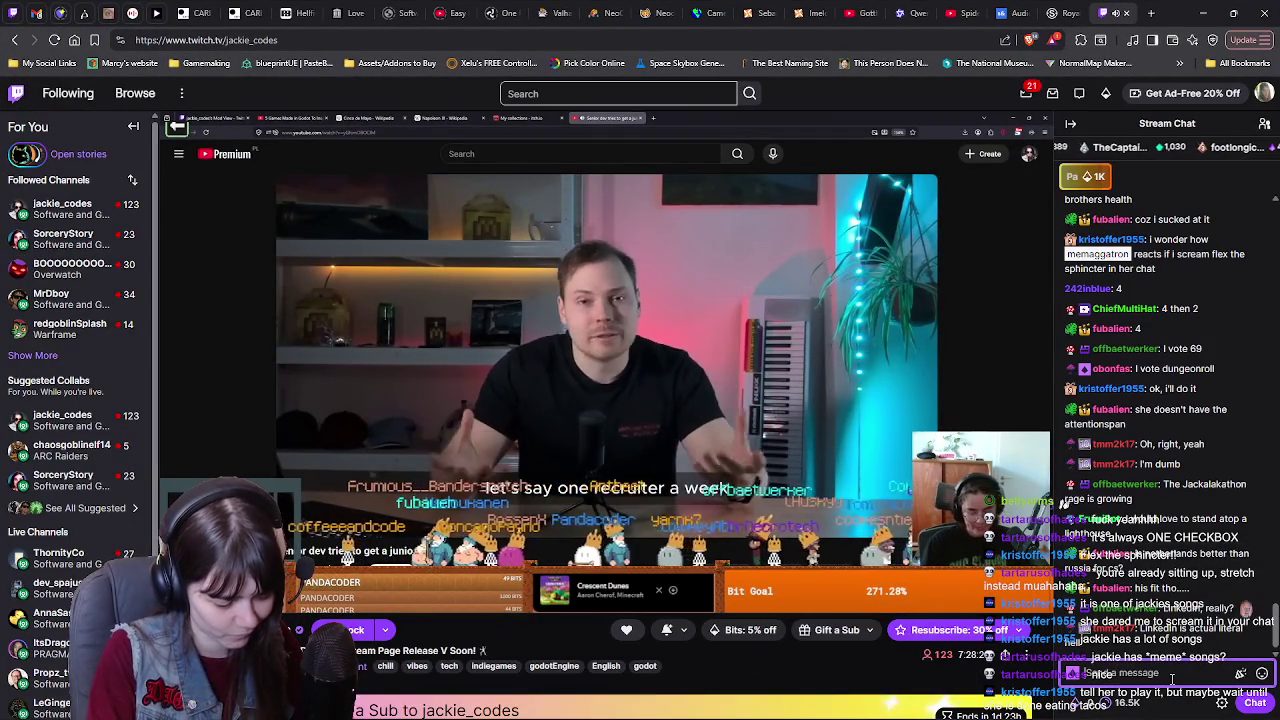
text(SPEECH)
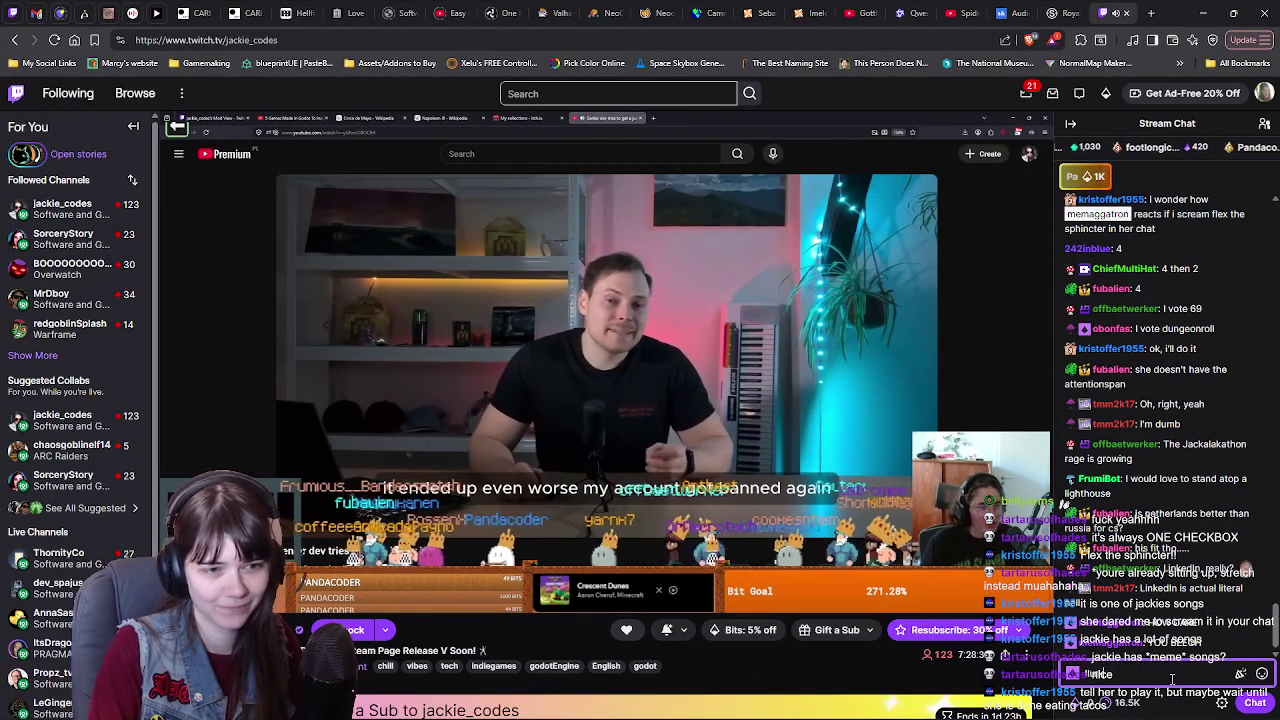
key(Return)
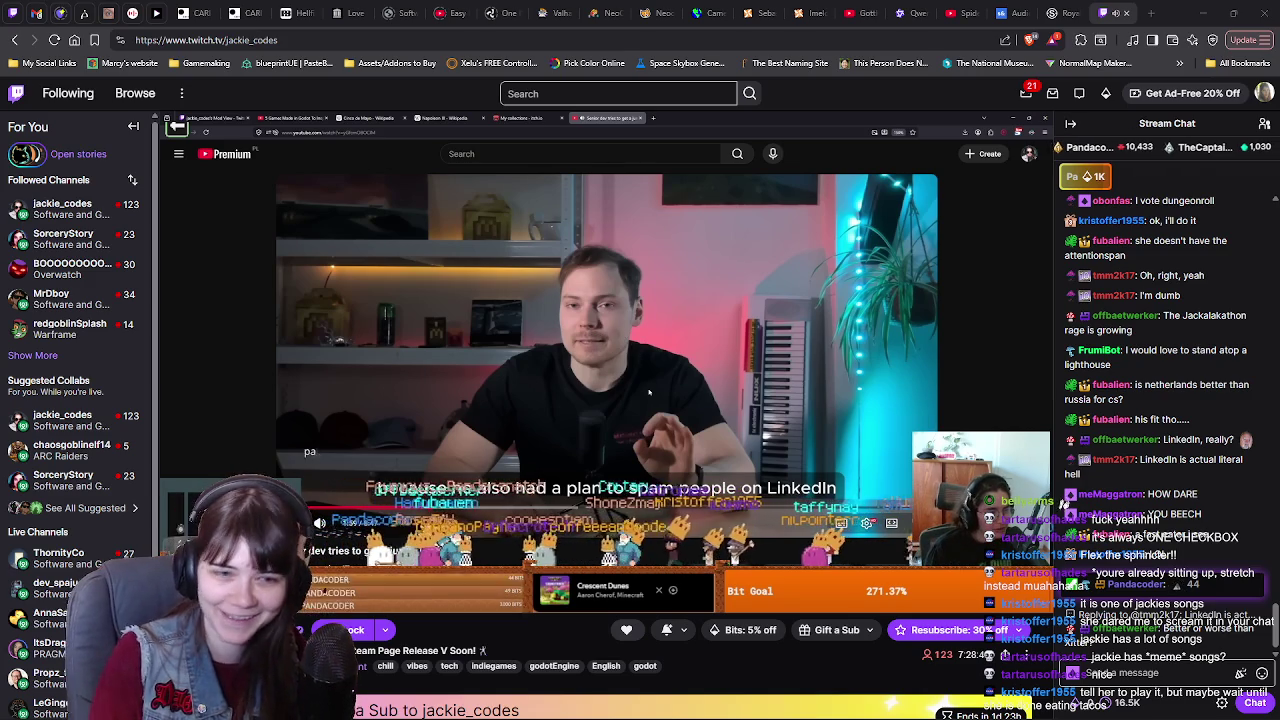
click(1160, 673)
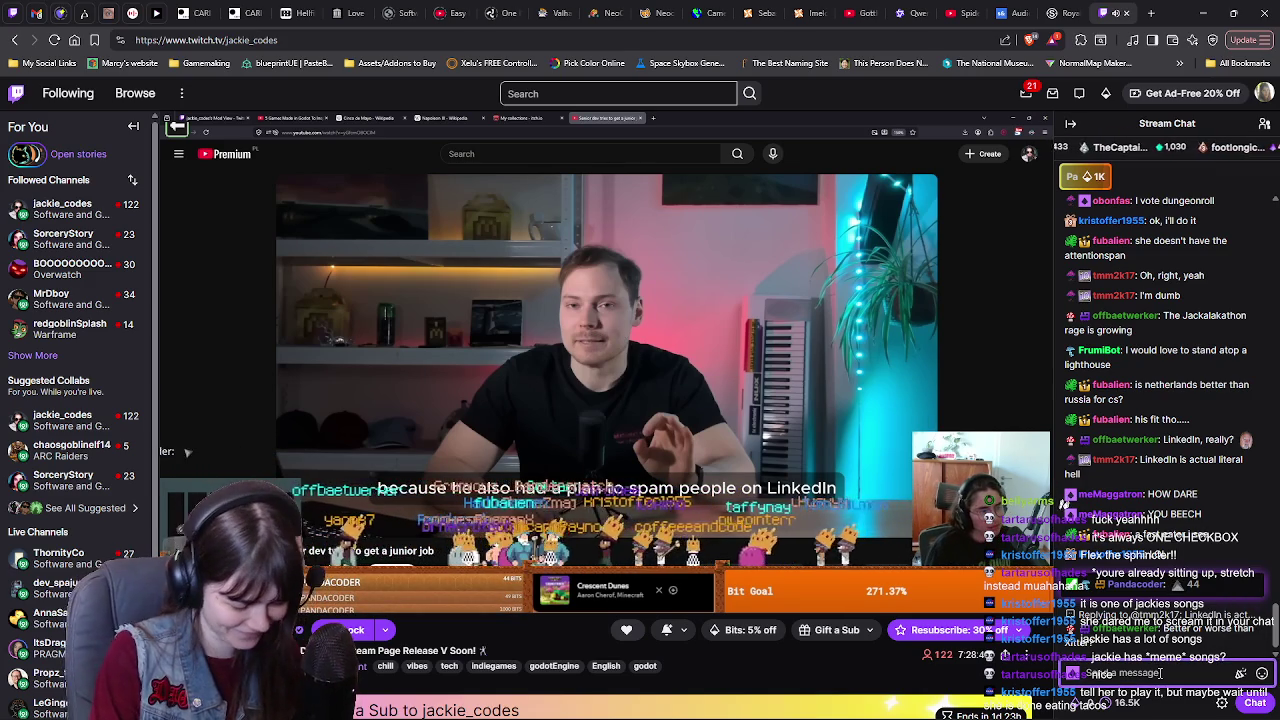
text(nice)
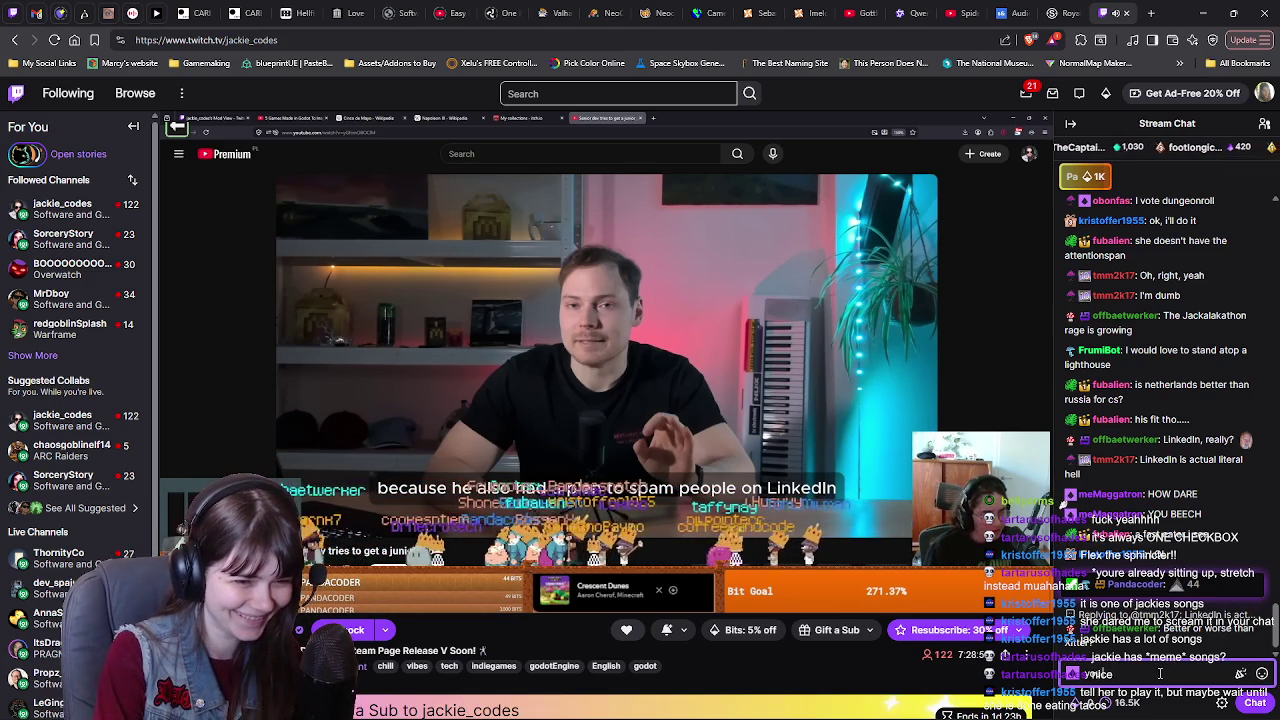
text( damn well whats wron)
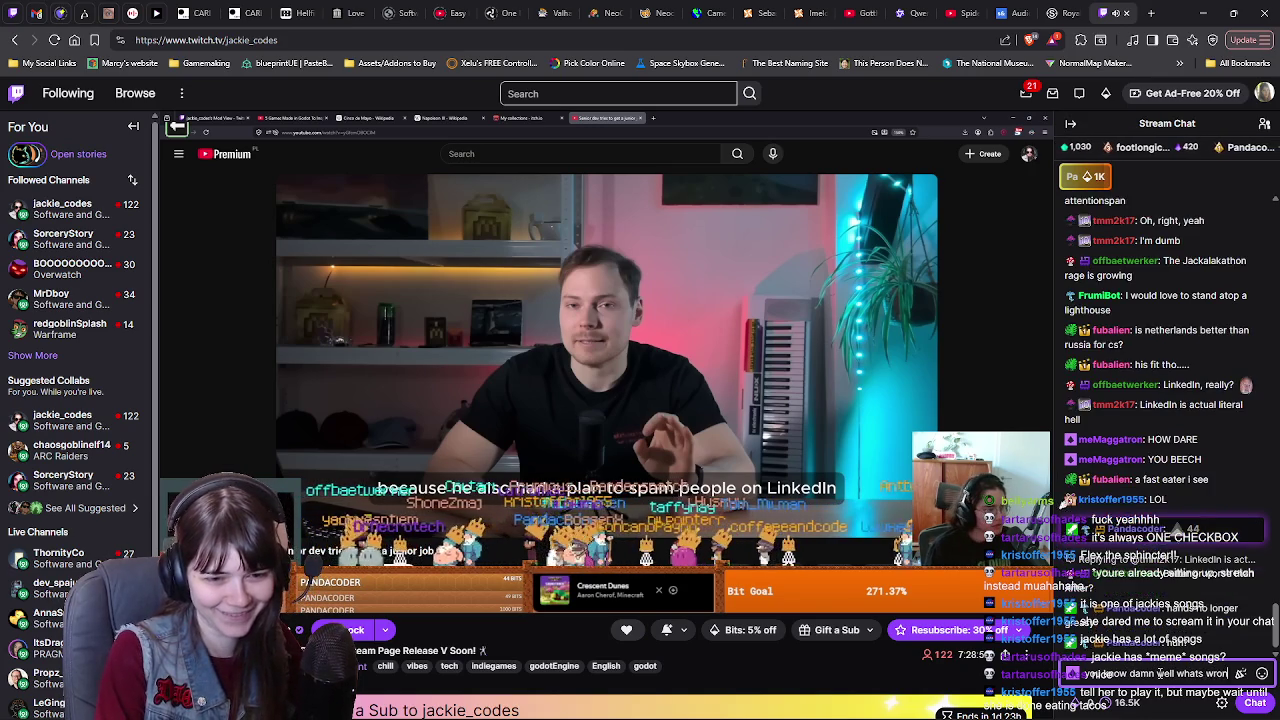
key(Return)
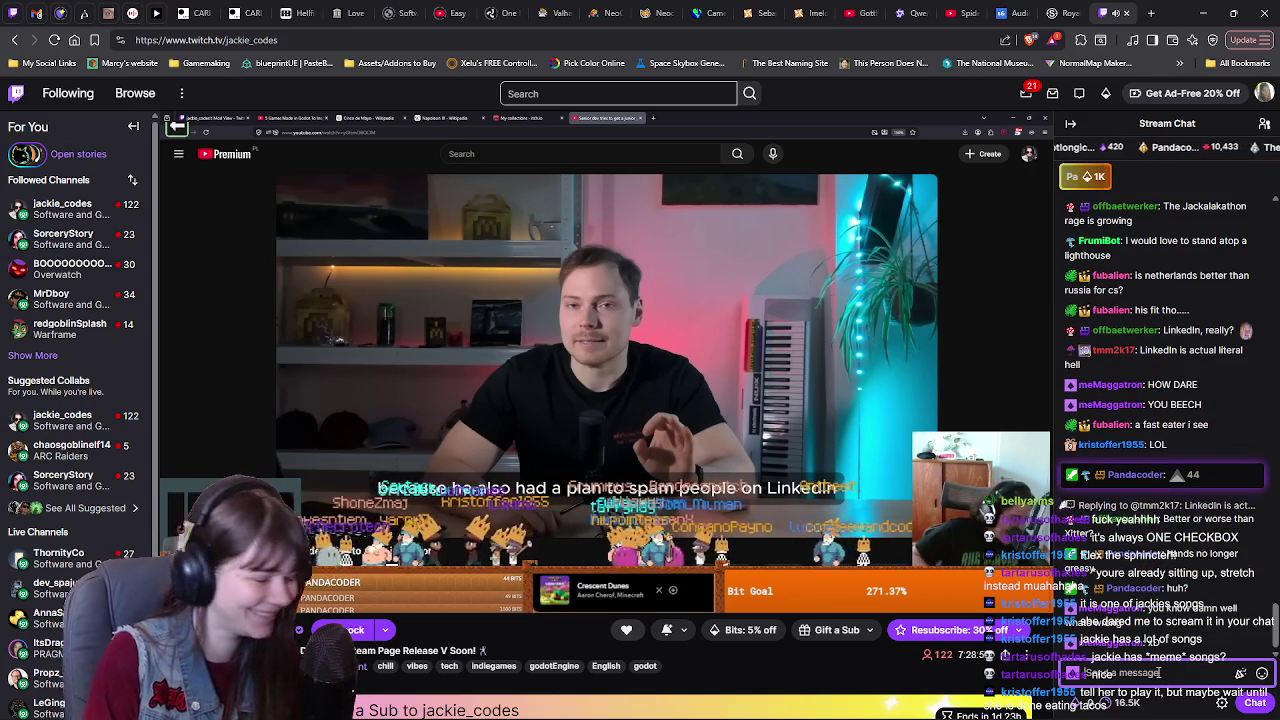
key(alt+Tab)
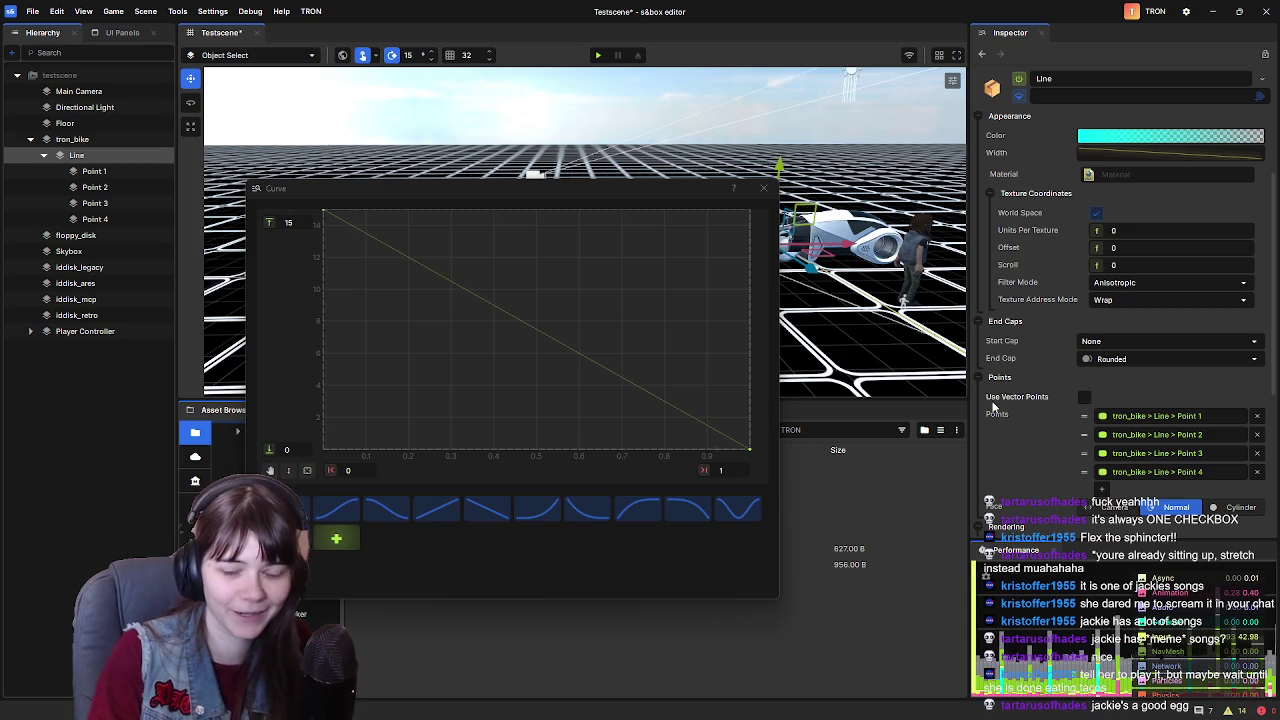
Close the Curve window, reopen the Width curve, and give its first keyframe a smooth eased tangent
drag(677, 189, 716, 168)
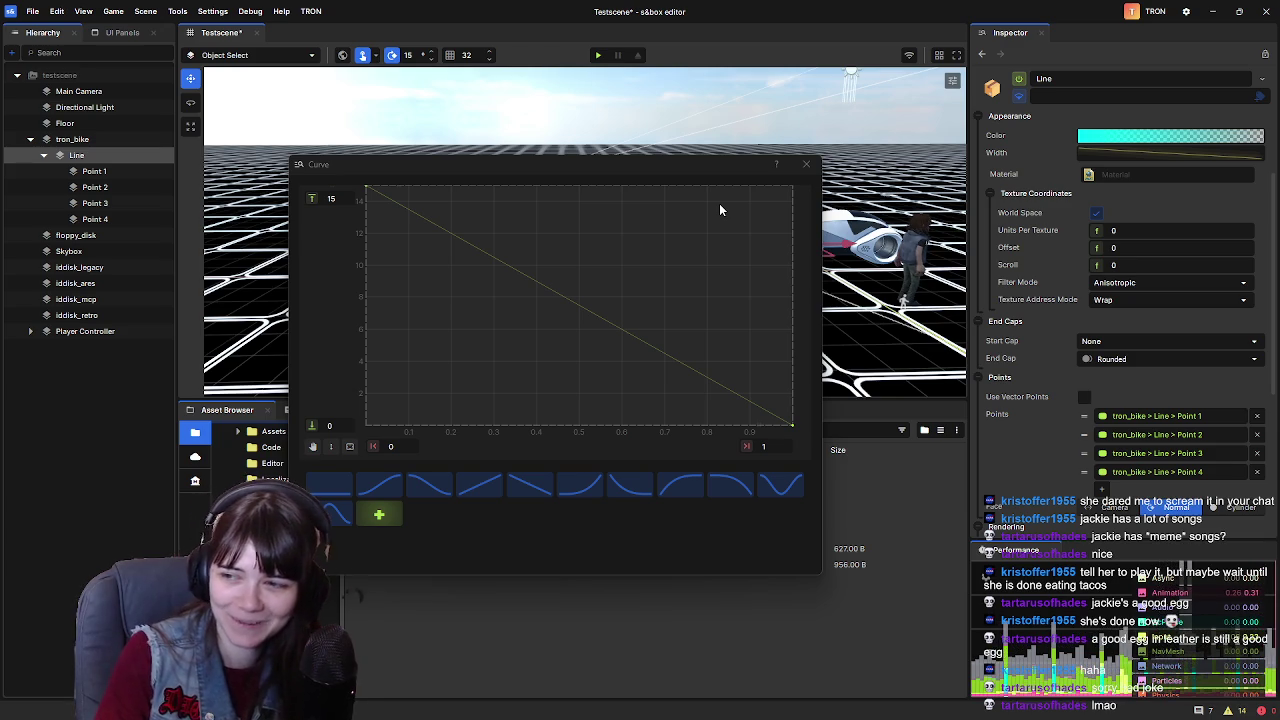
mouse_move(656, 170)
mouse_down()
mouse_move(530, 187)
mouse_move(475, 156)
mouse_move(745, 165)
mouse_up()
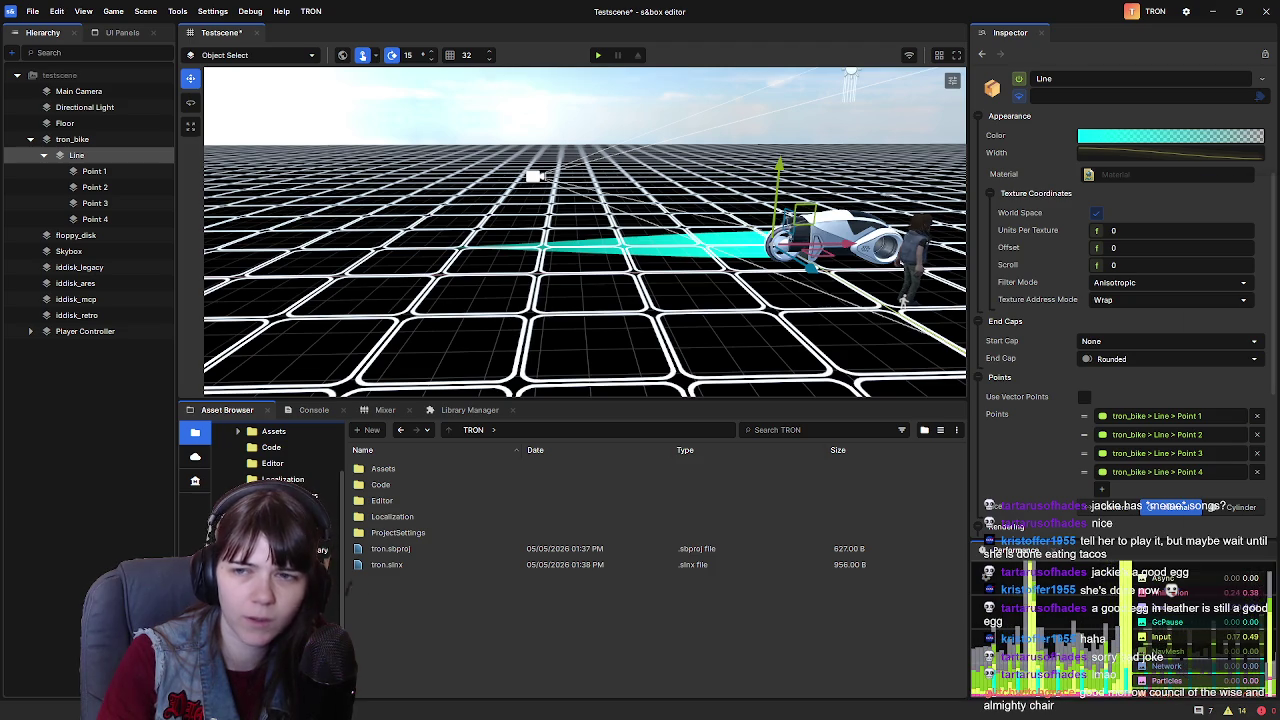
click(1170, 152)
mouse_move(745, 208)
mouse_down()
mouse_move(585, 245)
mouse_move(685, 268)
mouse_up()
click(509, 298)
right_click(509, 300)
click(540, 324)
Switch the top keyframe's tangent modes until the width holds 15 then steps to 0, and close the Curve editor
mouse_move(744, 274)
mouse_down()
mouse_move(690, 310)
mouse_move(641, 293)
mouse_up()
click(405, 318)
right_click(405, 318)
click(445, 366)
click(407, 319)
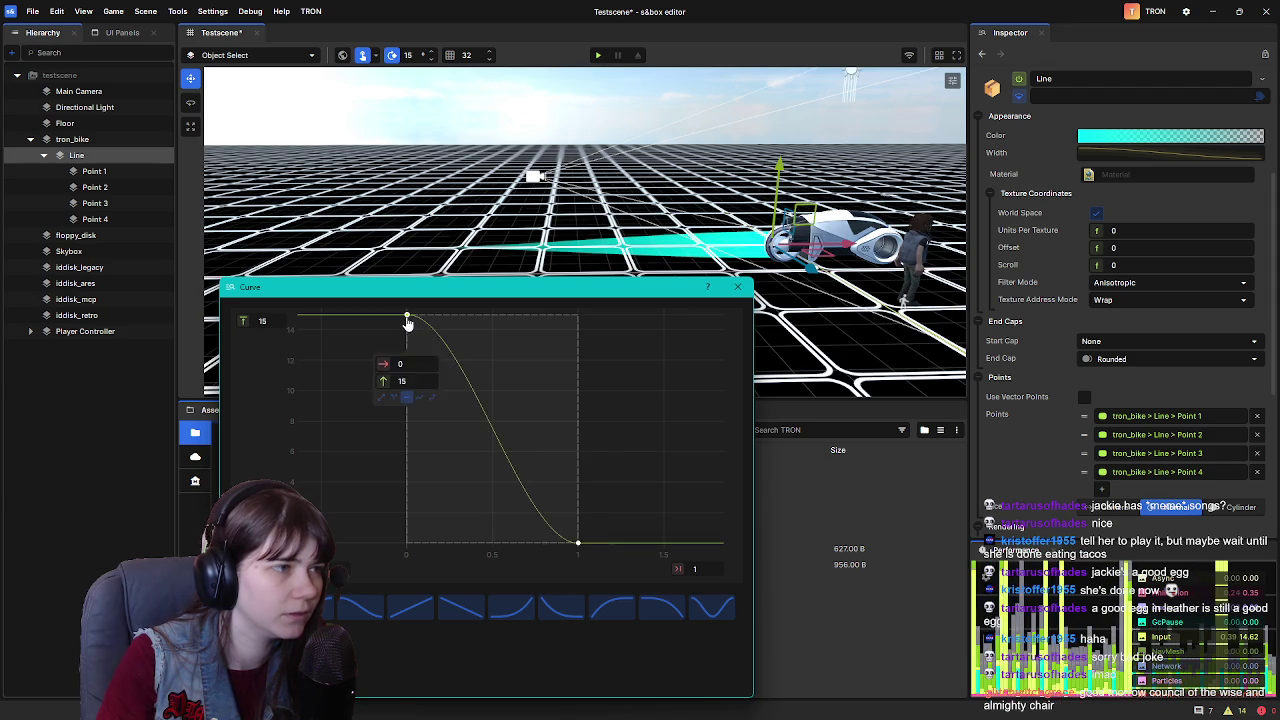
right_click(407, 320)
click(447, 379)
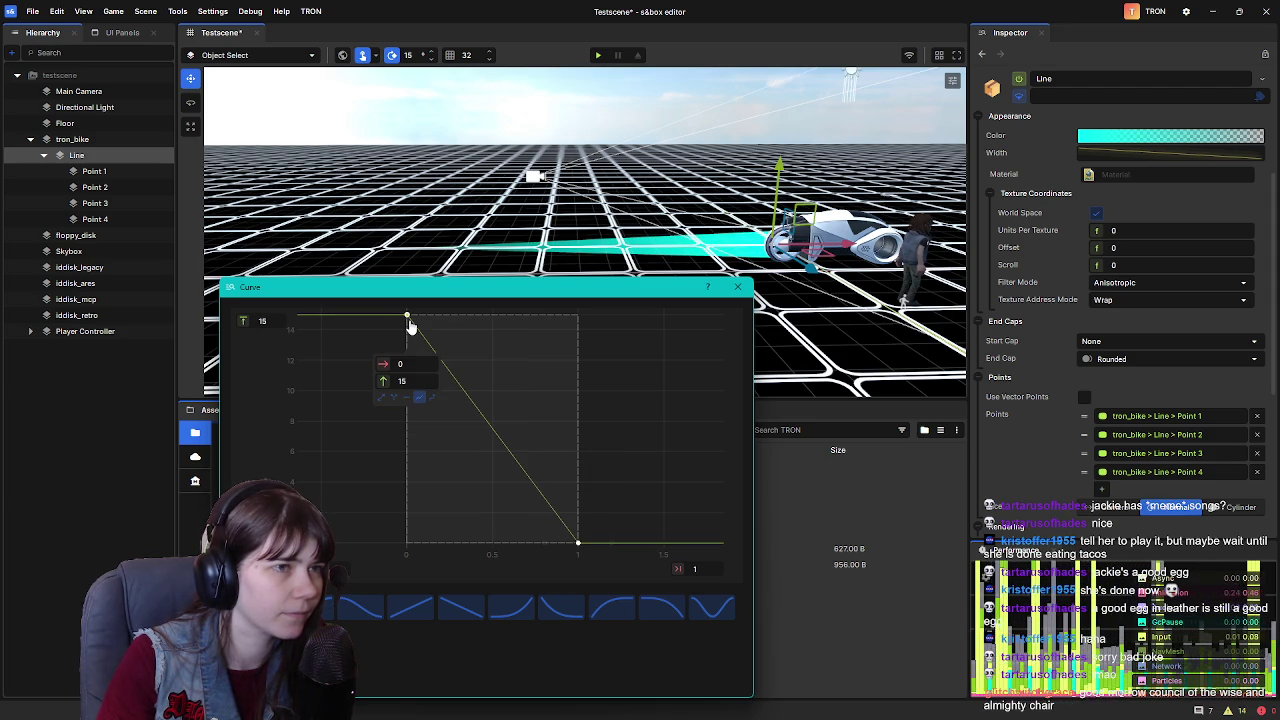
right_click(409, 322)
click(455, 400)
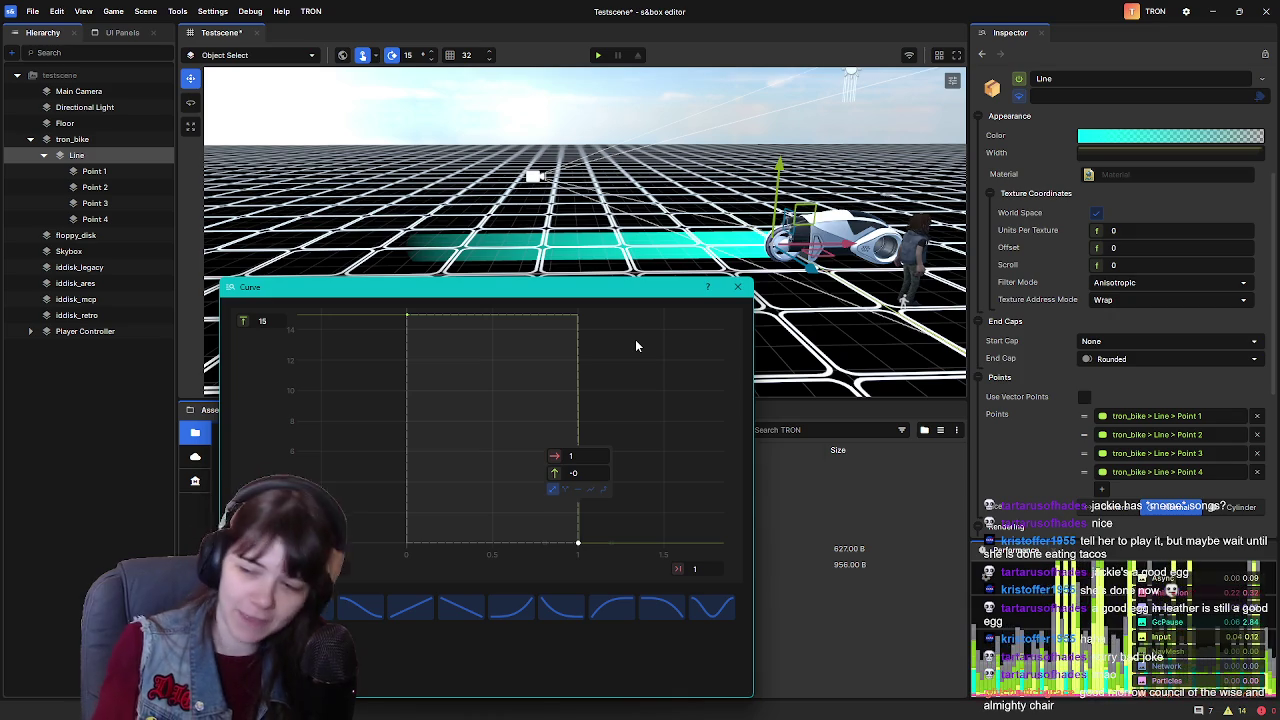
click(738, 289)
Fly the camera around the bike and along the evenly wide cyan trail
key(w)
key(s)
scroll(655, 290, down, 5)
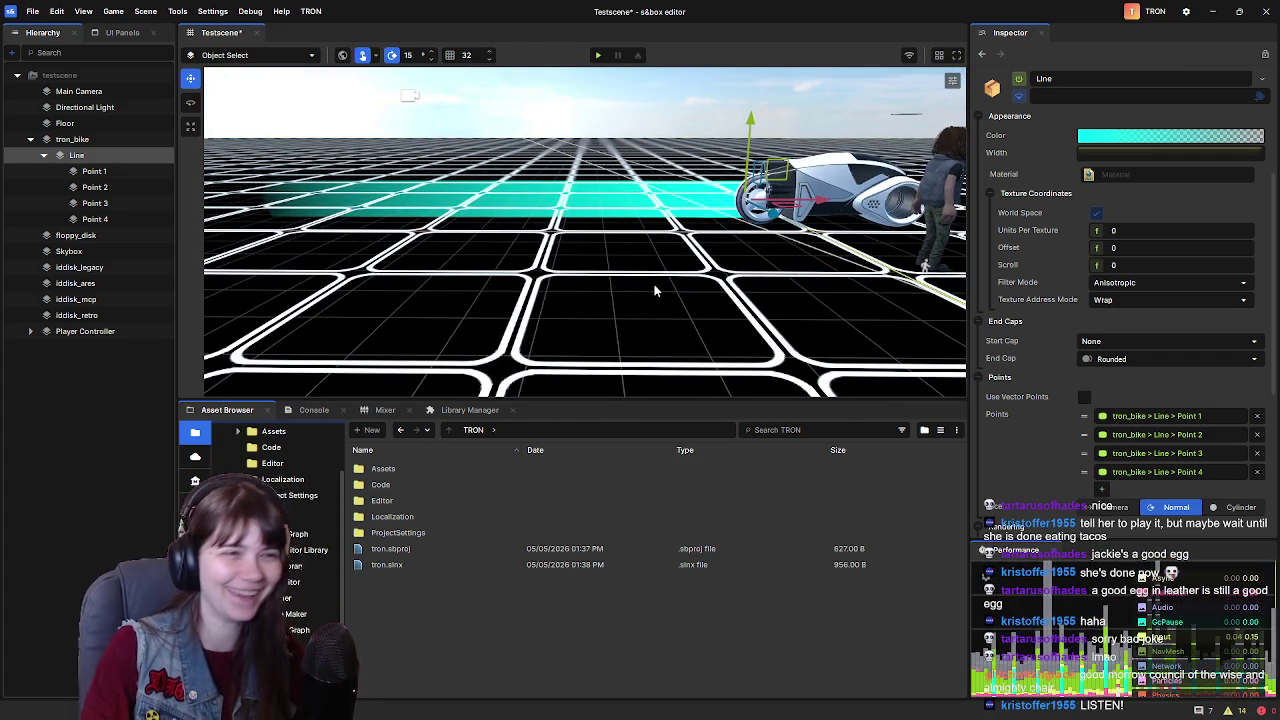
key(a)
key(d)
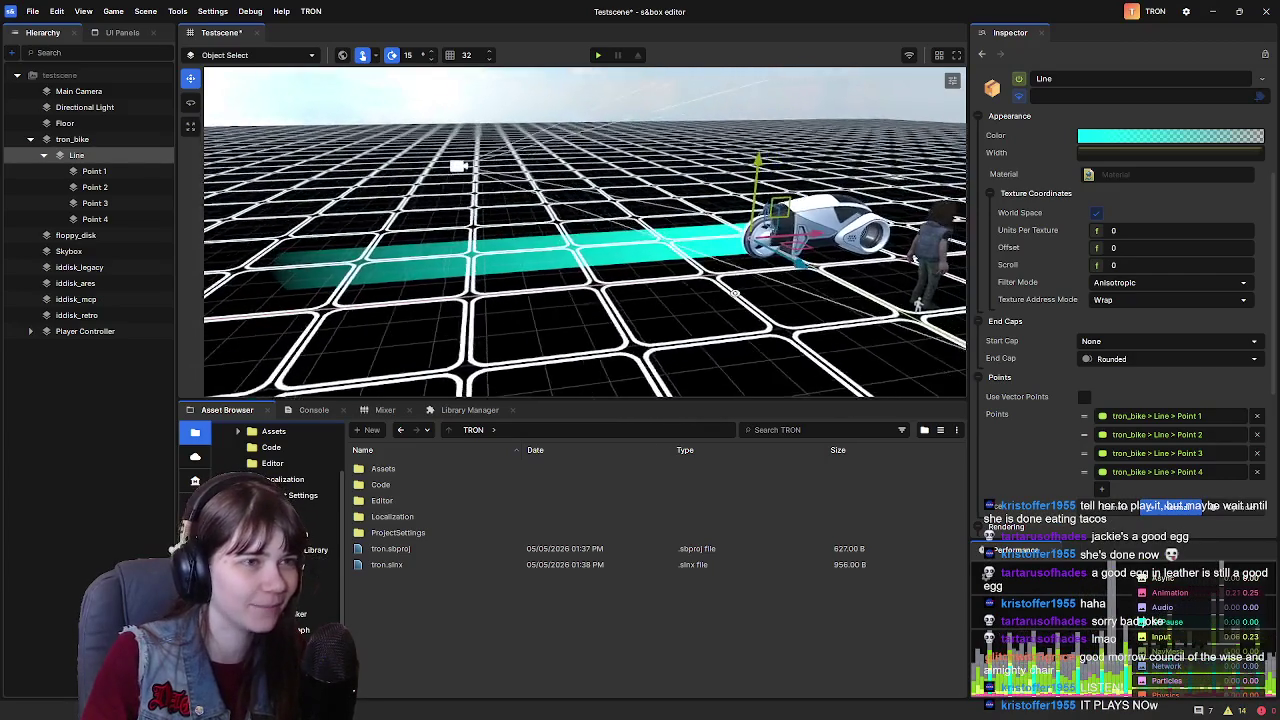
key(a)
key(s)
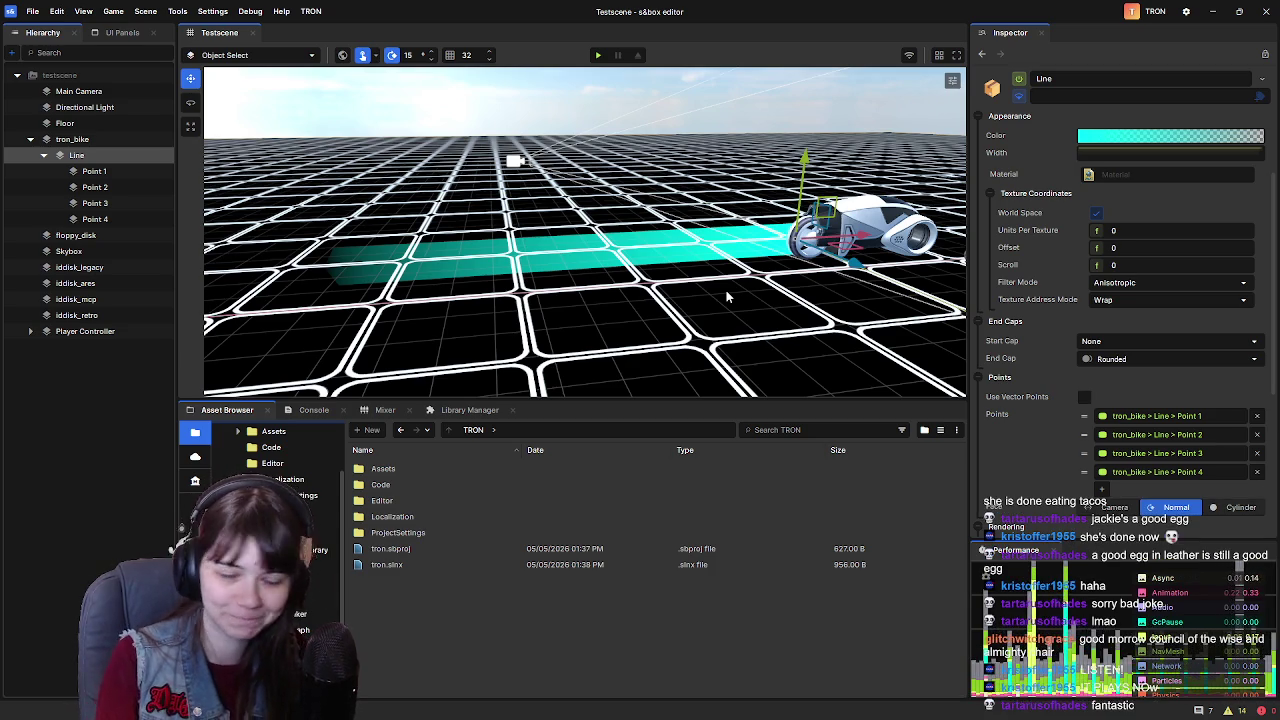
key(w)
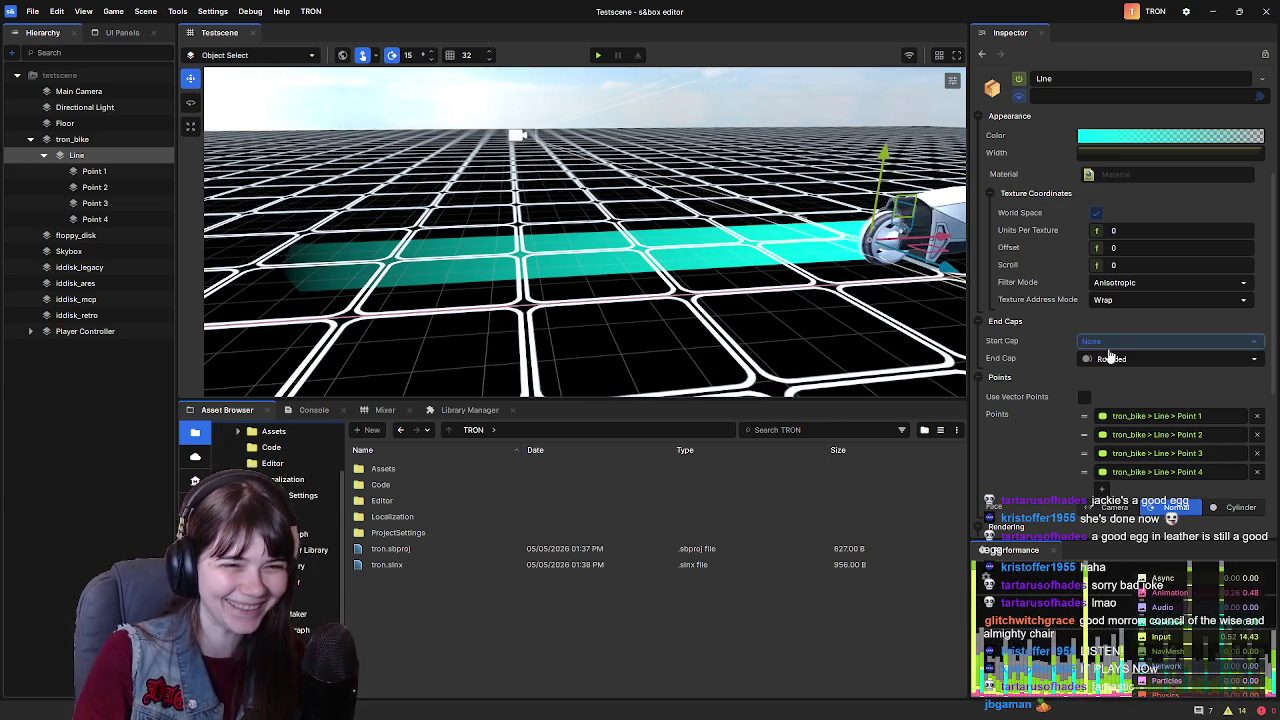
Preview Triangle and Arrow end caps on the trail, then set End Cap to None
click(1140, 342)
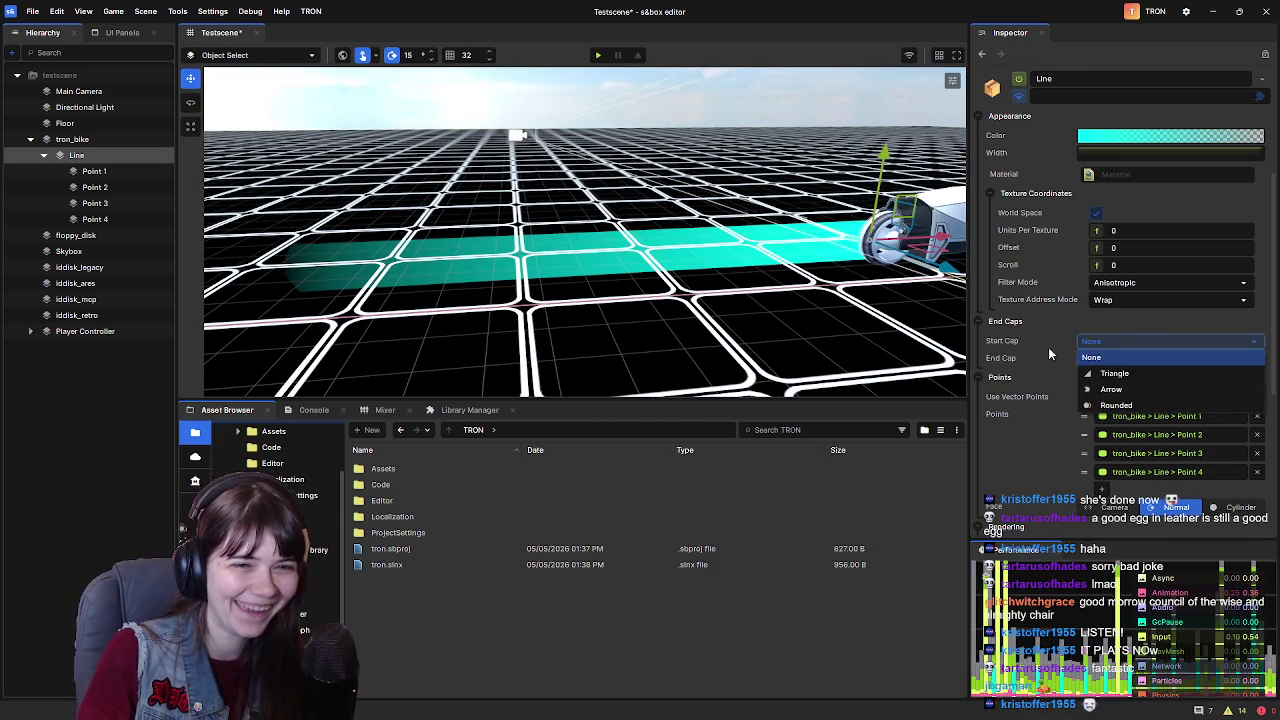
click(1038, 364)
click(1105, 358)
click(1128, 376)
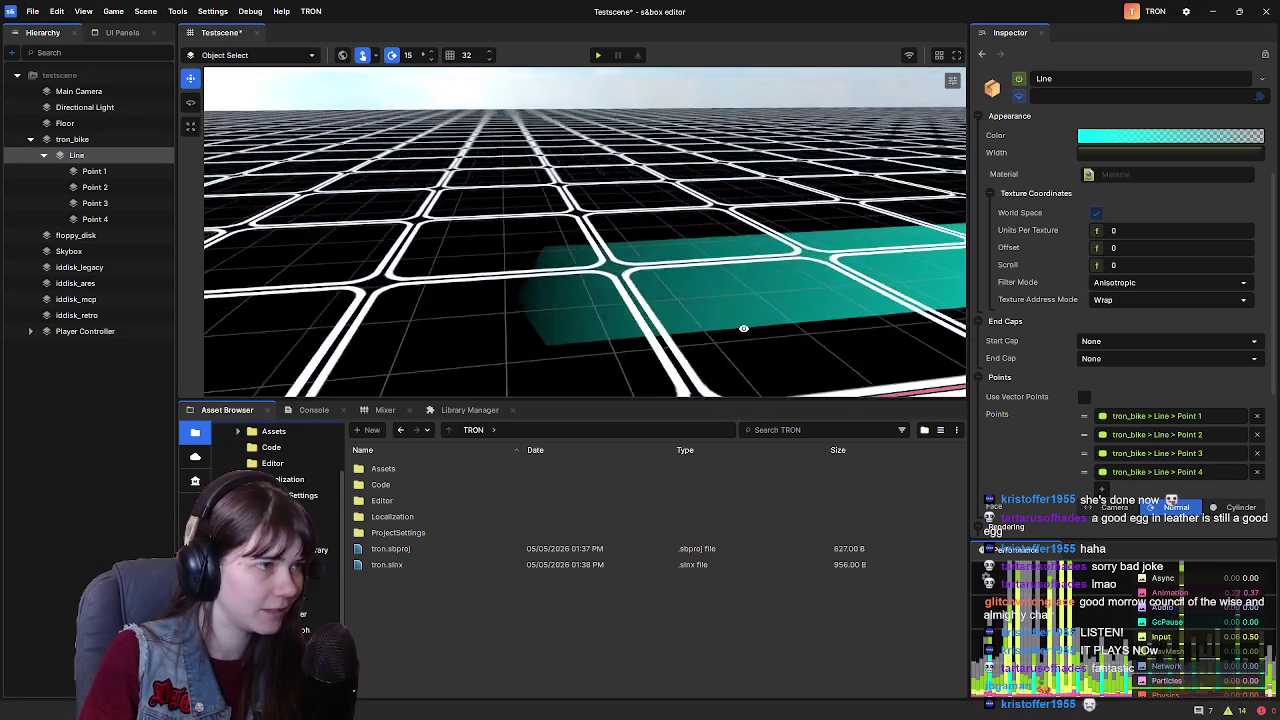
click(1143, 358)
click(1144, 391)
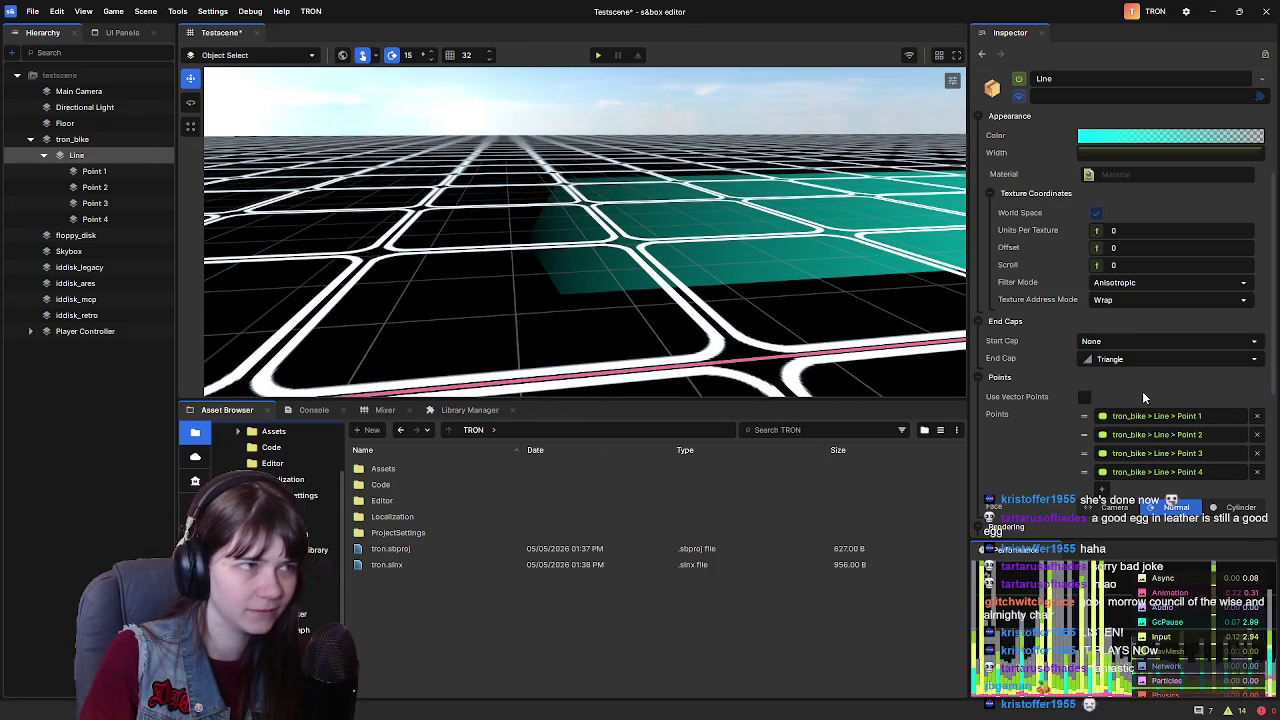
click(1136, 360)
click(1140, 406)
click(1143, 360)
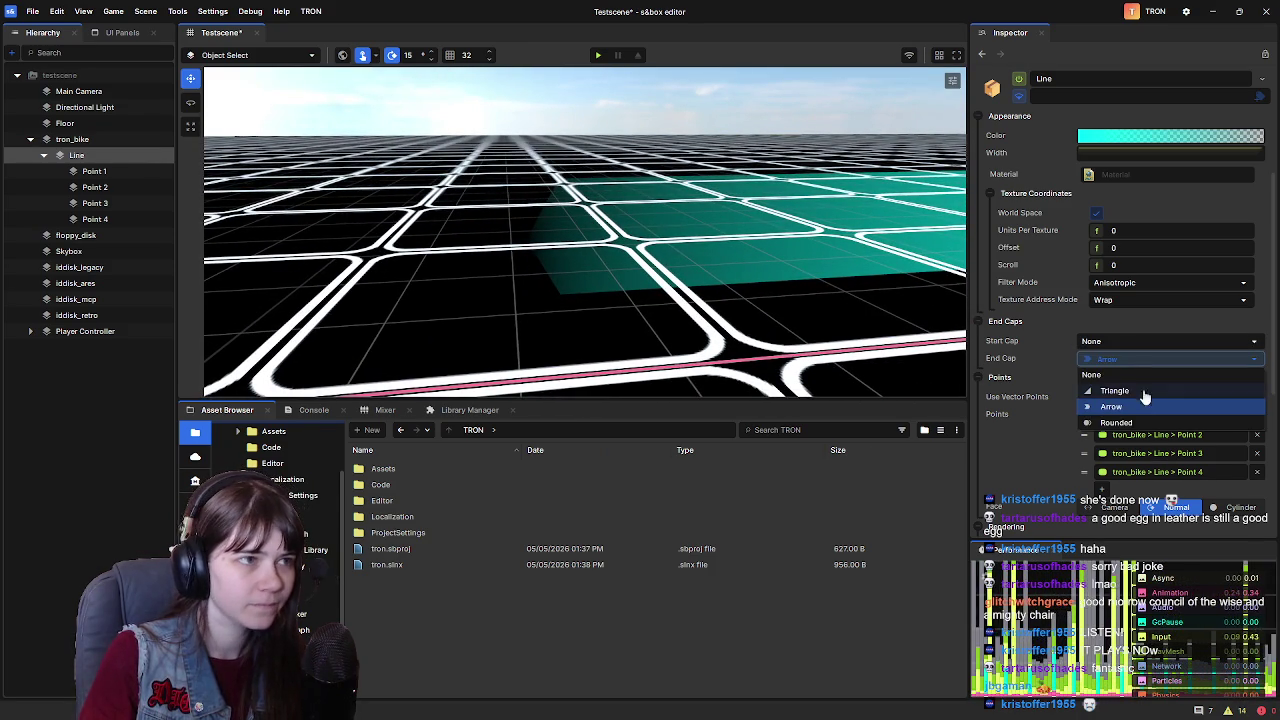
click(1147, 422)
click(1143, 358)
click(1091, 374)
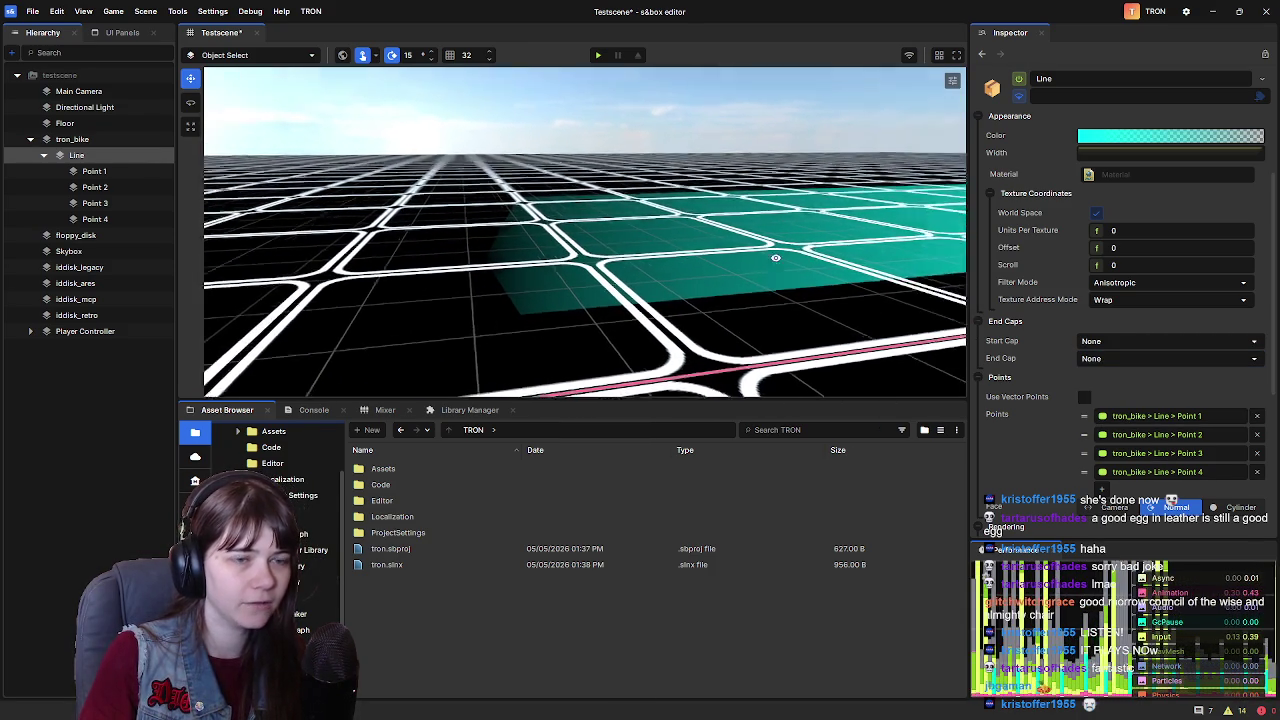
key(w)
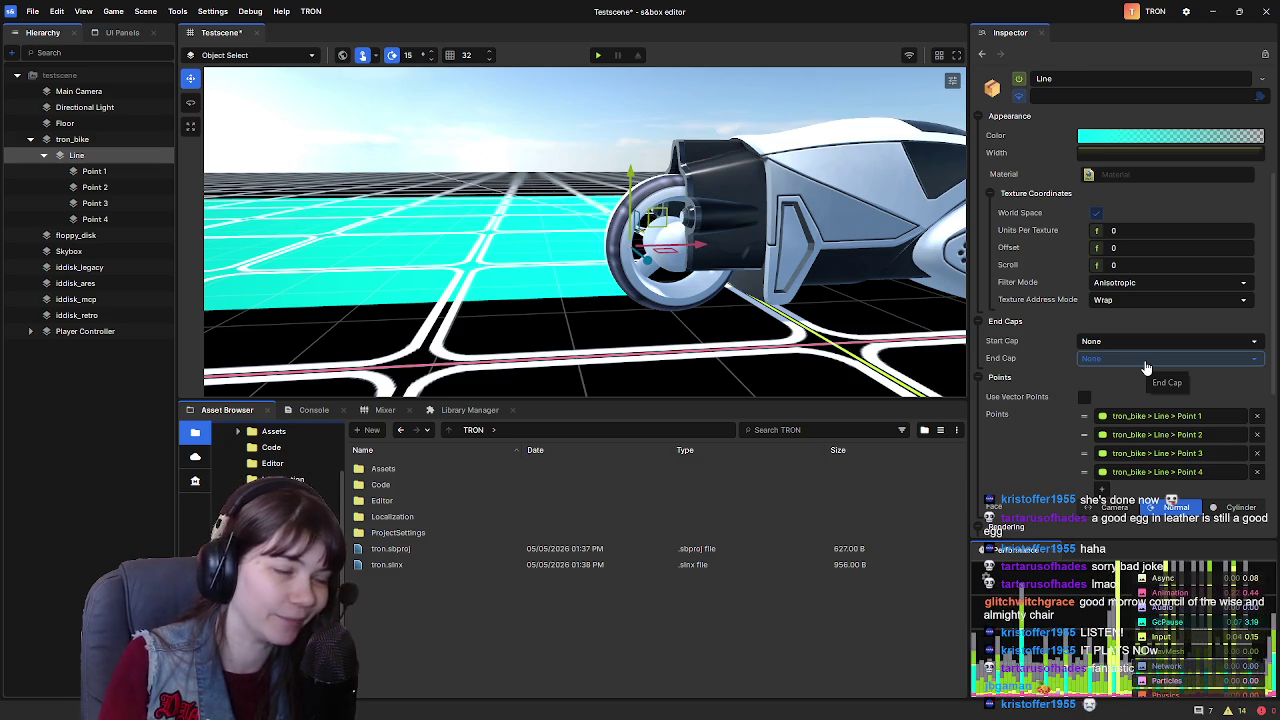
click(1146, 366)
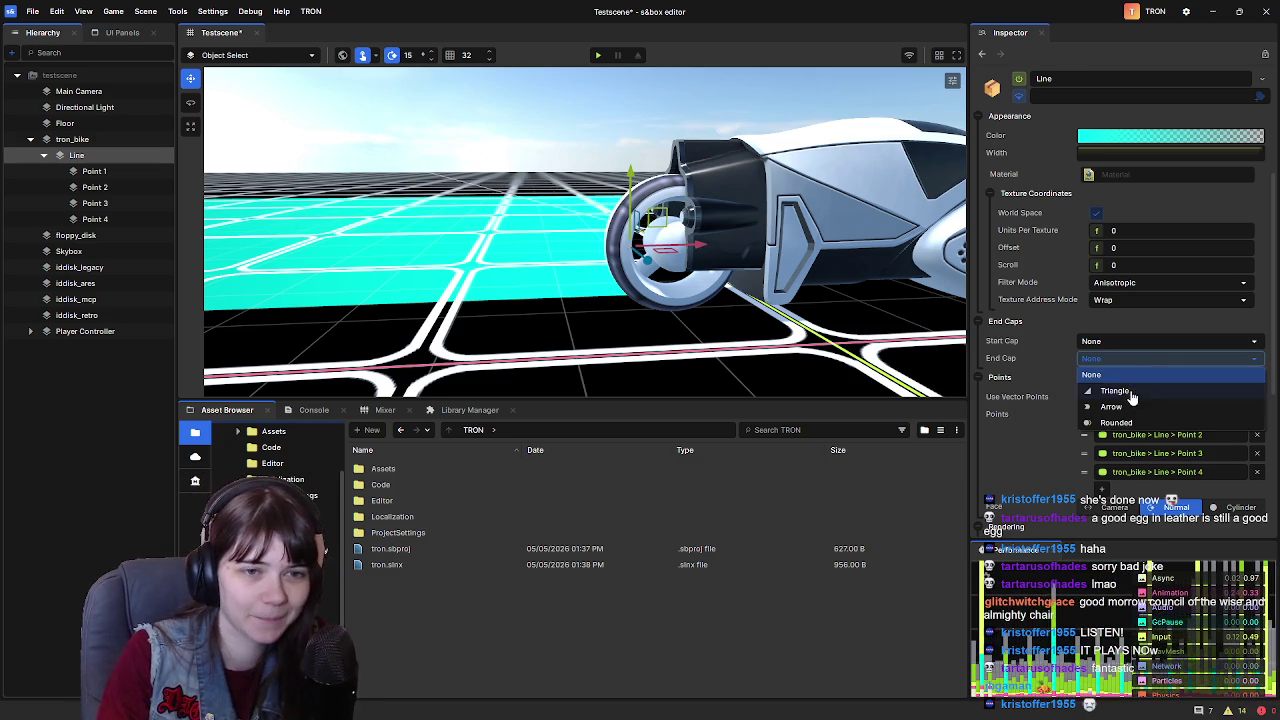
click(1130, 391)
click(1130, 358)
click(1139, 404)
click(1138, 358)
click(1135, 377)
Preview Triangle and Arrow start caps, then keep Start Cap at None and view the bike
click(1130, 341)
click(1116, 374)
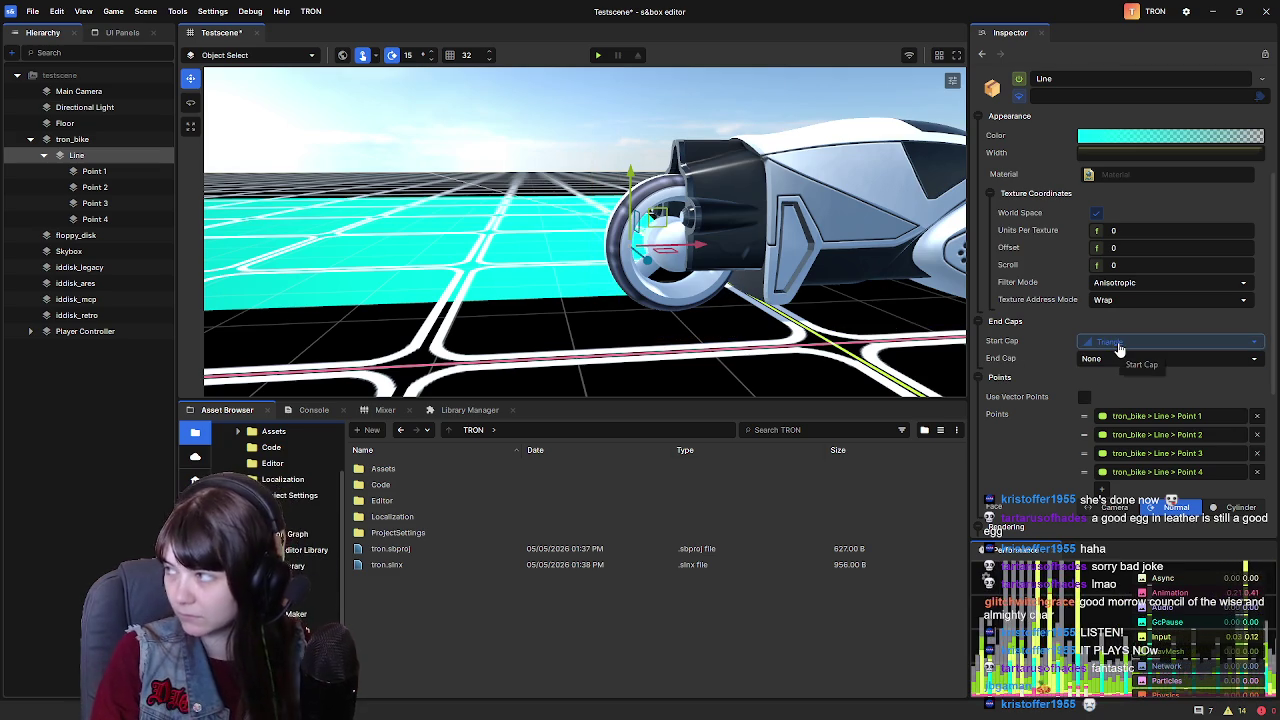
click(1120, 348)
click(1130, 389)
click(1134, 343)
click(1126, 406)
click(1134, 343)
click(1091, 357)
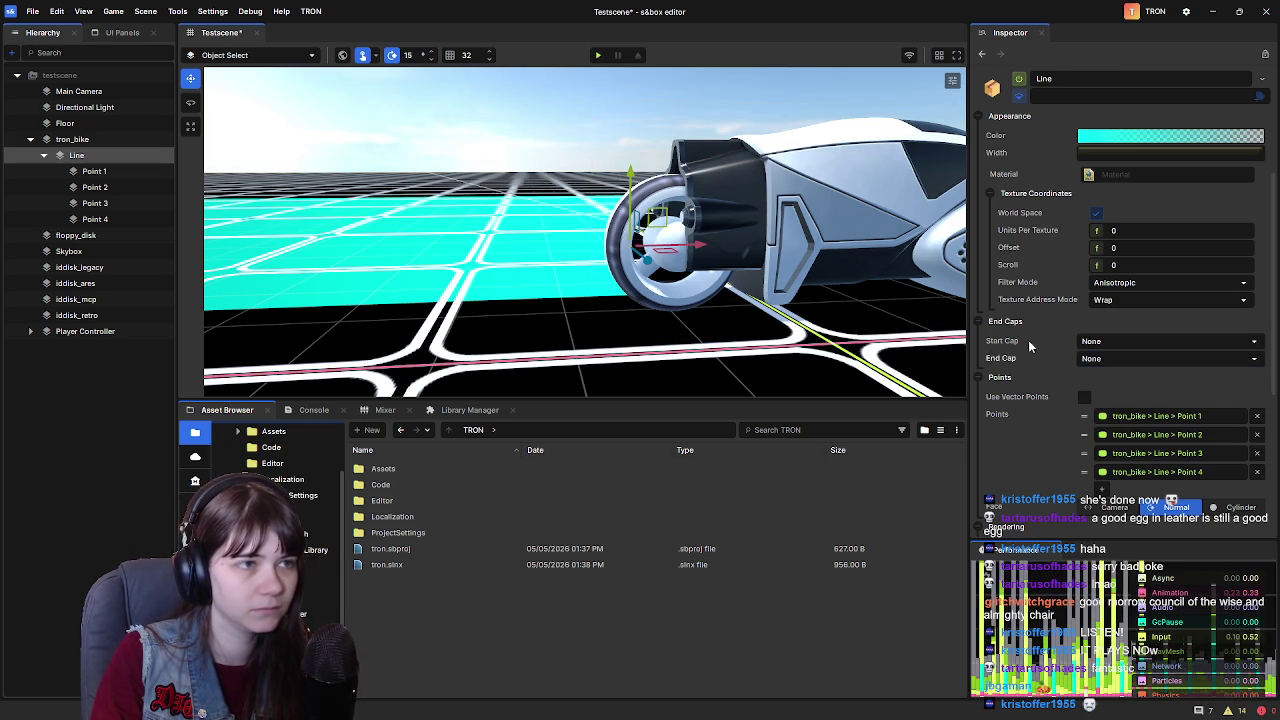
key(f)
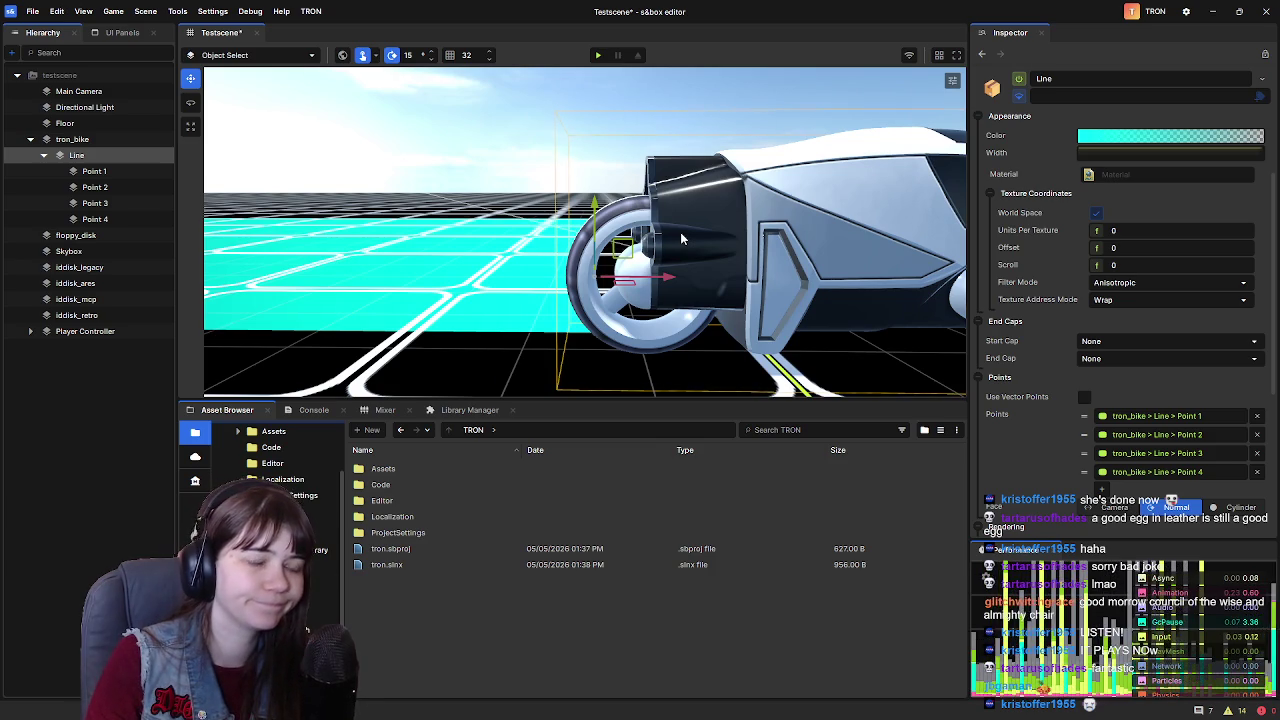
click(1128, 342)
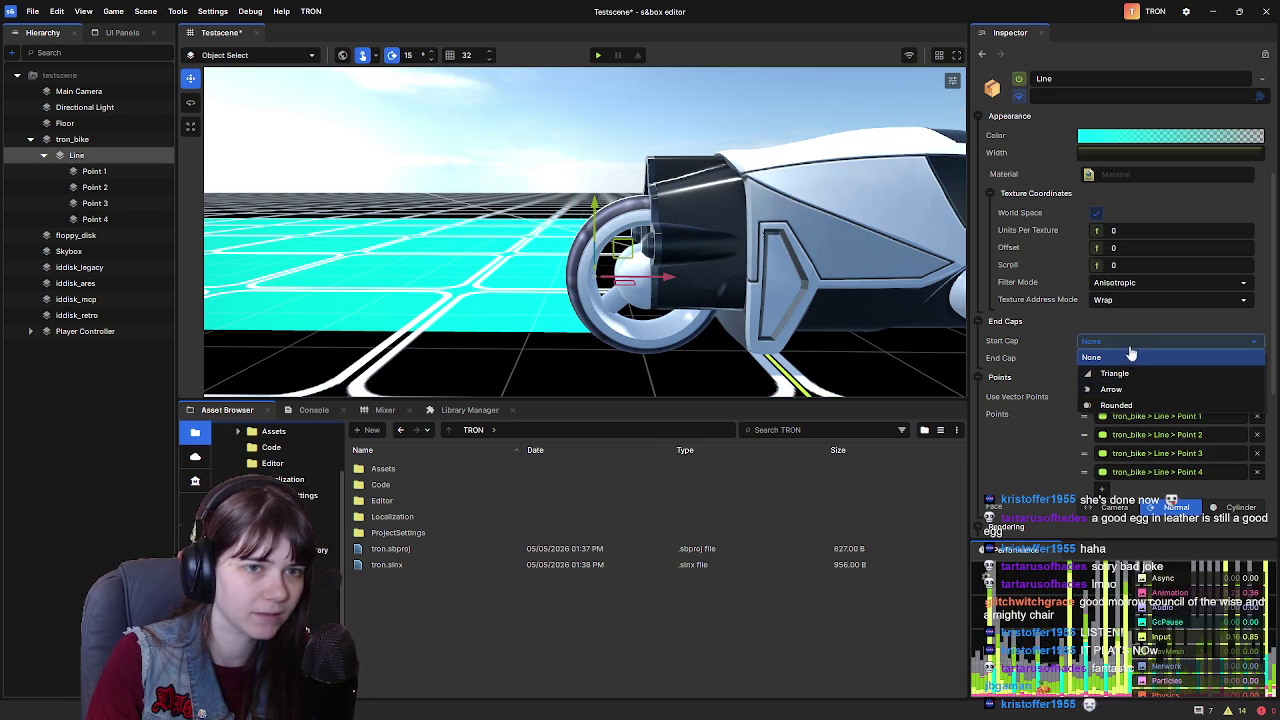
click(729, 296)
key(s)
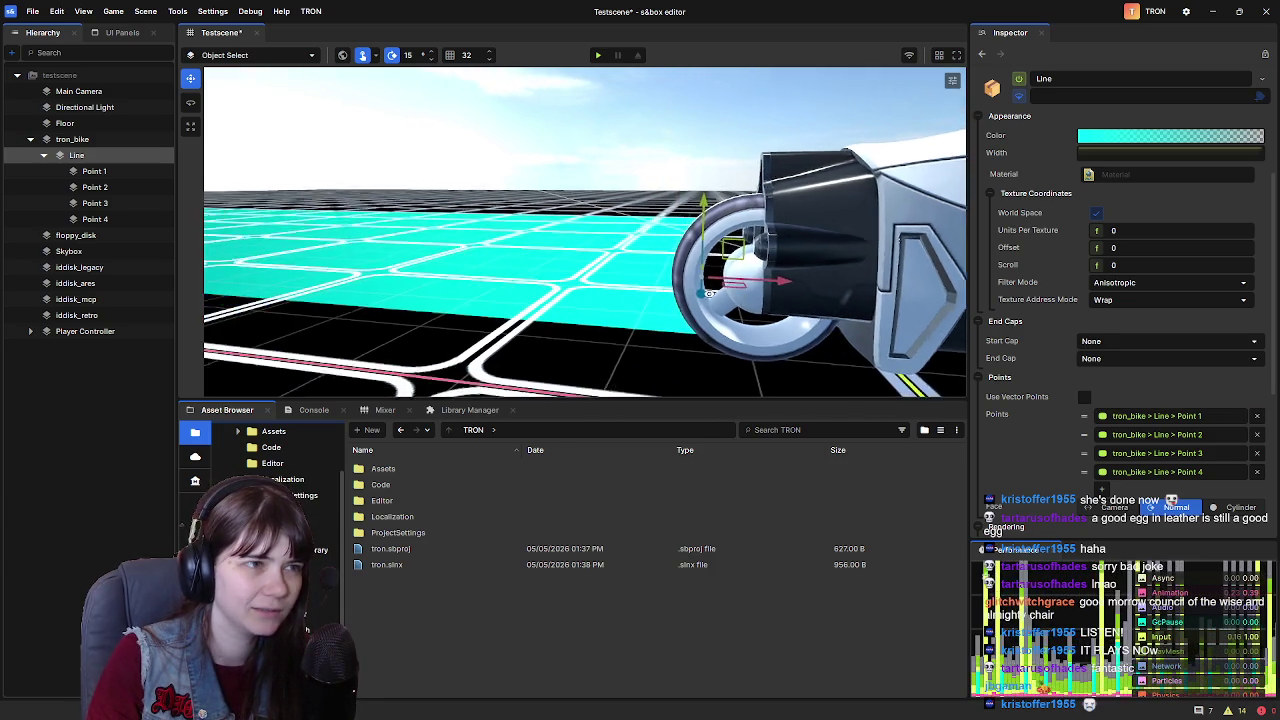
key(w)
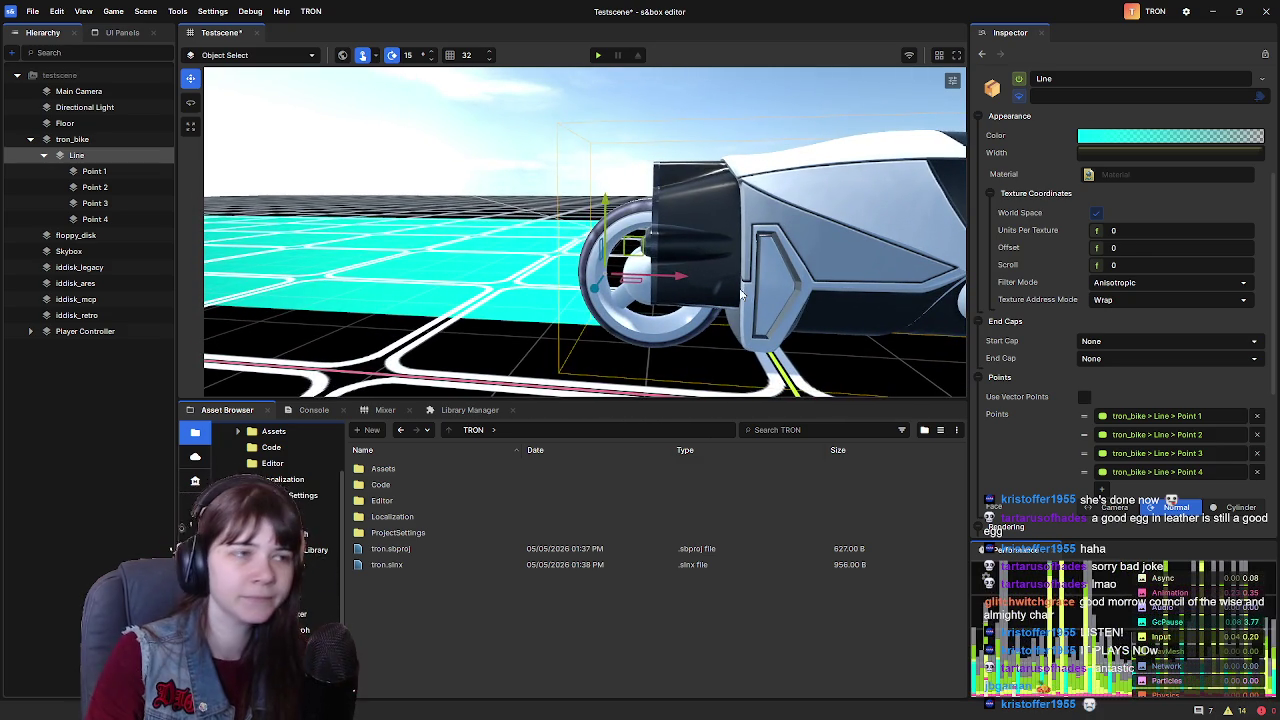
key(a)
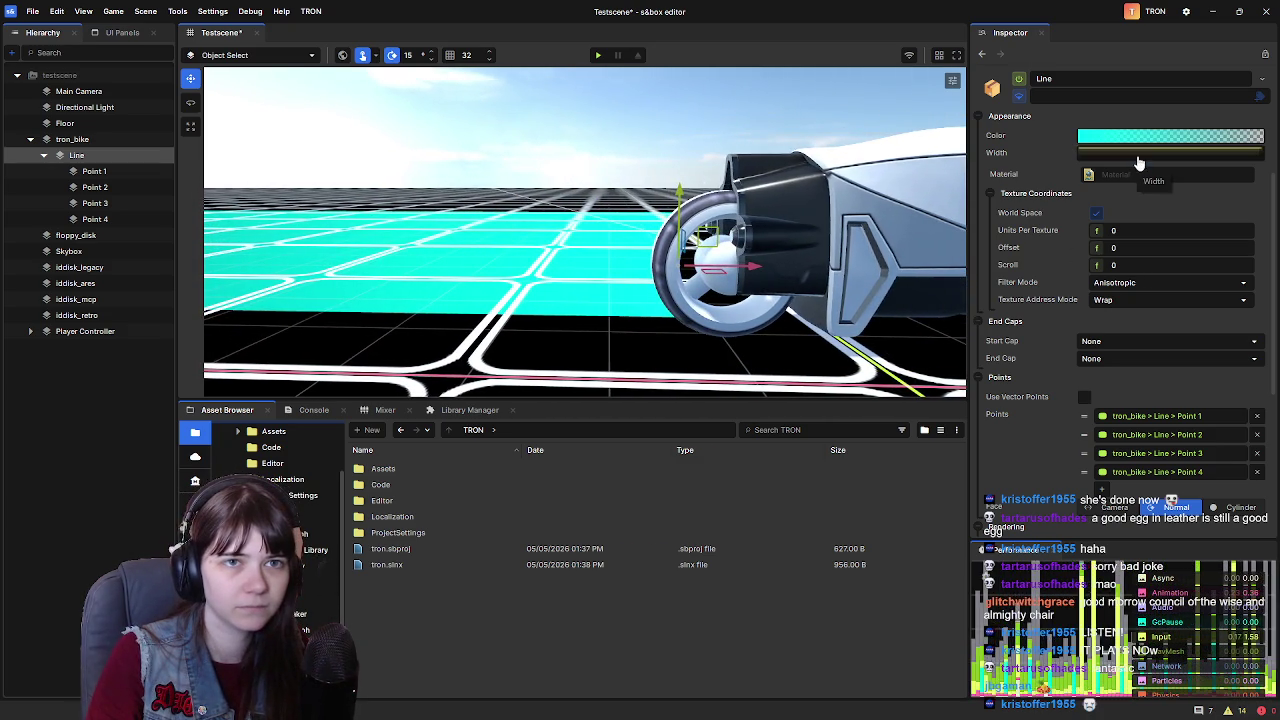
click(1150, 152)
drag(1010, 165, 886, 166)
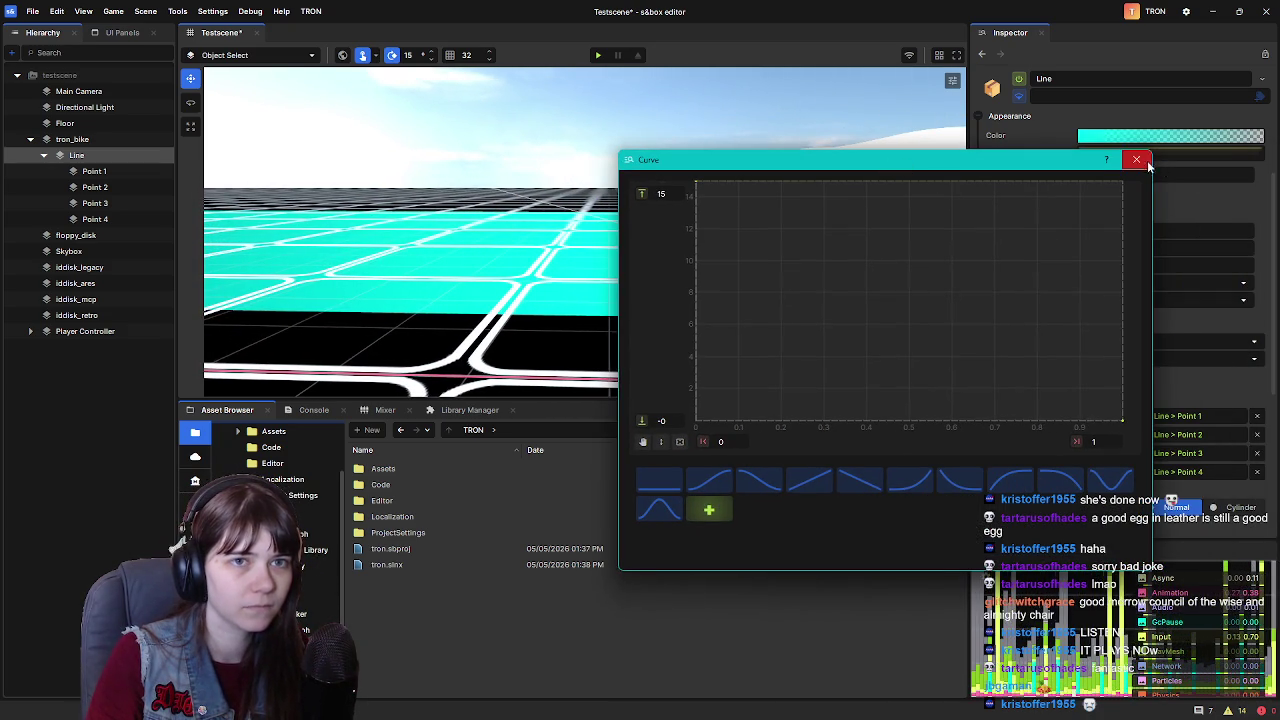
click(1140, 160)
key(a)
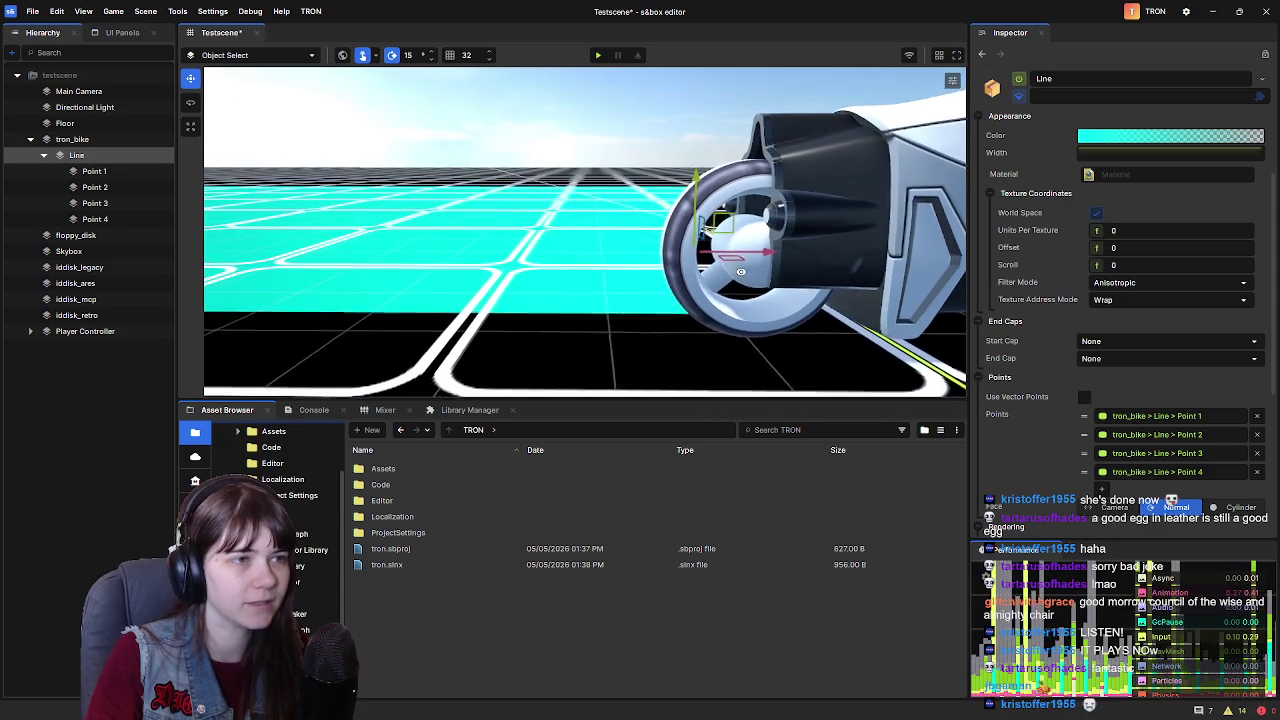
click(1175, 342)
click(1163, 379)
key(w)
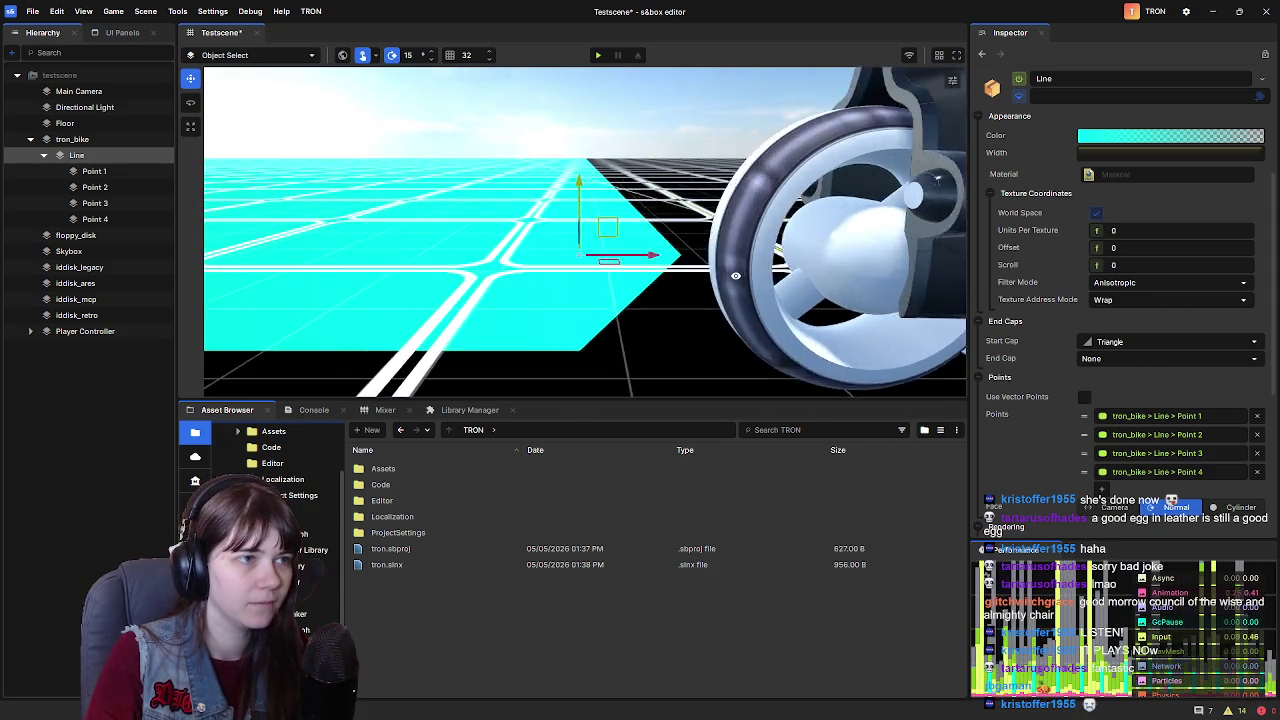
key(s)
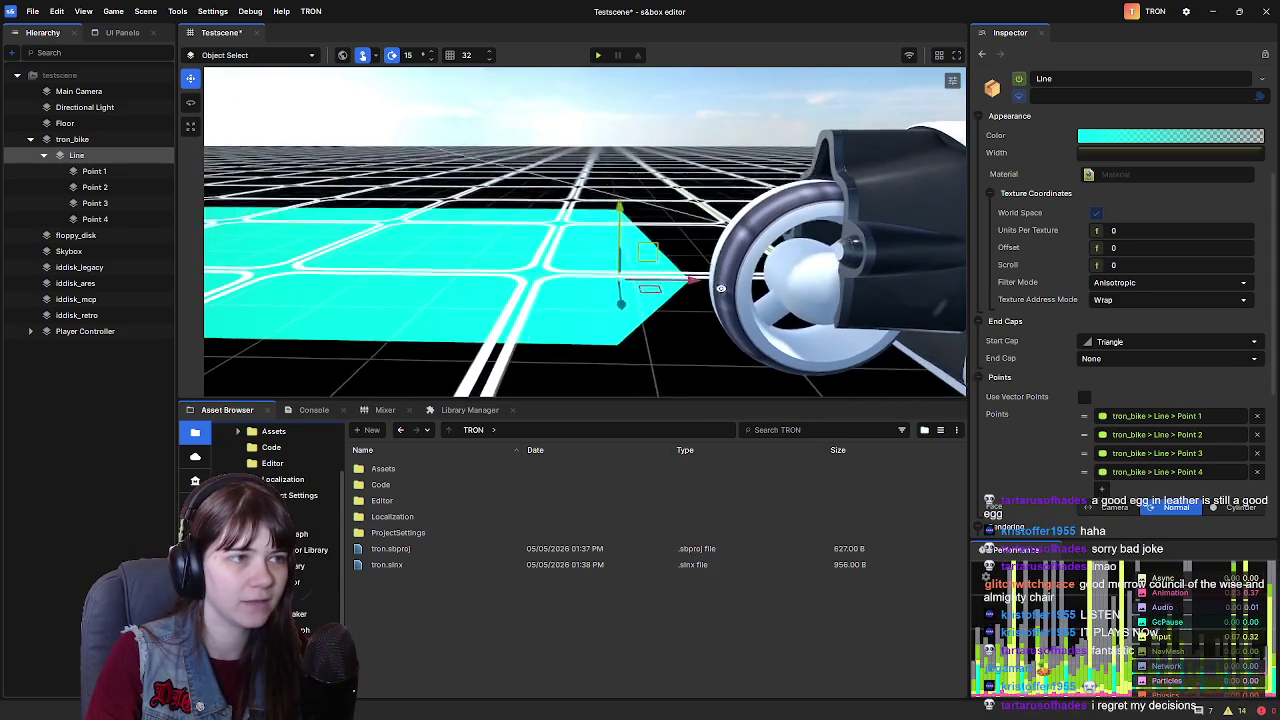
click(1123, 342)
click(1140, 389)
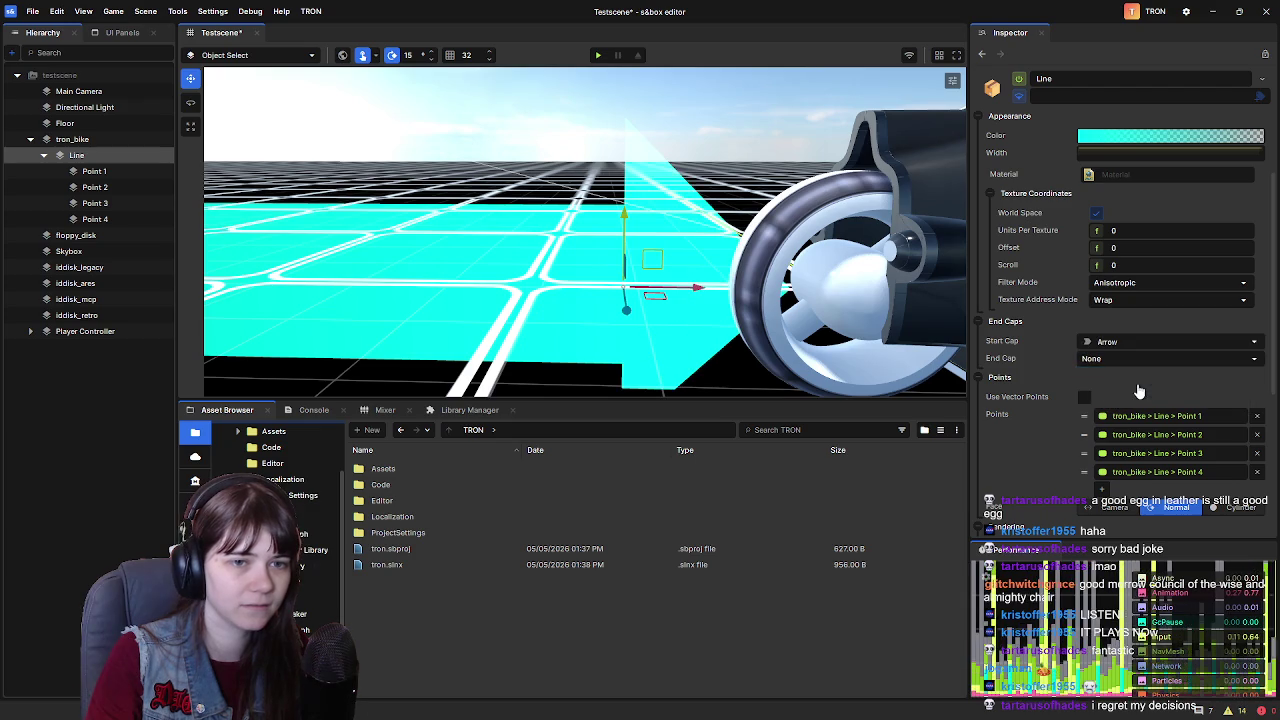
click(1152, 345)
click(1150, 405)
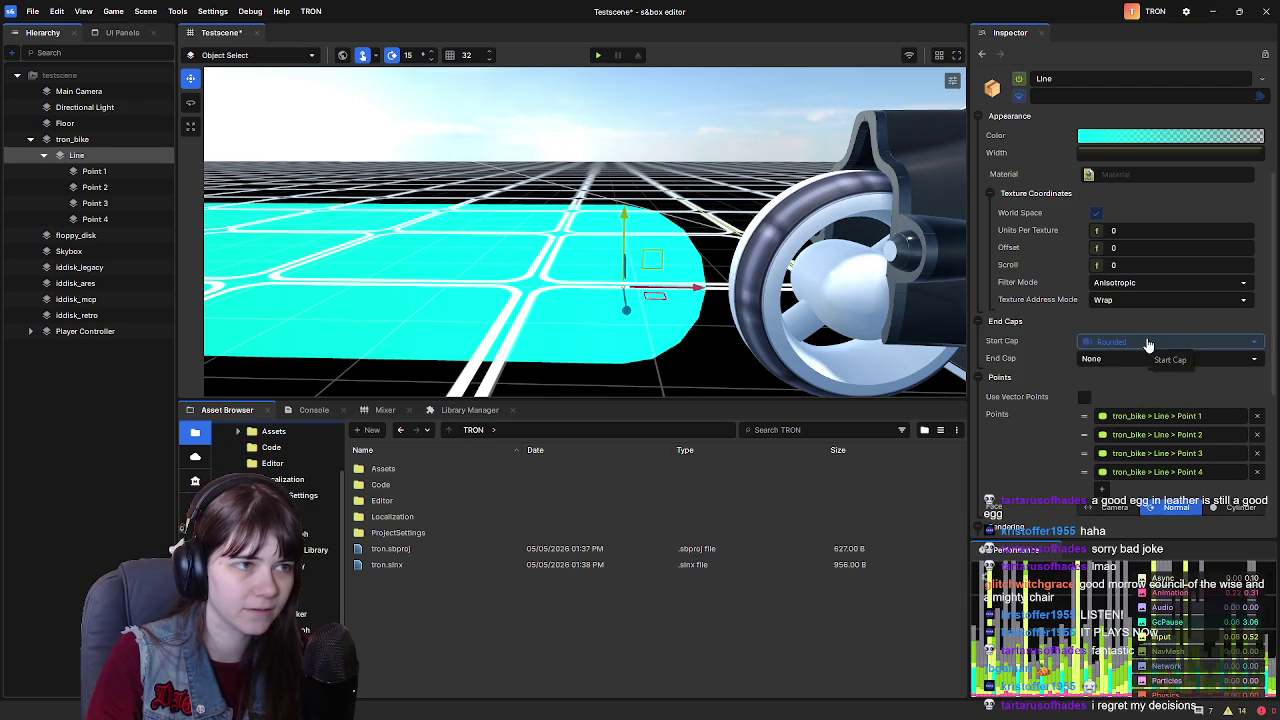
click(1150, 345)
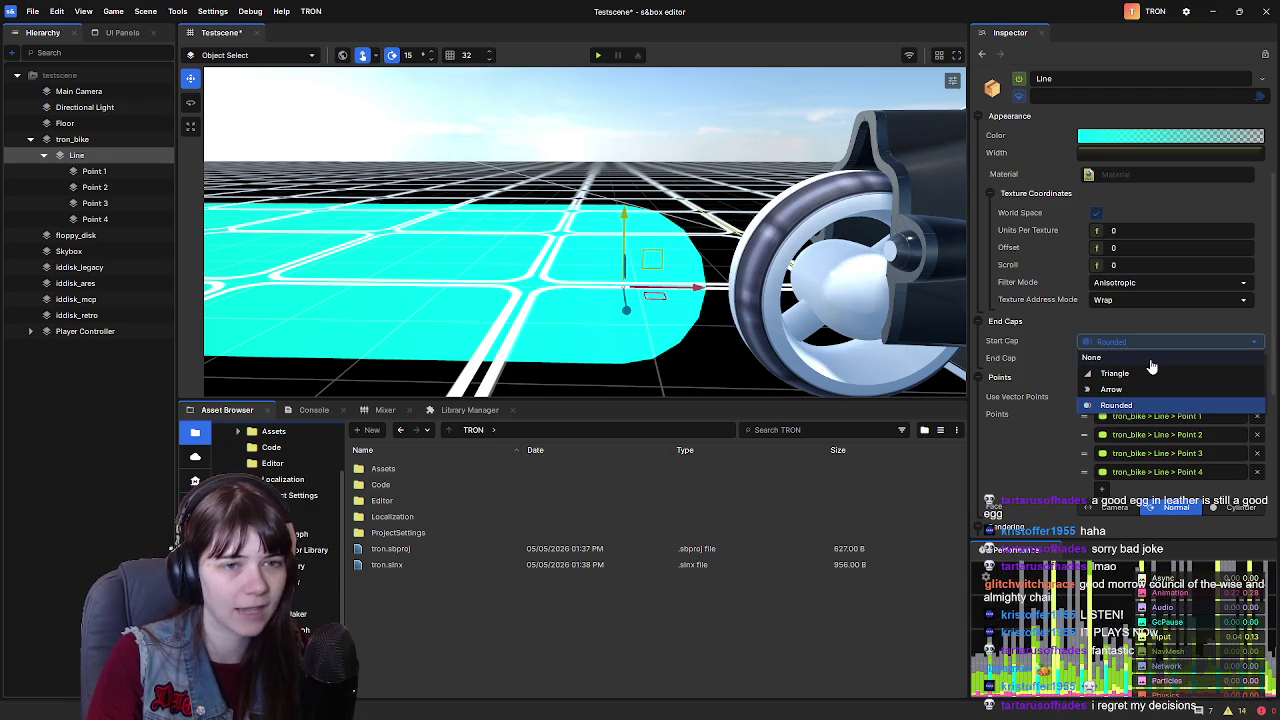
click(1150, 358)
scroll(792, 265, down, 2)
key(ctrl+z)
key(ctrl+z)
key(ctrl+y)
key(ctrl+y)
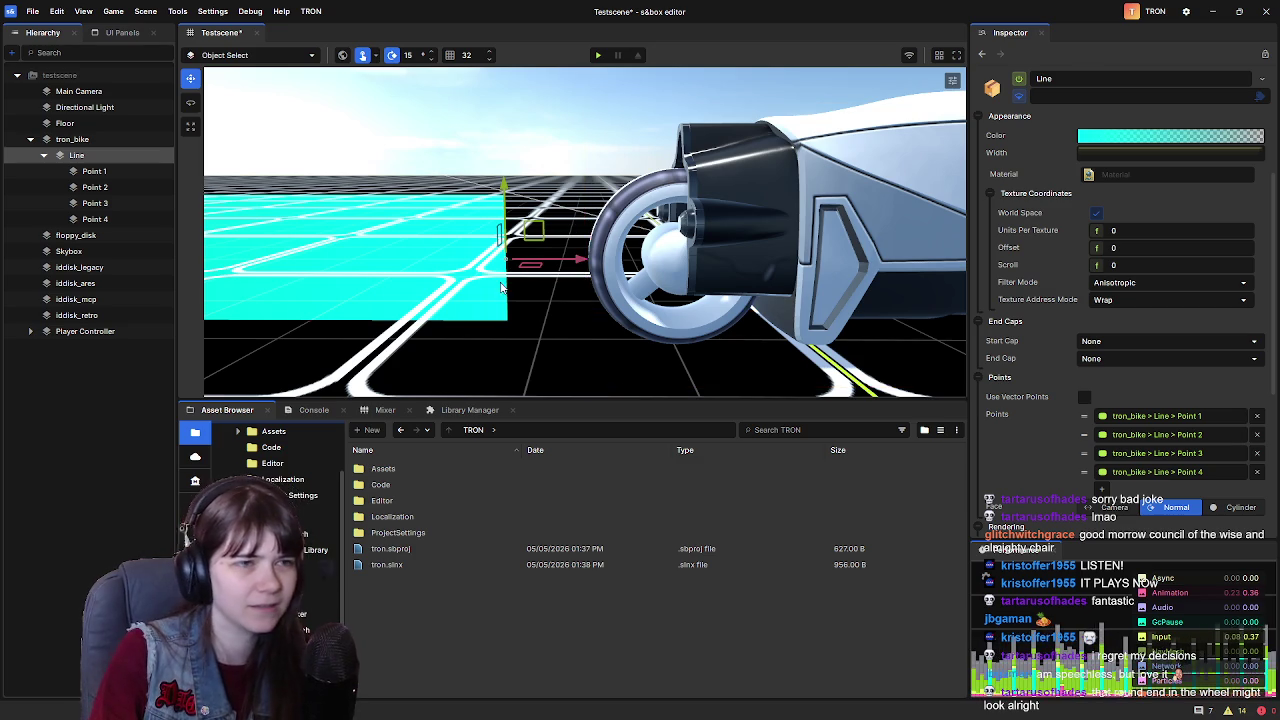
Slide the Line along X into the bike's wheel, glancing at its Color gradient and Width curve
scroll(730, 285, up, 2)
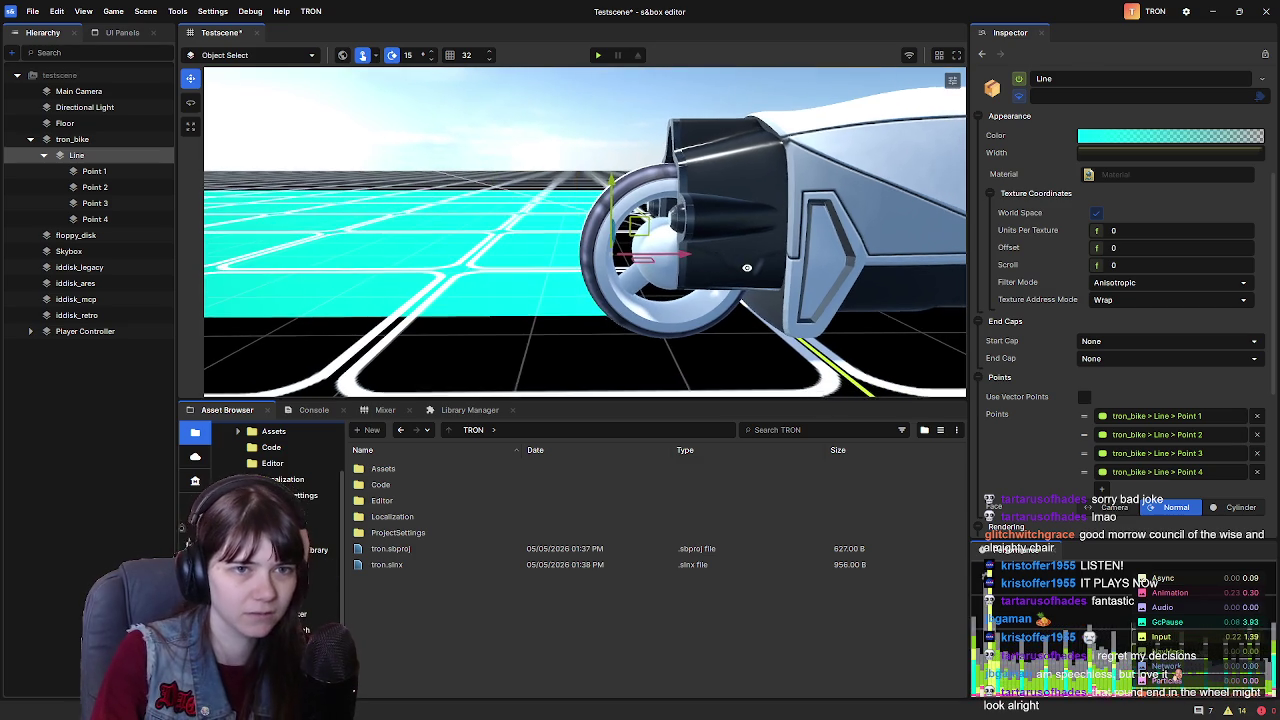
click(1120, 136)
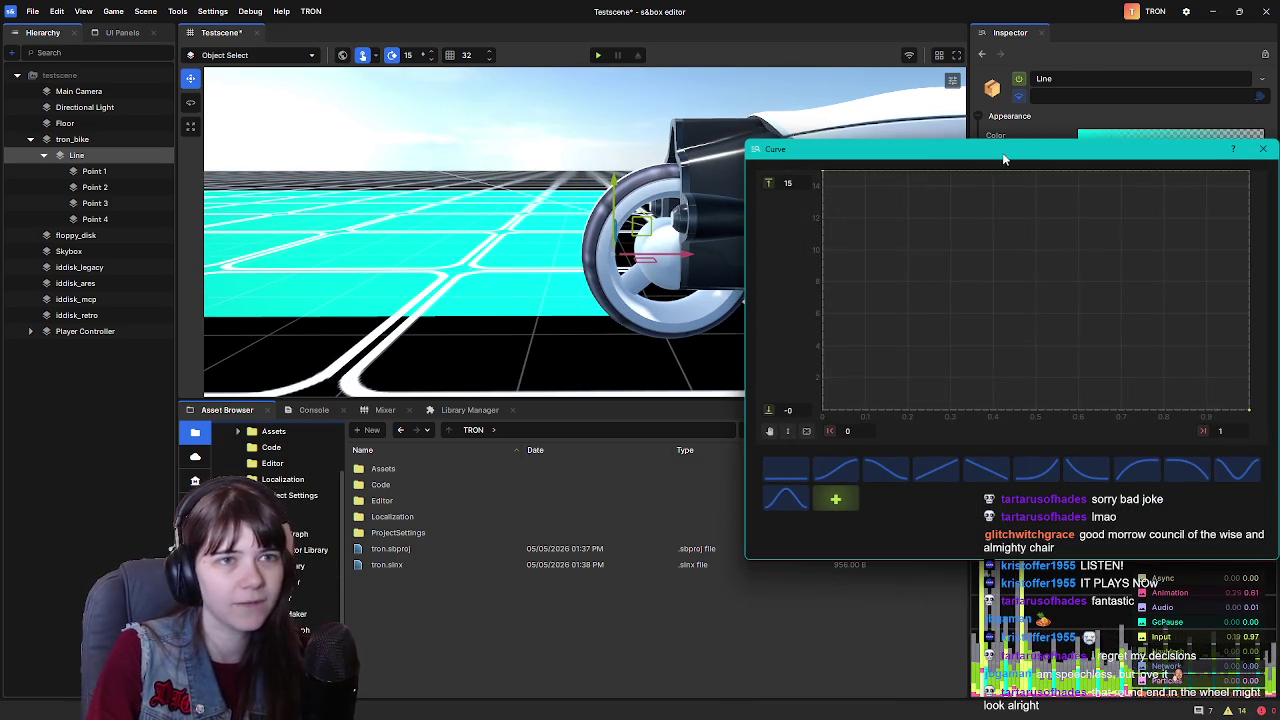
click(999, 150)
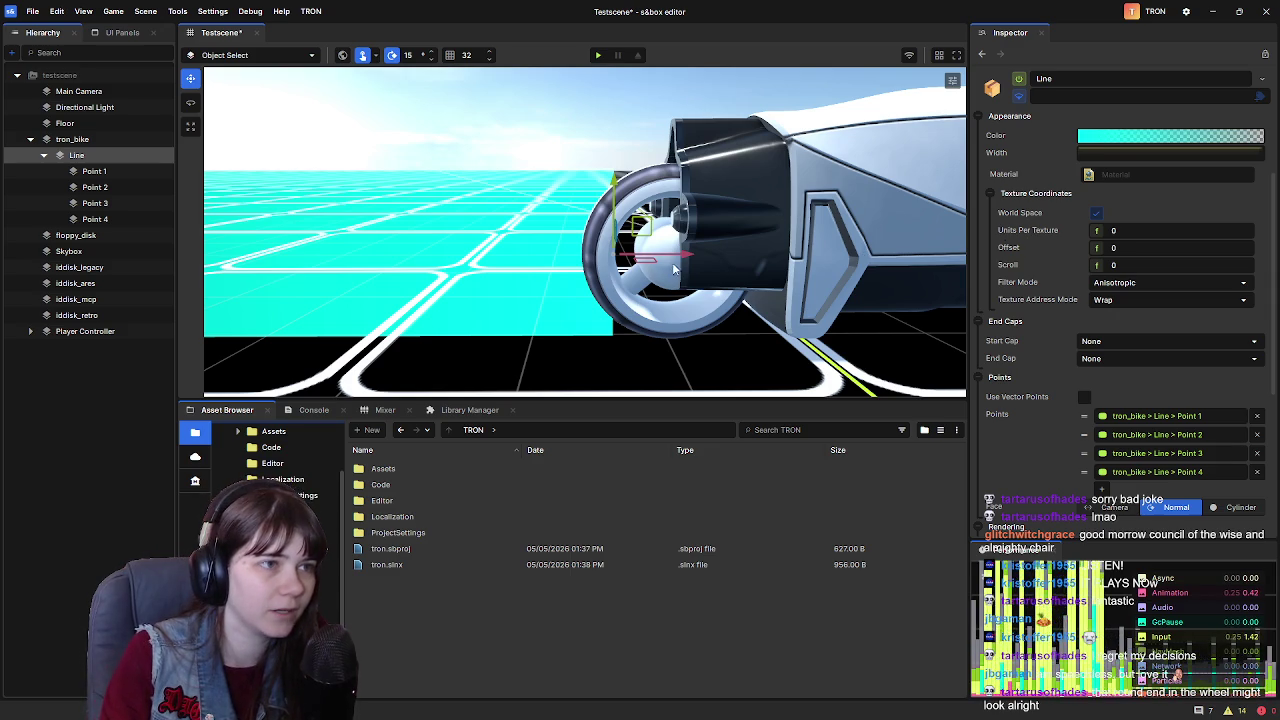
drag(688, 259, 745, 259)
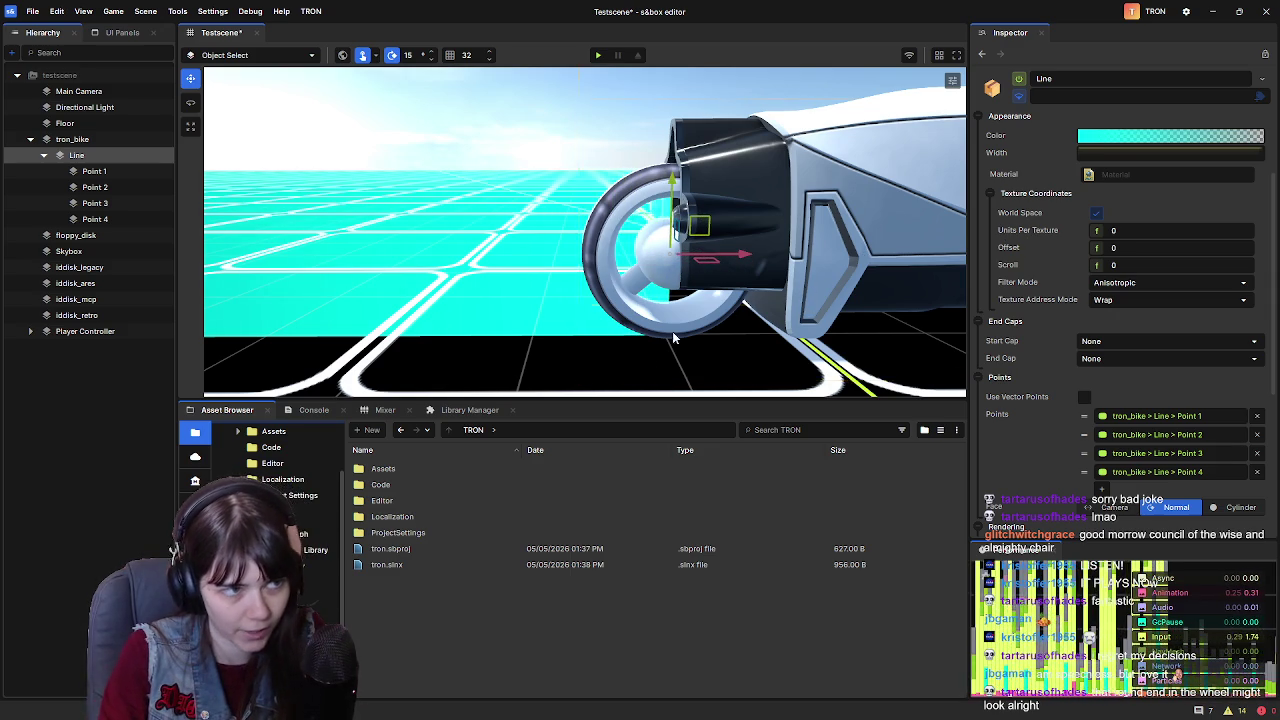
key(q)
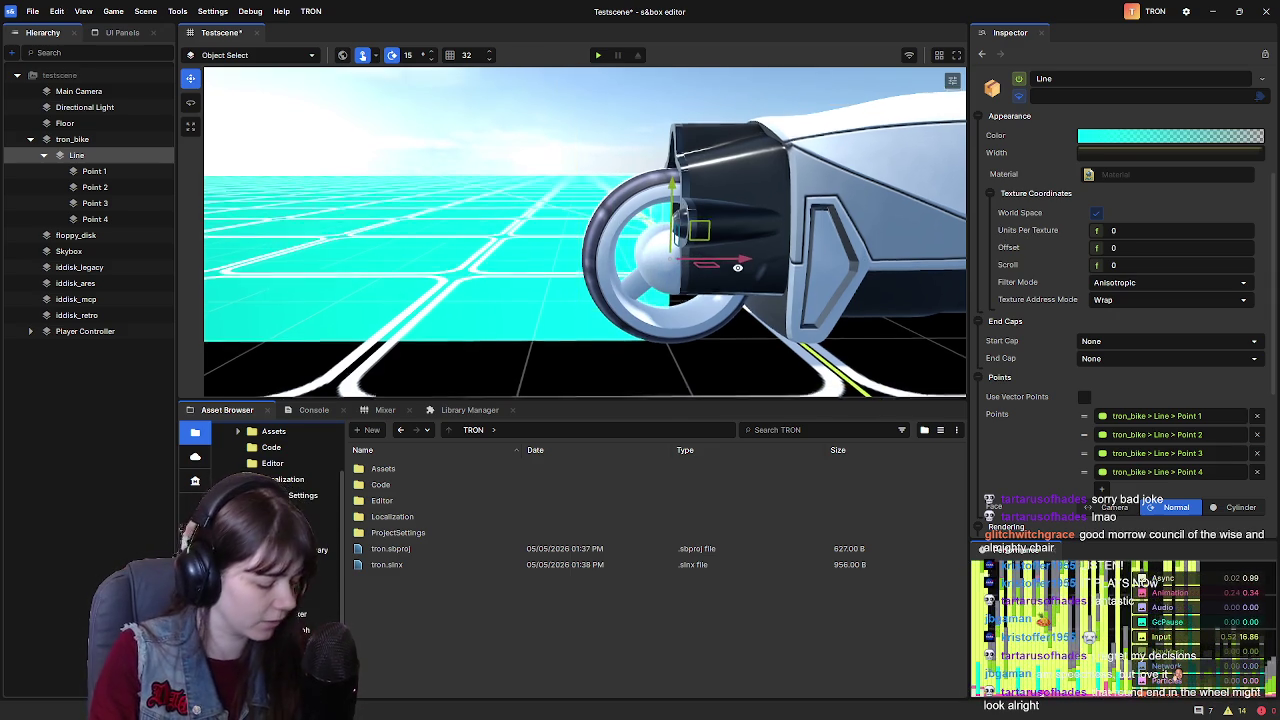
key(e)
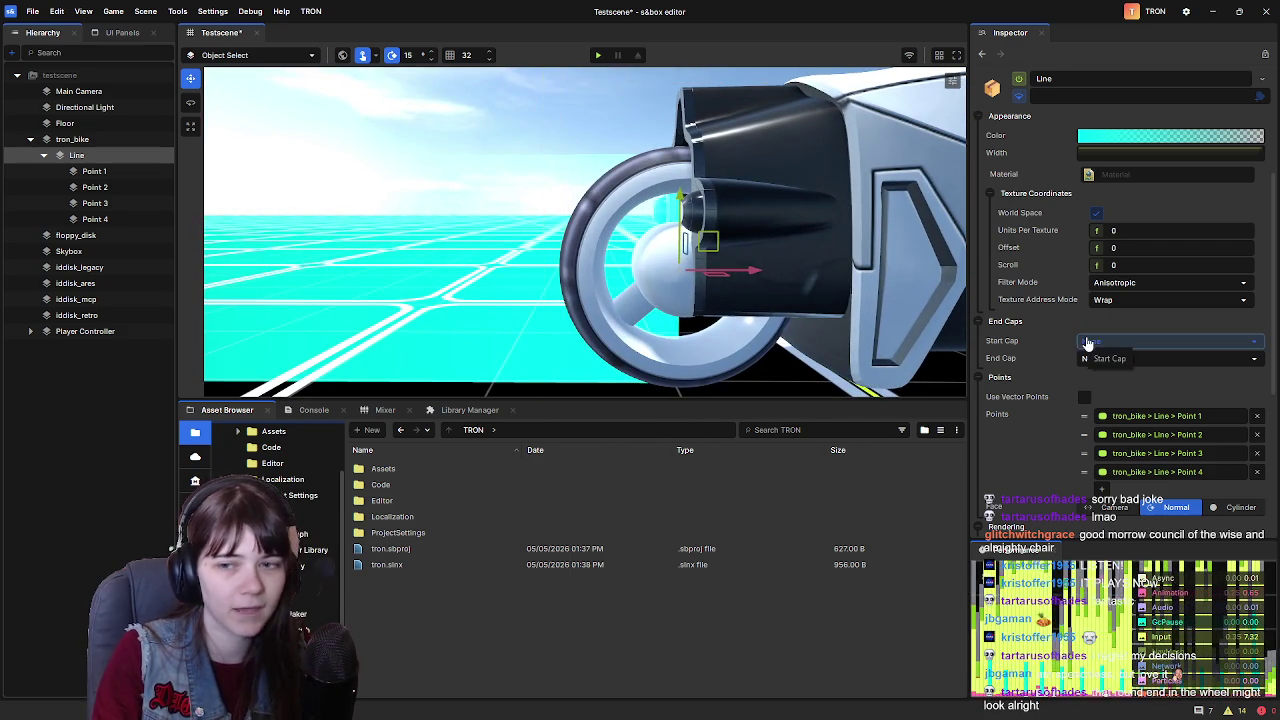
click(1170, 152)
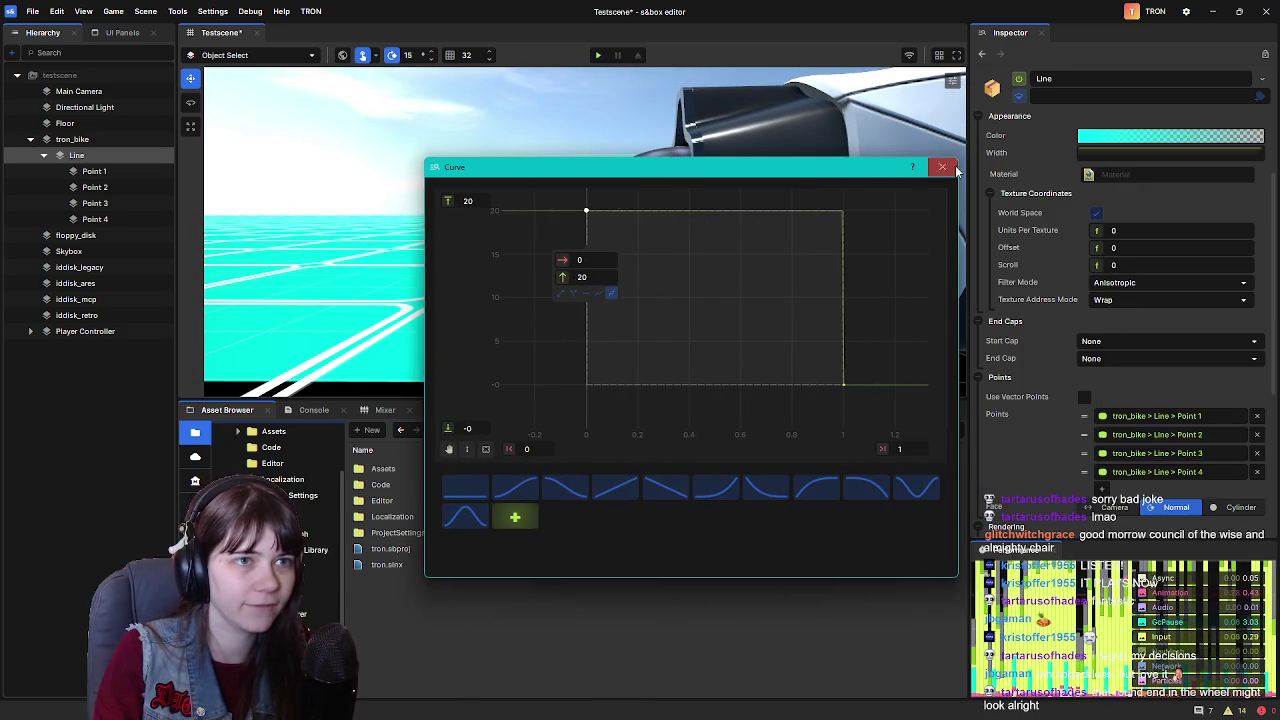
click(944, 167)
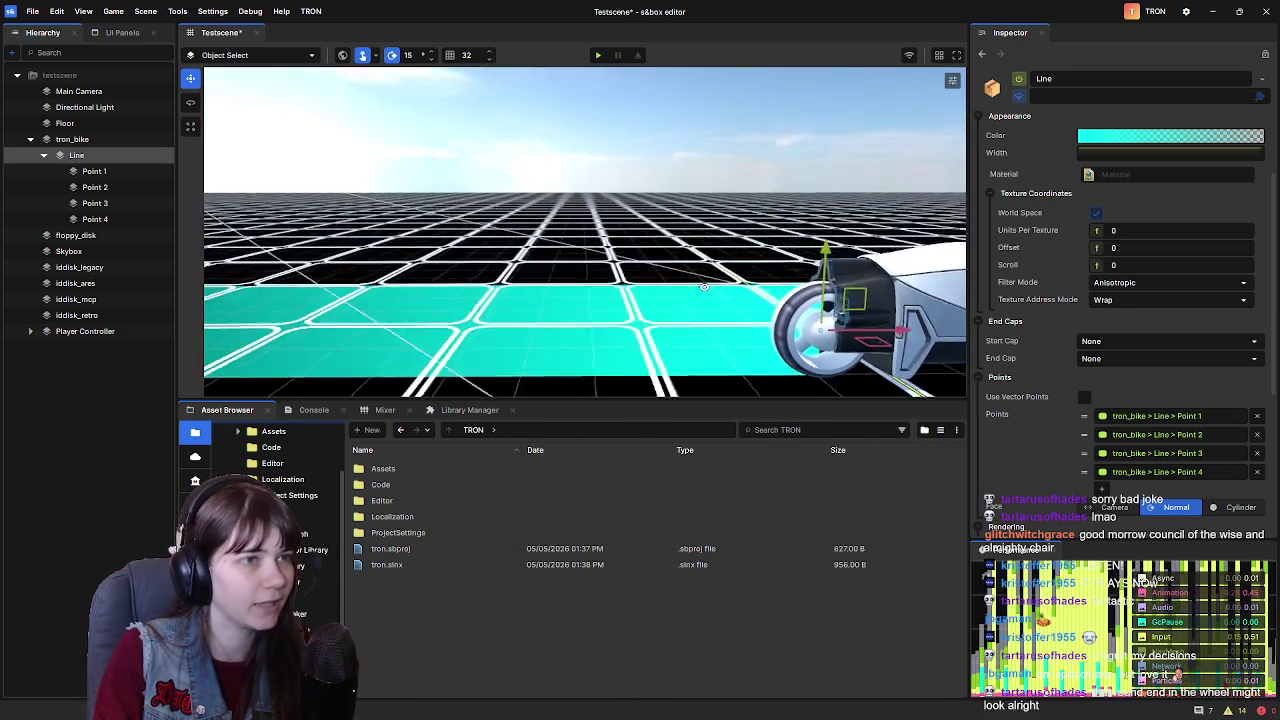
Set the Line trail's Local Position X to -10 and orbit around the bike to check it
scroll(1003, 300, up, 2)
scroll(1003, 300, up, 1)
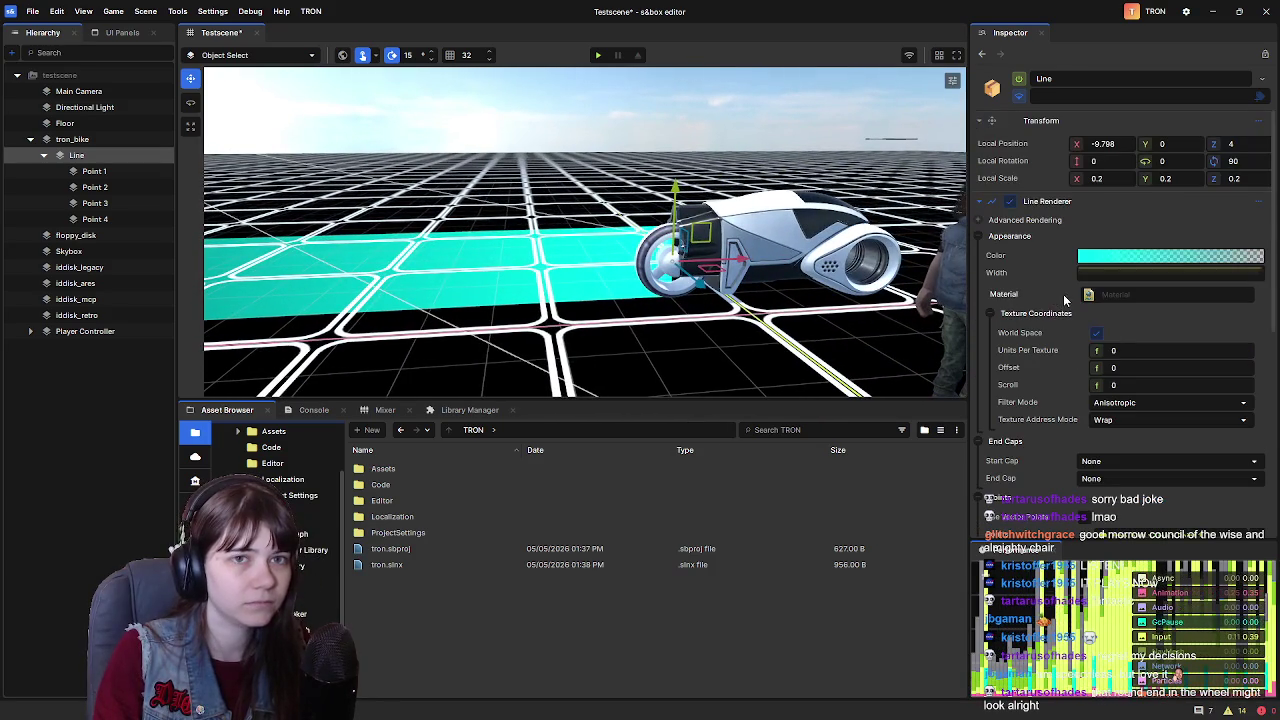
click(92, 172)
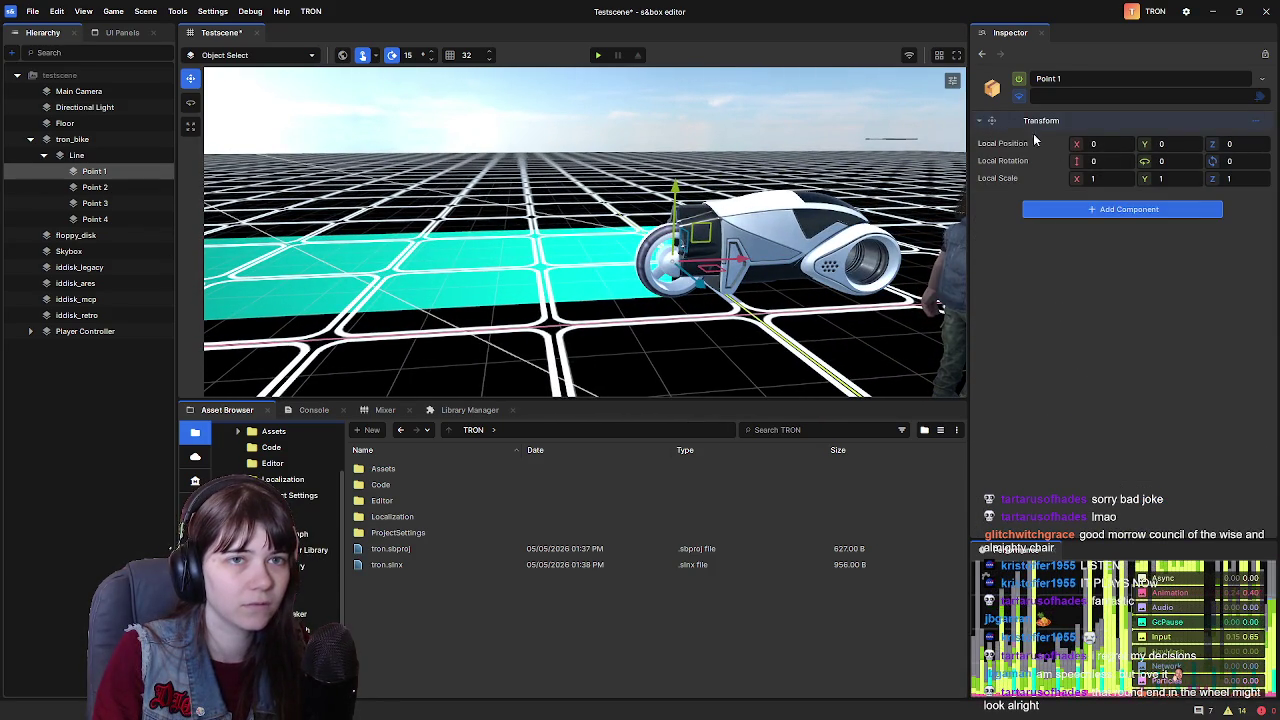
click(76, 155)
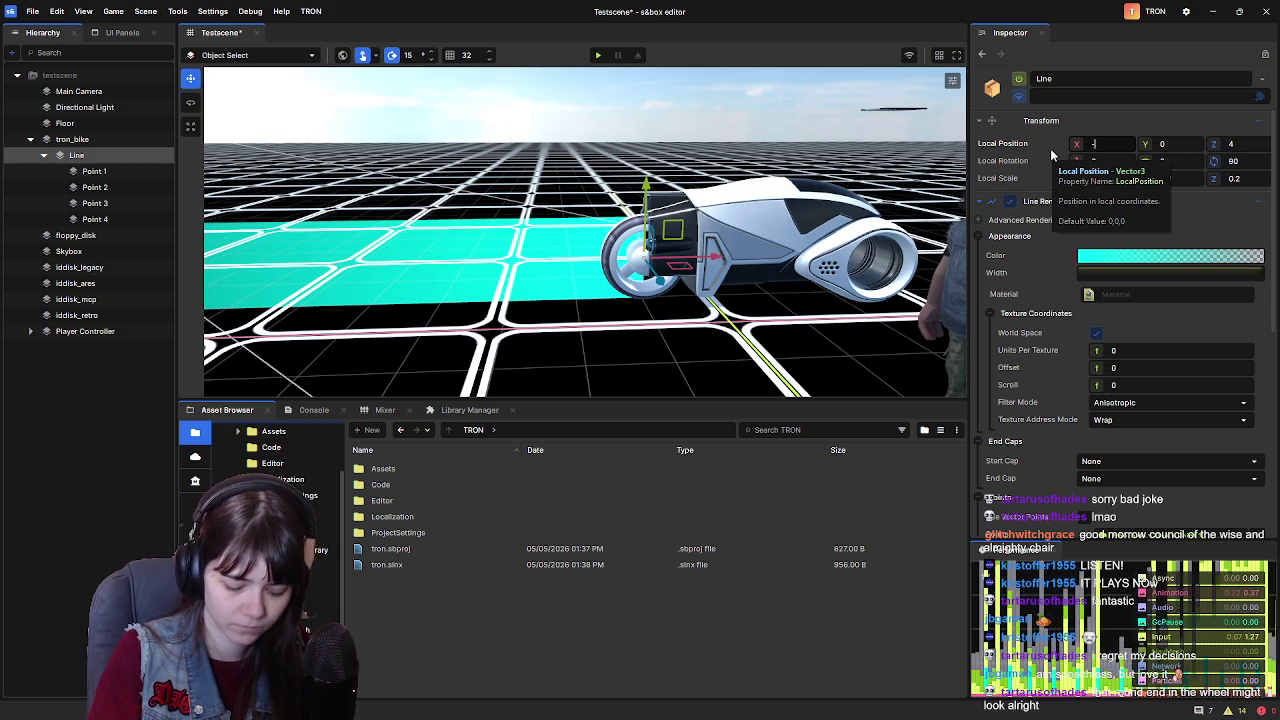
text(10)
key(Return)
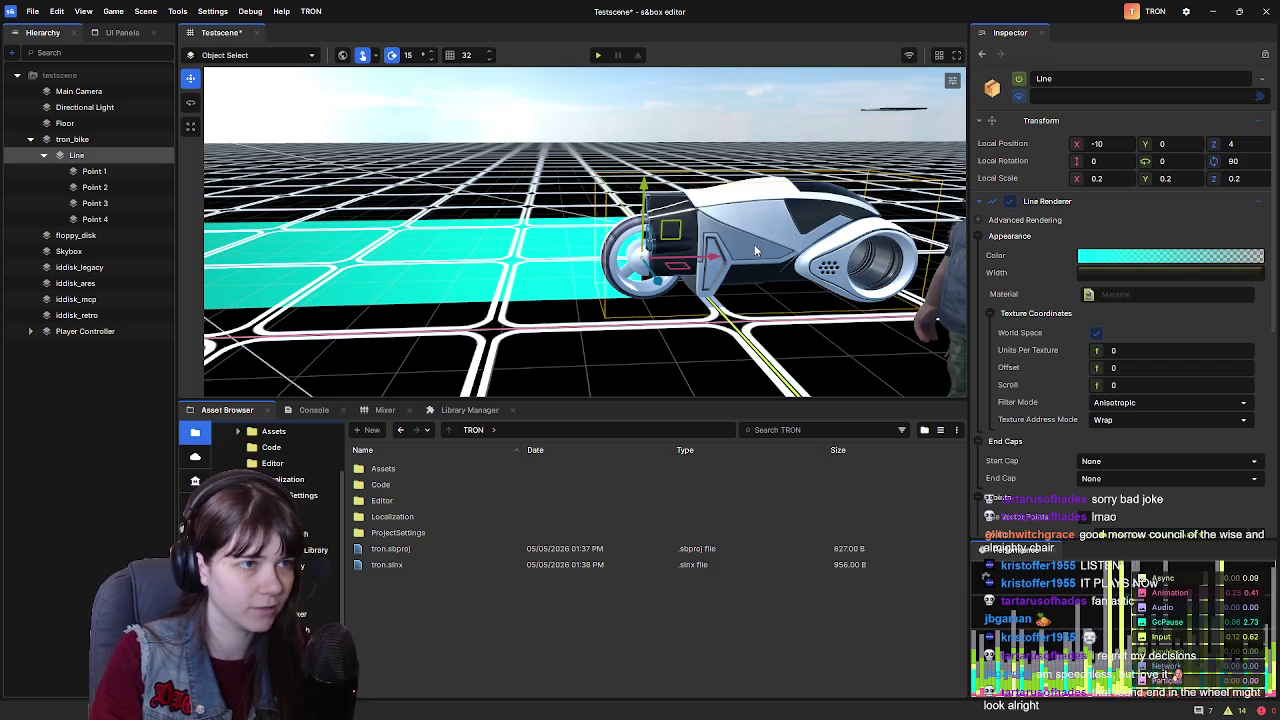
scroll(815, 232, up, 6)
scroll(734, 206, down, 5)
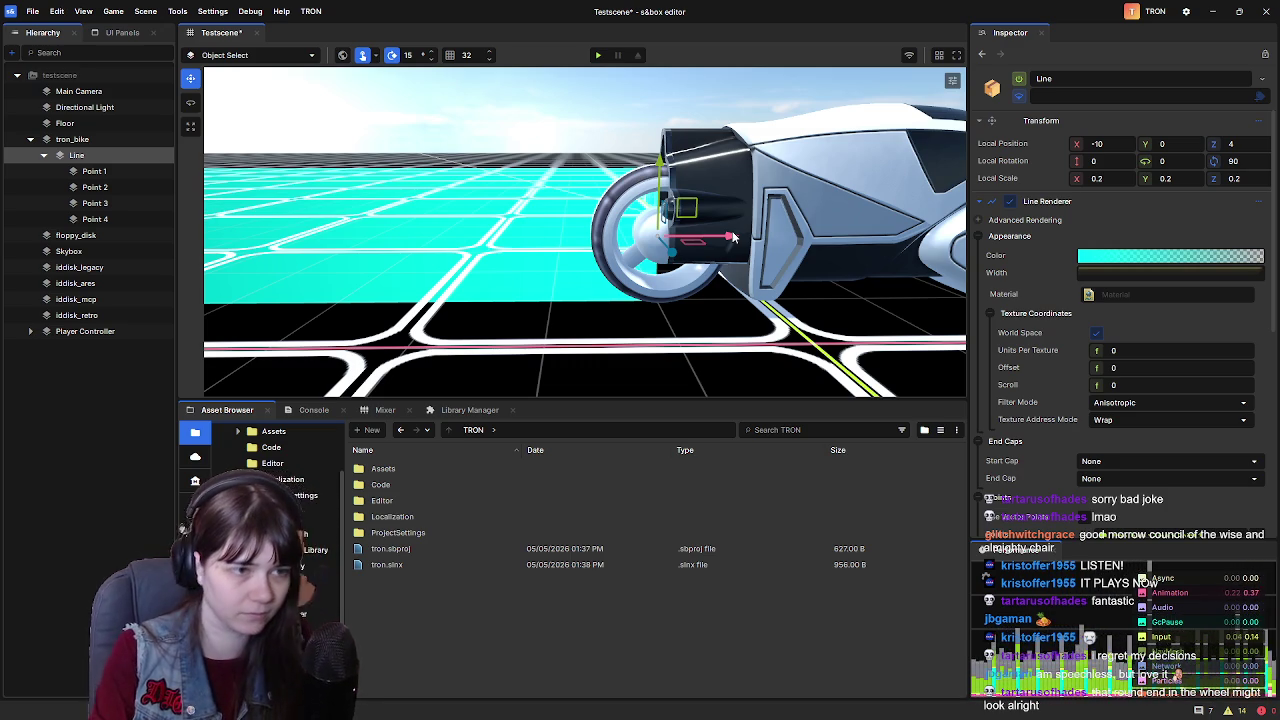
mouse_move(732, 237)
mouse_down()
mouse_move(792, 219)
mouse_move(505, 247)
mouse_up()
right_click(505, 247)
click(126, 362)
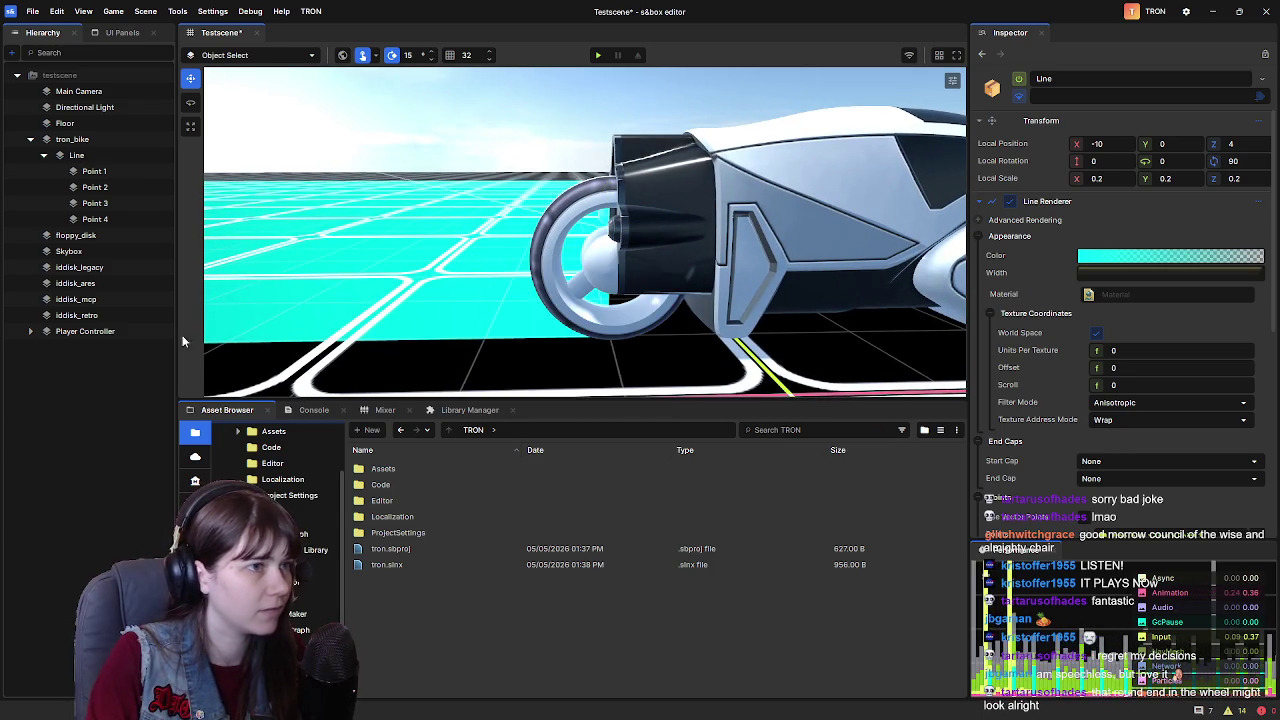
drag(671, 226, 695, 229)
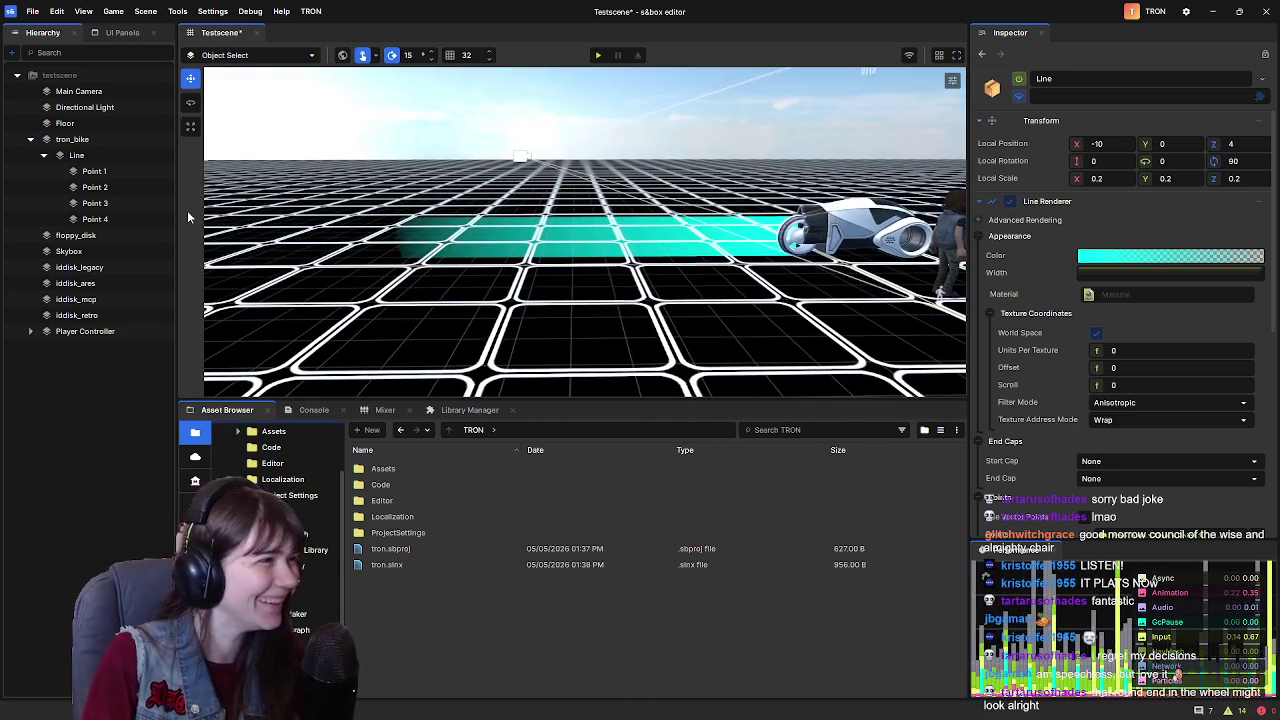
Set trail Point 4's X position to -500 and Point 3's to -300
click(114, 219)
click(113, 203)
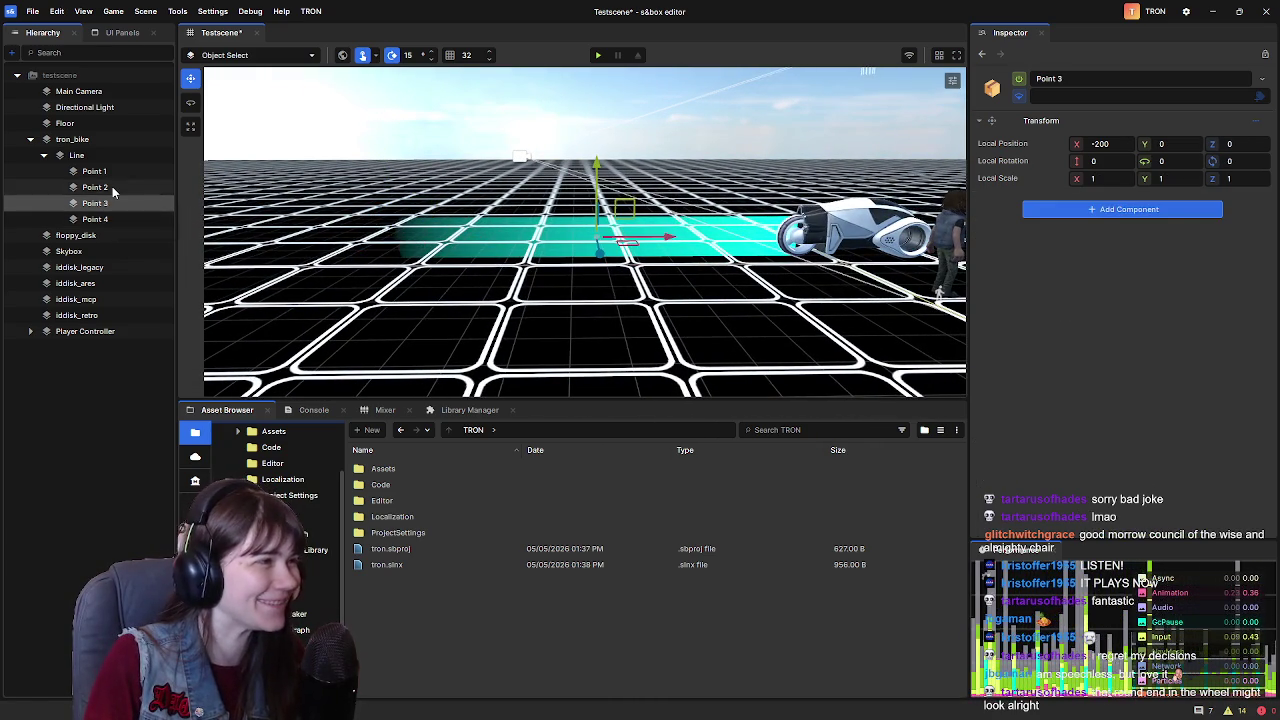
click(112, 220)
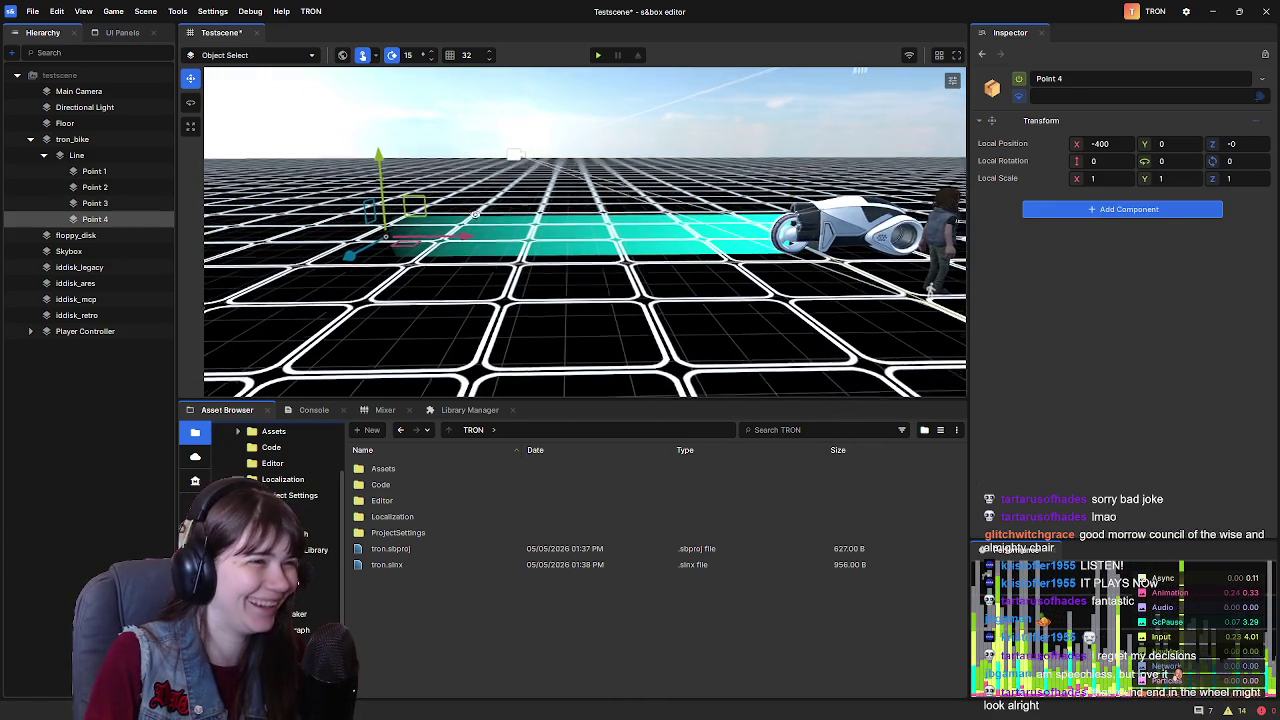
text(-500)
key(Return)
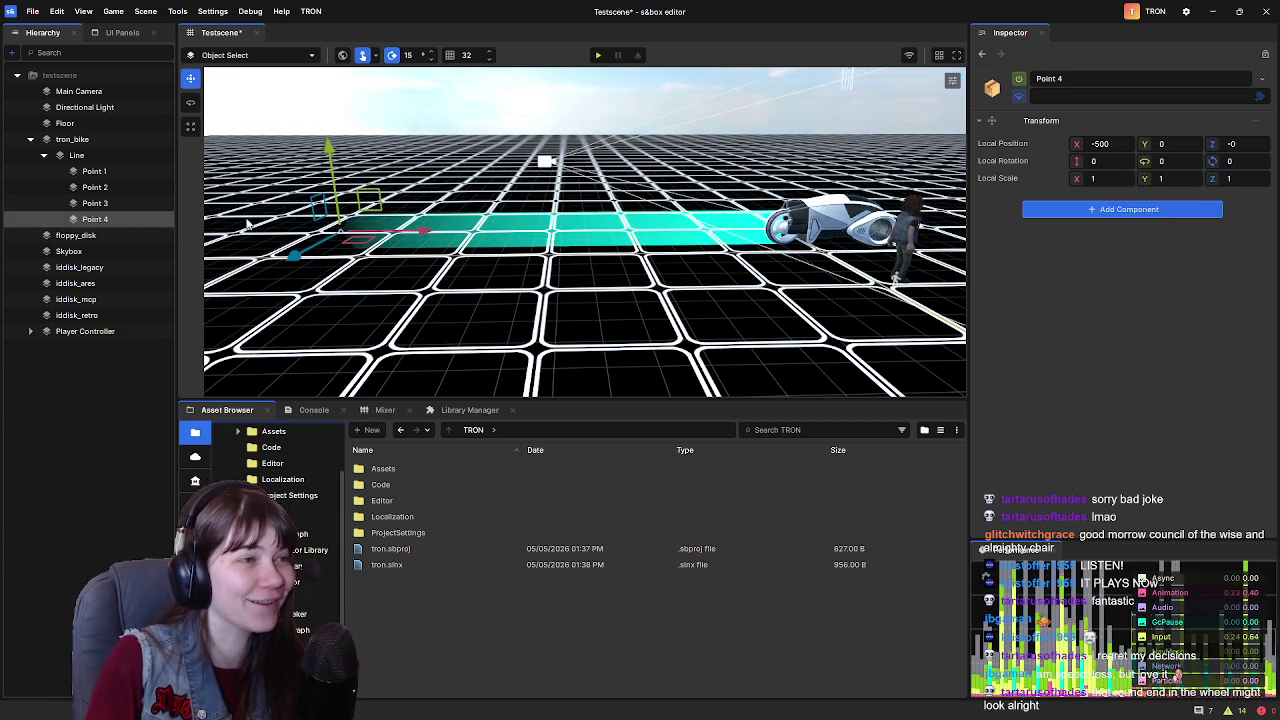
click(98, 203)
drag(1116, 145, 1068, 146)
text(-)
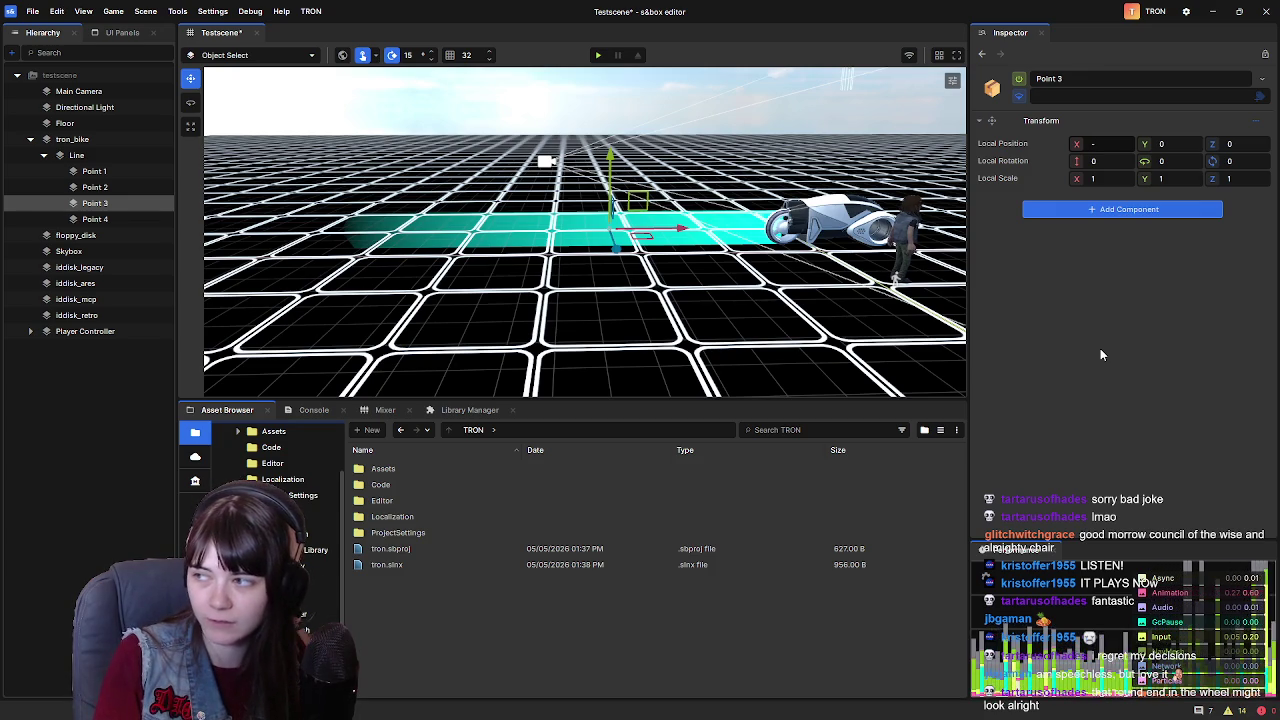
text(-)
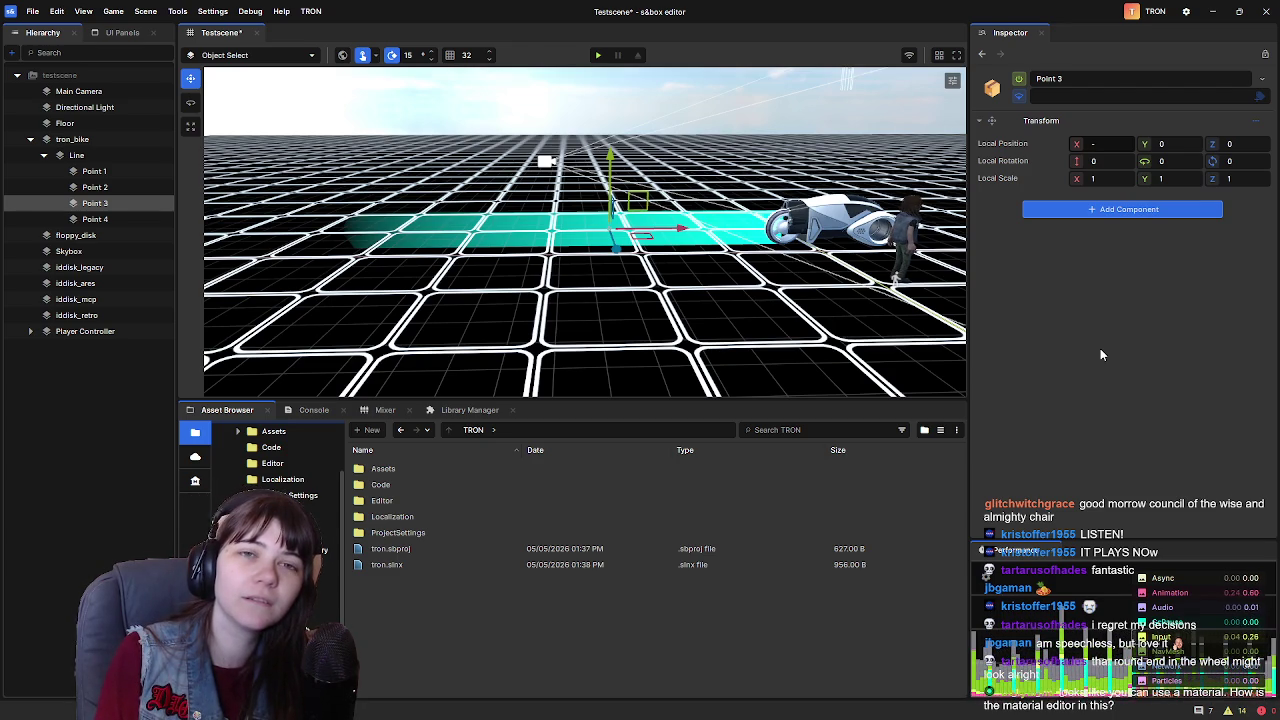
text(300)
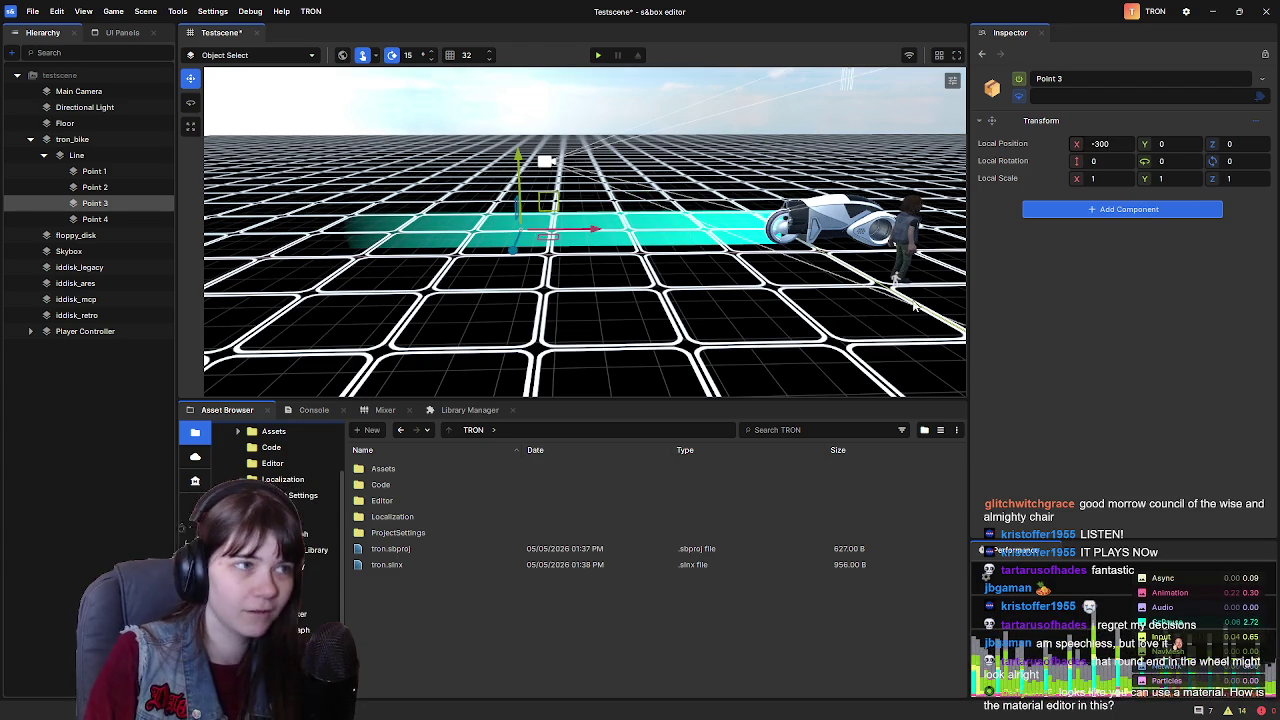
Set the Line's Start Cap to Rounded
click(76, 155)
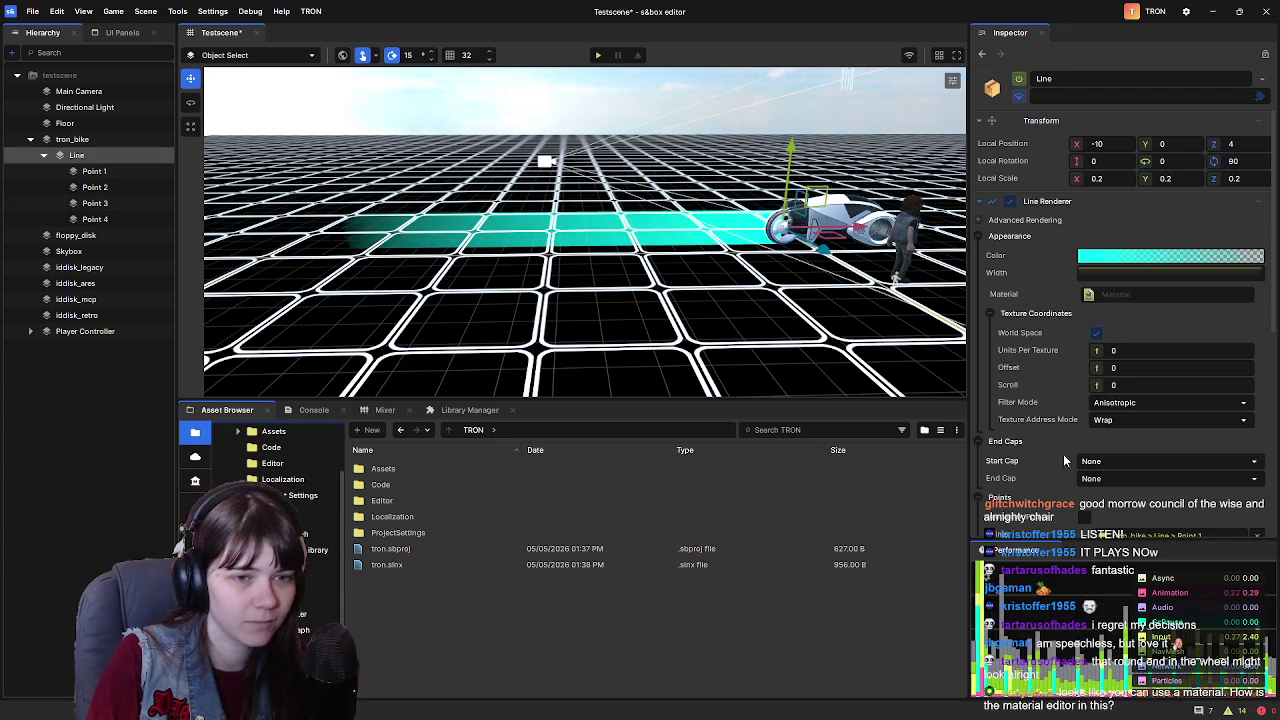
click(1141, 466)
click(1143, 525)
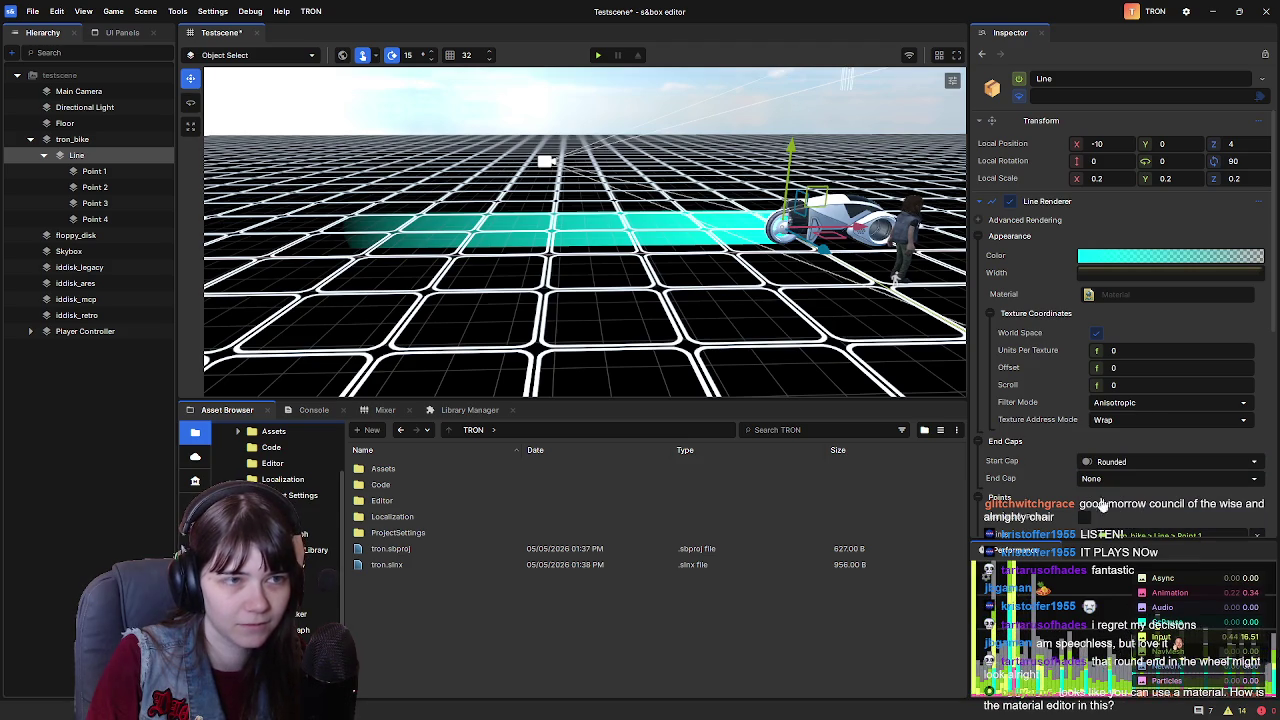
Frame the bike, zoom out over the whole cyan trail, and select trail Point 1
key(f)
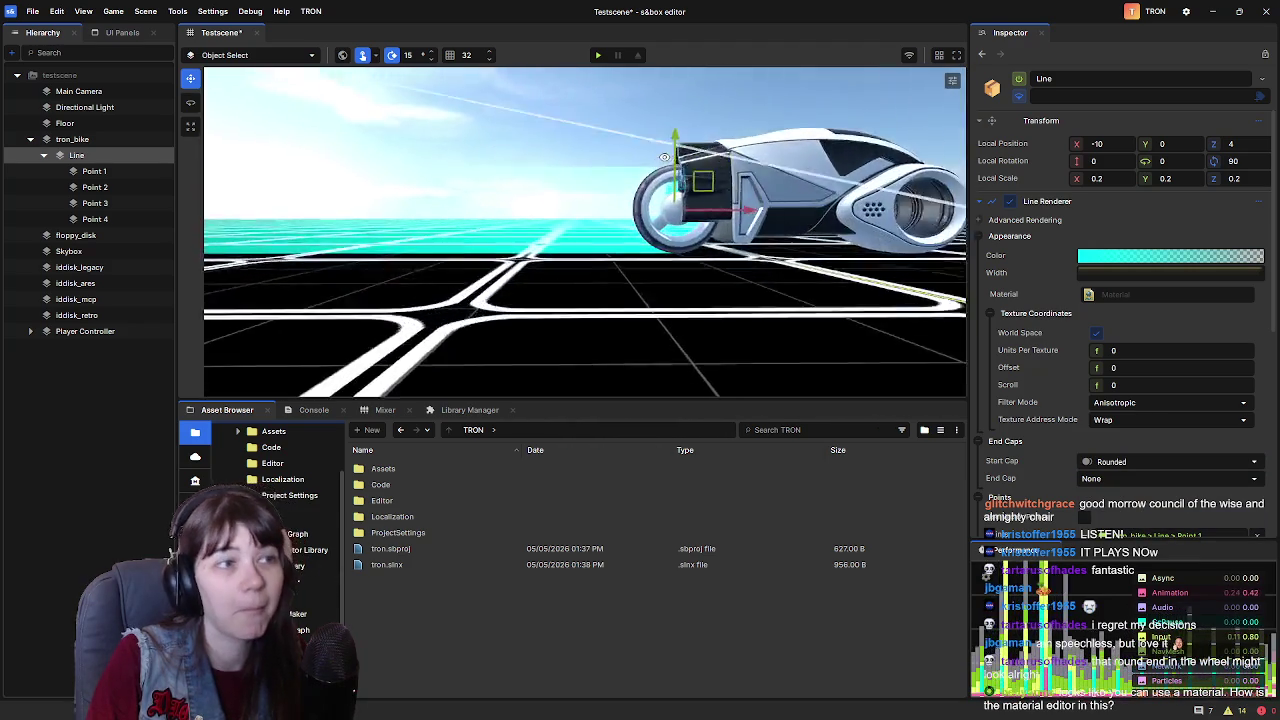
drag(648, 147, 638, 159)
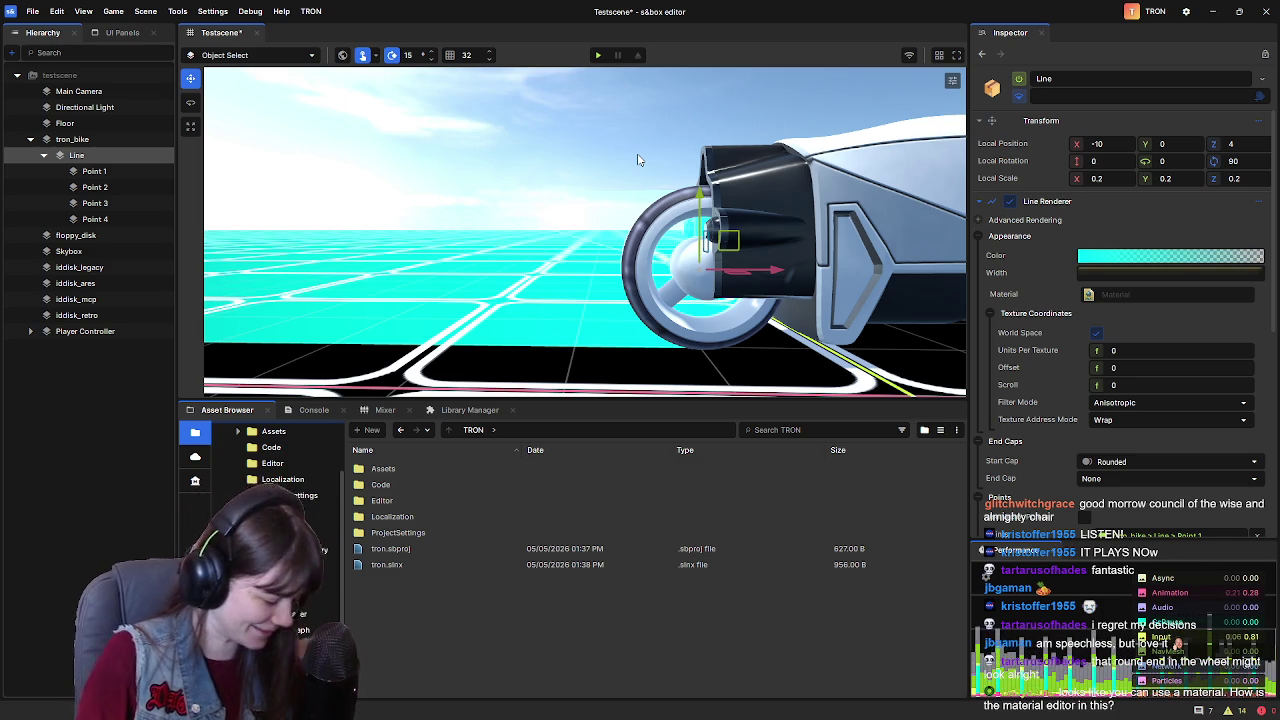
scroll(660, 152, down, 10)
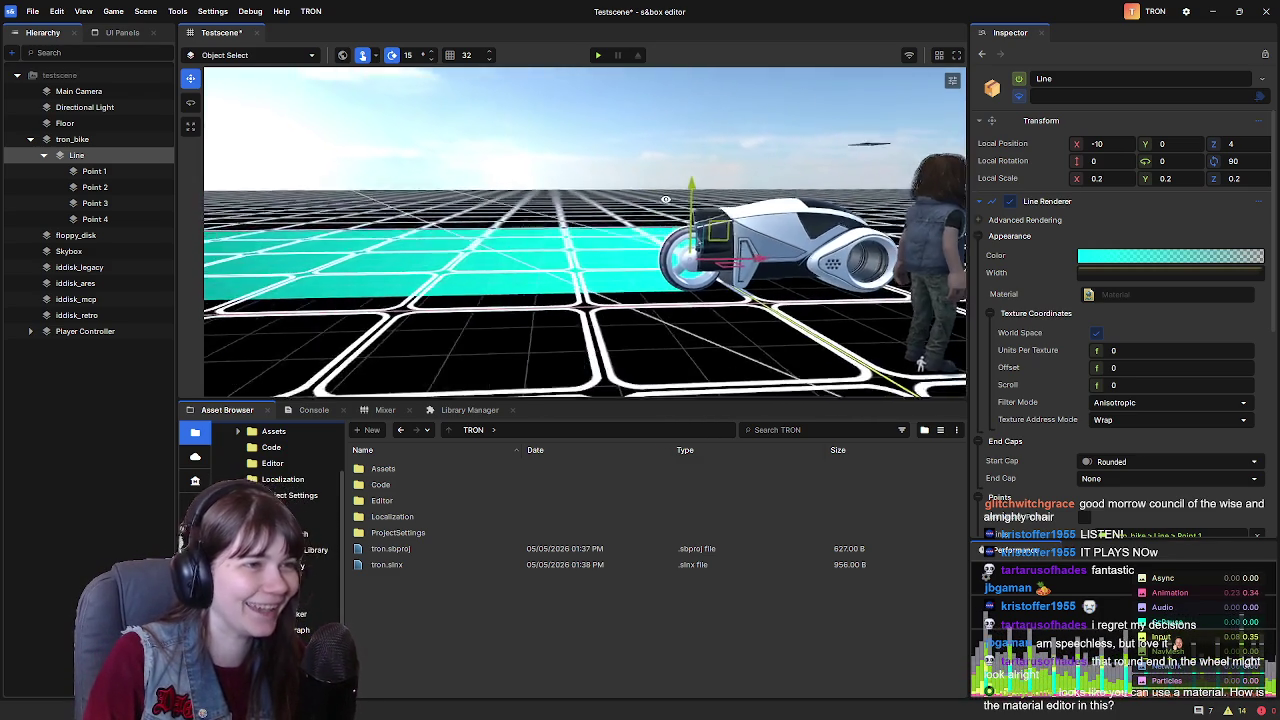
scroll(676, 216, down, 5)
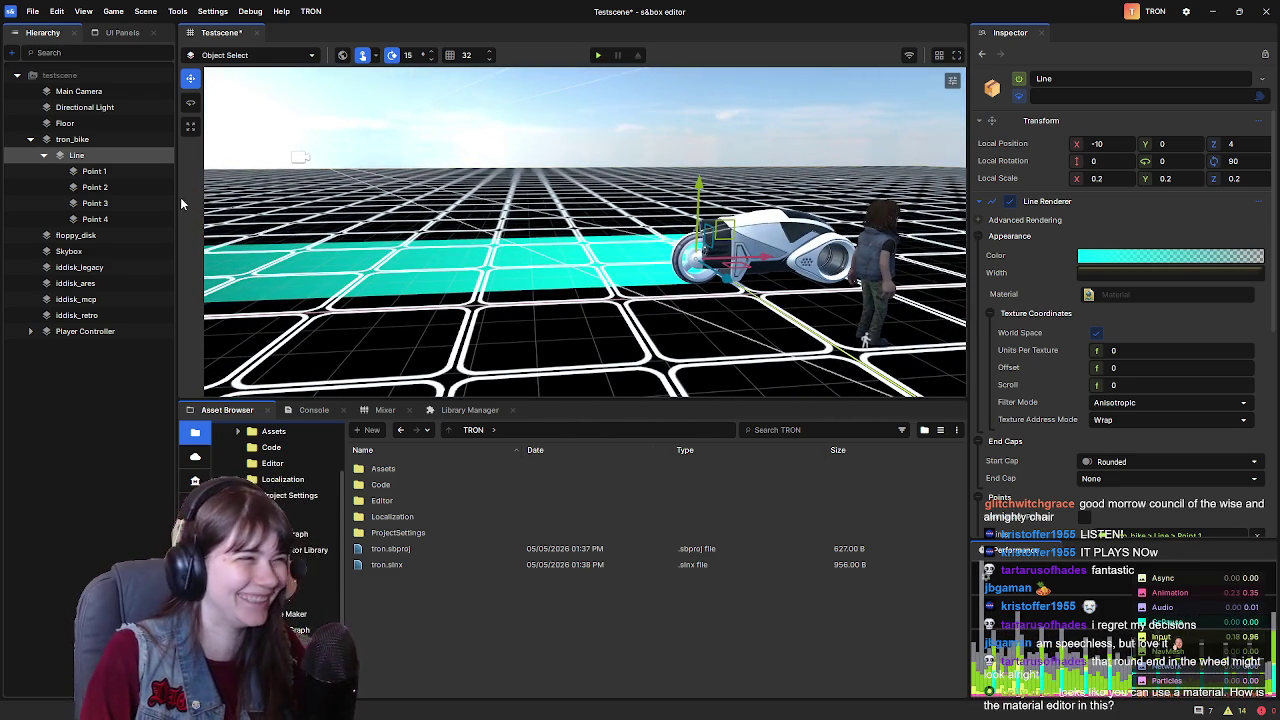
click(94, 171)
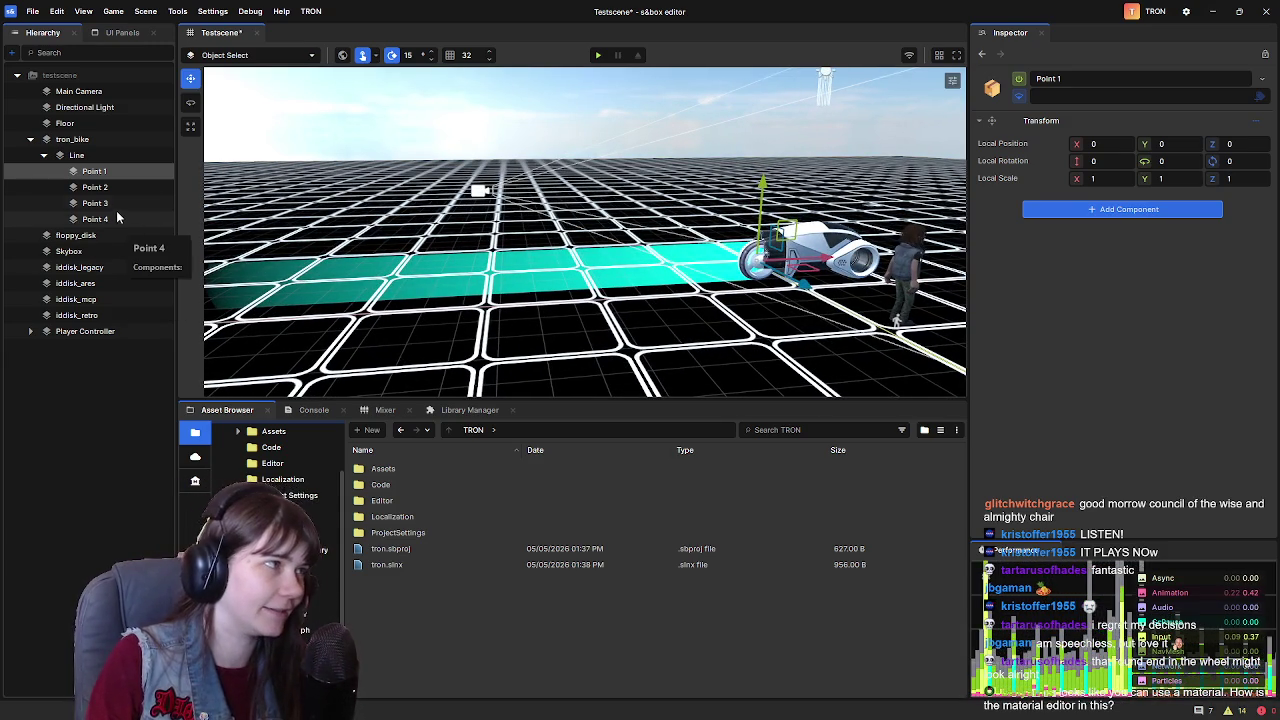
Frame trail Point 1 and set its X position to -10
click(118, 156)
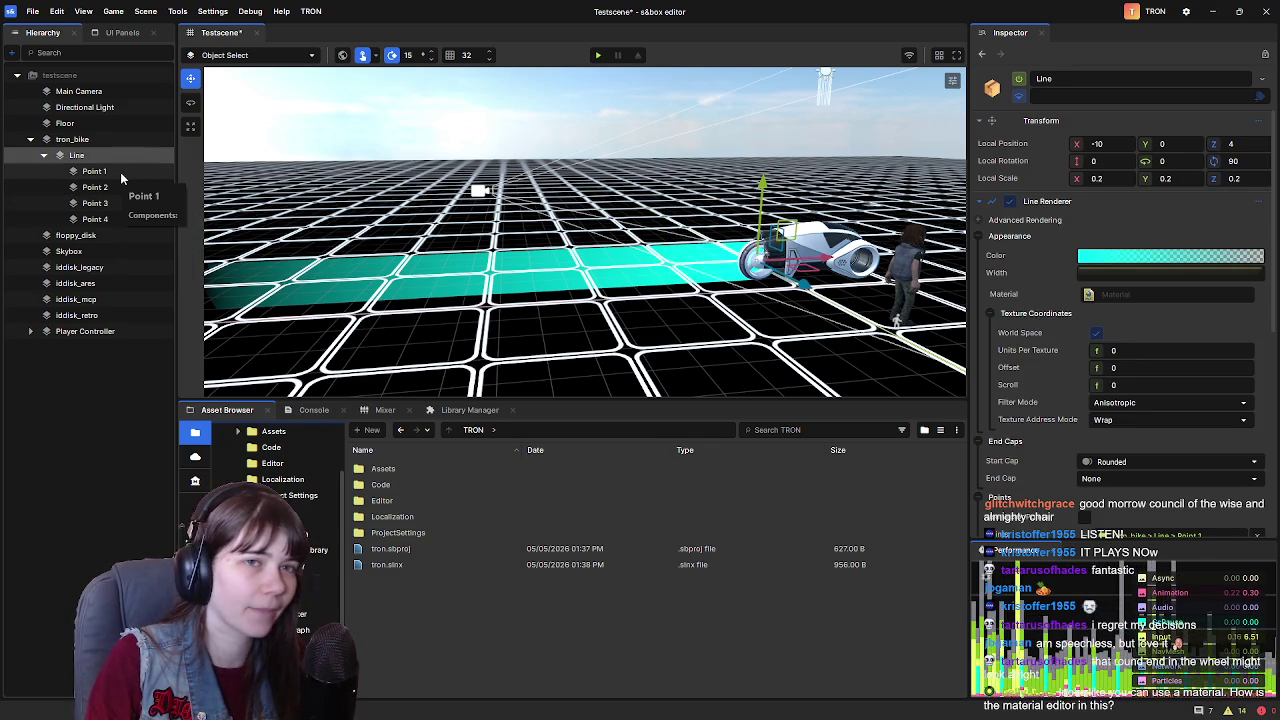
click(121, 174)
double_click(120, 174)
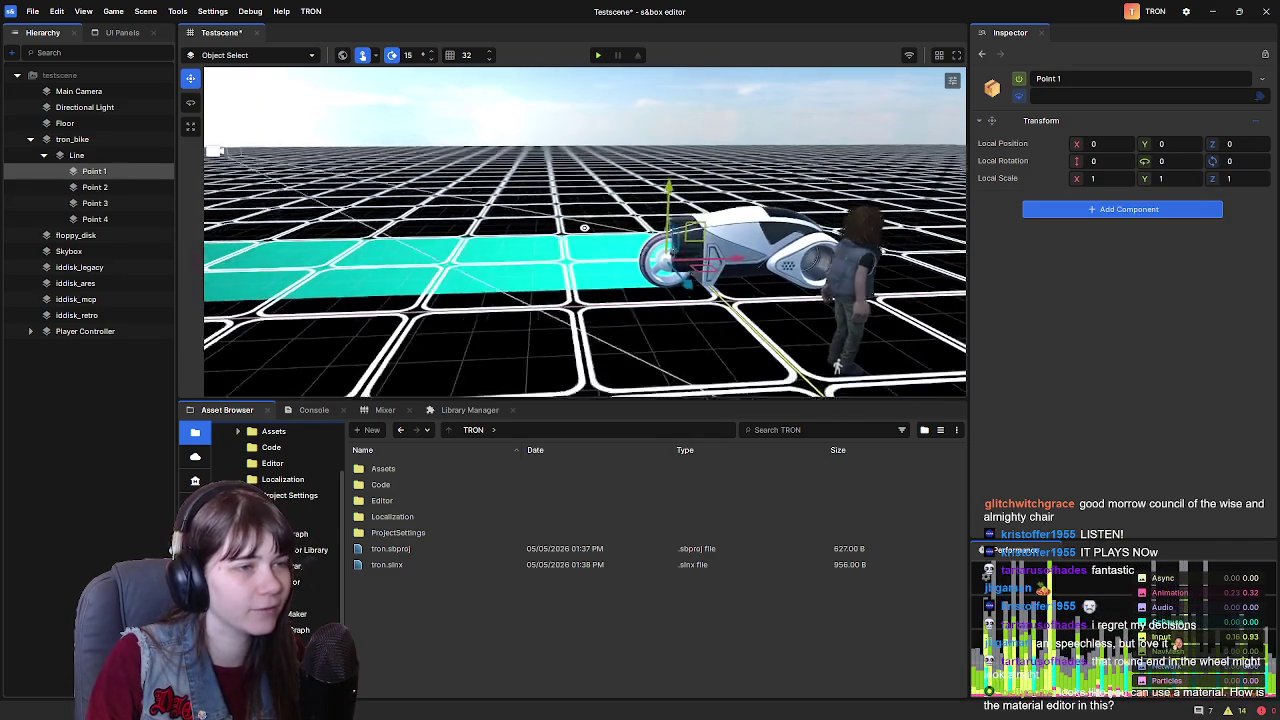
double_click(1093, 143)
text(-10)
key(Return)
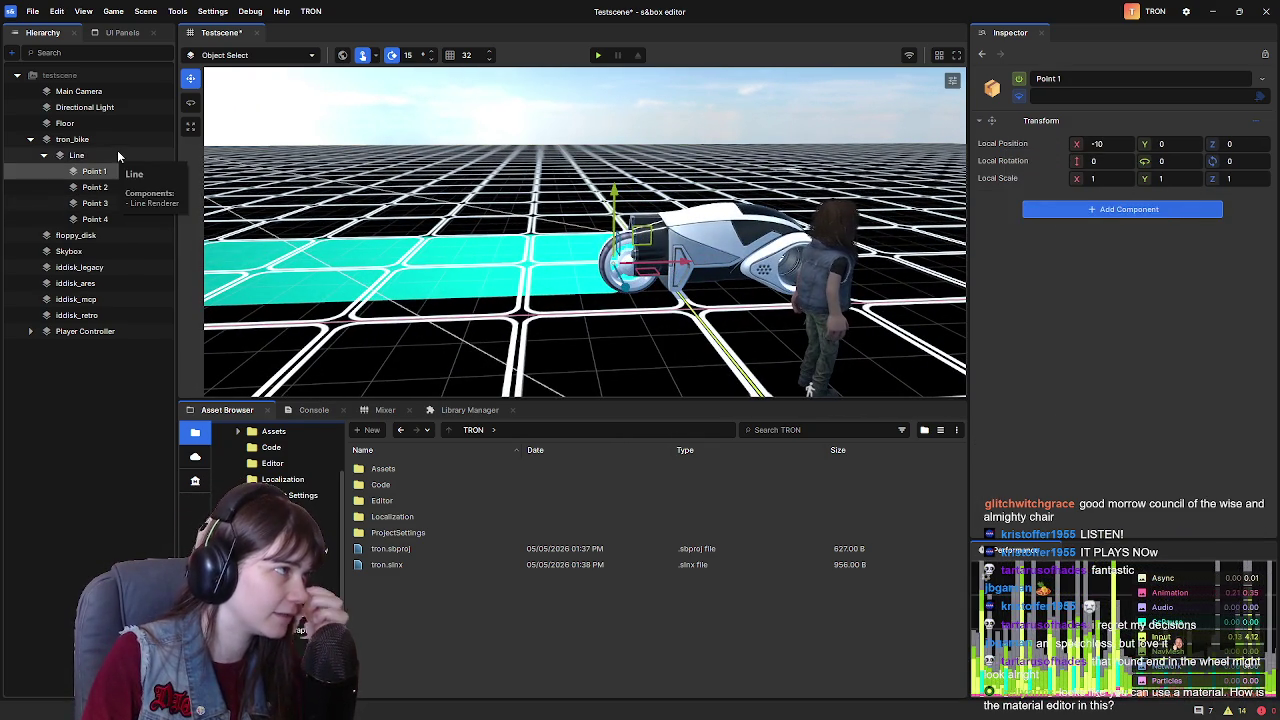
Reset the Line object's Local Position X to 0
click(117, 155)
right_click(1040, 143)
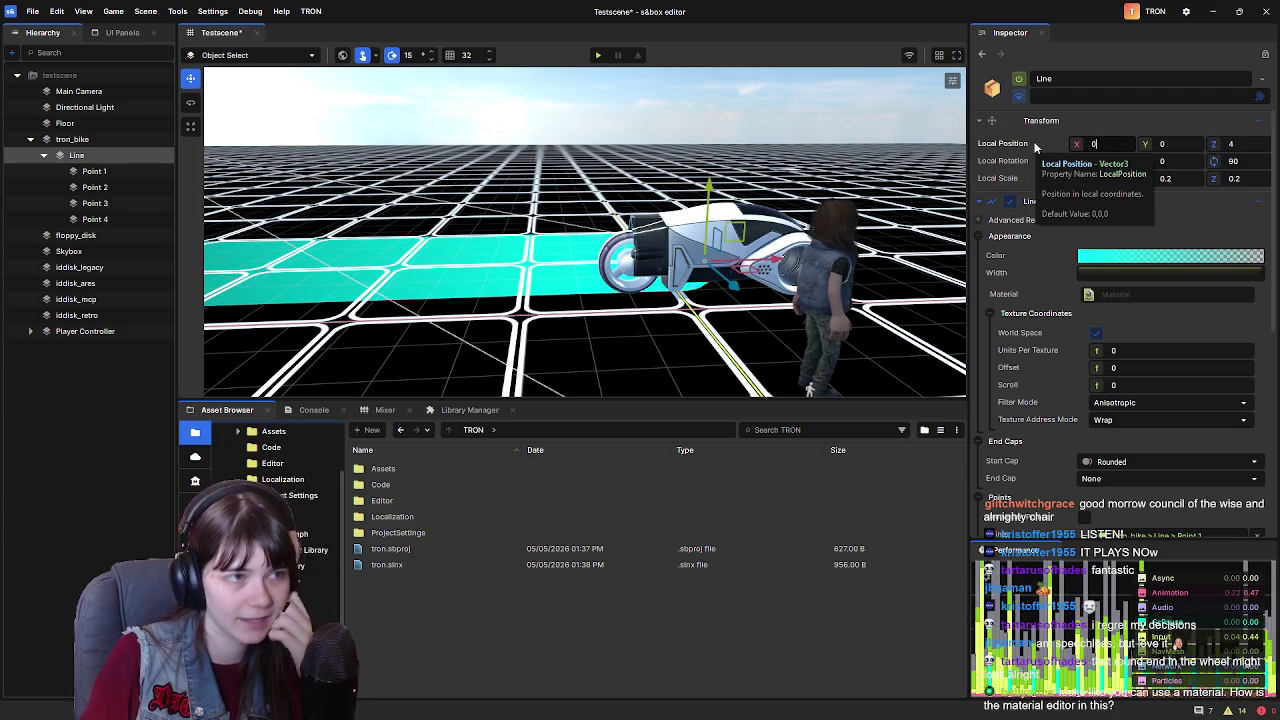
click(1080, 208)
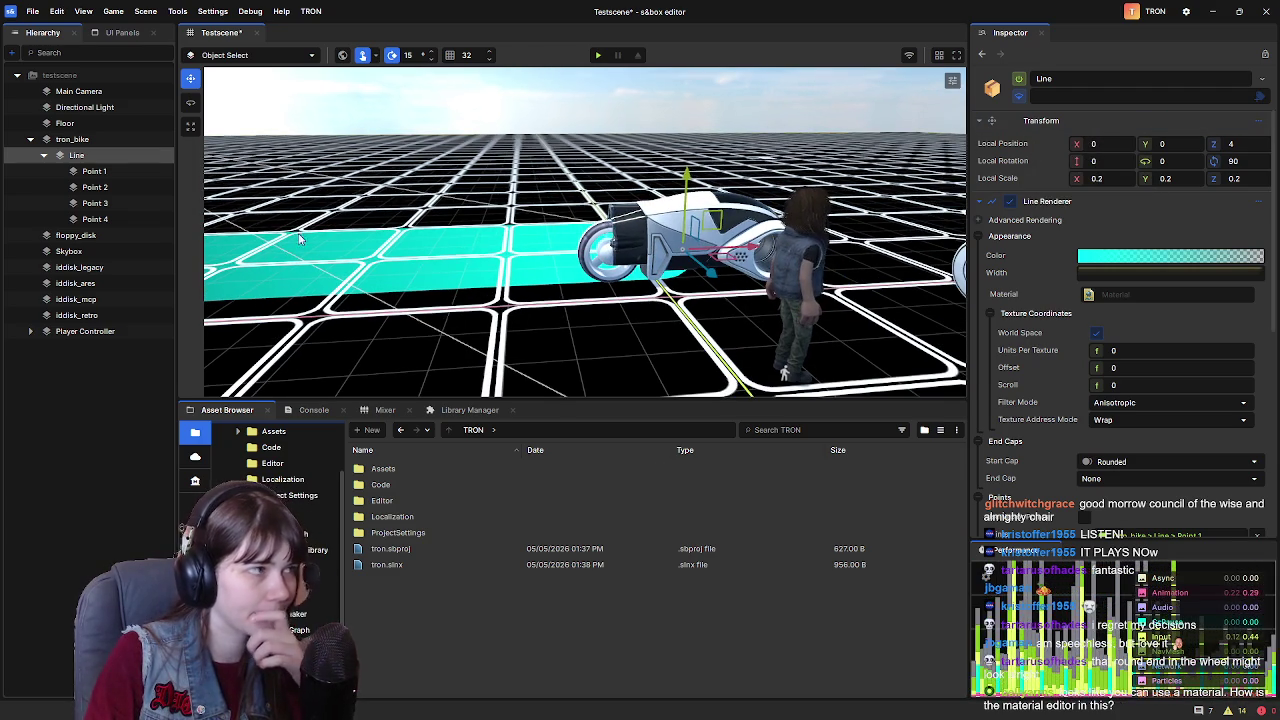
Move Point 1 to X -50 and fly around the bike to check where the ribbon begins
click(110, 171)
drag(702, 255, 683, 251)
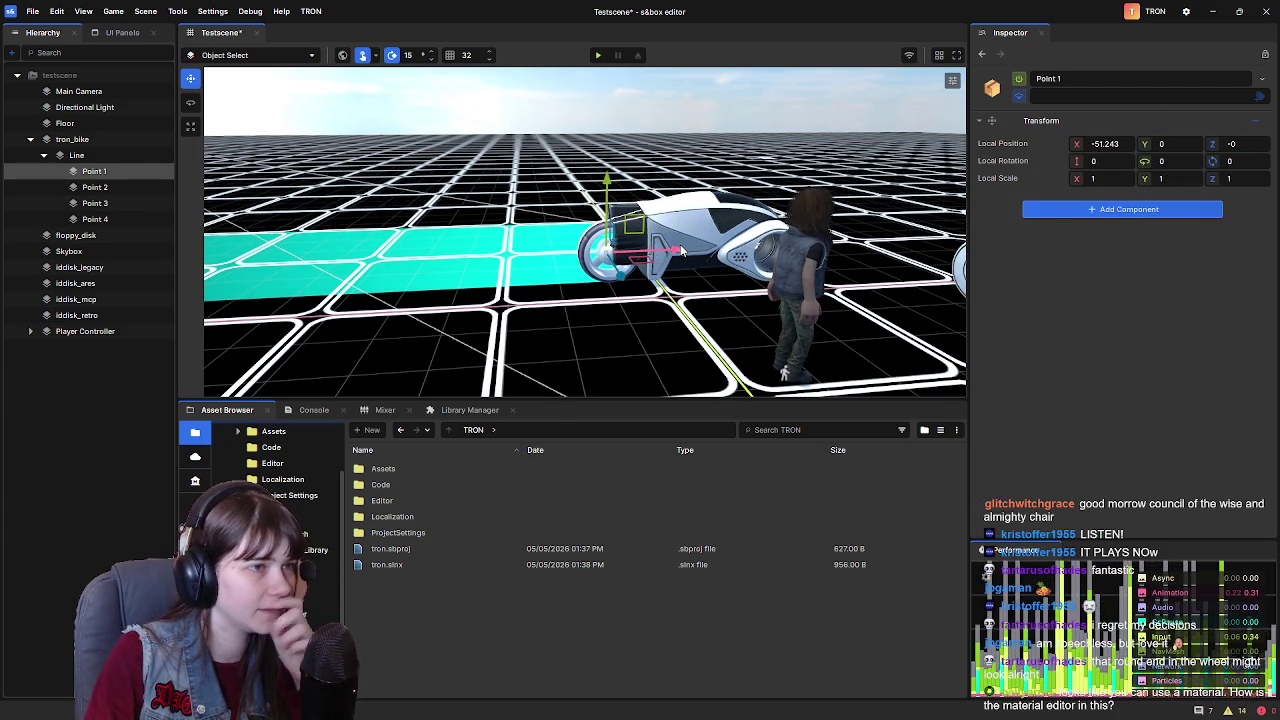
click(1100, 143)
key(BackSpace)
text(50)
key(Return)
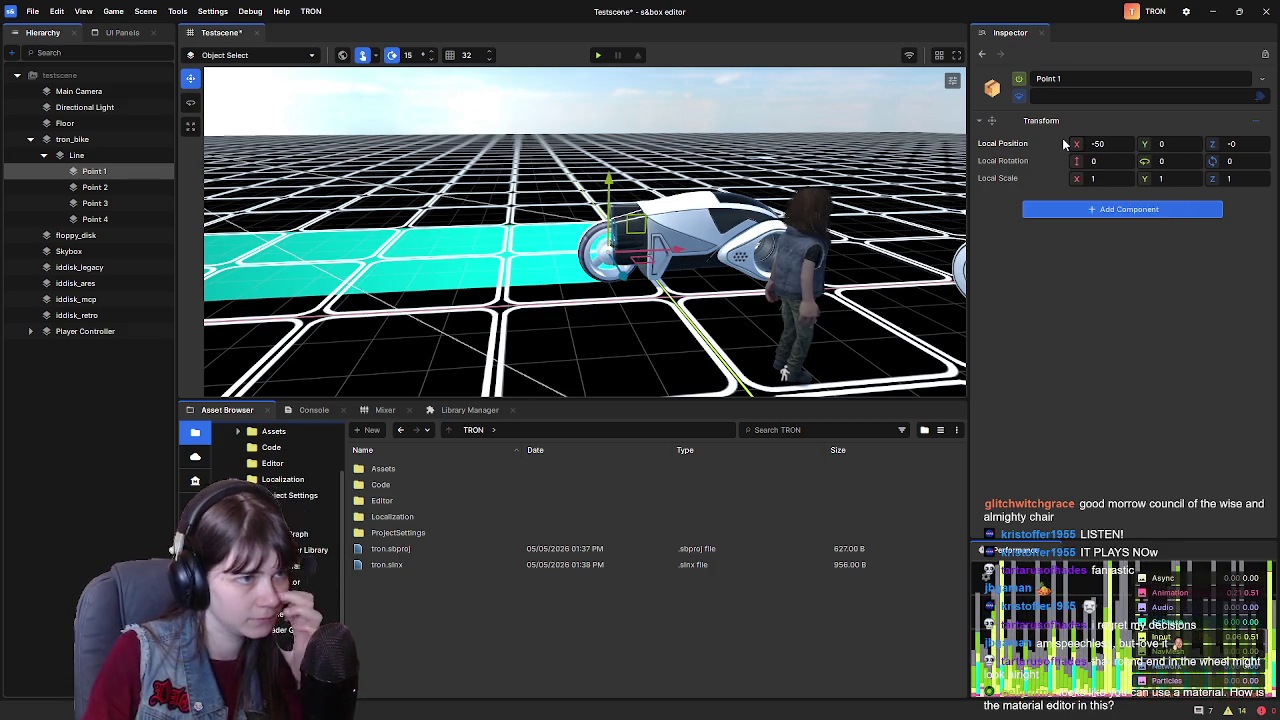
key(w)
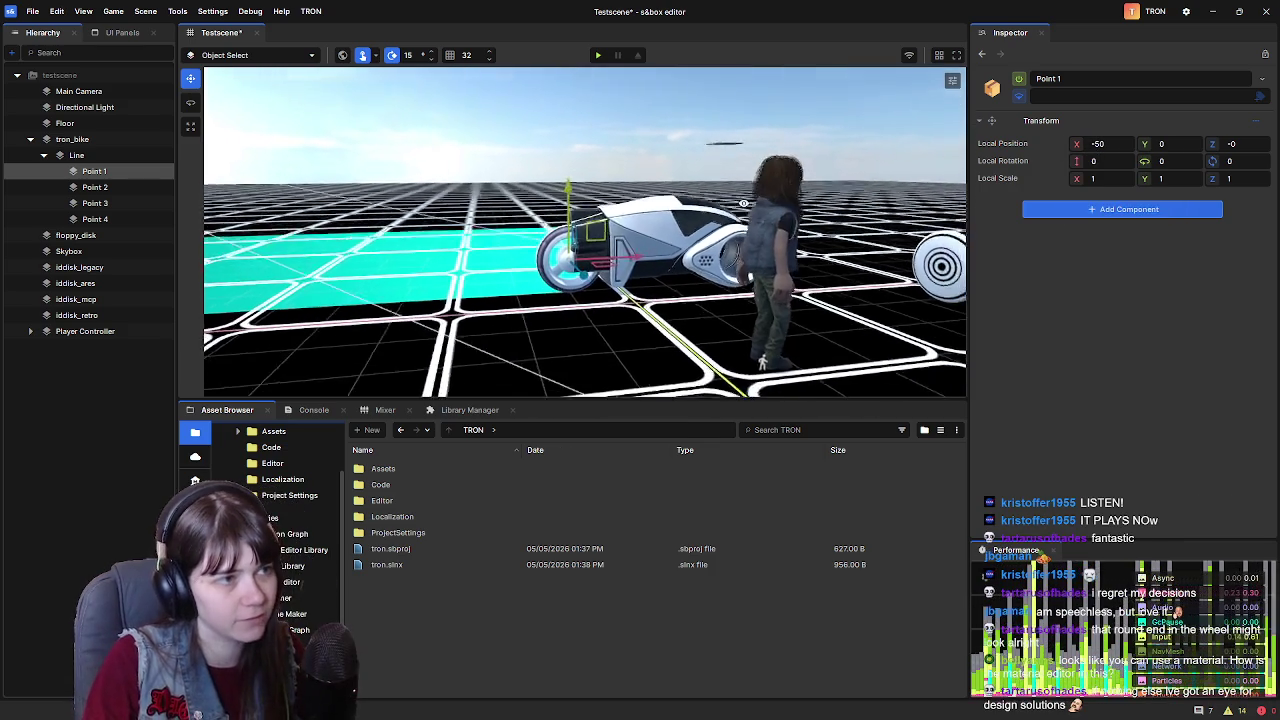
key(w)
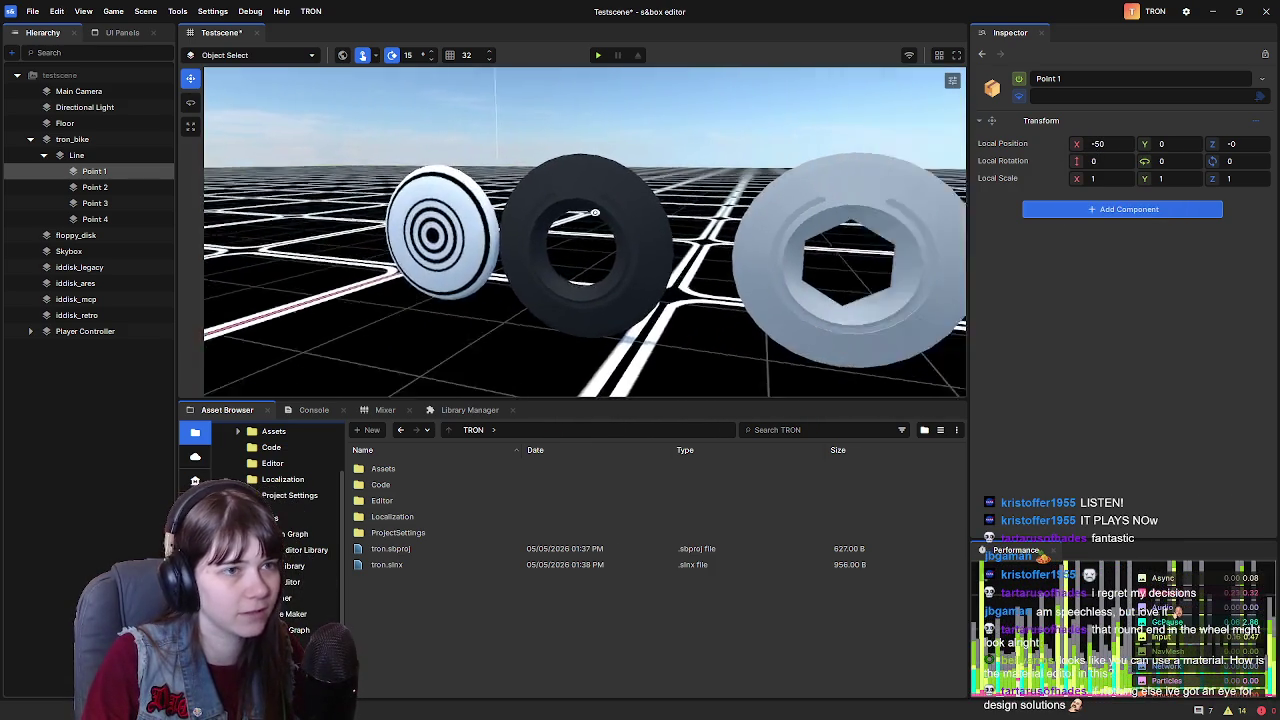
key(w)
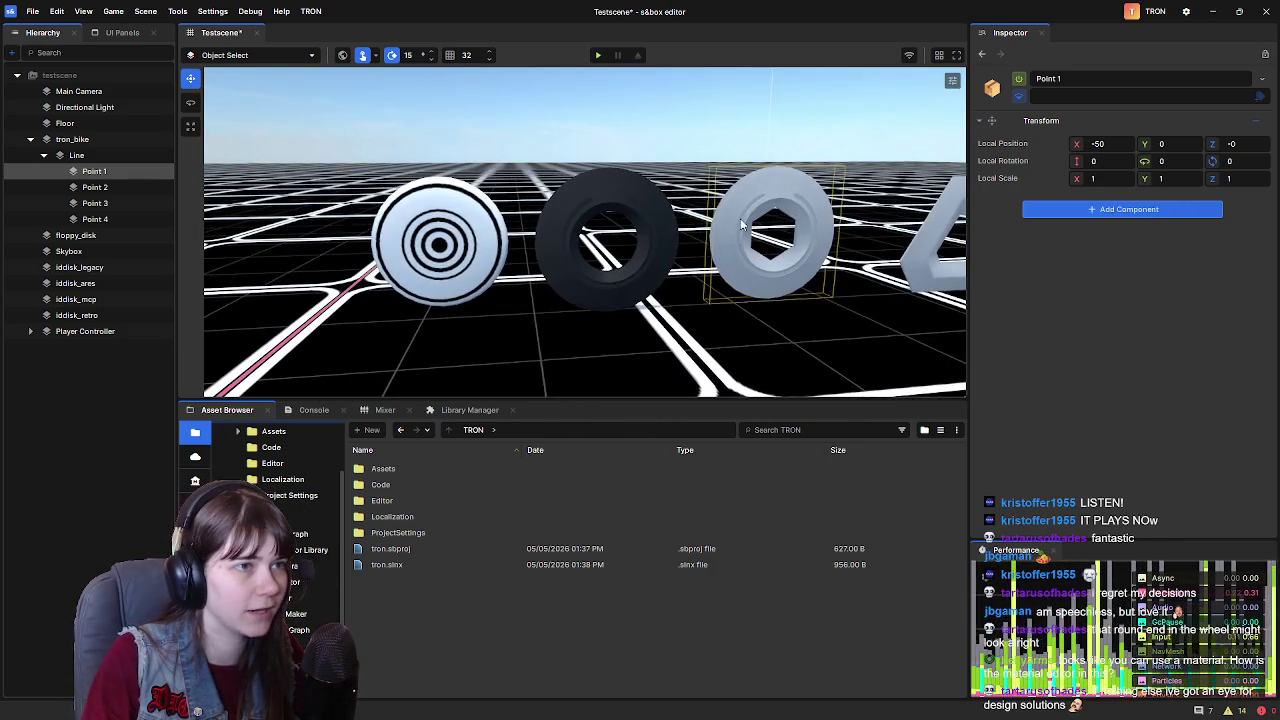
key(w)
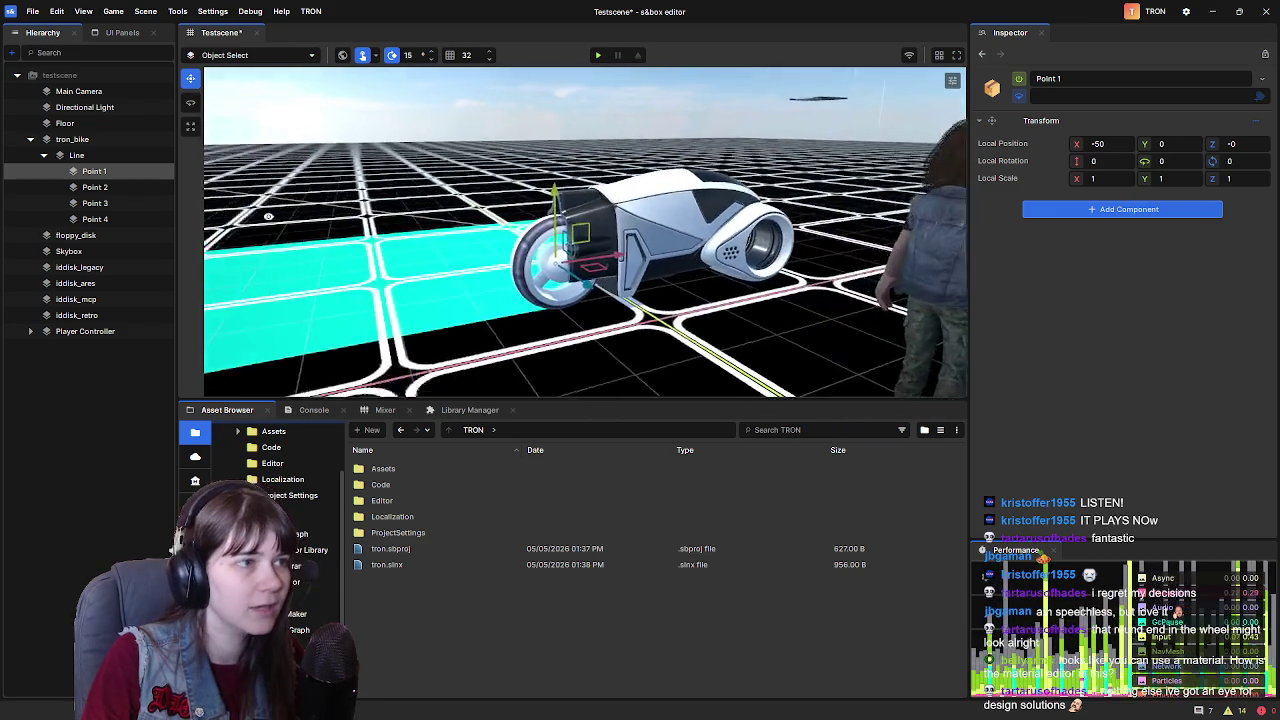
key(w)
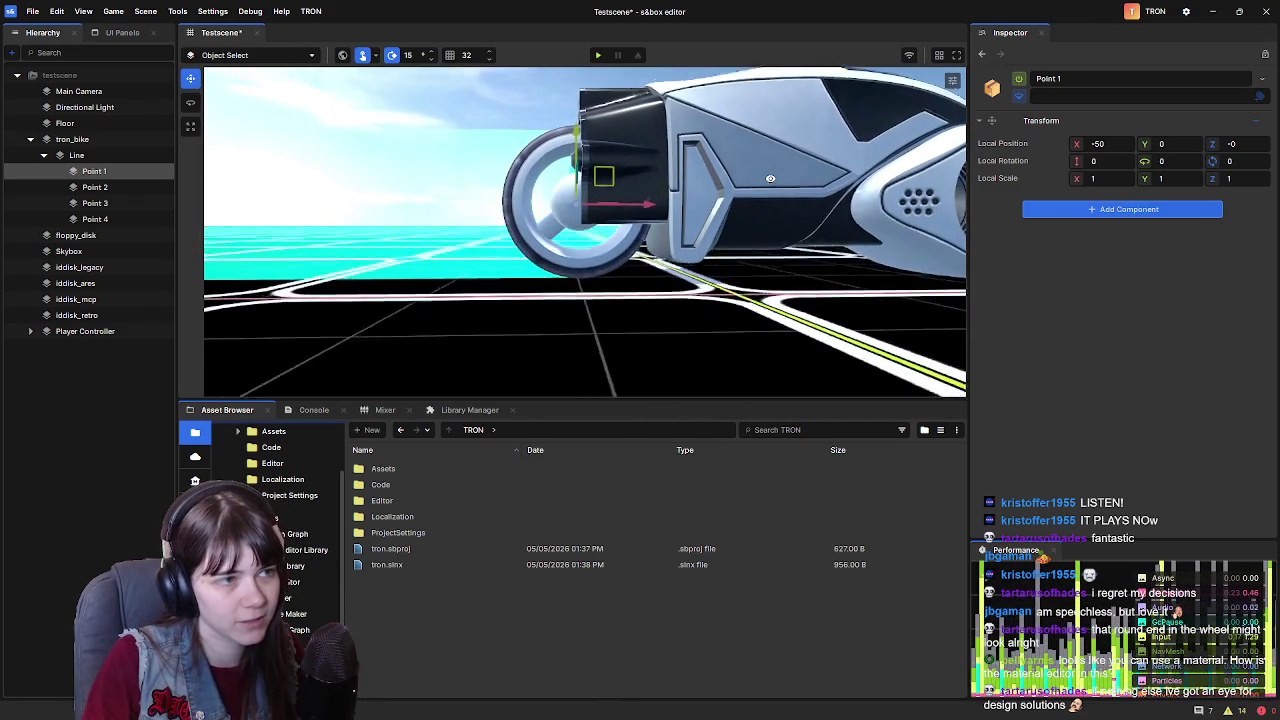
key(w)
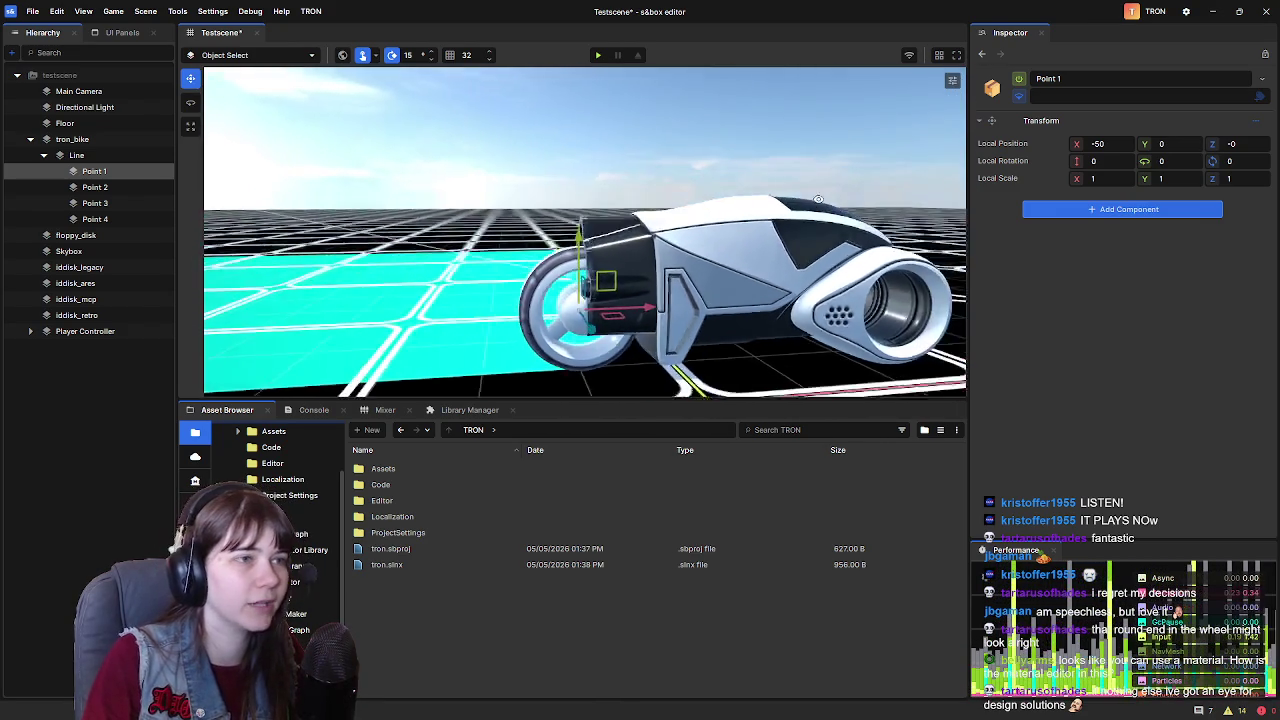
key(w)
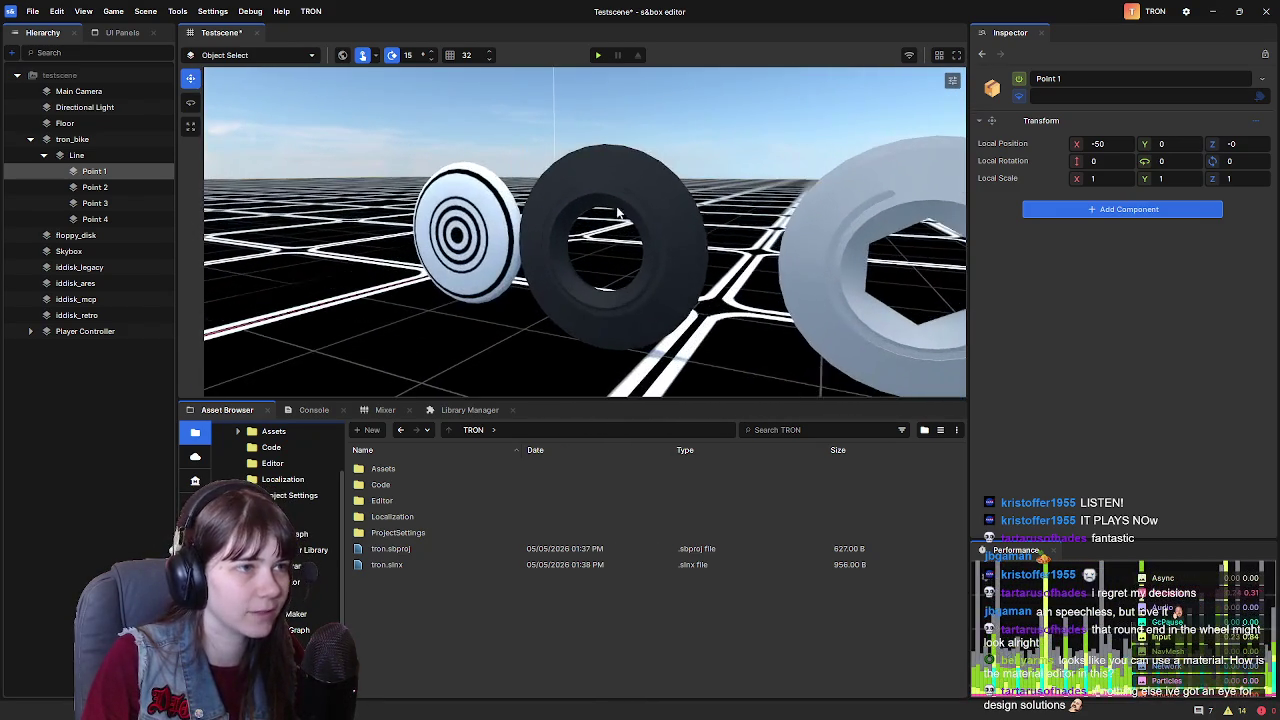
key(s)
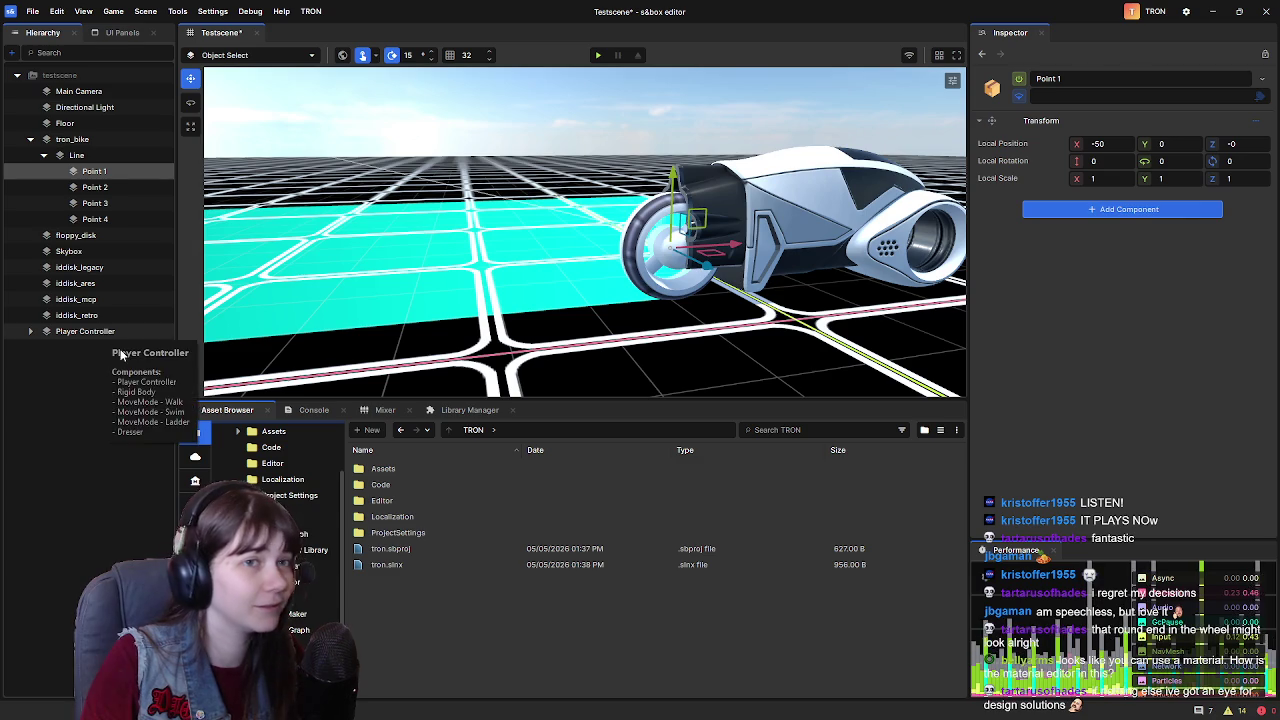
click(120, 188)
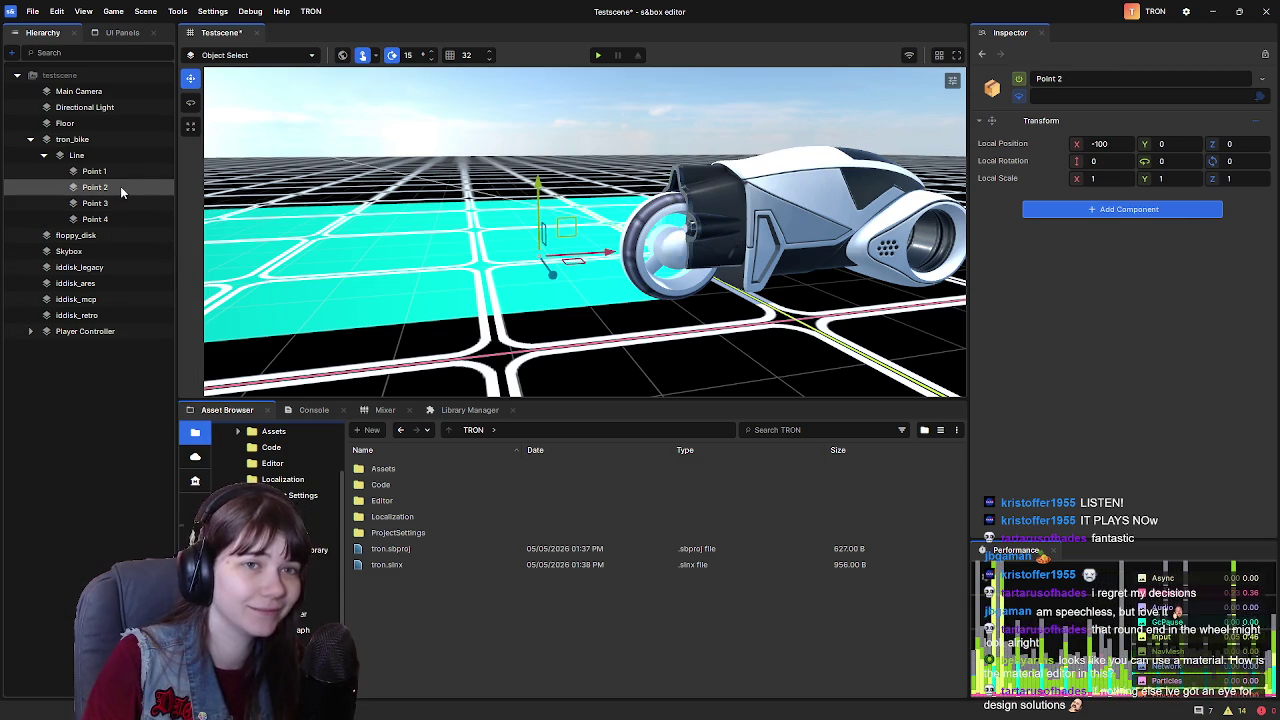
click(114, 154)
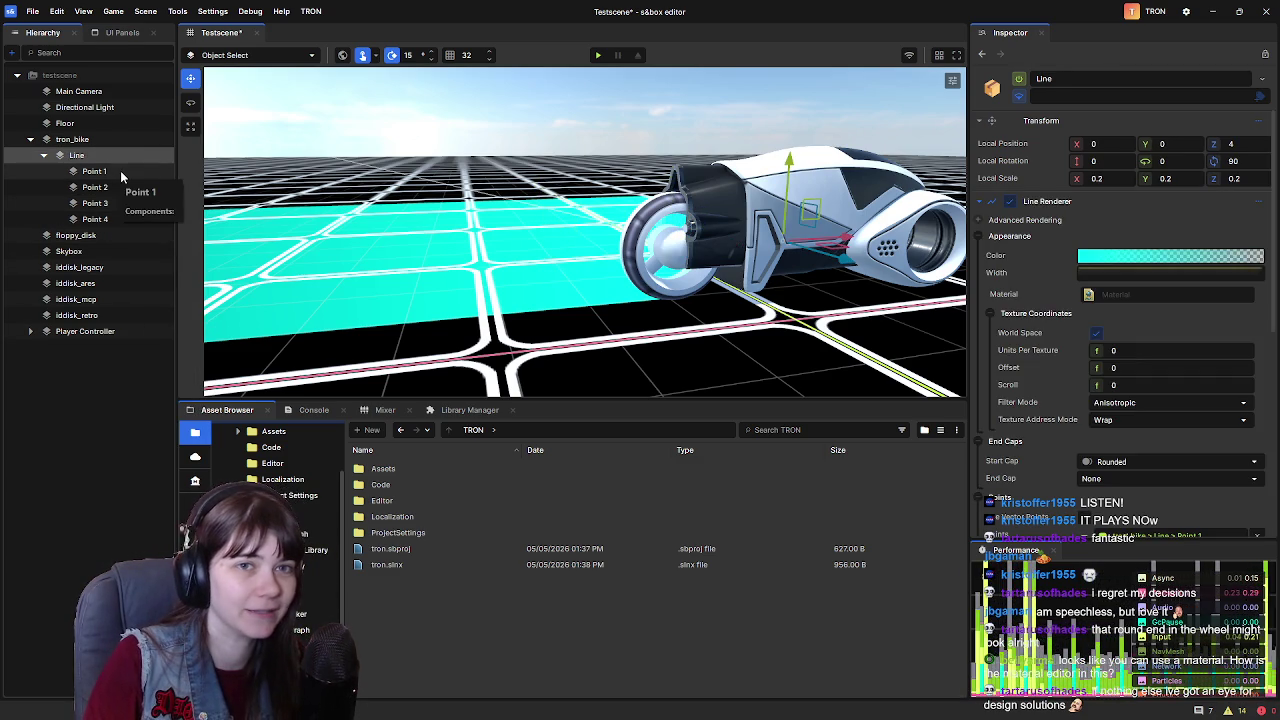
click(120, 172)
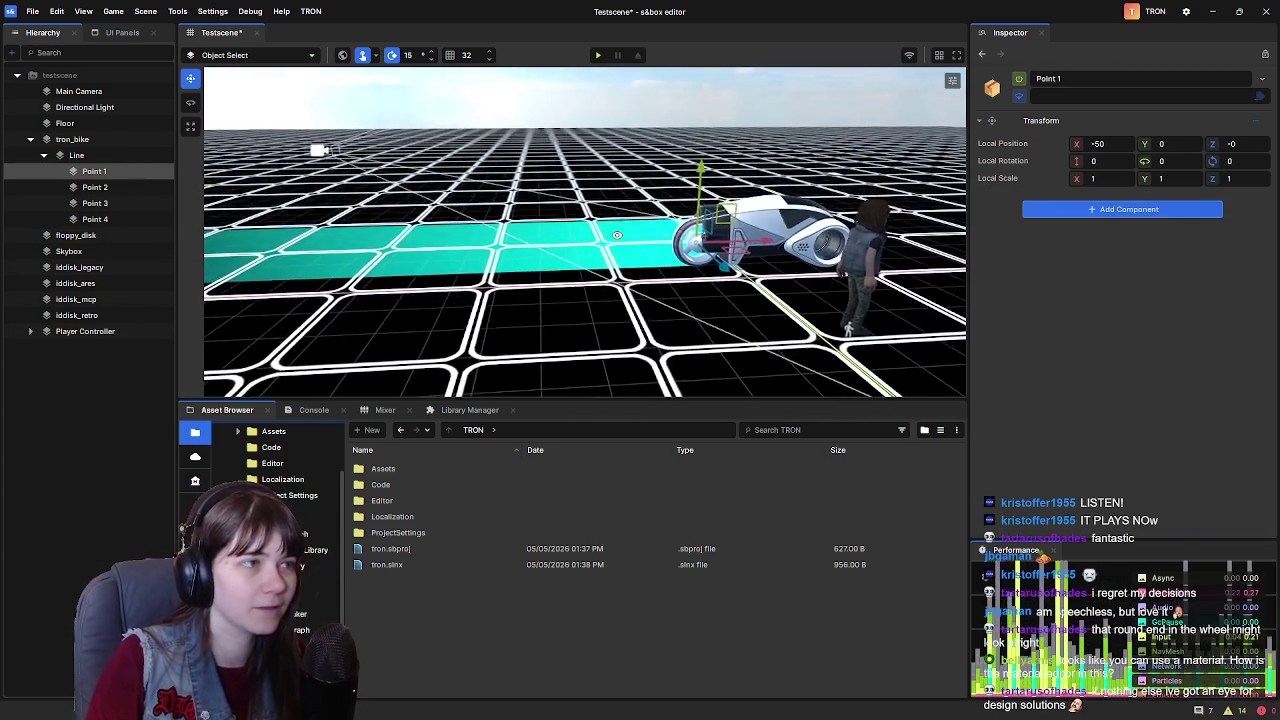
click(100, 188)
click(99, 220)
click(105, 176)
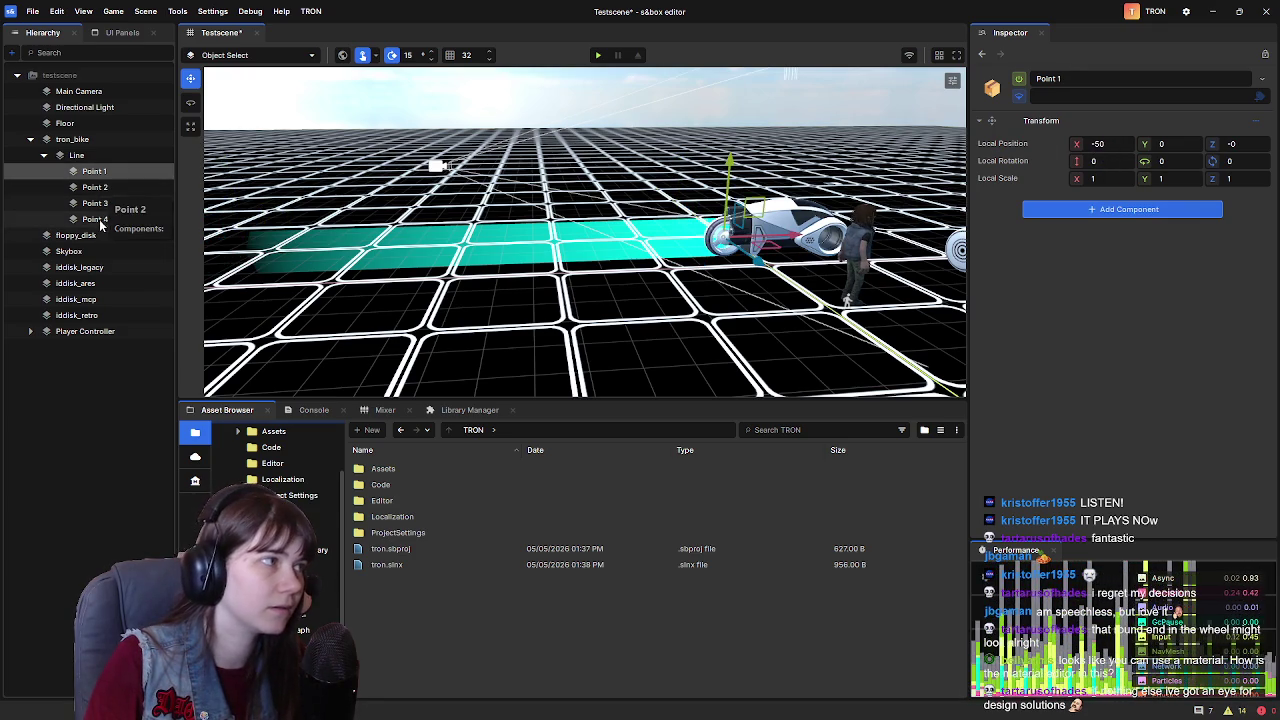
click(100, 188)
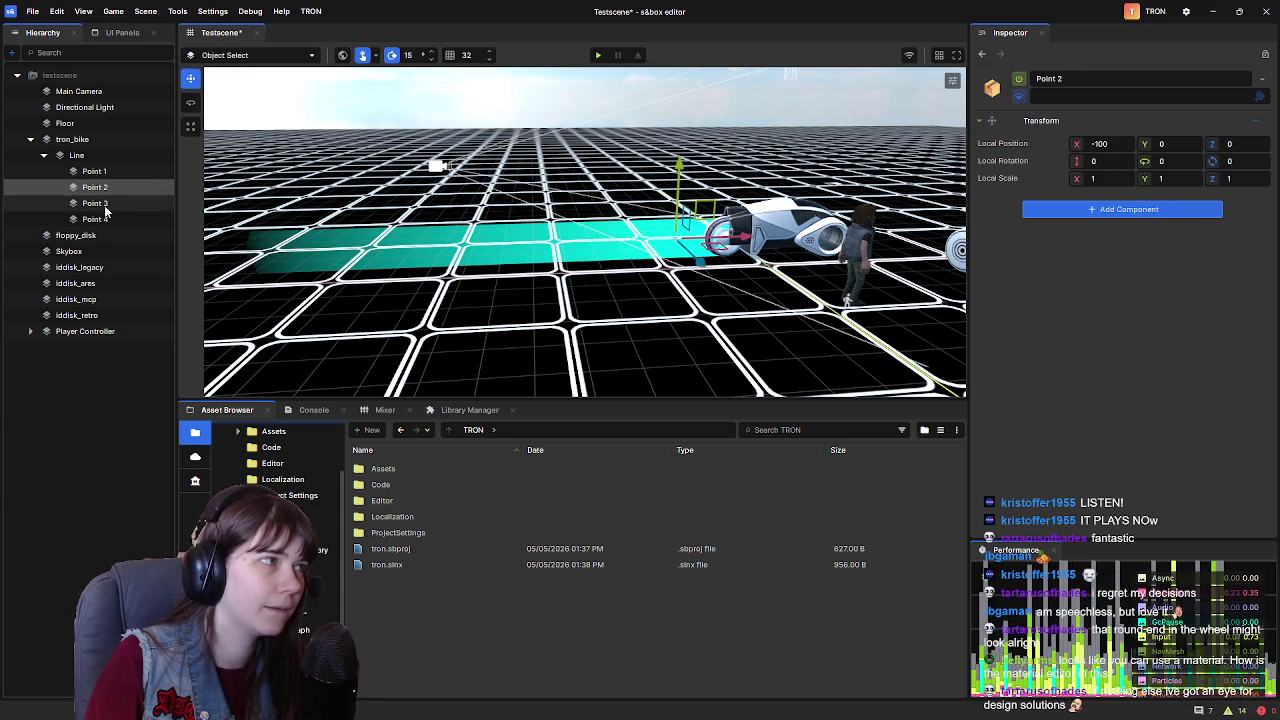
click(100, 204)
click(1113, 144)
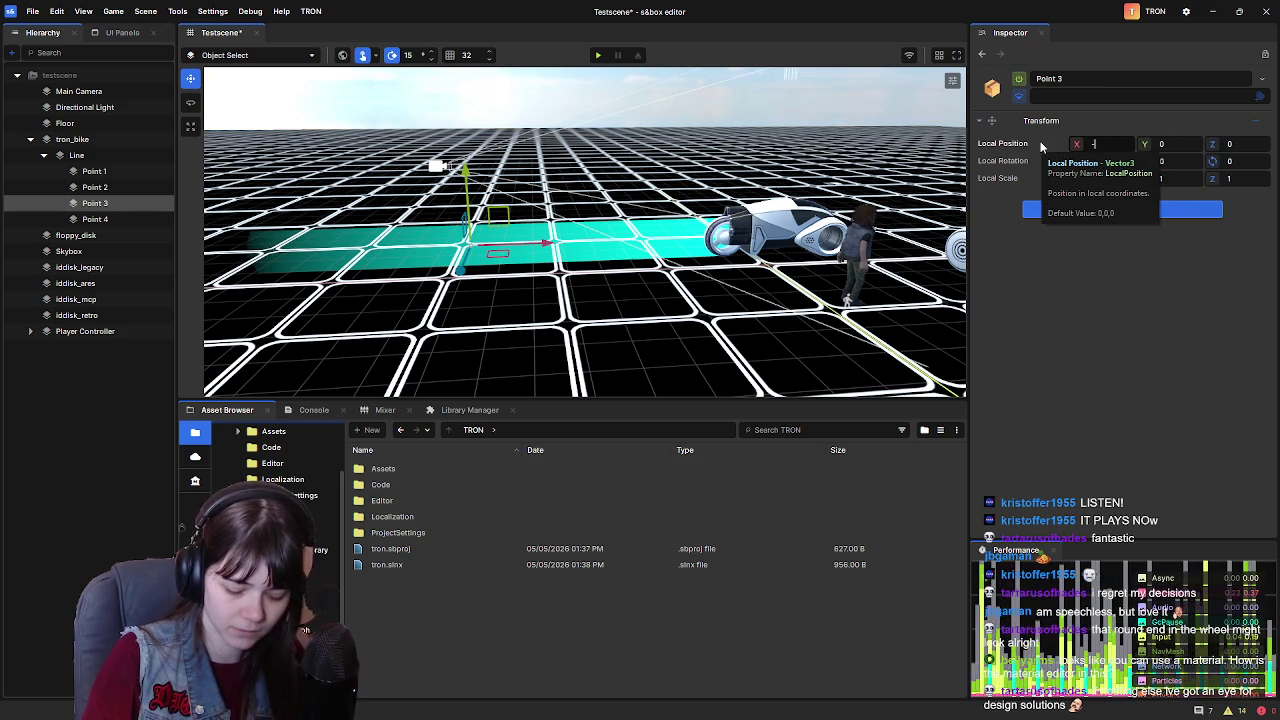
text(400)
key(Return)
click(95, 219)
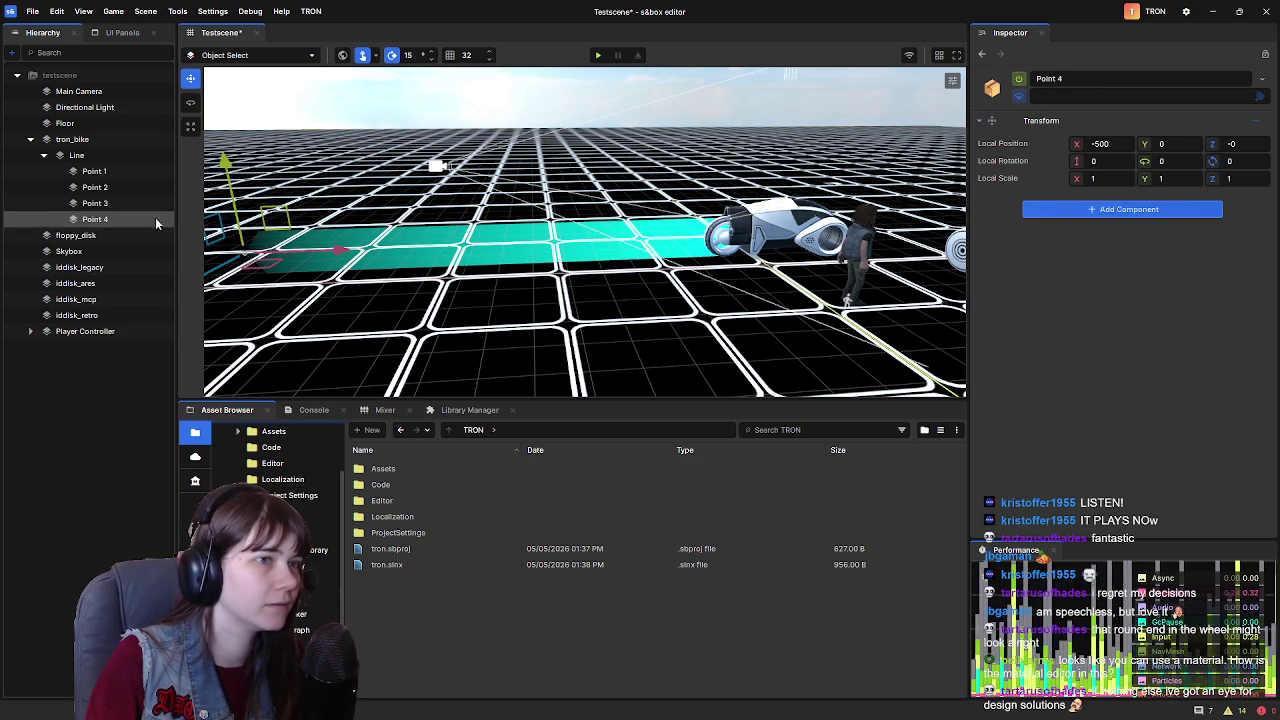
text(-200)
key(Return)
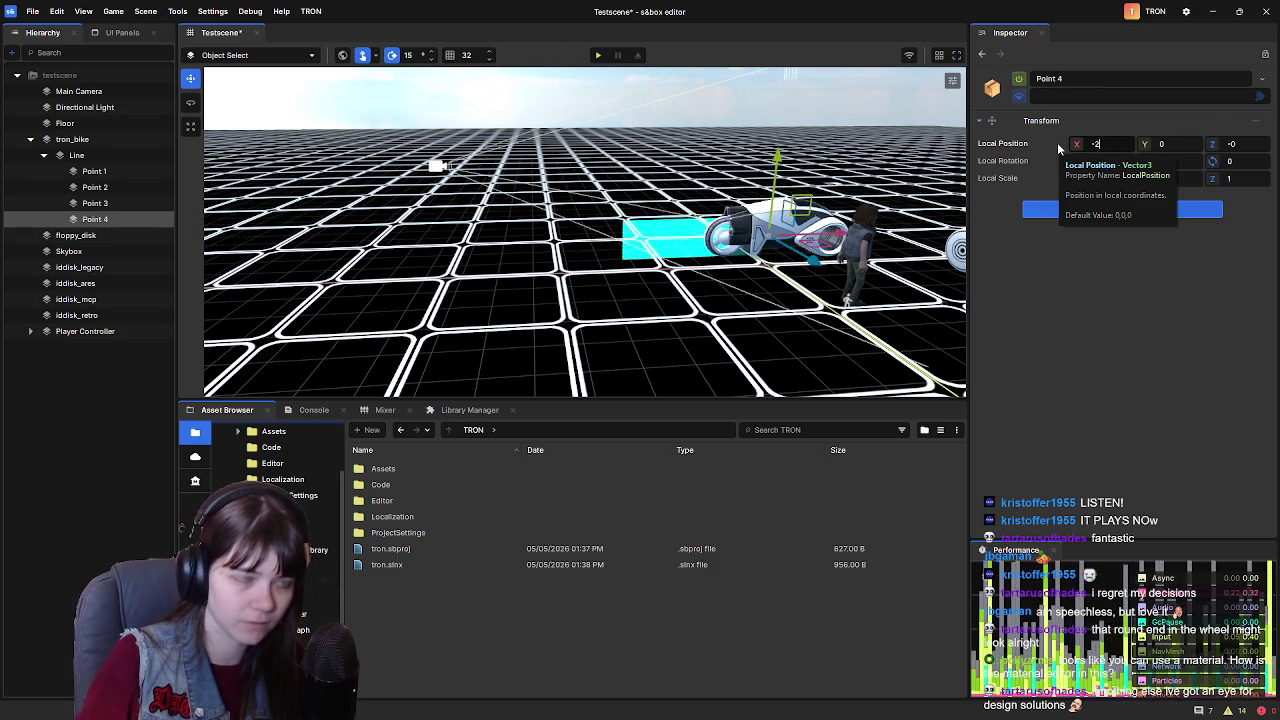
mouse_move(928, 262)
mouse_down()
mouse_move(690, 335)
mouse_move(590, 310)
mouse_up()
text(-400)
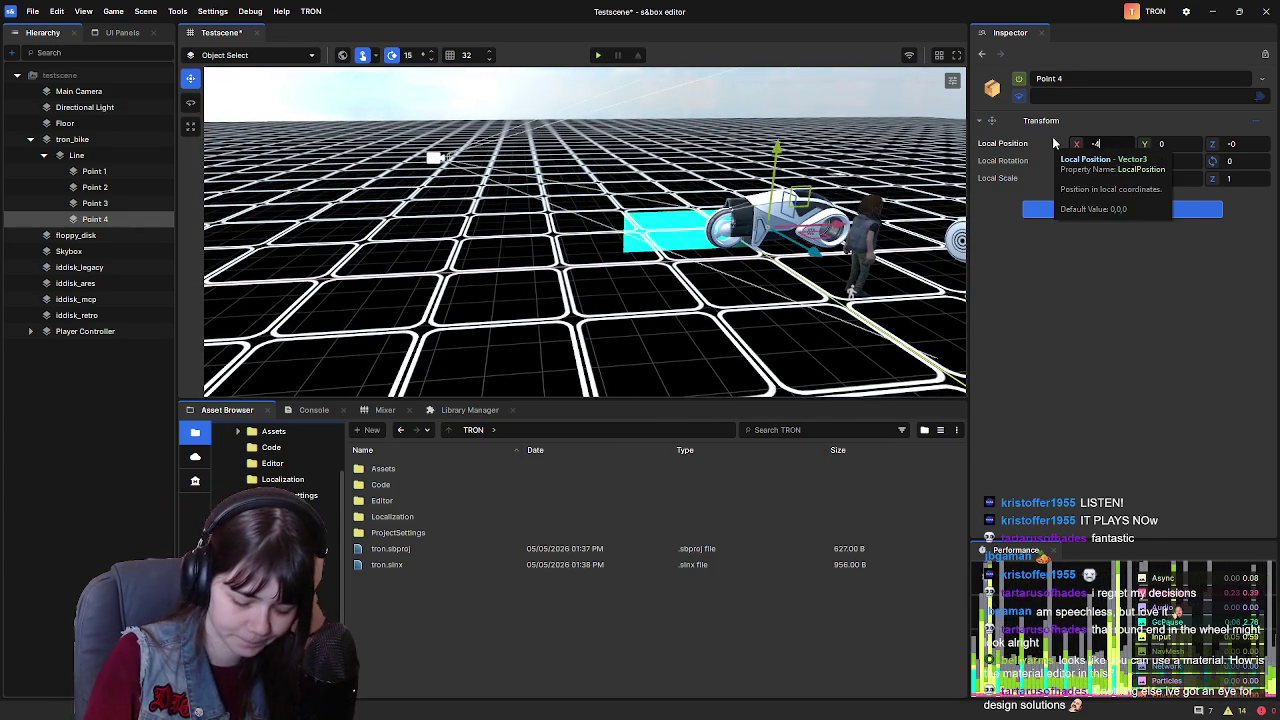
key(Return)
click(105, 203)
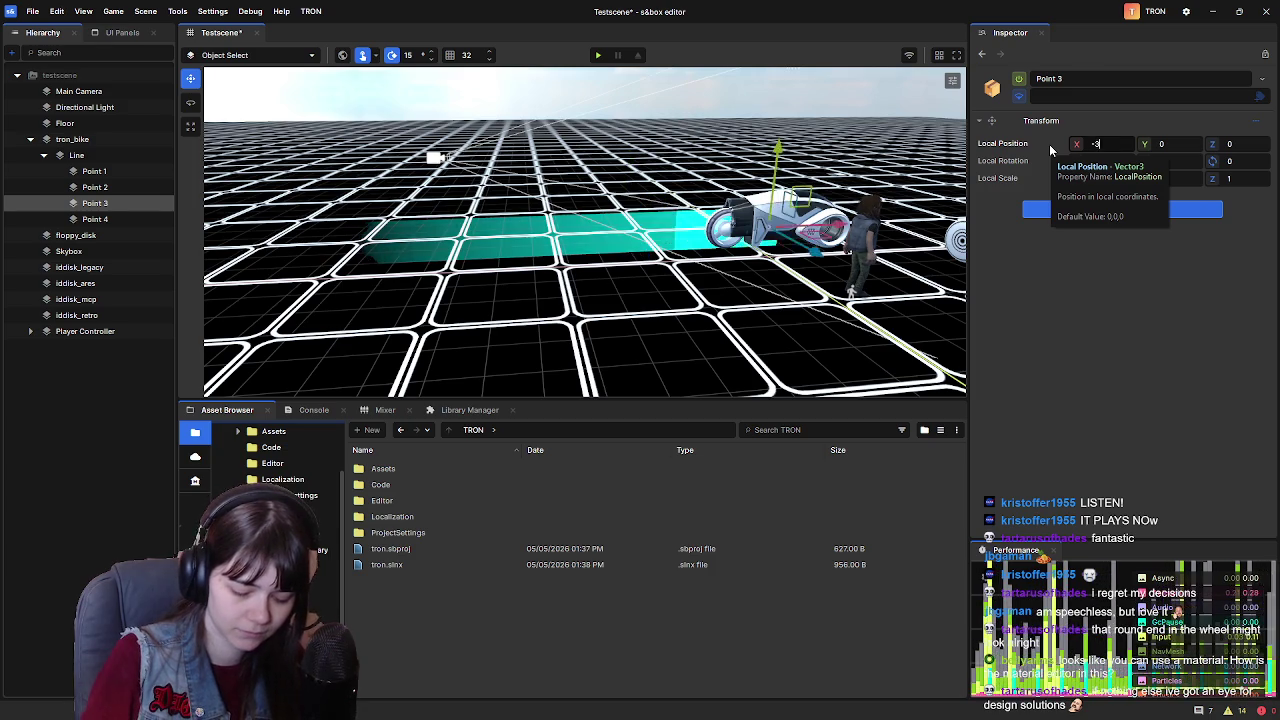
text(300)
key(Return)
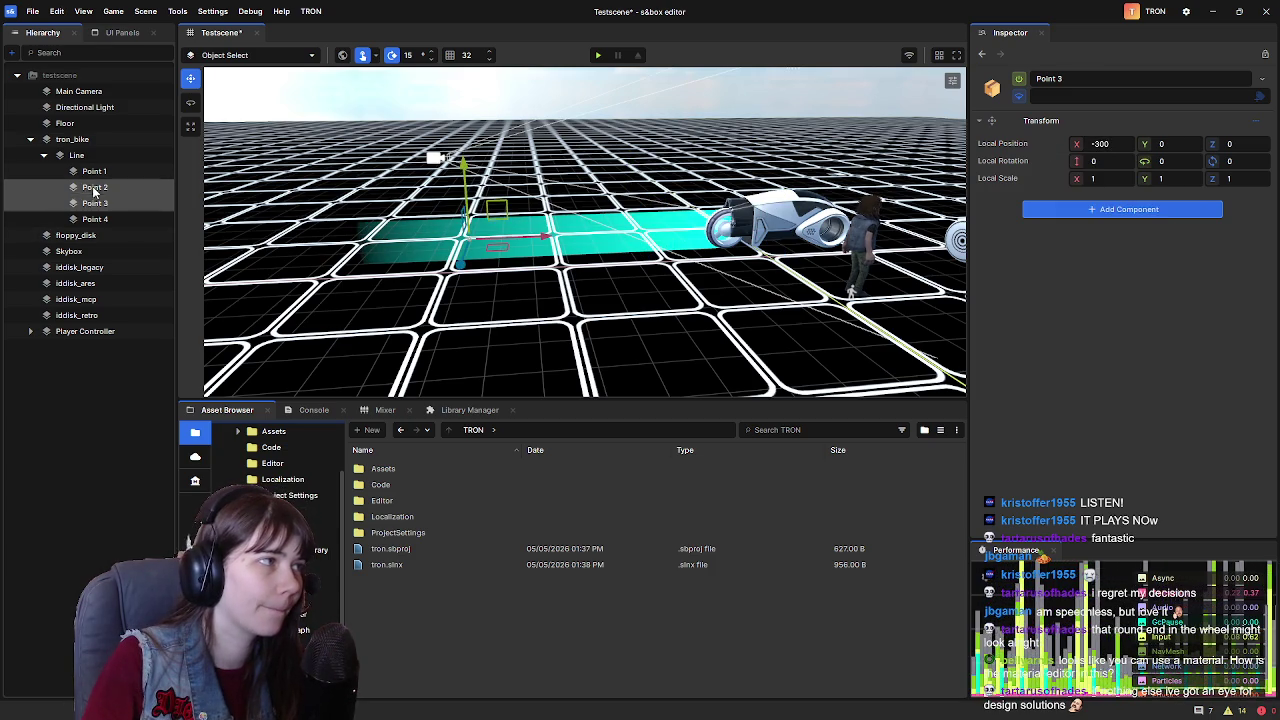
click(95, 219)
text(-500)
key(Return)
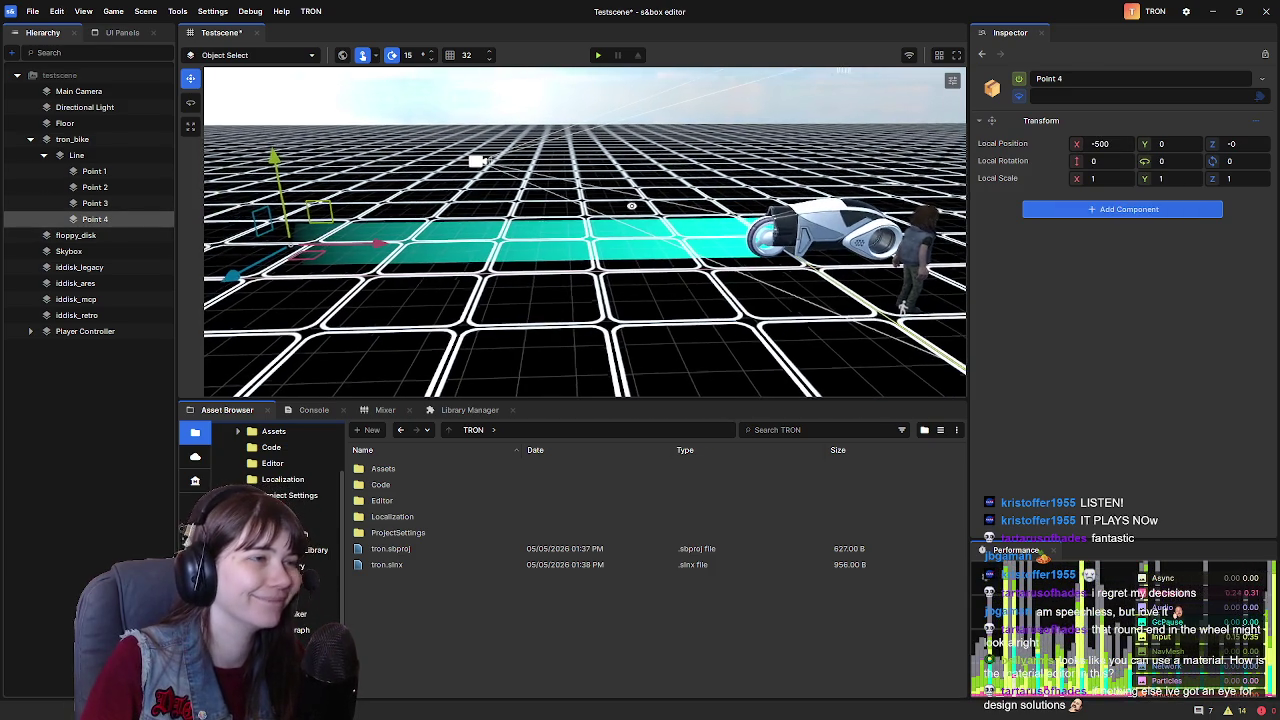
click(95, 203)
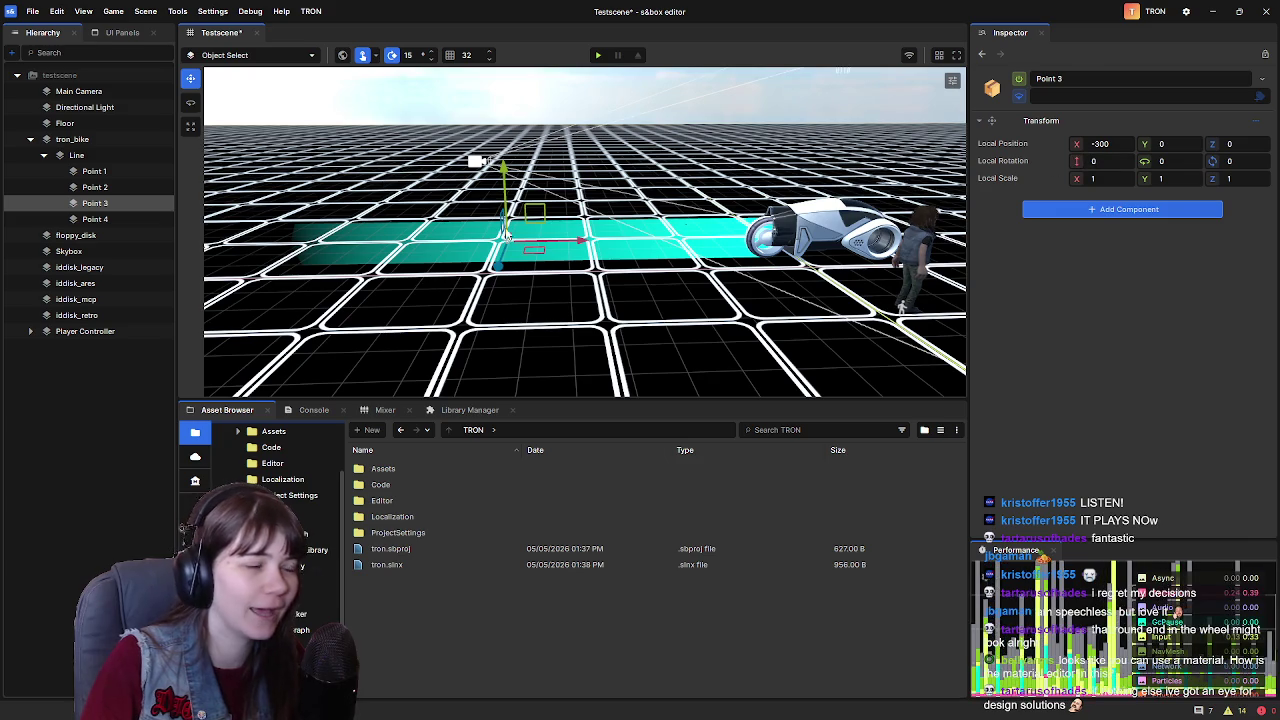
click(140, 219)
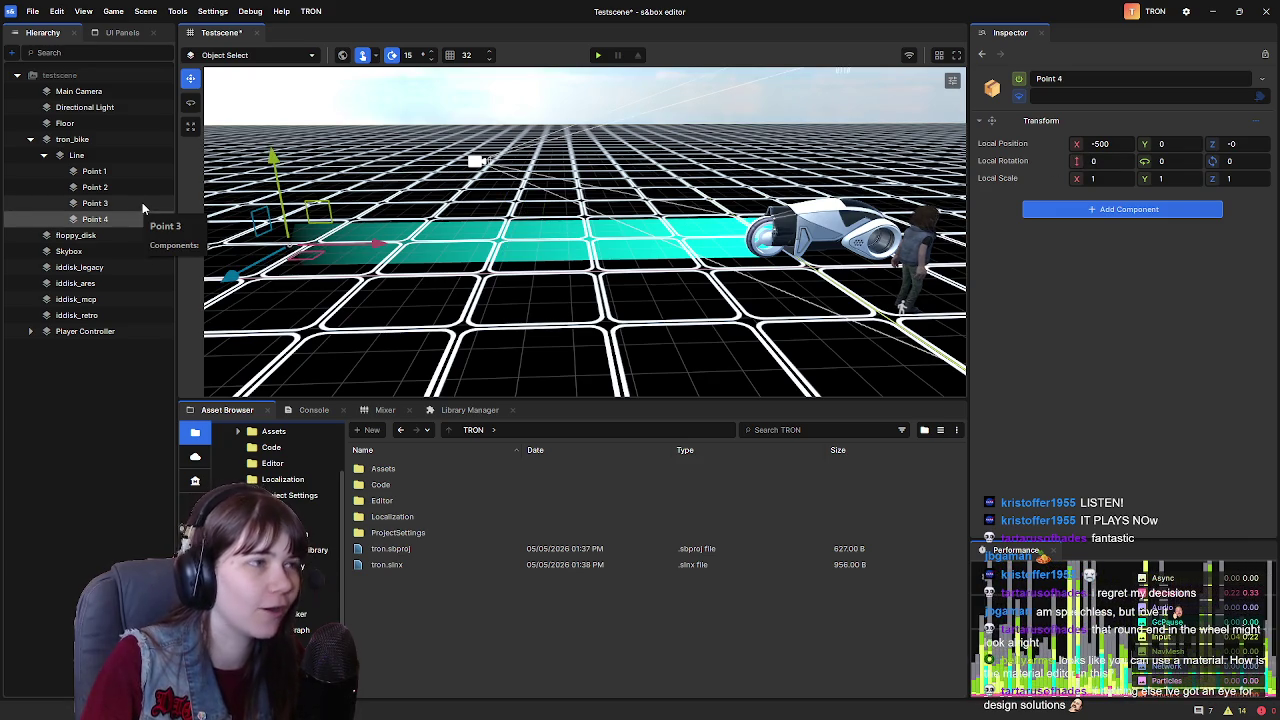
click(140, 203)
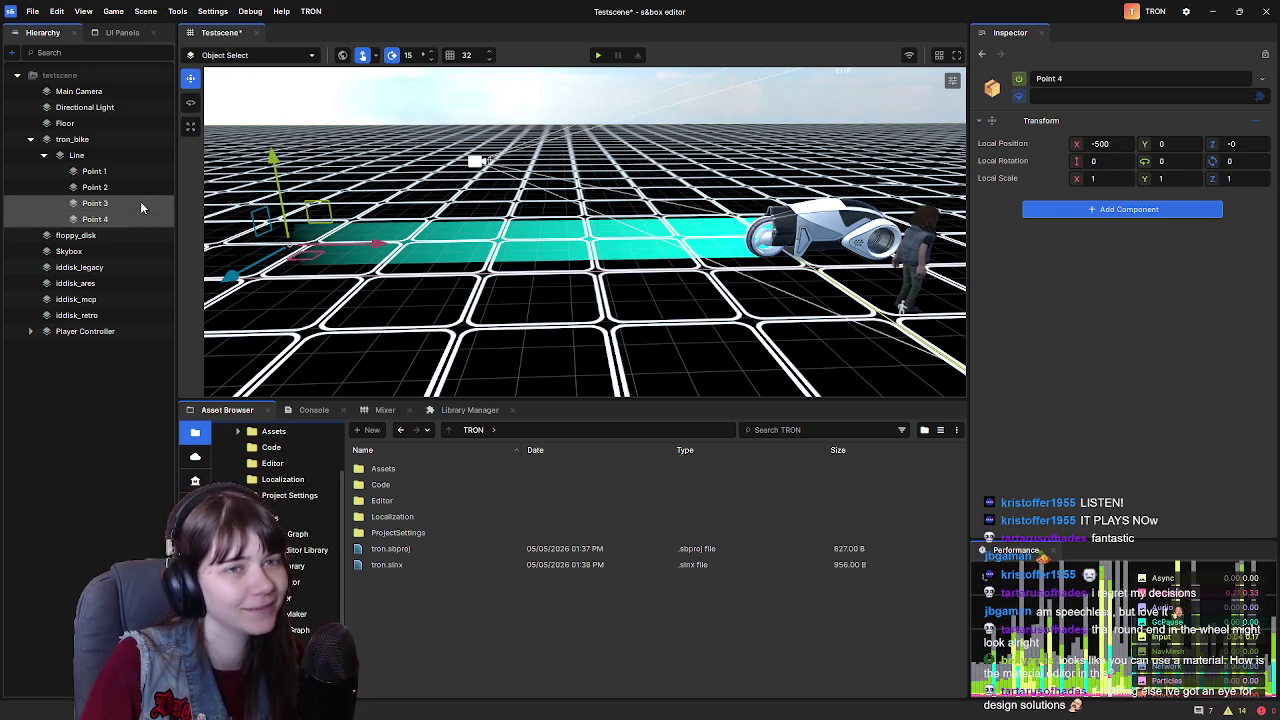
click(122, 184)
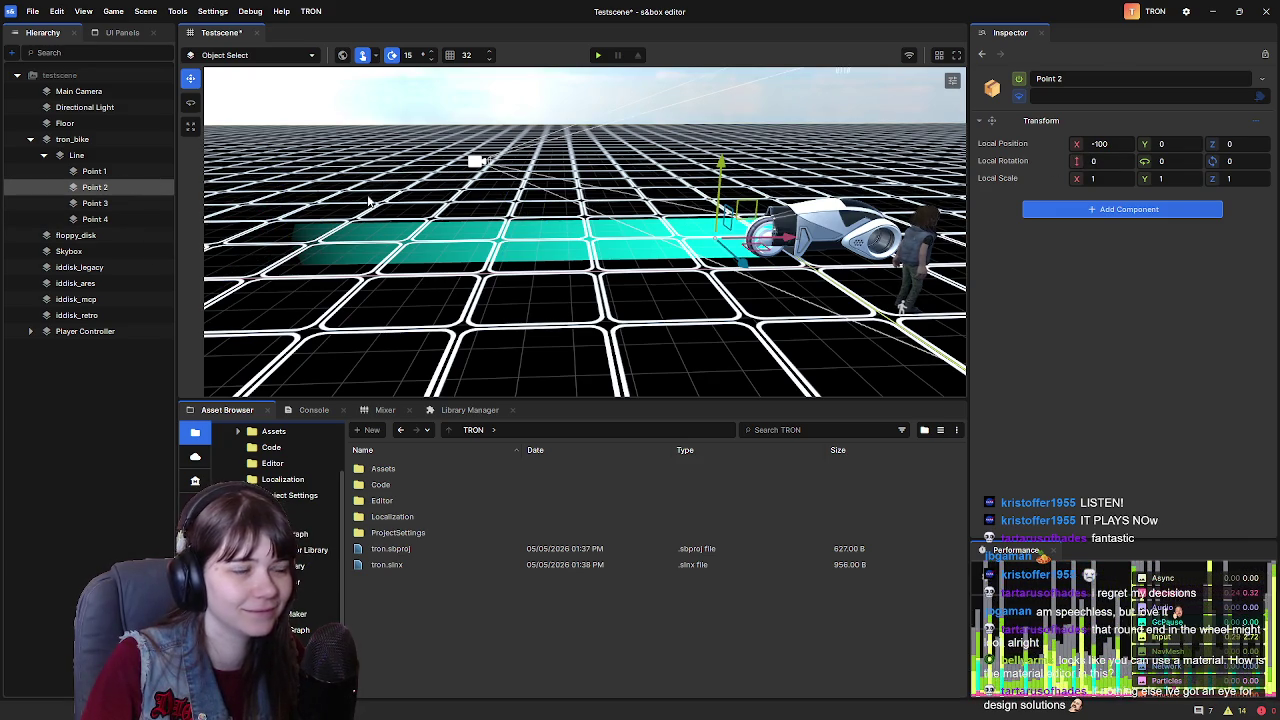
double_click(150, 171)
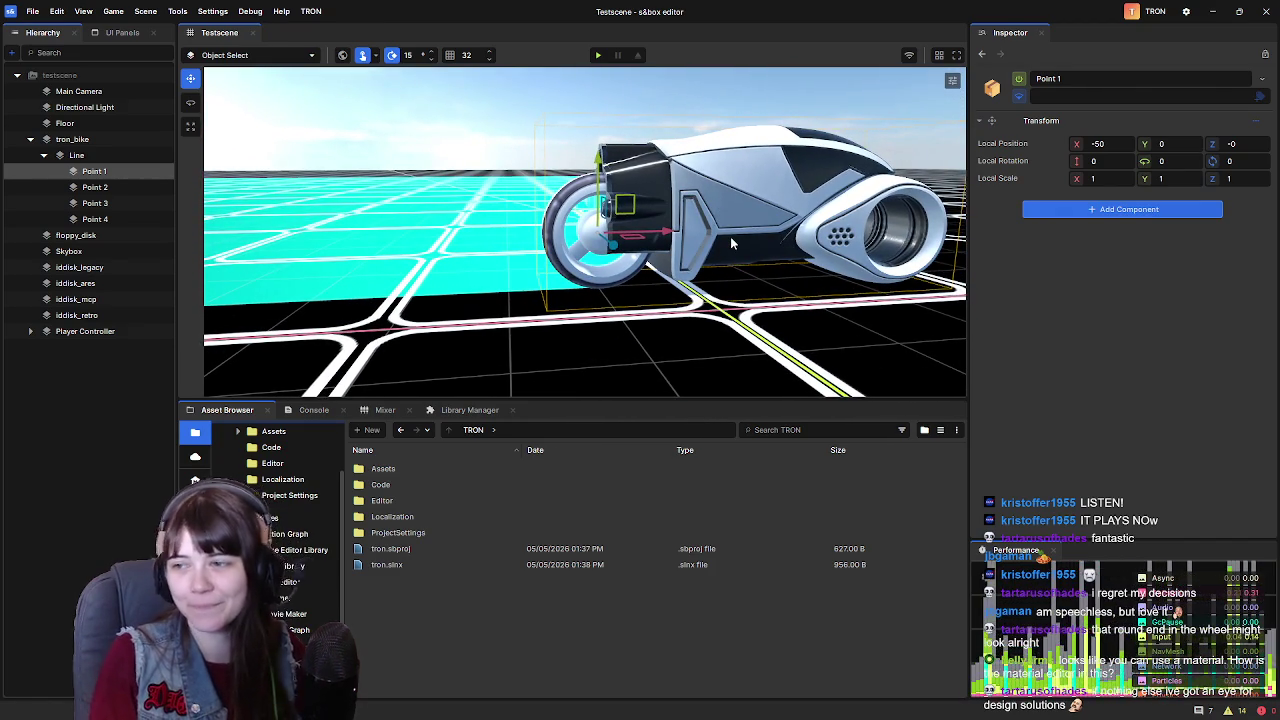
Frame trail Point 1, orbit over the whole cyan trail, then run and stop a quick play test
scroll(730, 243, down, 5)
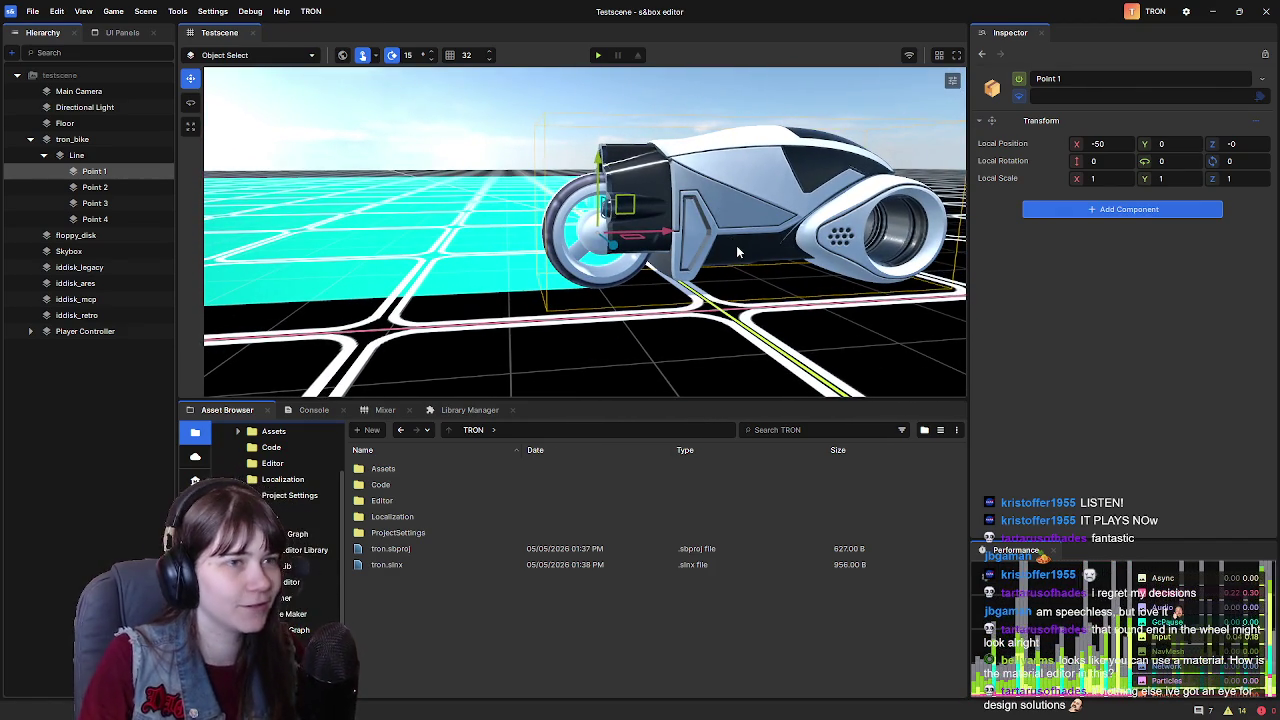
double_click(94, 171)
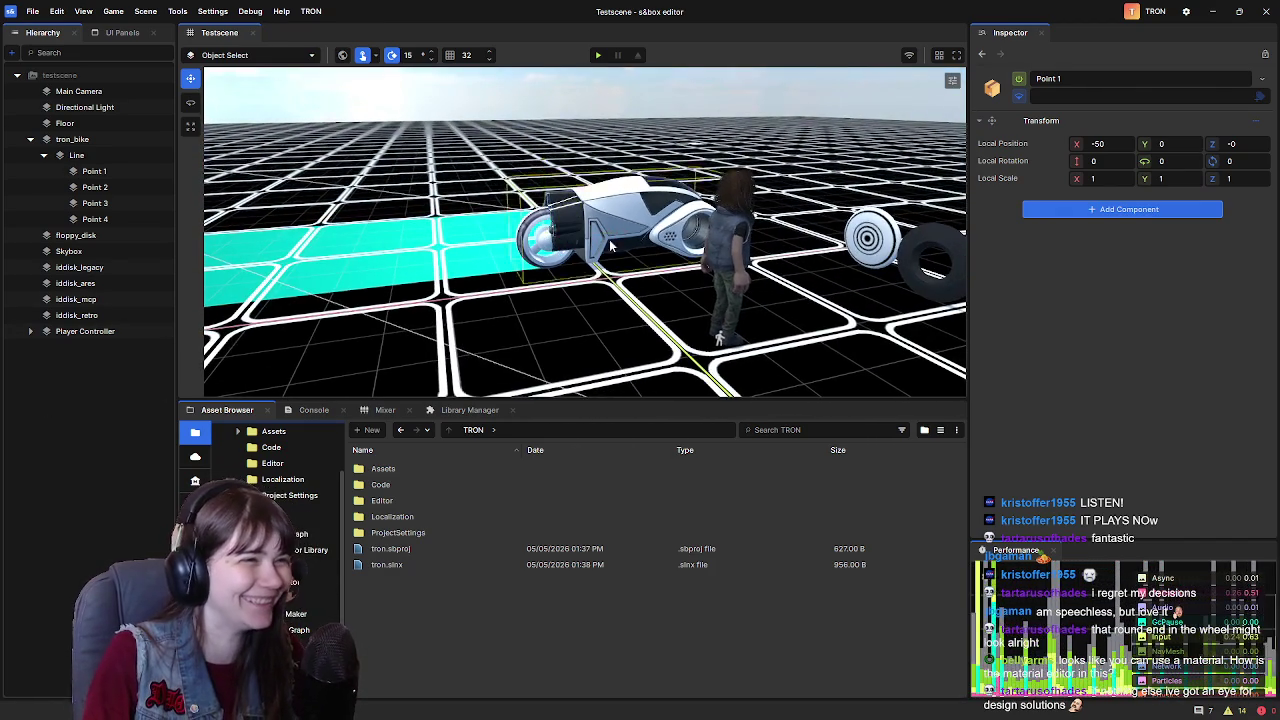
drag(560, 234, 689, 241)
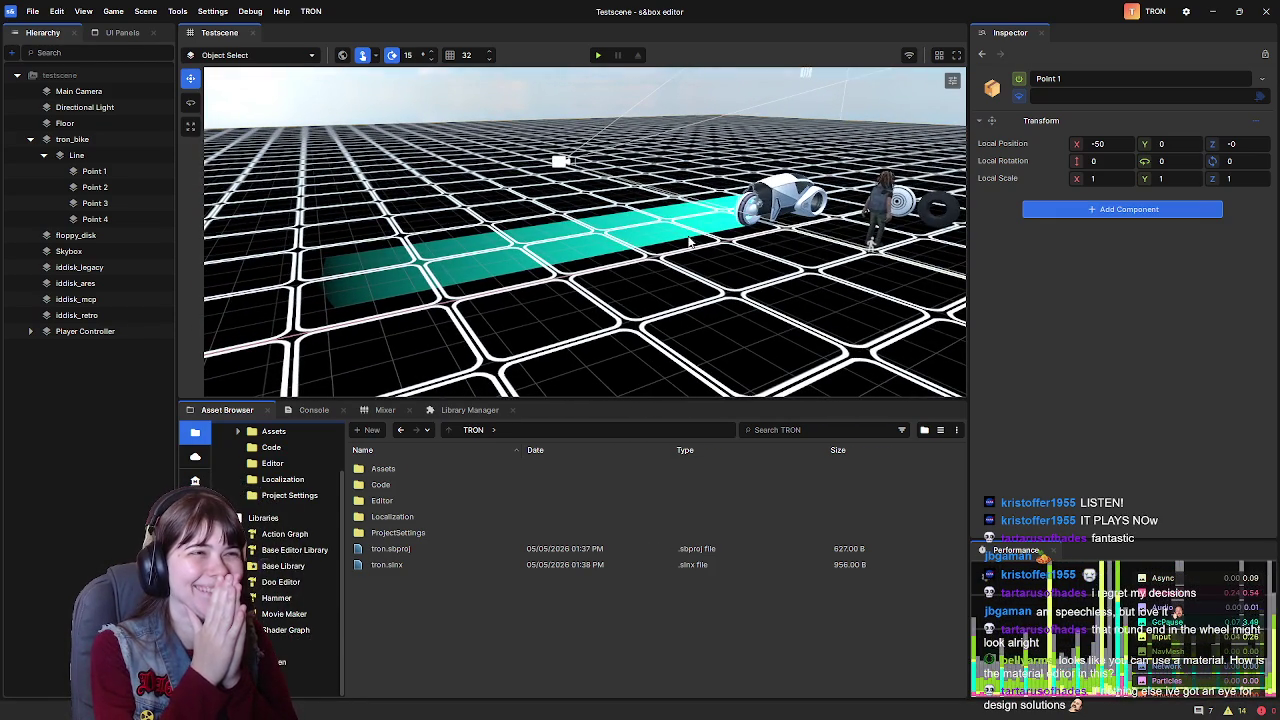
click(598, 55)
key(F5)
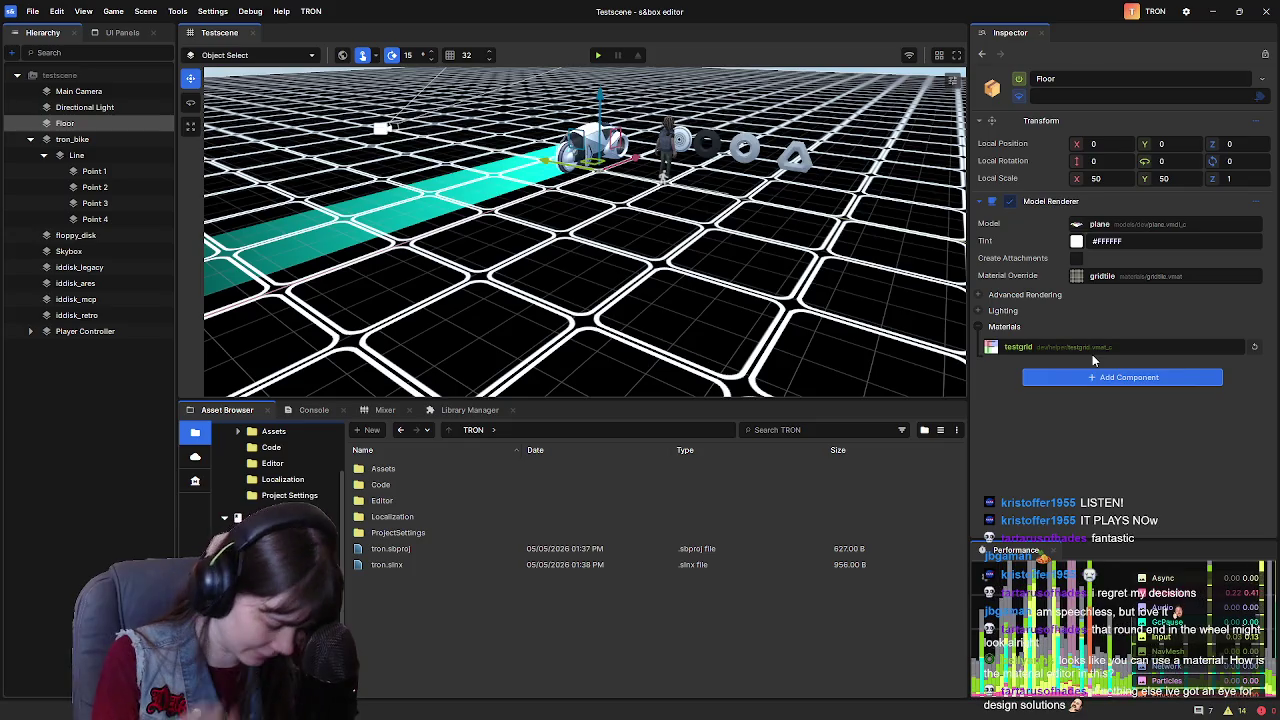
Add a Collider - Plane component to the Floor with Size X and Y of 100
click(1101, 379)
text(color)
click(1093, 435)
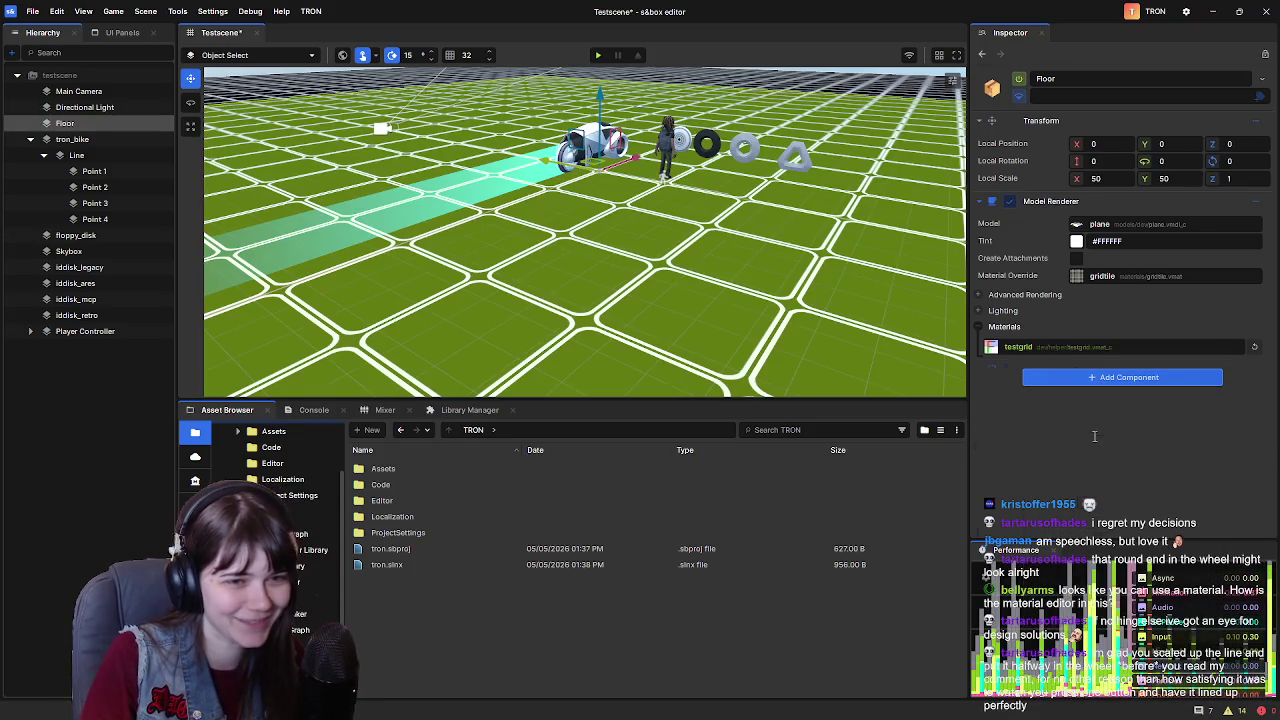
key(s)
key(s)
key(s)
text(100)
key(Tab)
text(100)
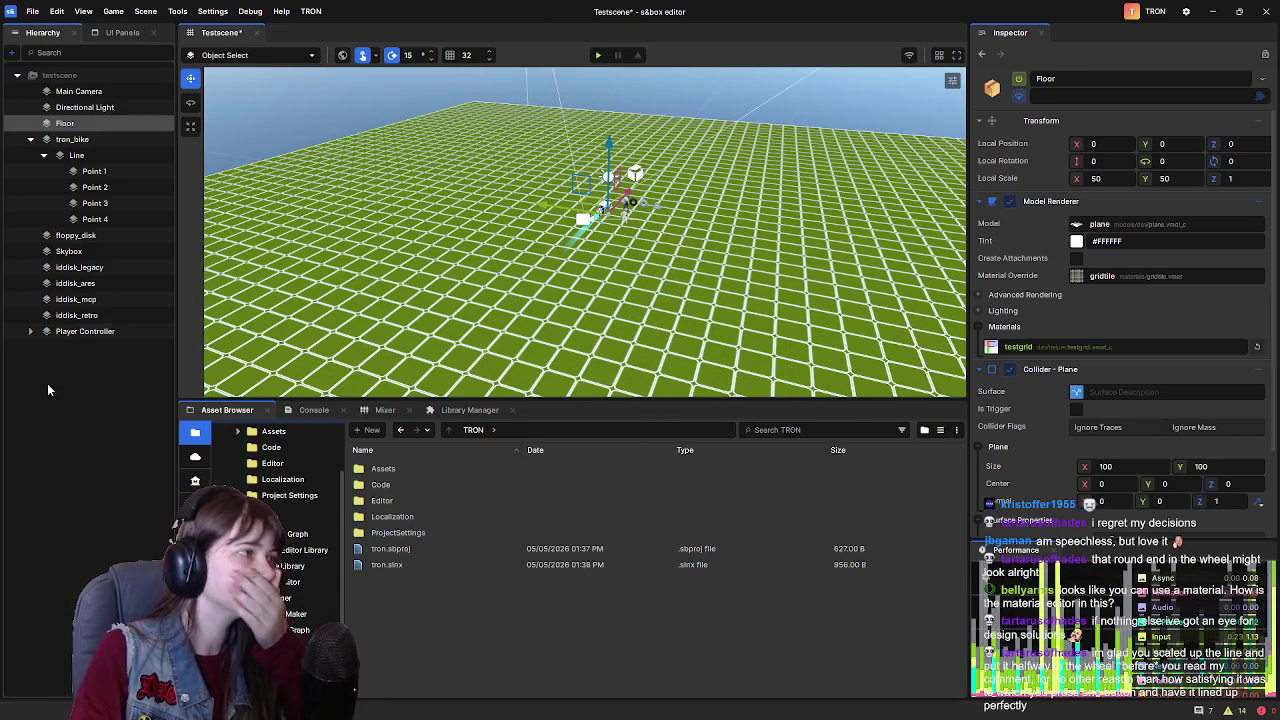
text(a)
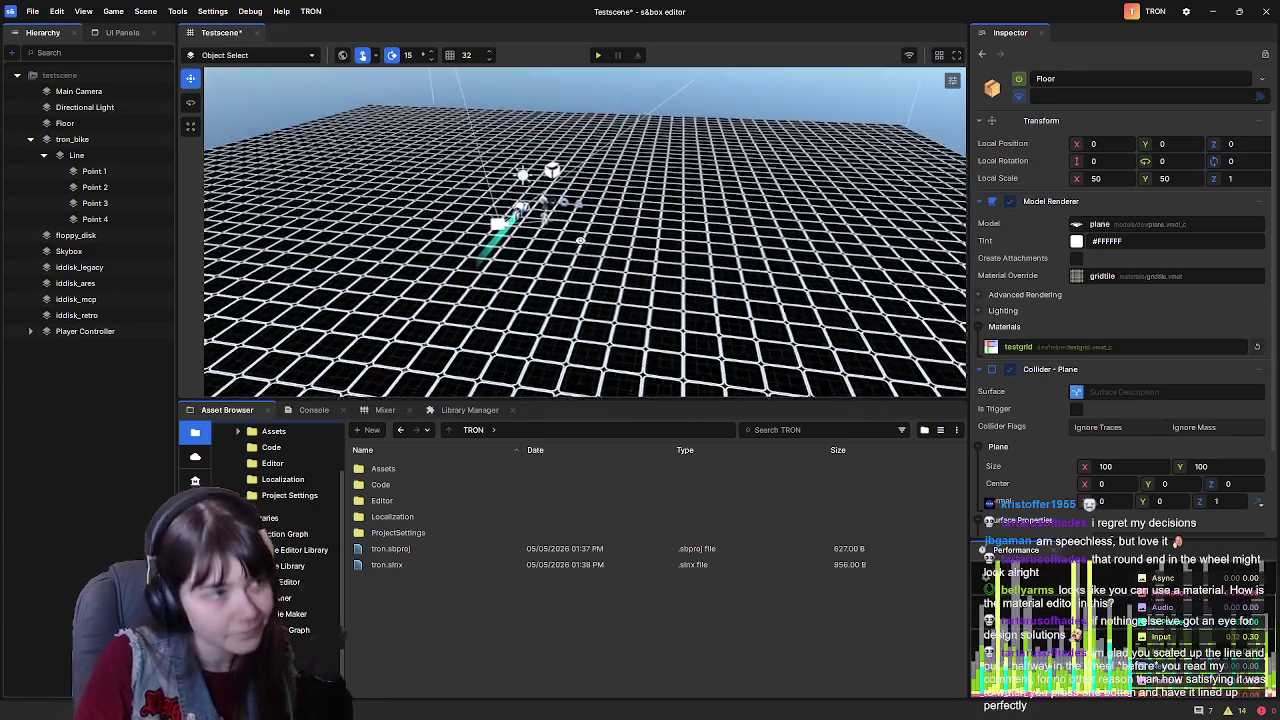
text(ww)
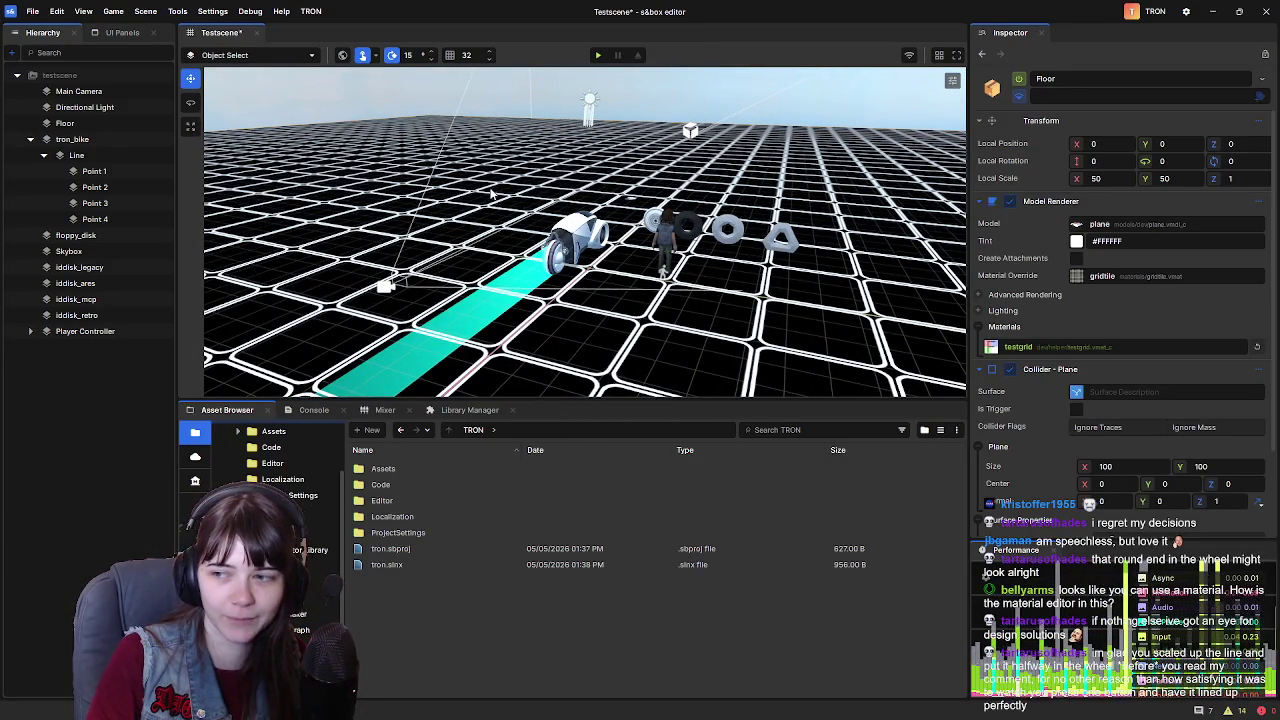
Collapse the Line's point list, then select and frame the floppy_disk object
key(w)
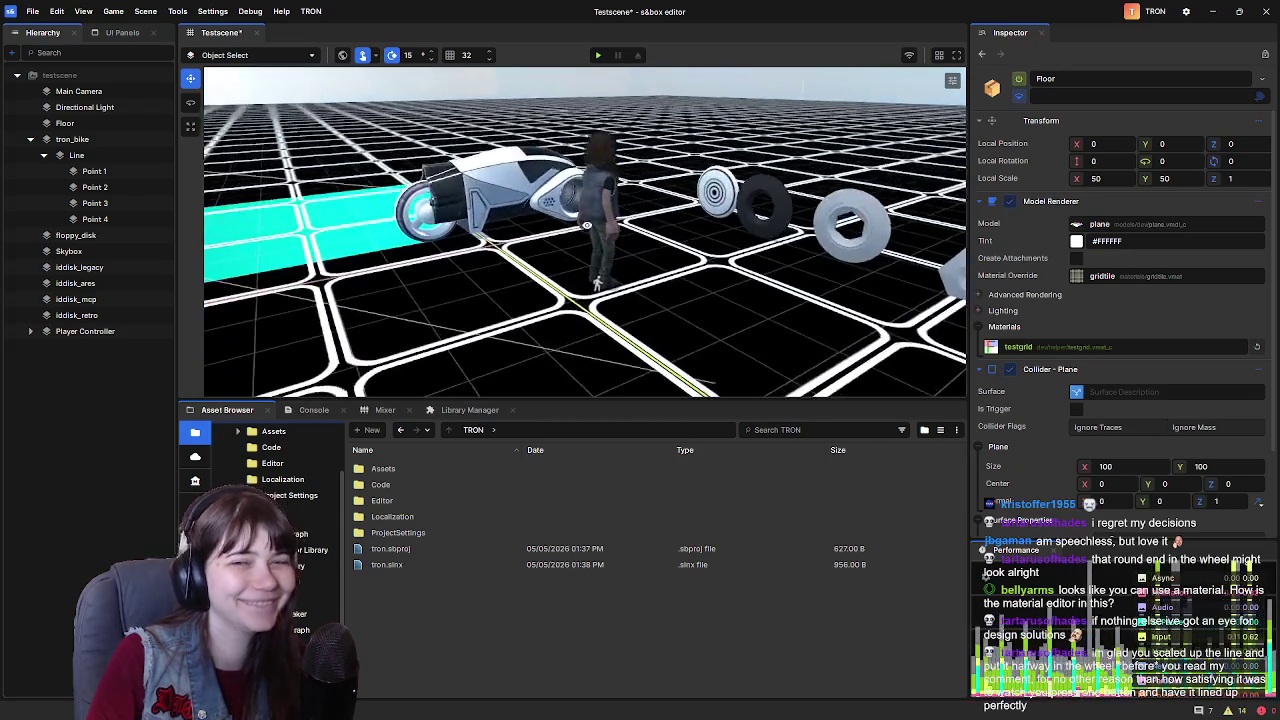
key(q)
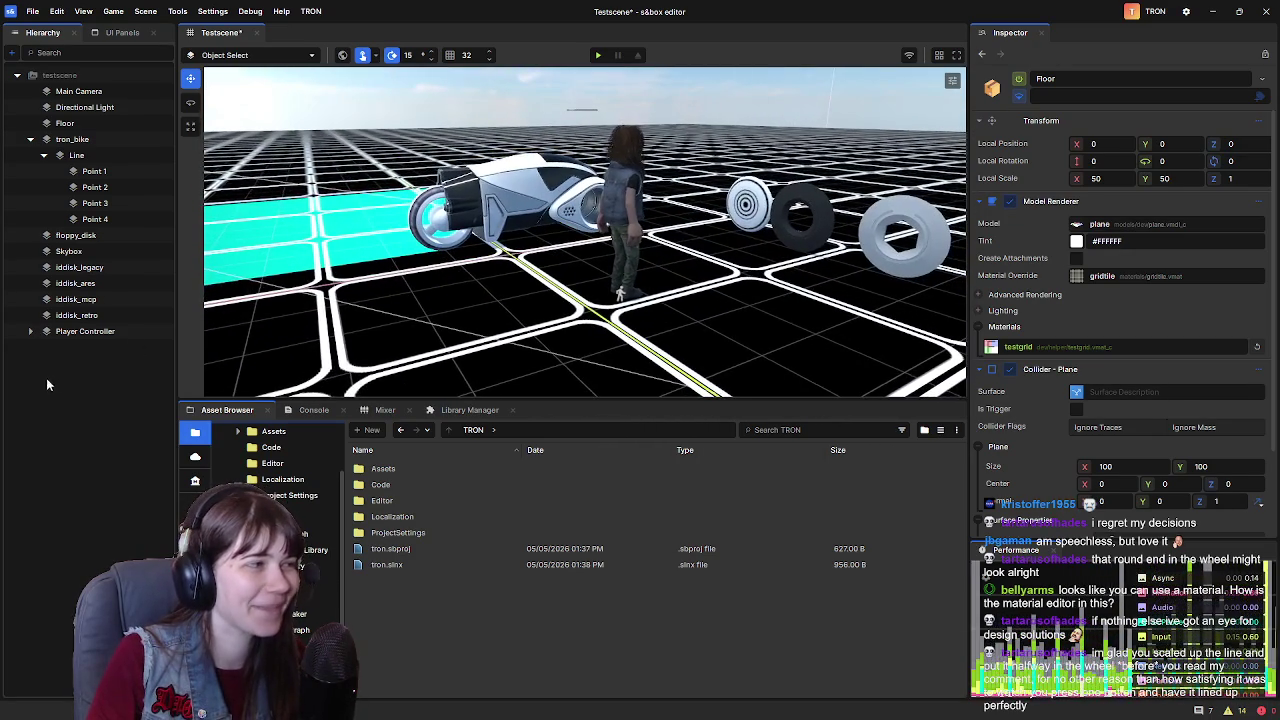
click(44, 155)
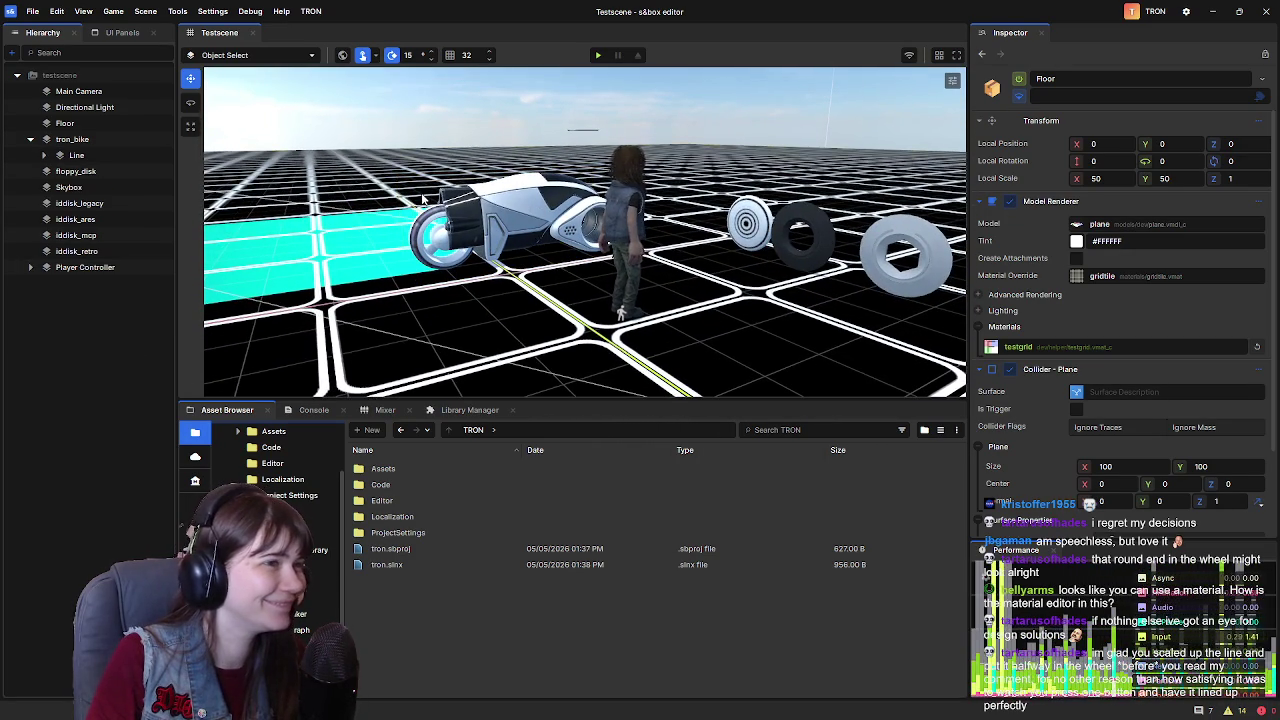
drag(593, 145, 626, 347)
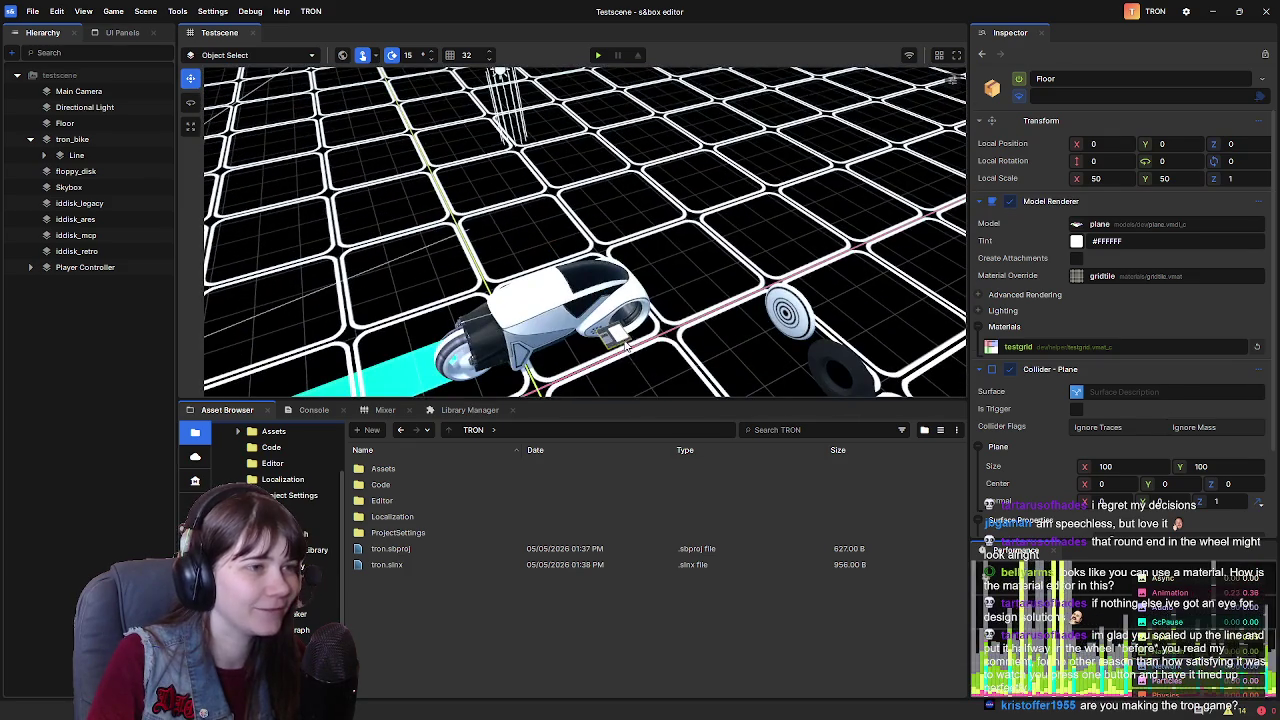
click(626, 347)
key(f)
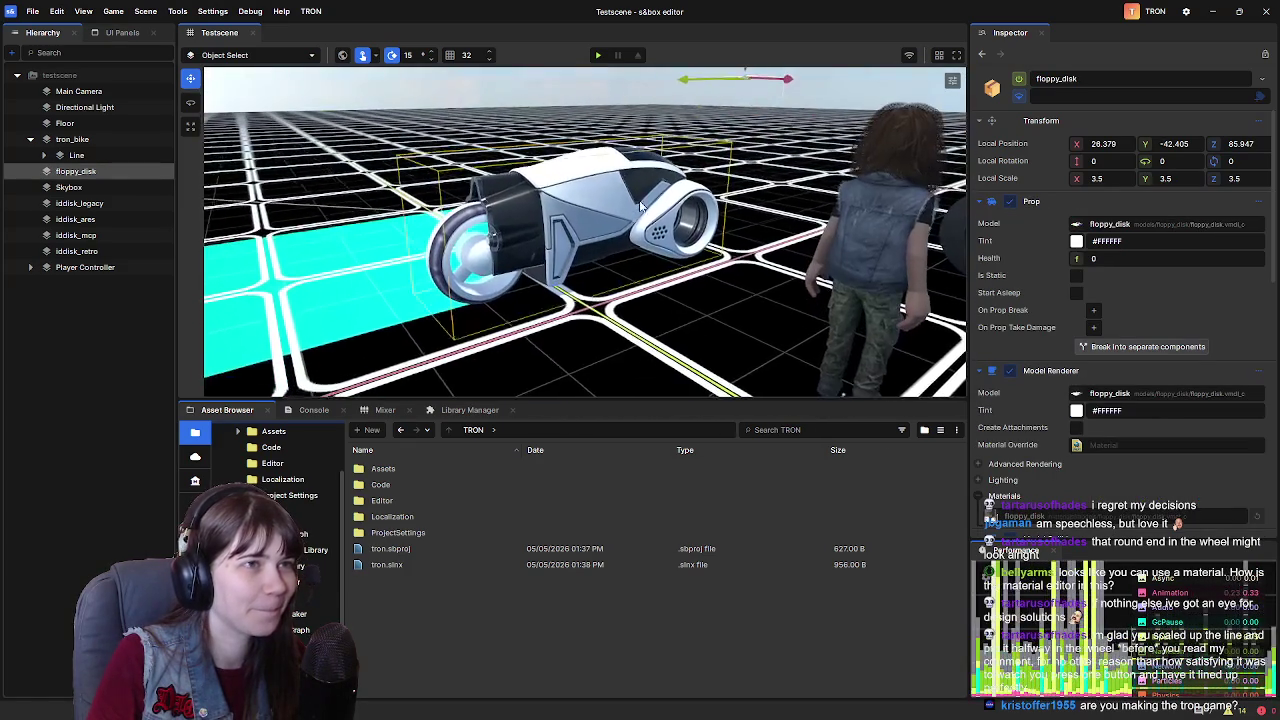
Drag the floppy disk down along Z onto the bike
key(f)
mouse_move(676, 153)
mouse_down()
mouse_move(684, 265)
mouse_move(600, 238)
mouse_up()
key(f)
key(f)
scroll(455, 190, down, 5)
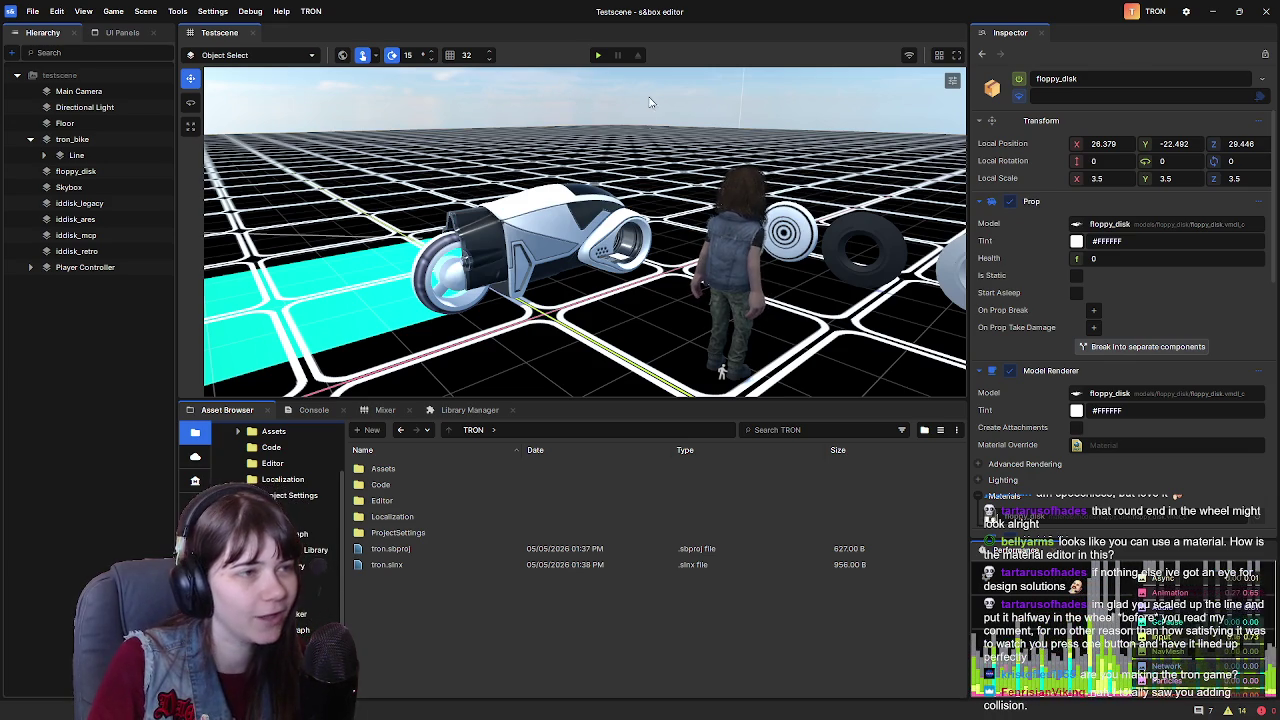
Rotate the floppy disk upright to -90 so it sits at the bike's front end
key(f)
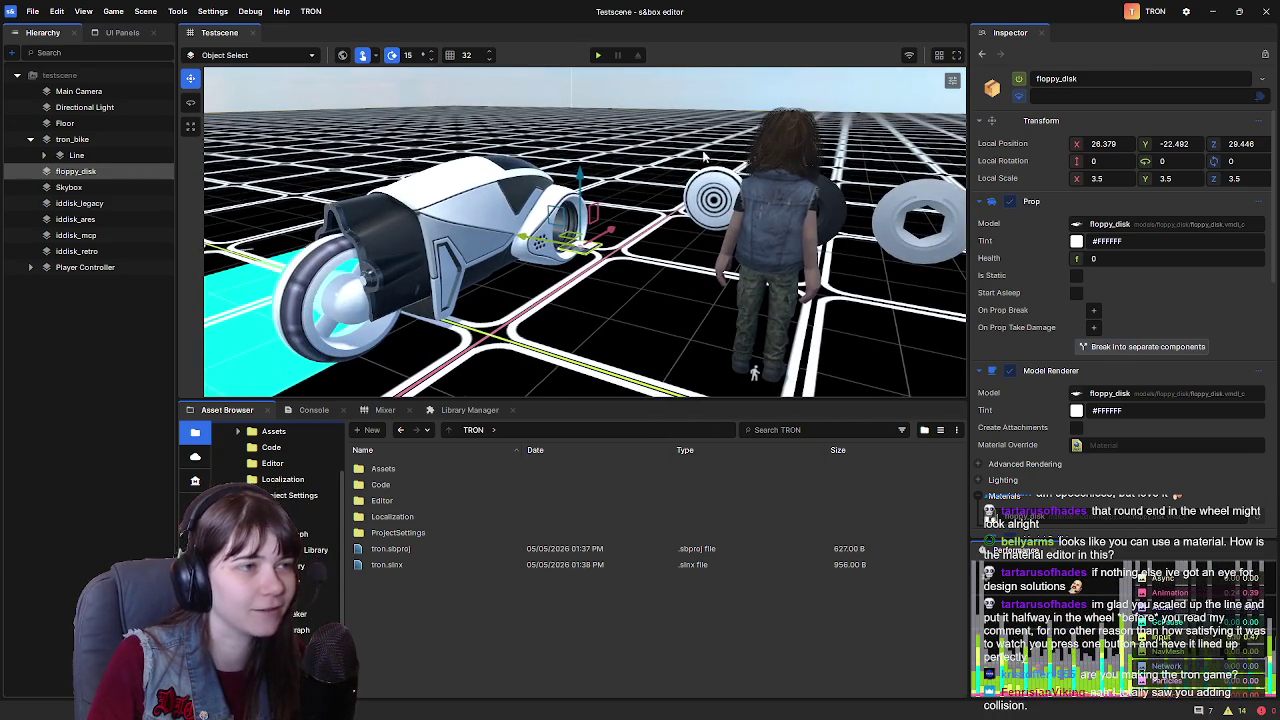
drag(604, 247, 669, 240)
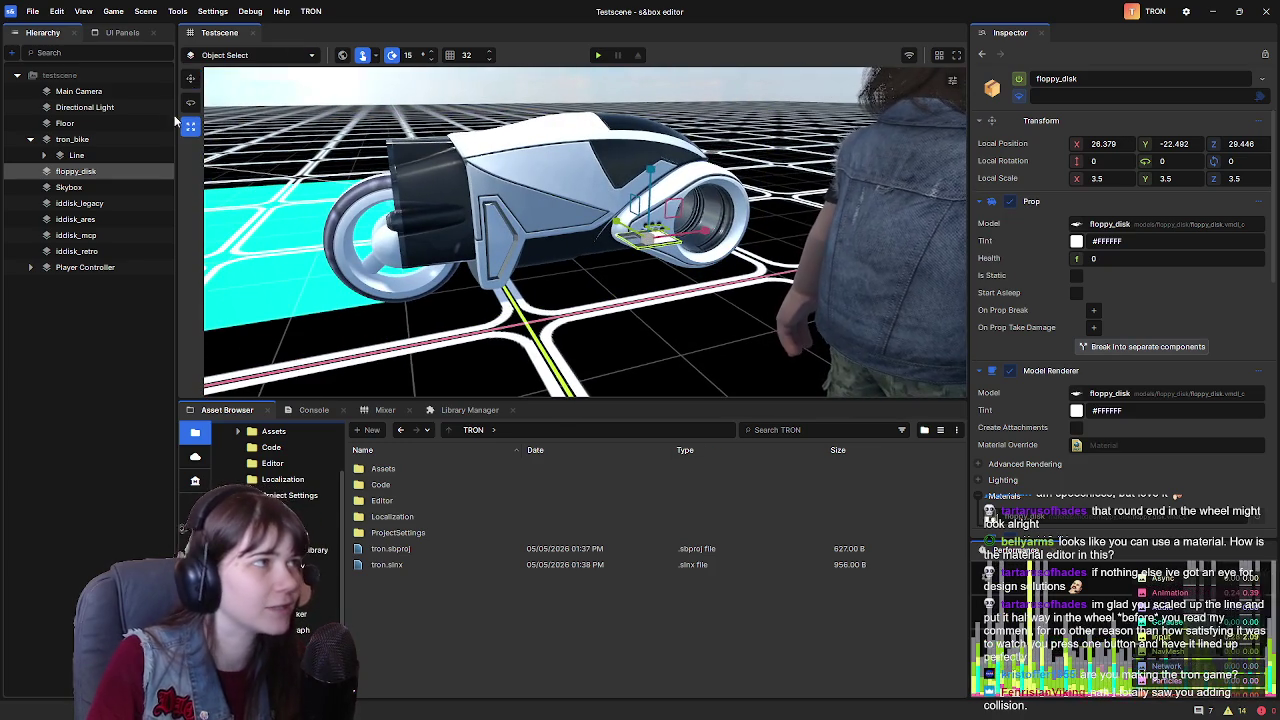
key(e)
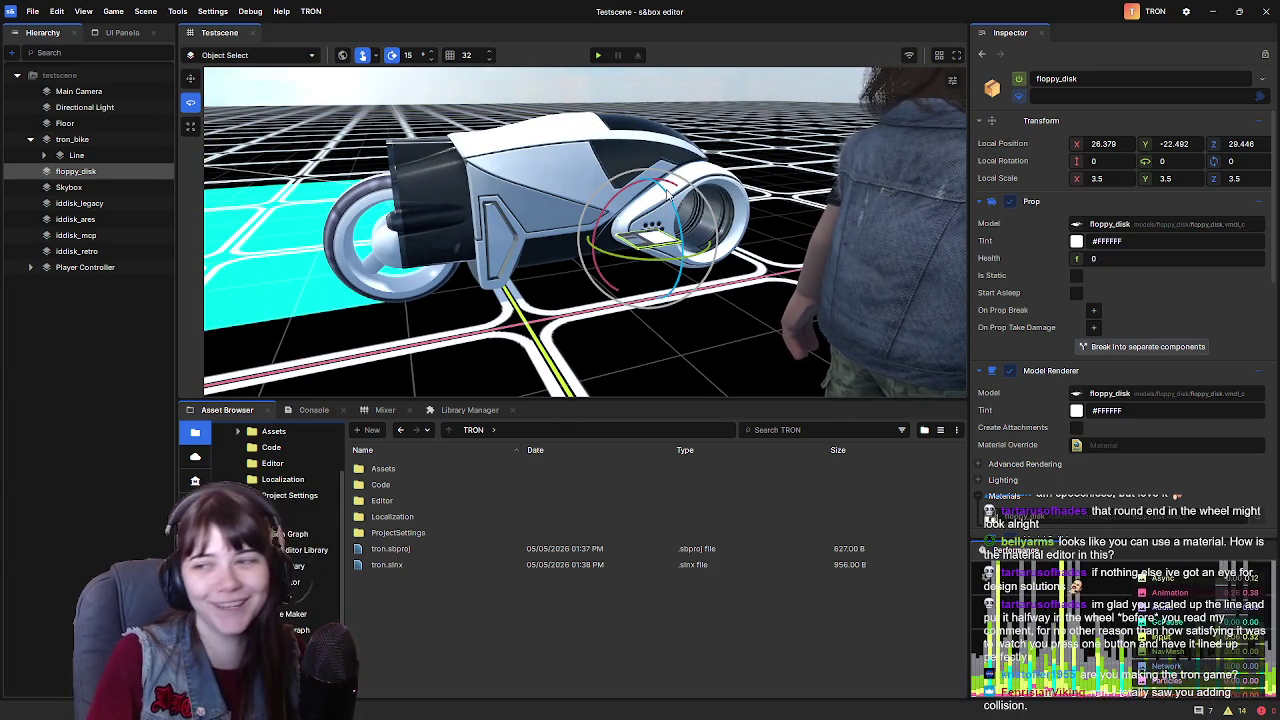
mouse_move(641, 186)
mouse_down()
mouse_move(645, 215)
mouse_move(700, 272)
mouse_up()
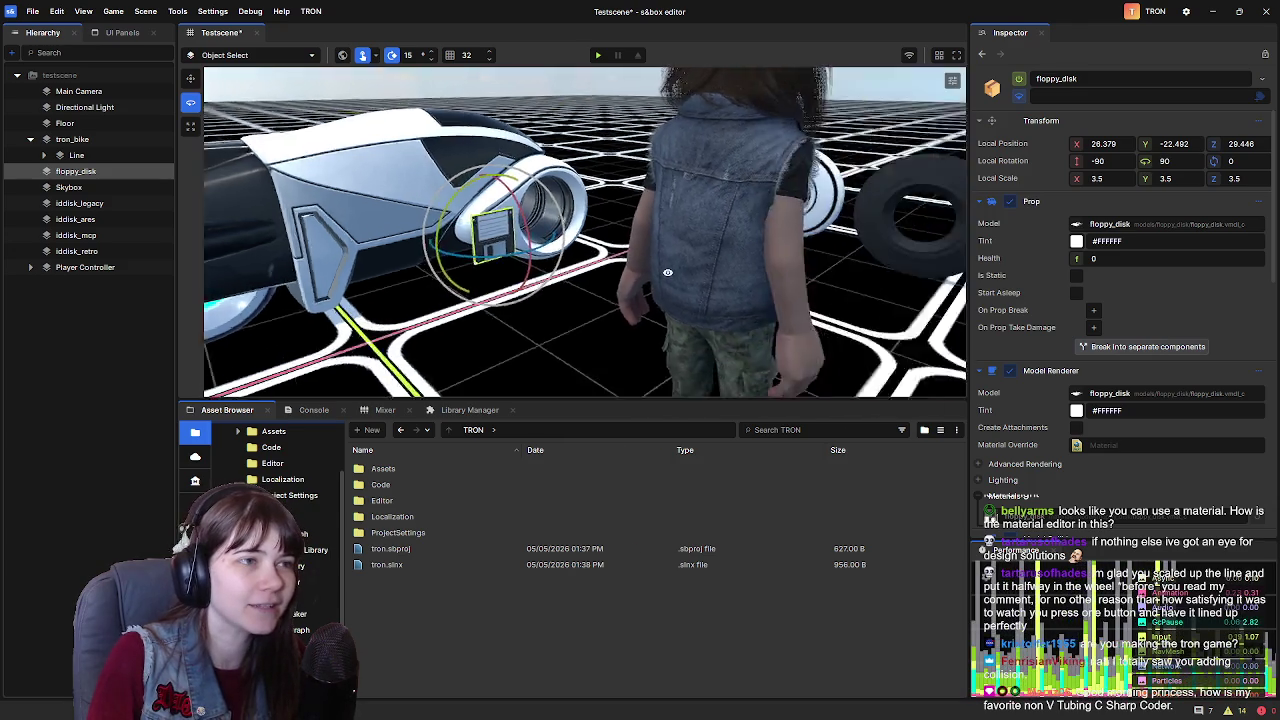
key(s)
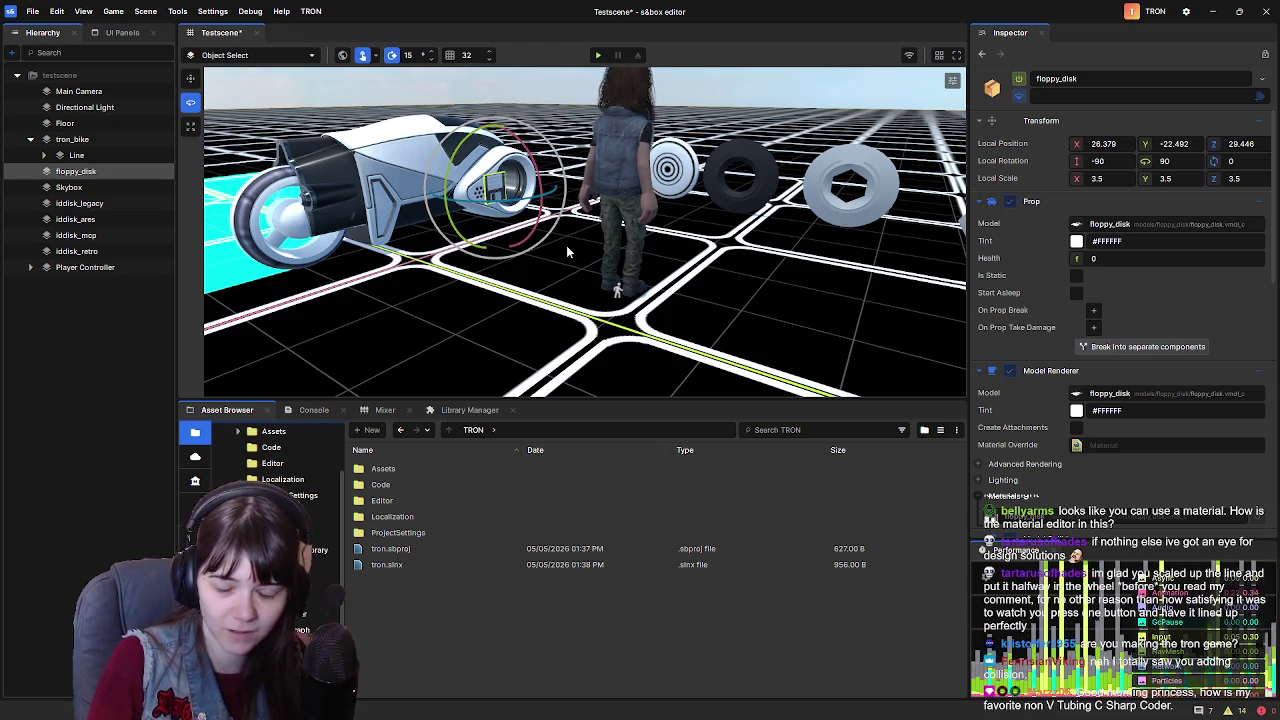
key(w)
key(w)
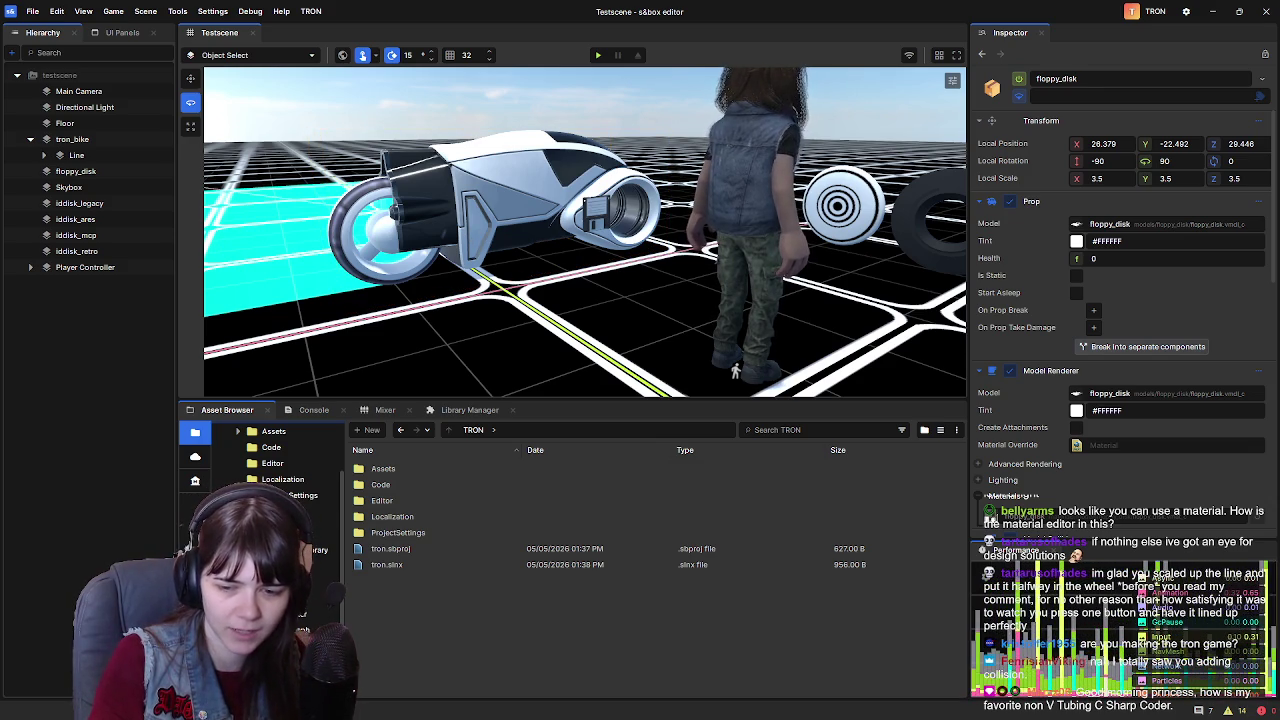
scroll(780, 285, down, 5)
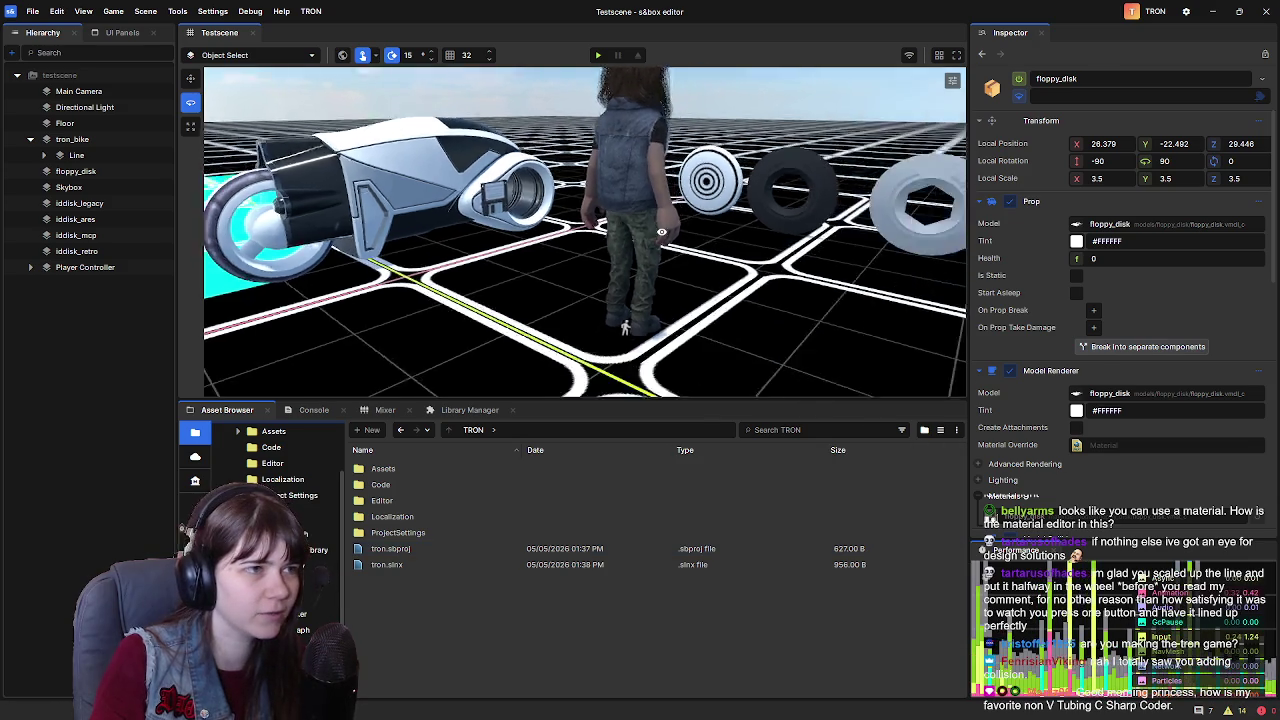
scroll(780, 285, up, 4)
scroll(585, 290, up, 3)
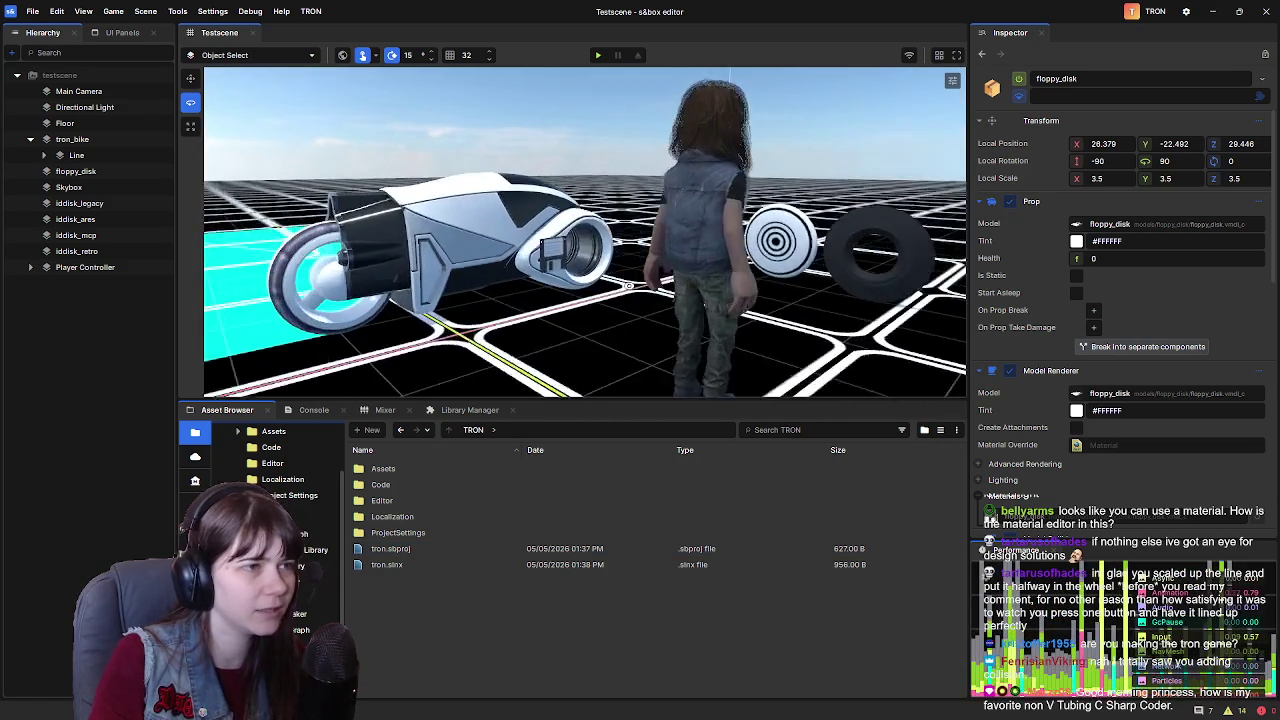
scroll(584, 291, down, 3)
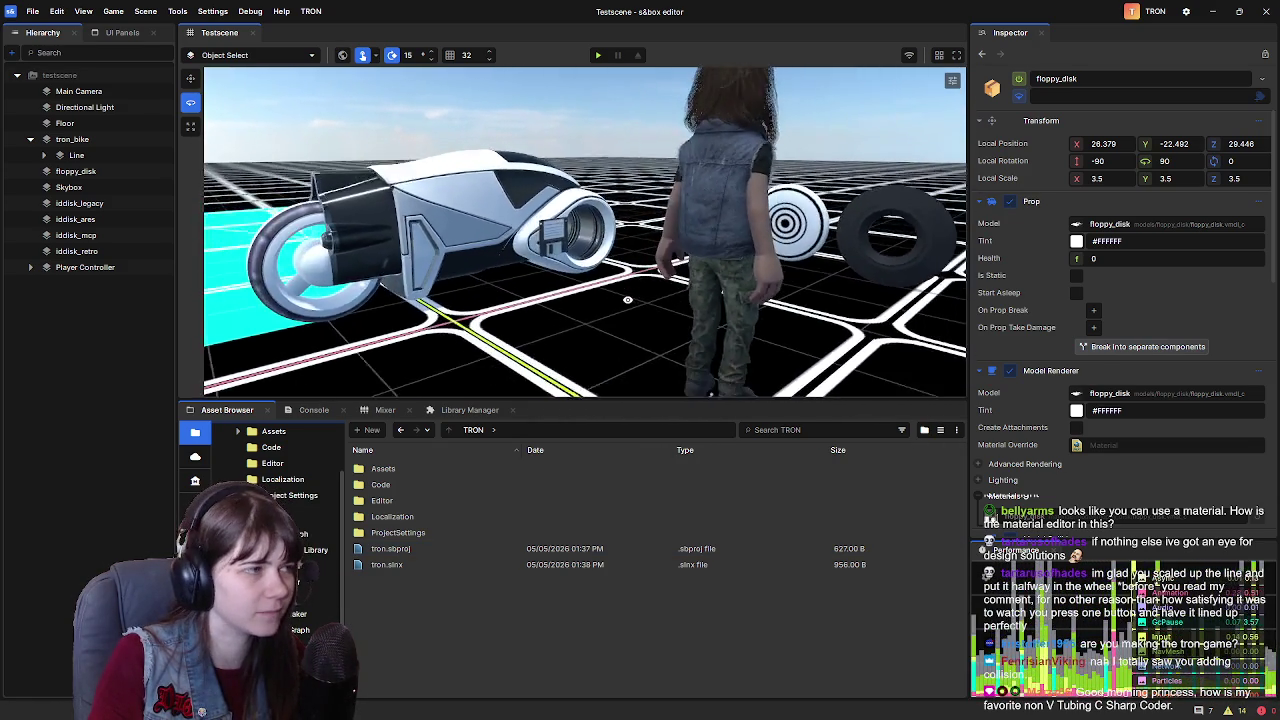
scroll(584, 291, up, 3)
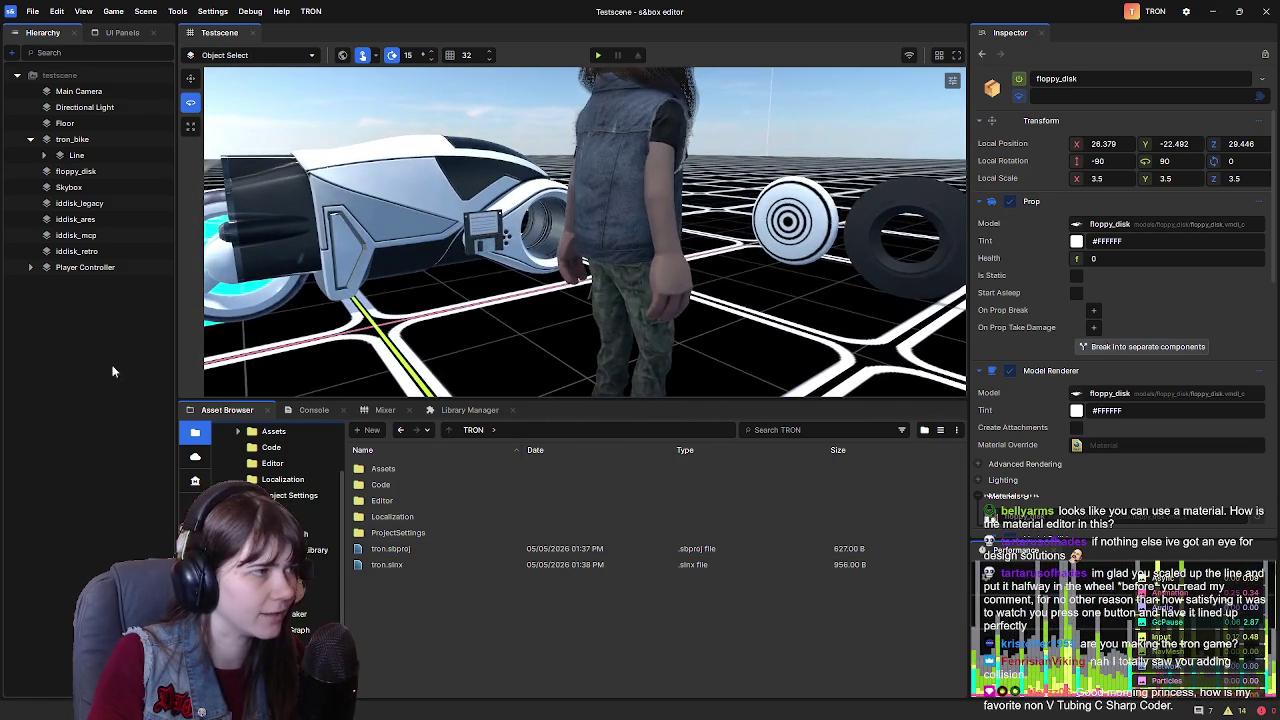
scroll(521, 291, up, 2)
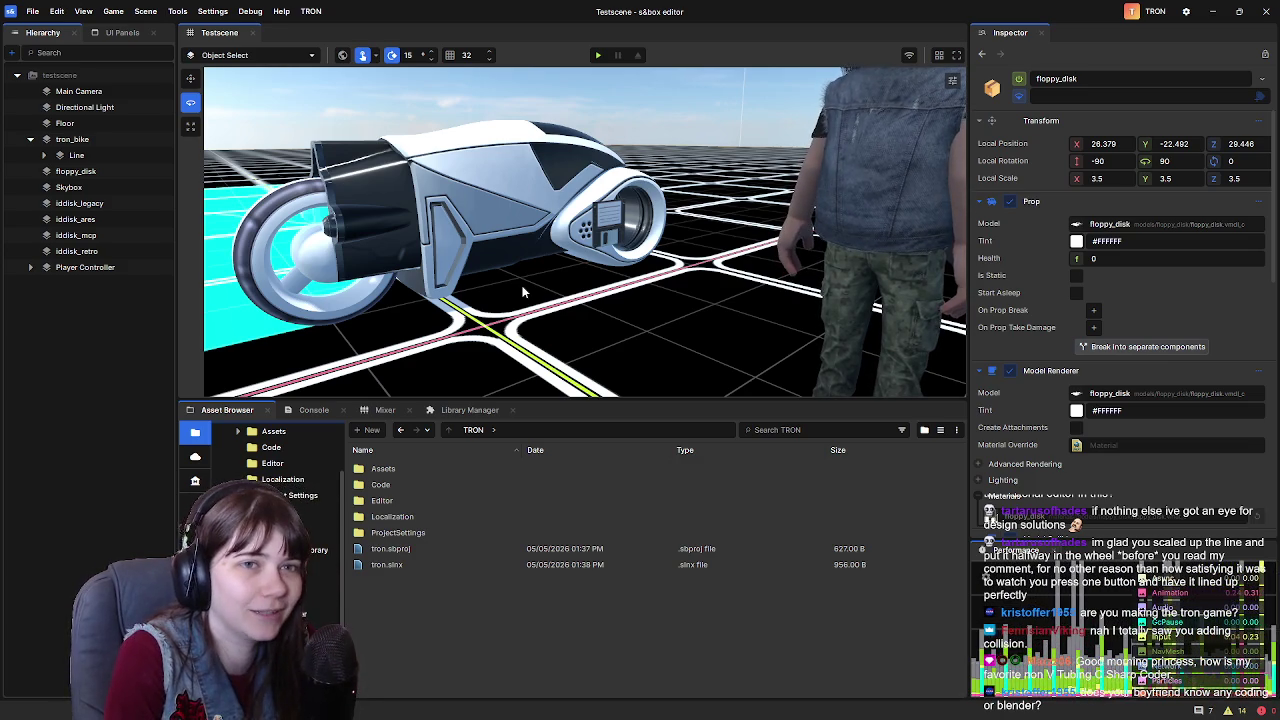
scroll(521, 291, down, 2)
scroll(409, 234, up, 4)
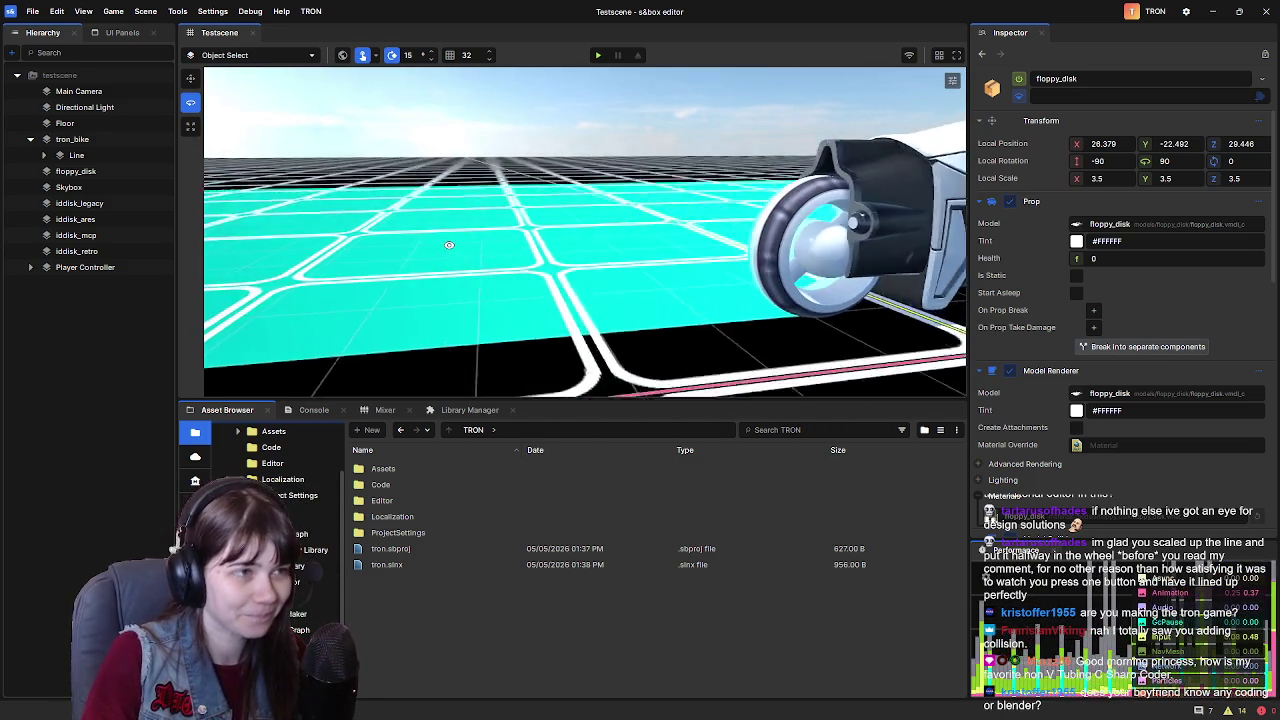
scroll(585, 232, down, 5)
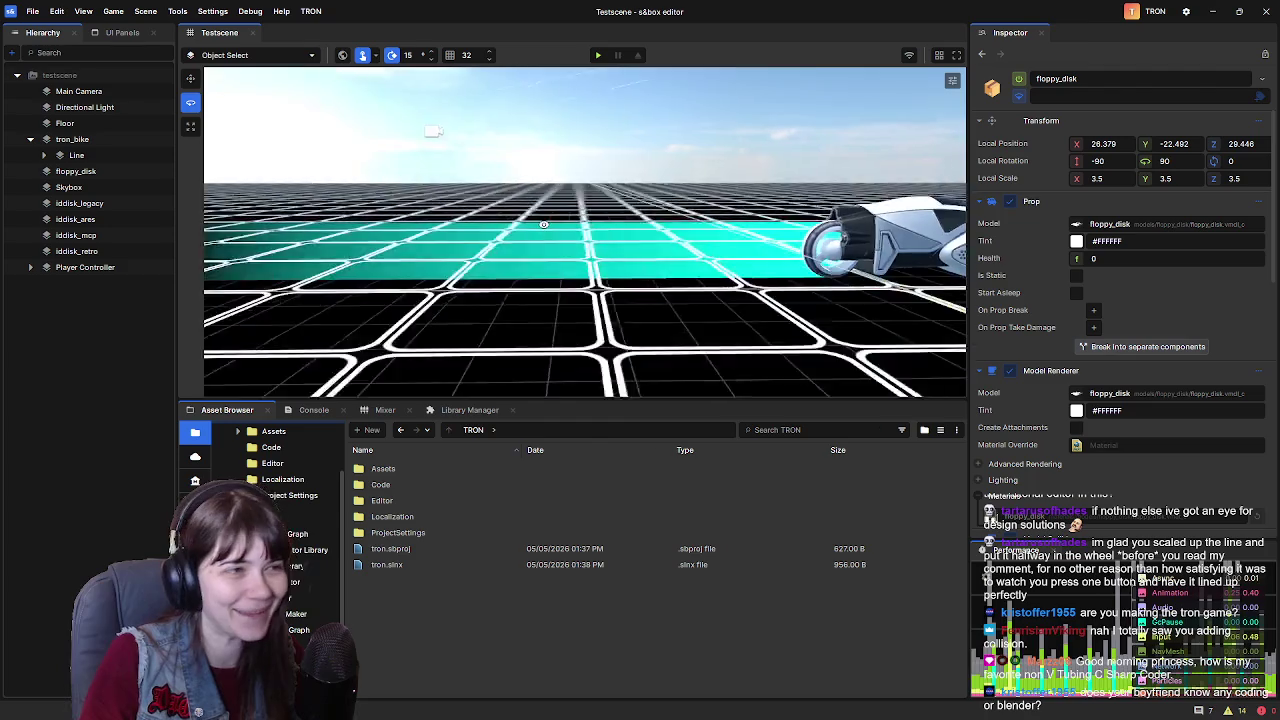
scroll(585, 290, up, 5)
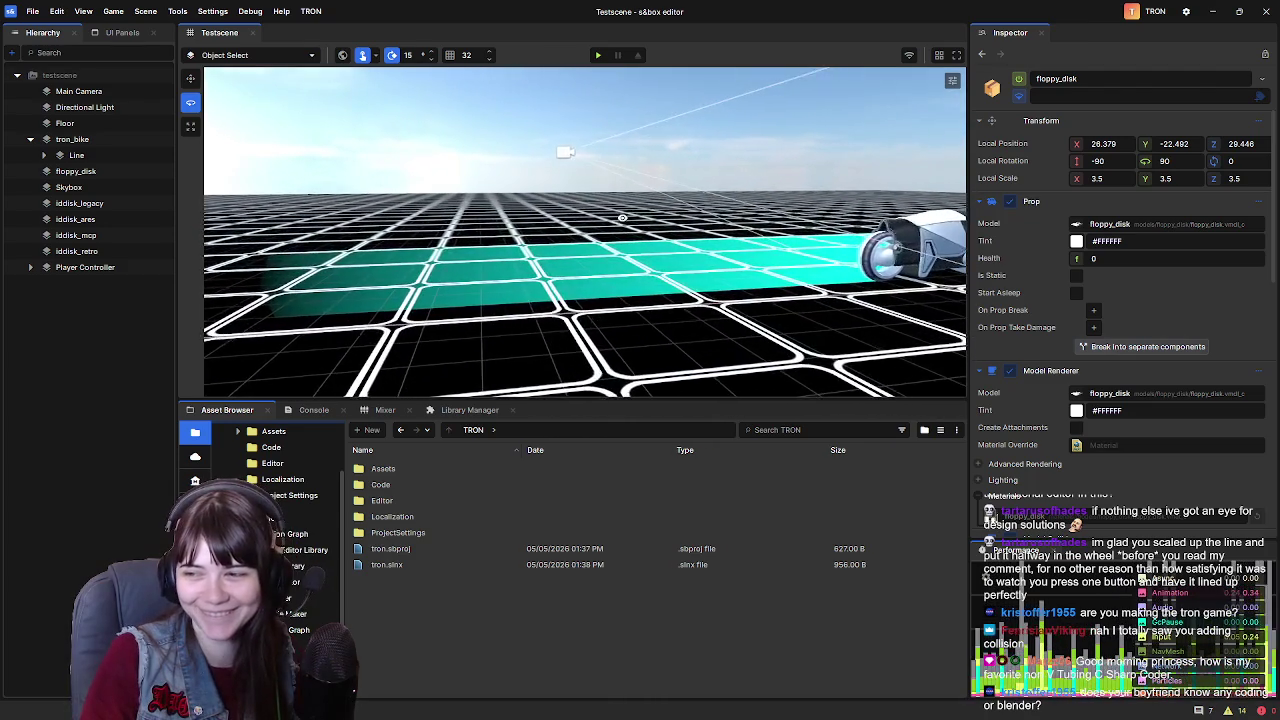
scroll(614, 221, up, 5)
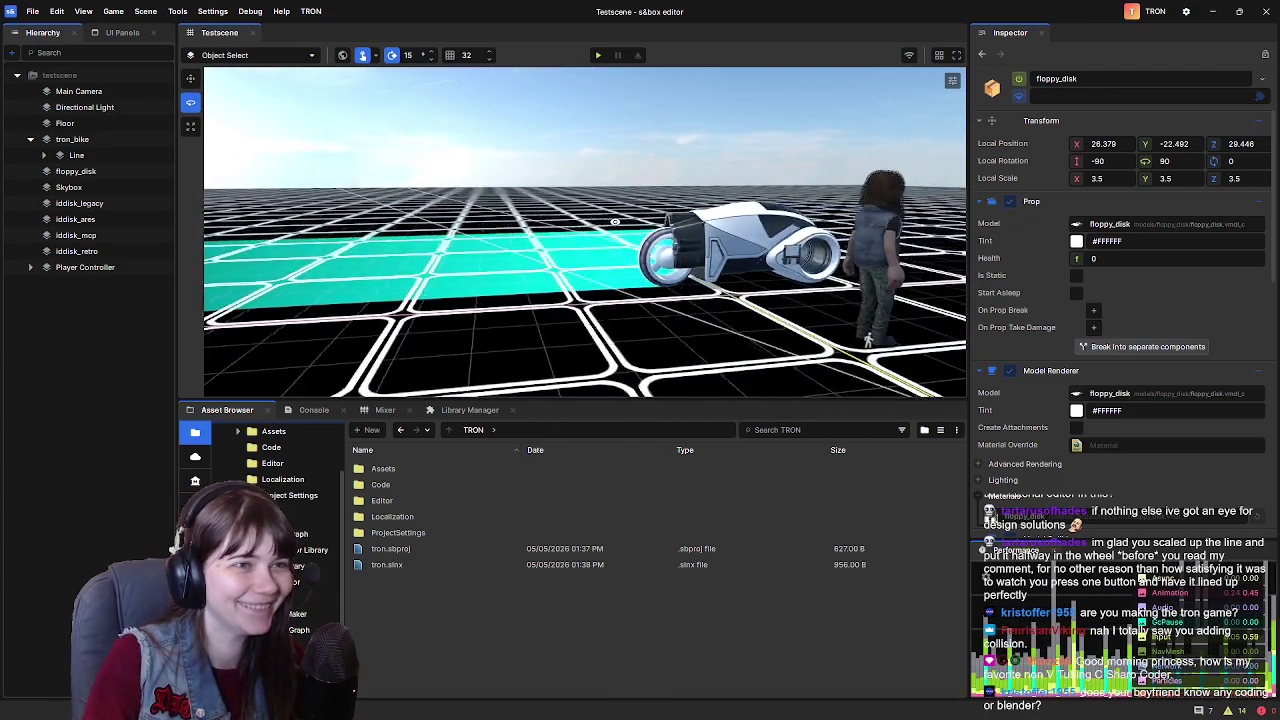
scroll(556, 225, up, 2)
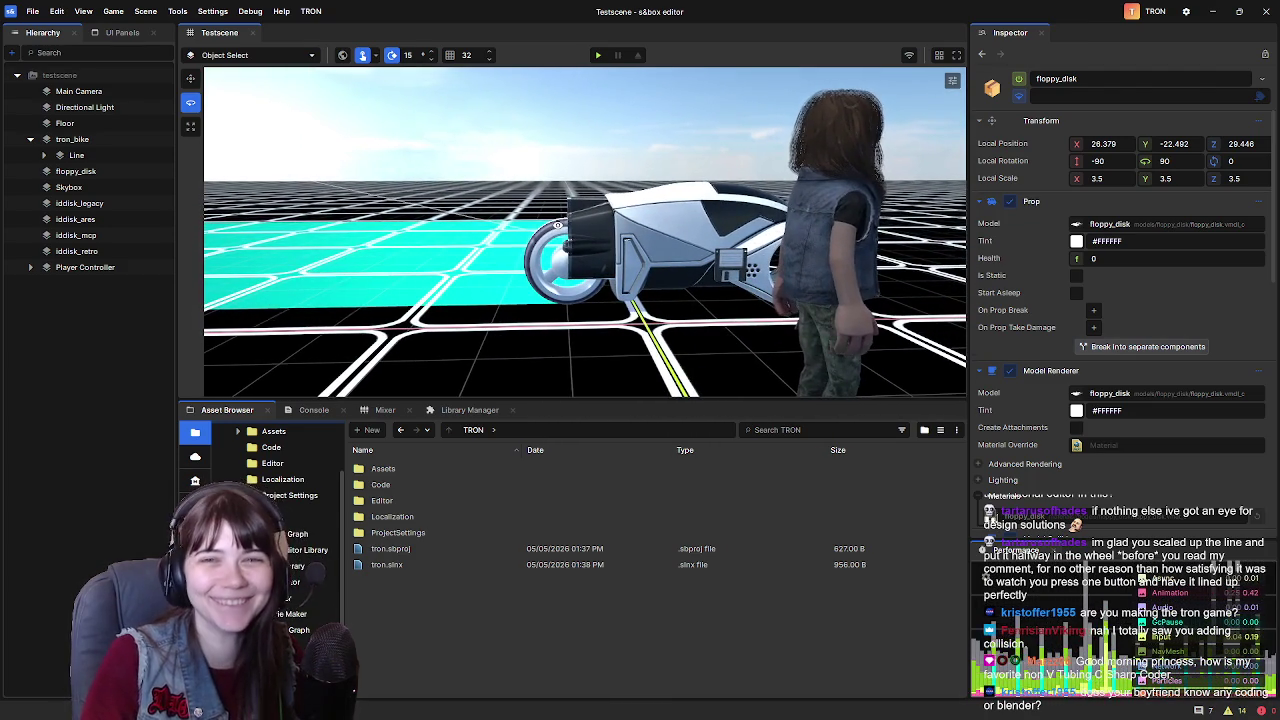
scroll(558, 225, up, 3)
drag(558, 225, 618, 236)
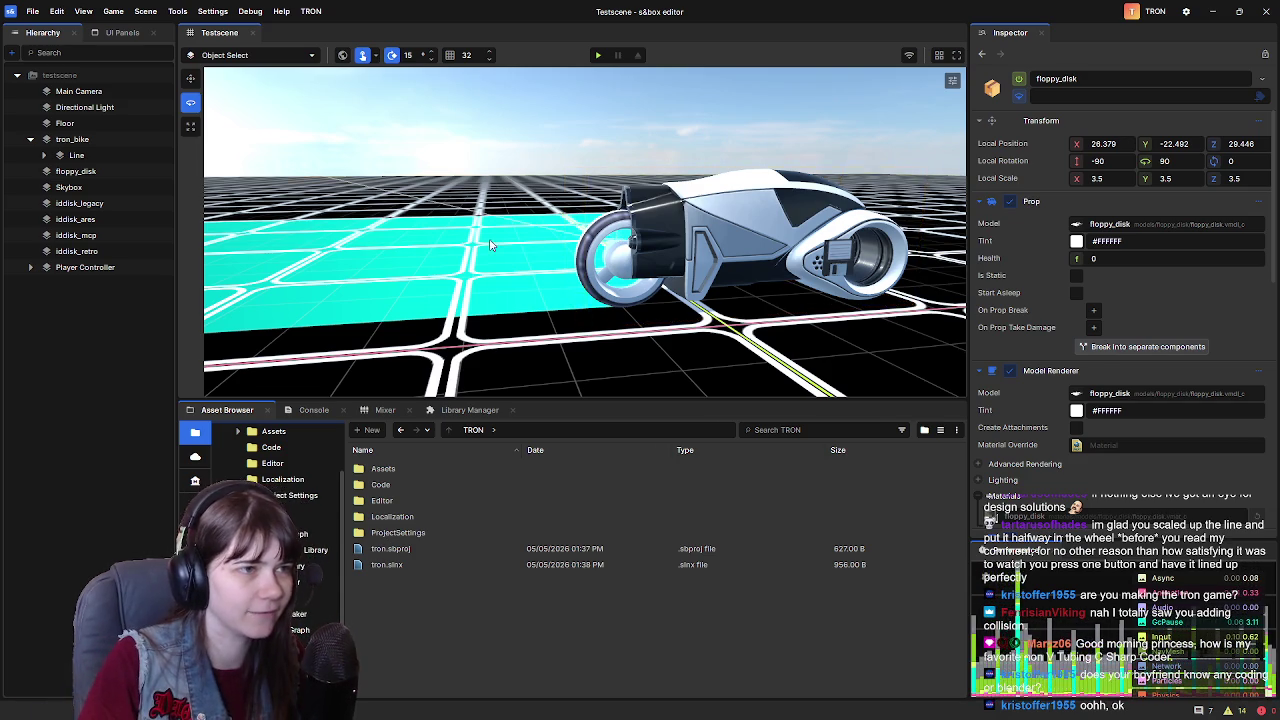
Fly up to the identity discs and select the black iddisk_legacy disc
key(d)
key(d)
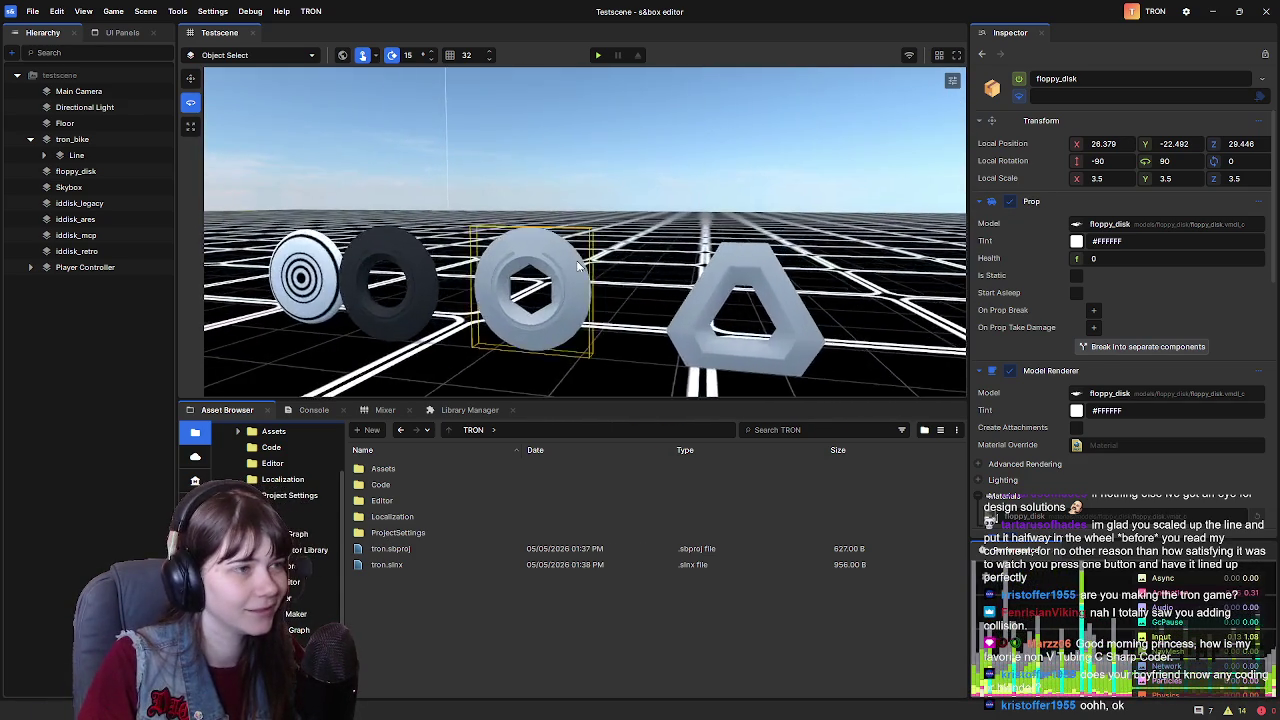
key(a)
key(w)
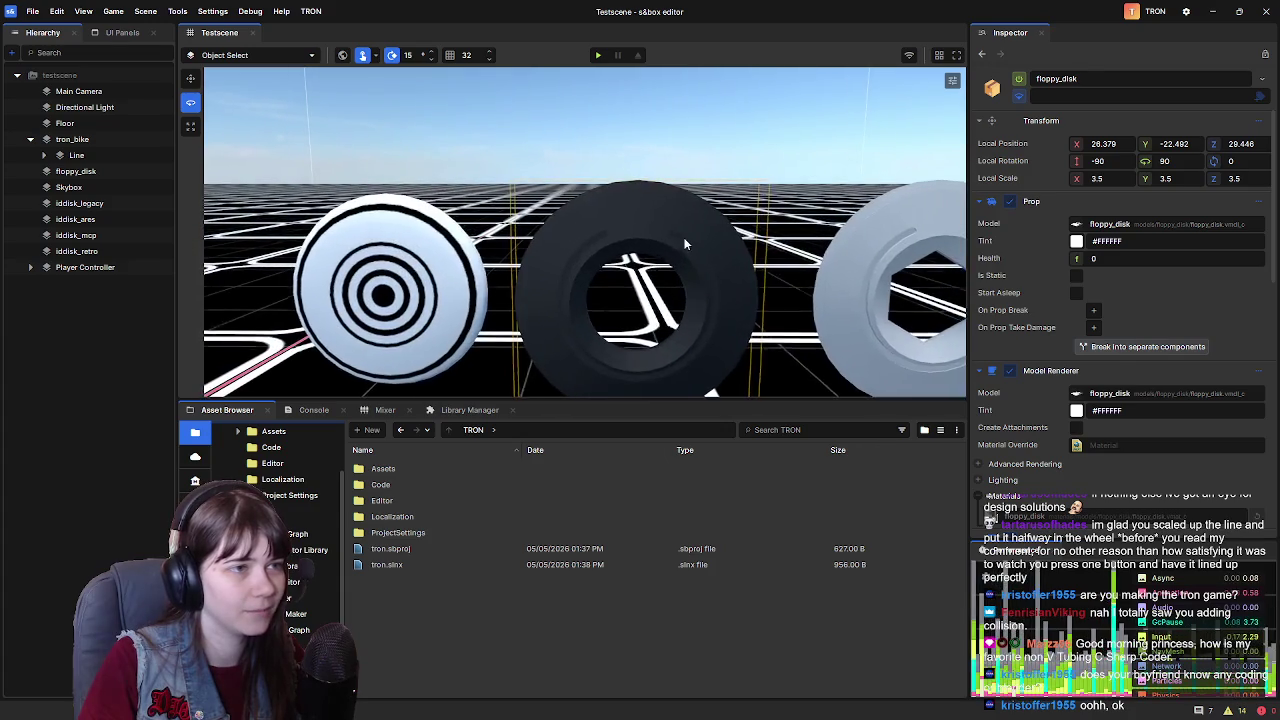
click(686, 249)
key(s)
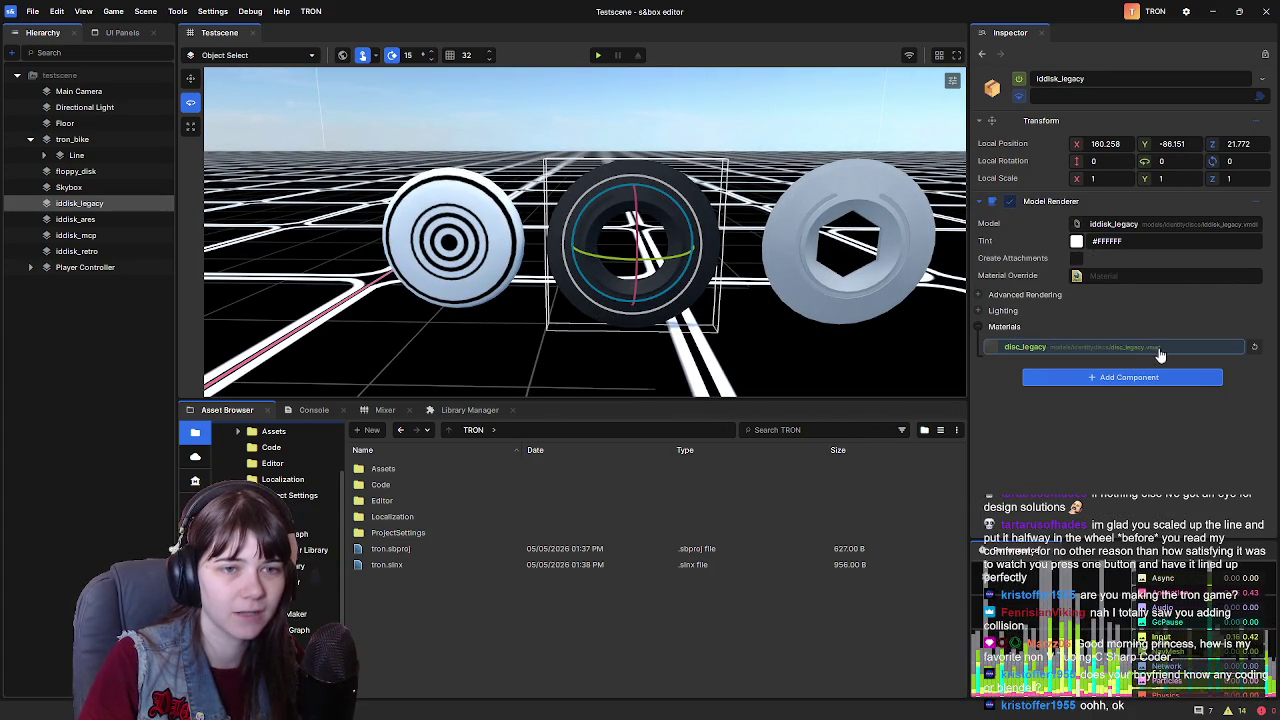
Browse to Assets/Models/IdentityDiscs and open Disc_Legacy.vmat in the Material Editor
double_click(403, 468)
double_click(404, 483)
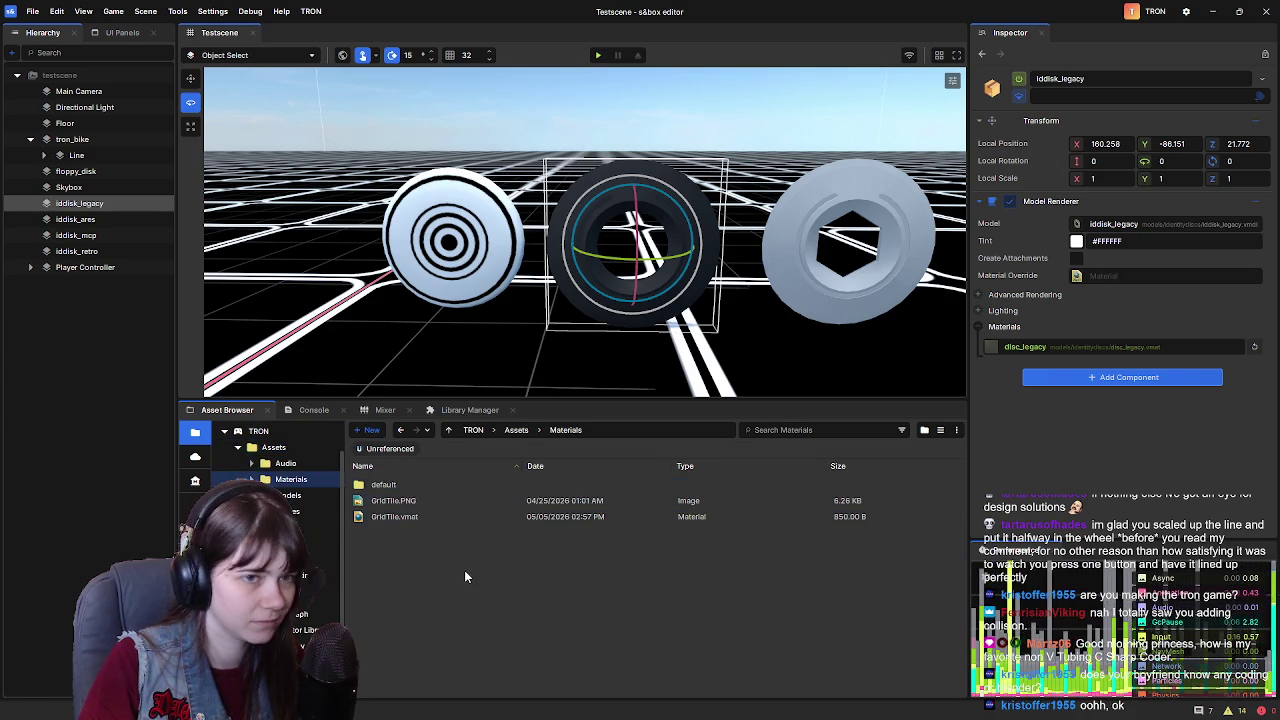
click(516, 430)
double_click(403, 502)
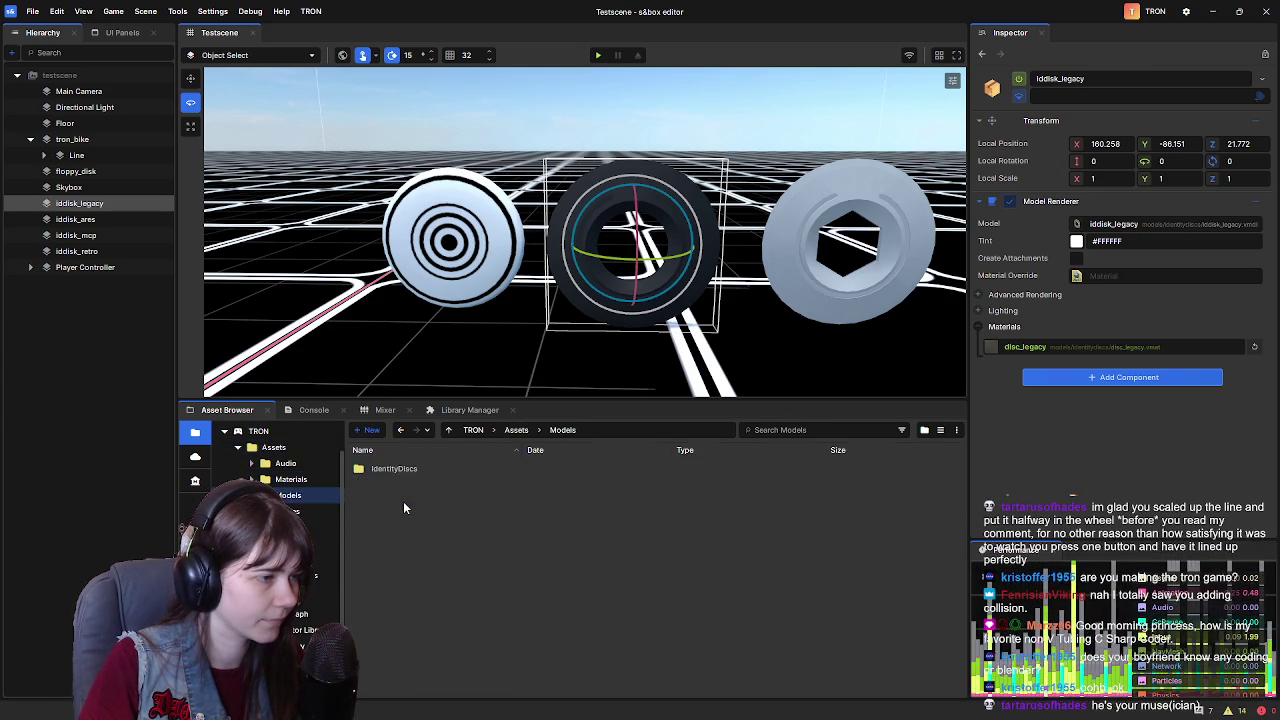
double_click(395, 468)
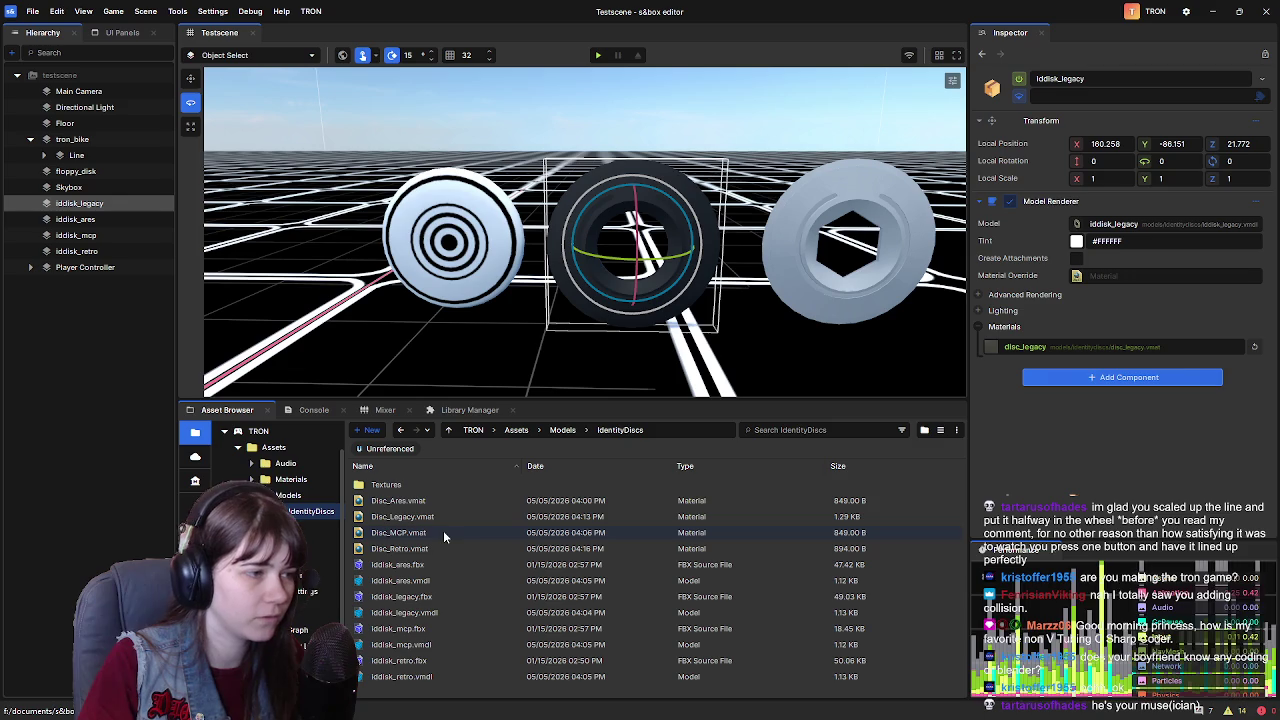
click(440, 517)
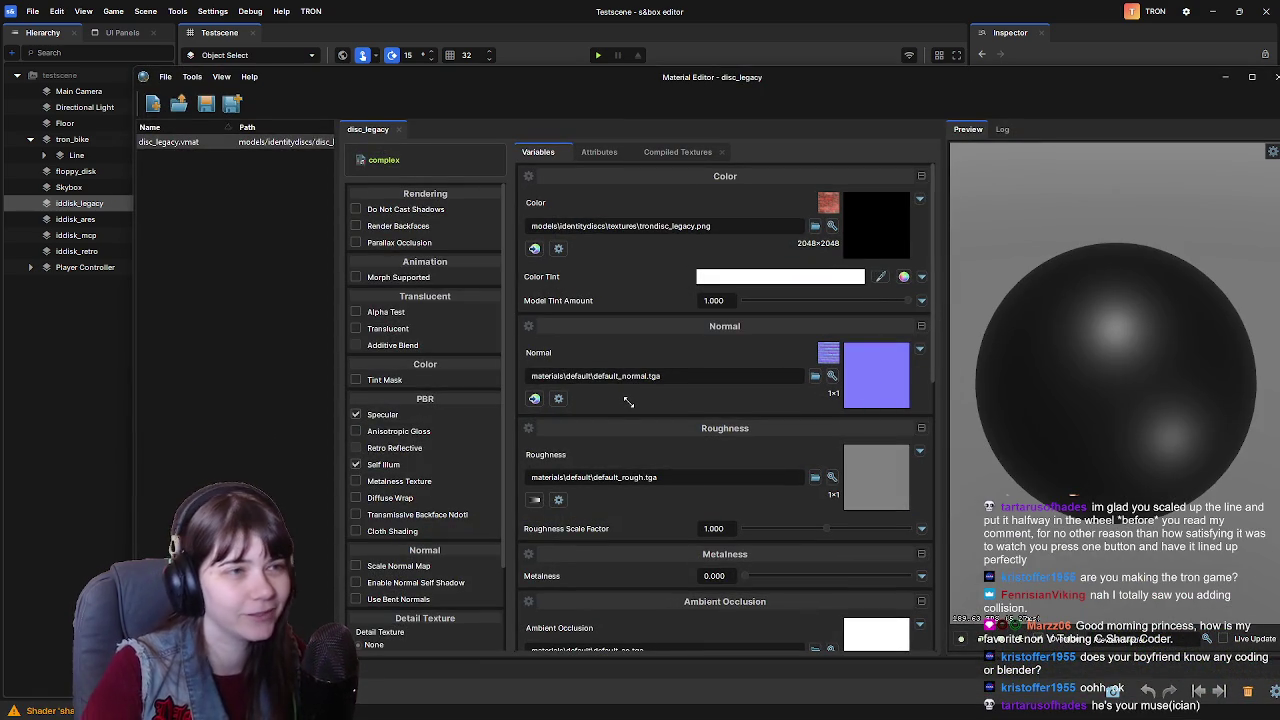
Tick Self Illum on disc_legacy and review its Self Illum mask, tint and brightness settings
scroll(622, 397, down, 5)
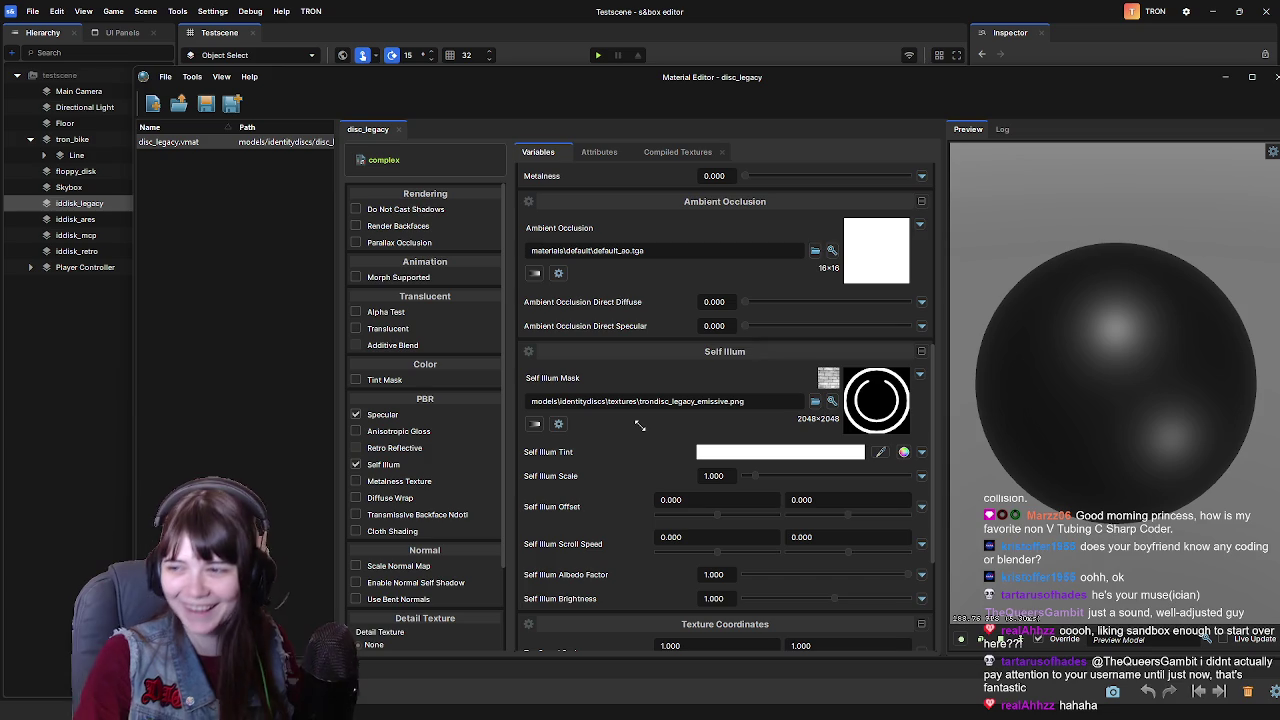
scroll(652, 432, up, 3)
scroll(620, 410, up, 3)
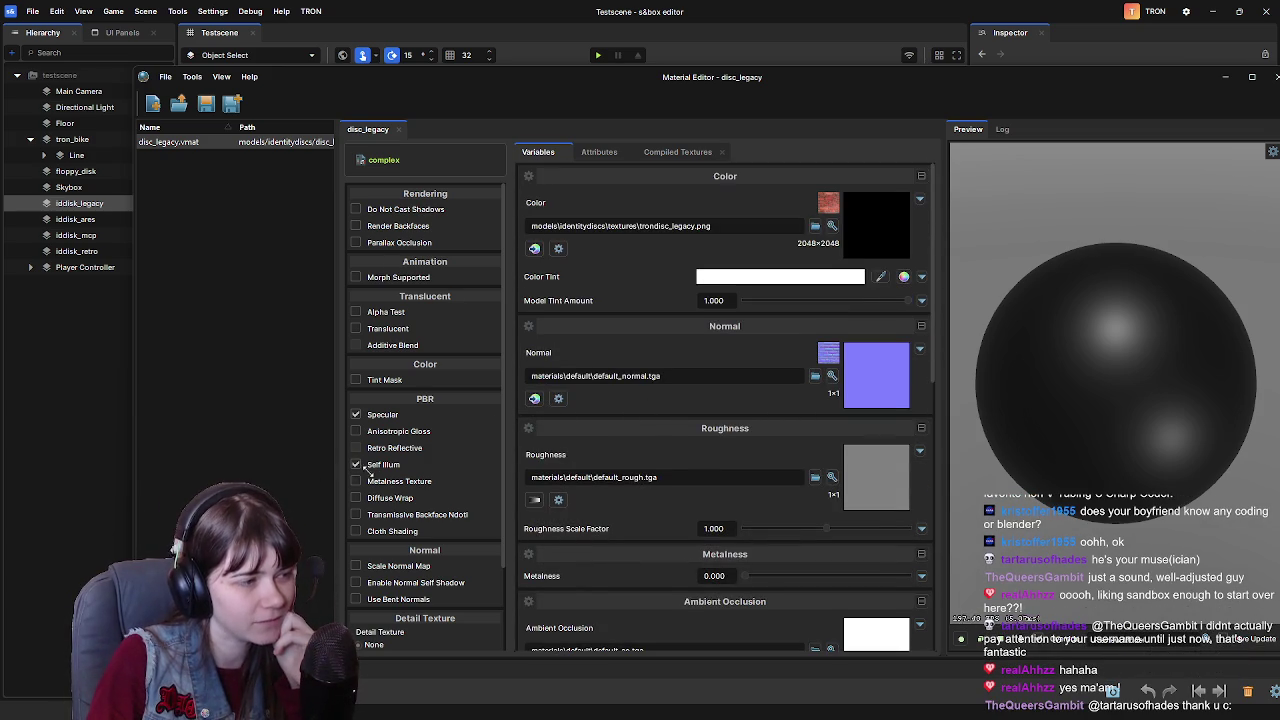
click(356, 465)
scroll(795, 400, down, 5)
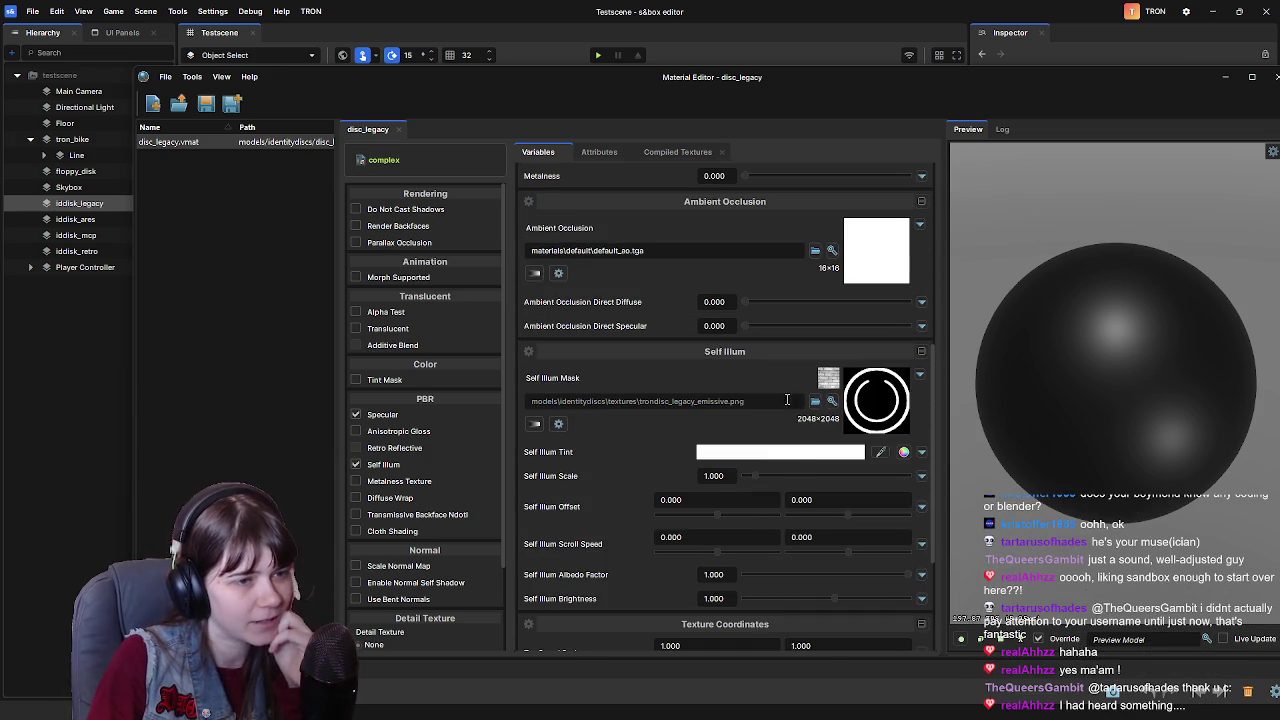
scroll(757, 420, up, 5)
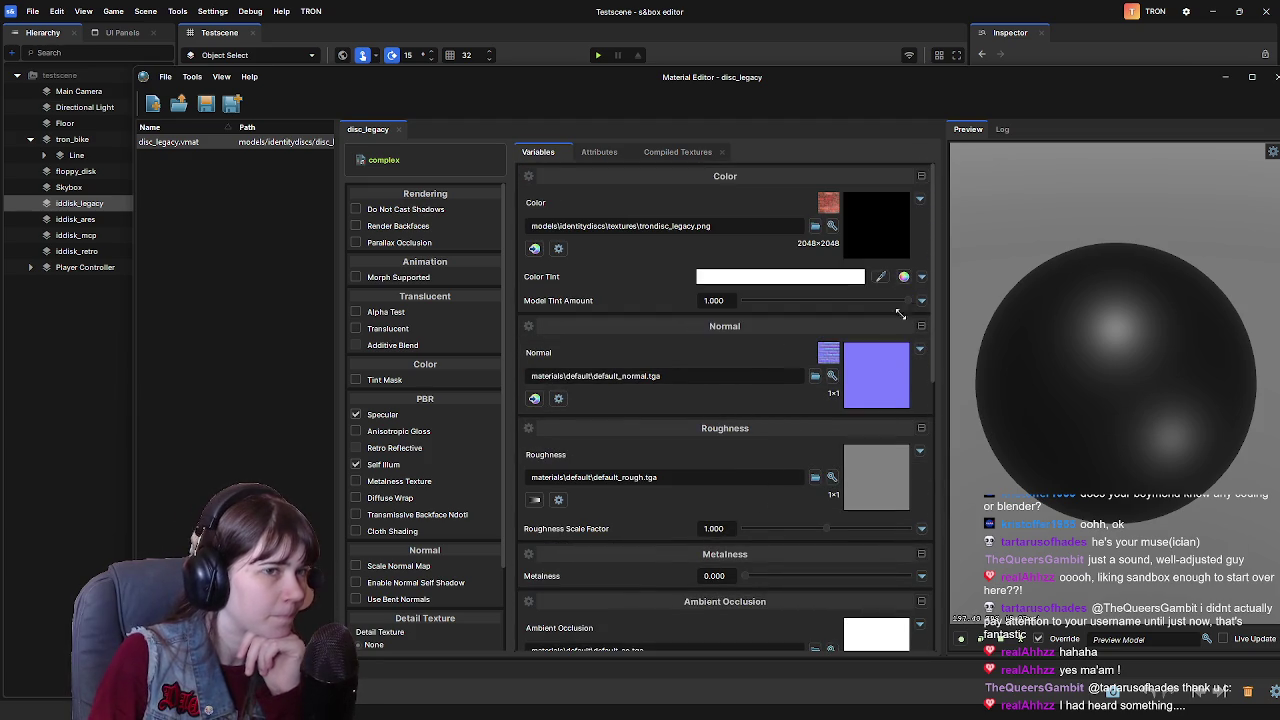
scroll(750, 362, down, 8)
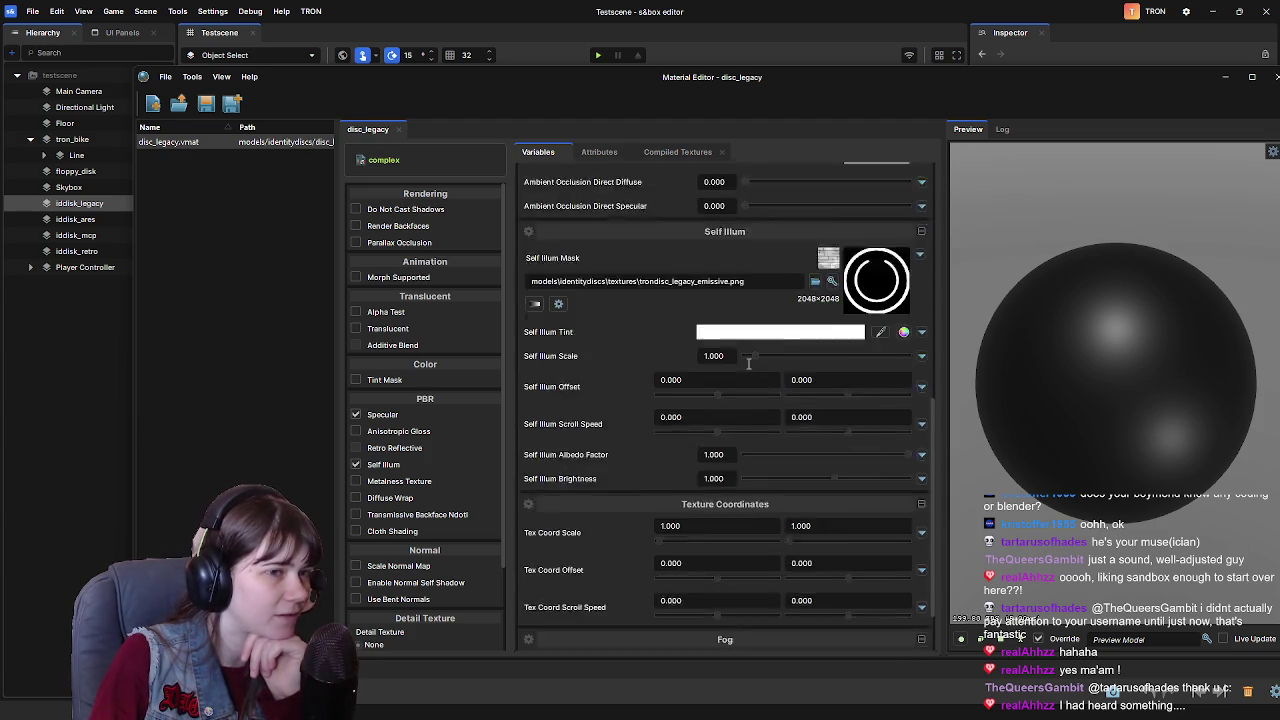
scroll(685, 405, up, 2)
scroll(670, 418, down, 3)
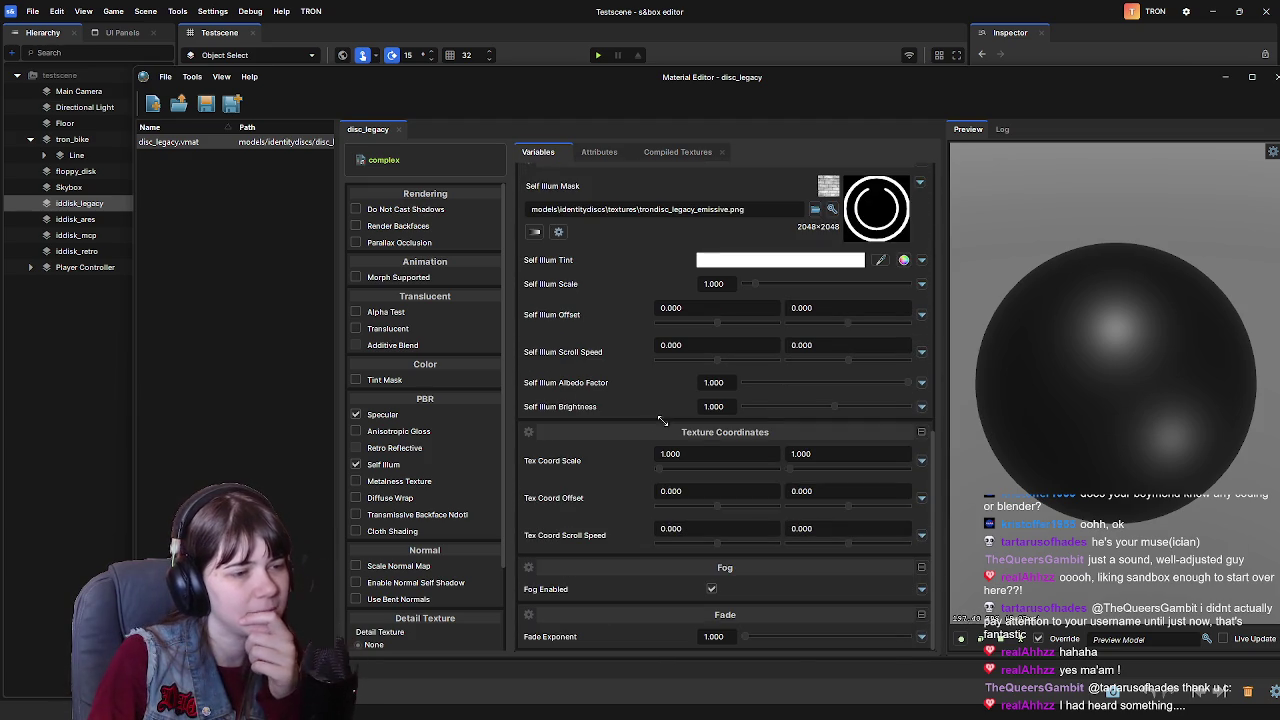
scroll(604, 477, up, 5)
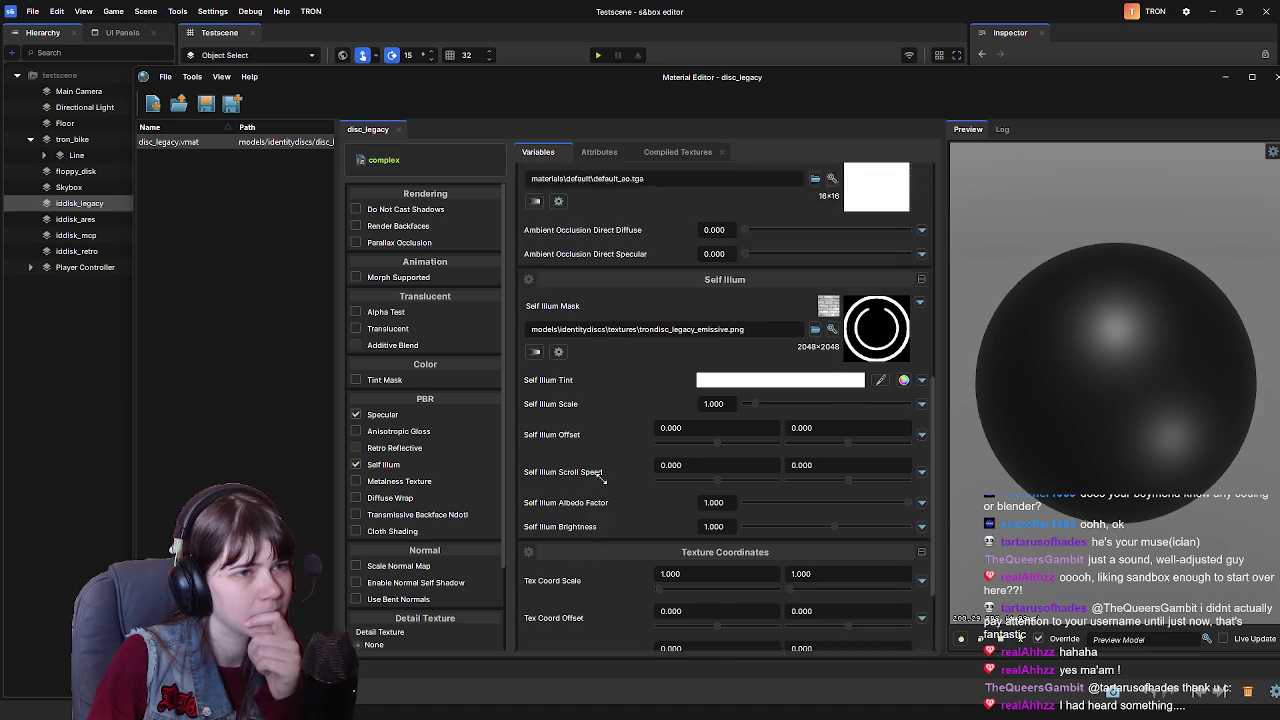
scroll(604, 477, up, 2)
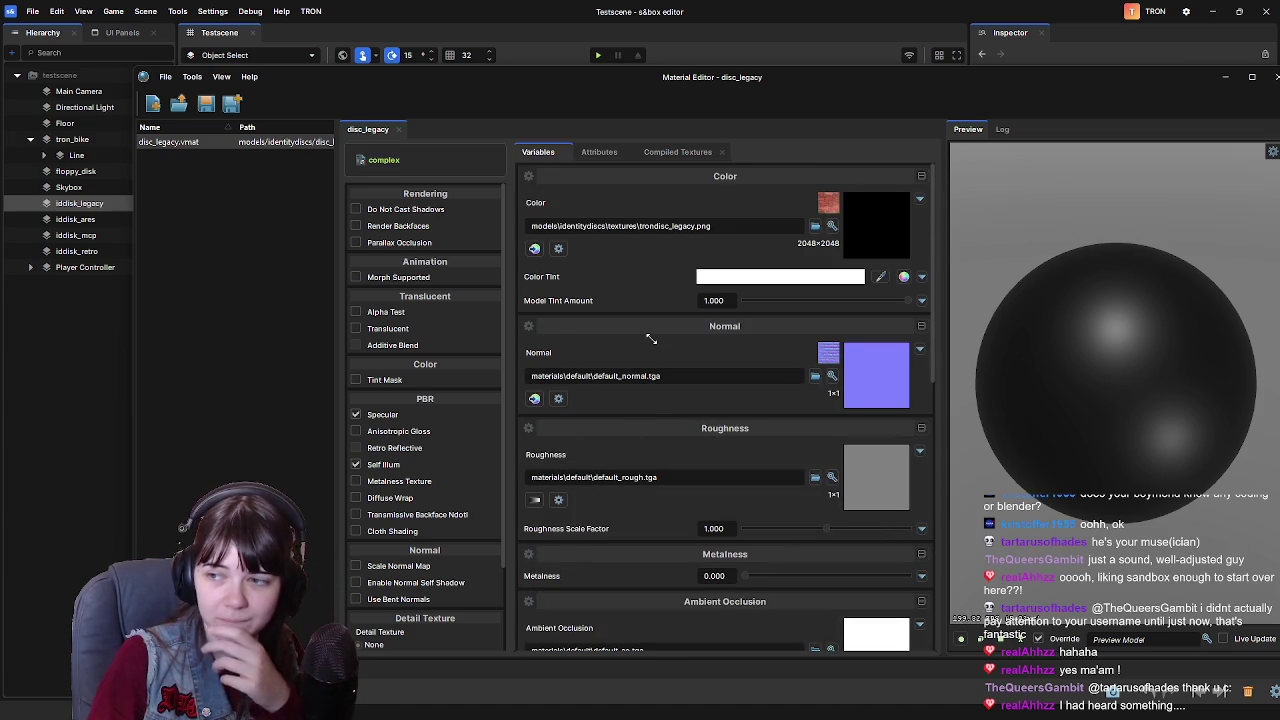
scroll(650, 340, down, 5)
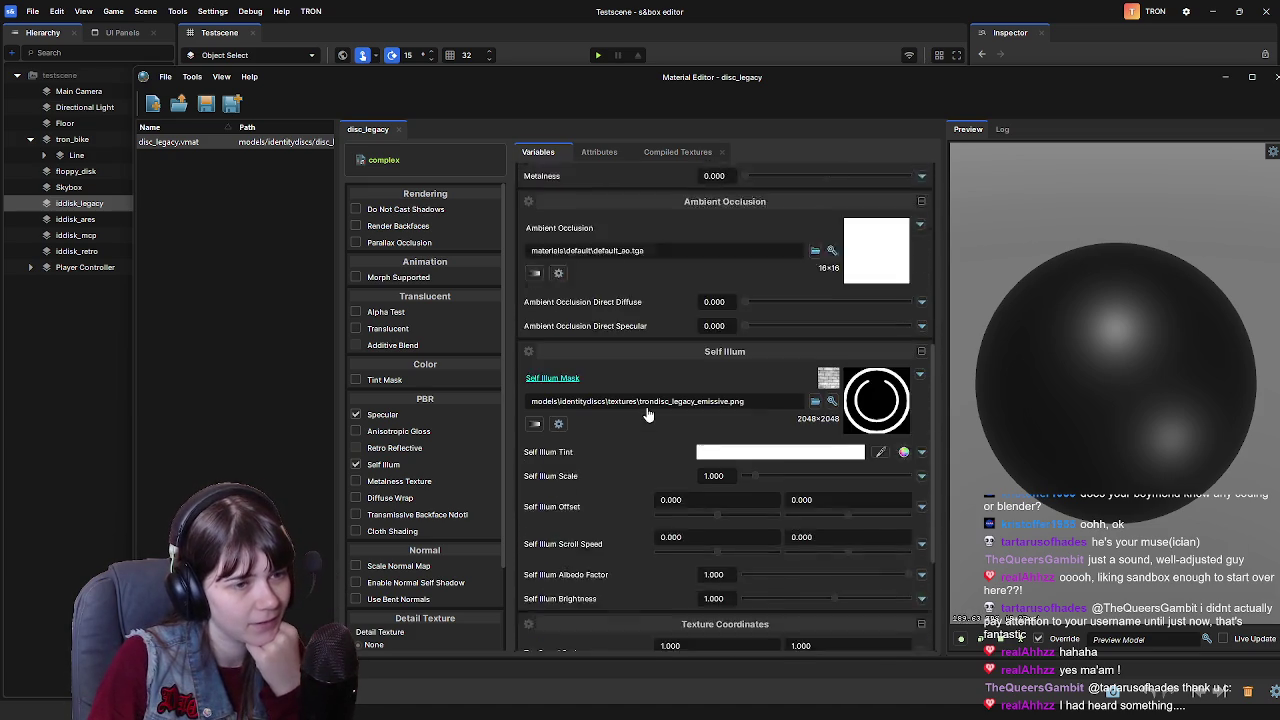
scroll(648, 413, down, 2)
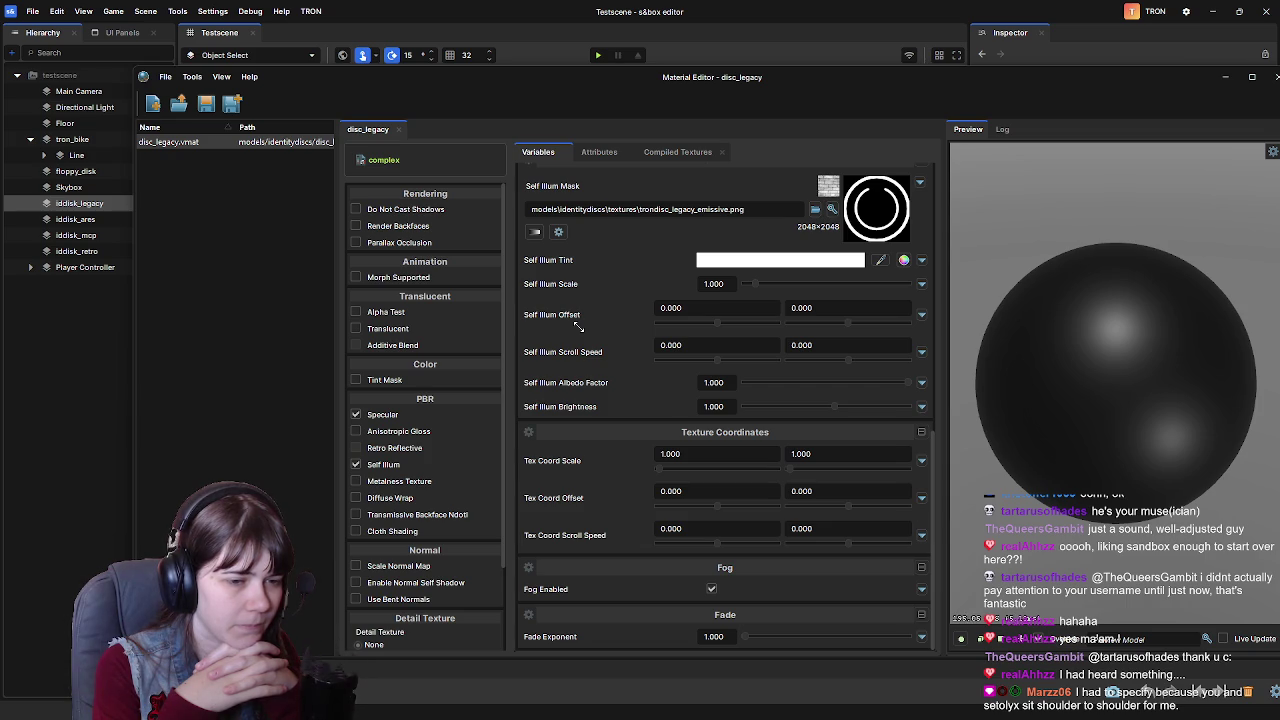
Move the Material Editor window up and drag its bottom edge down to make it taller
mouse_move(796, 87)
mouse_down()
mouse_move(726, 70)
mouse_move(763, 77)
mouse_move(745, 46)
mouse_up()
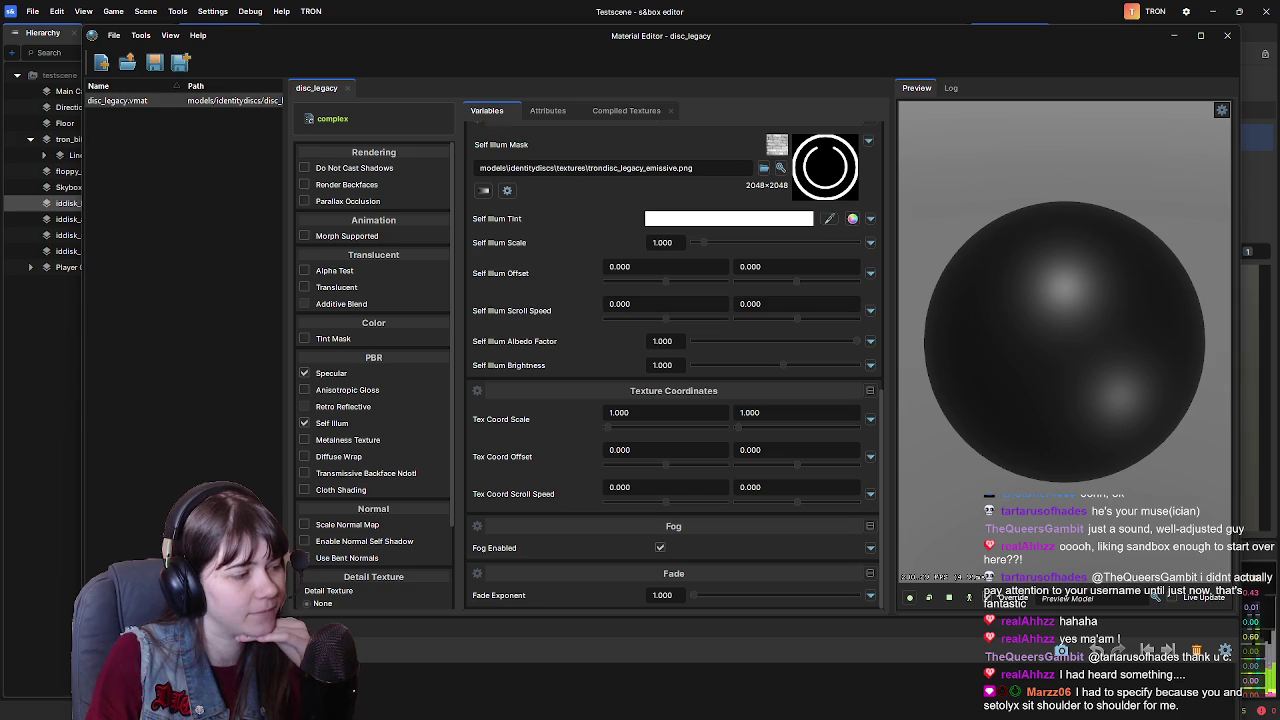
drag(300, 612, 300, 719)
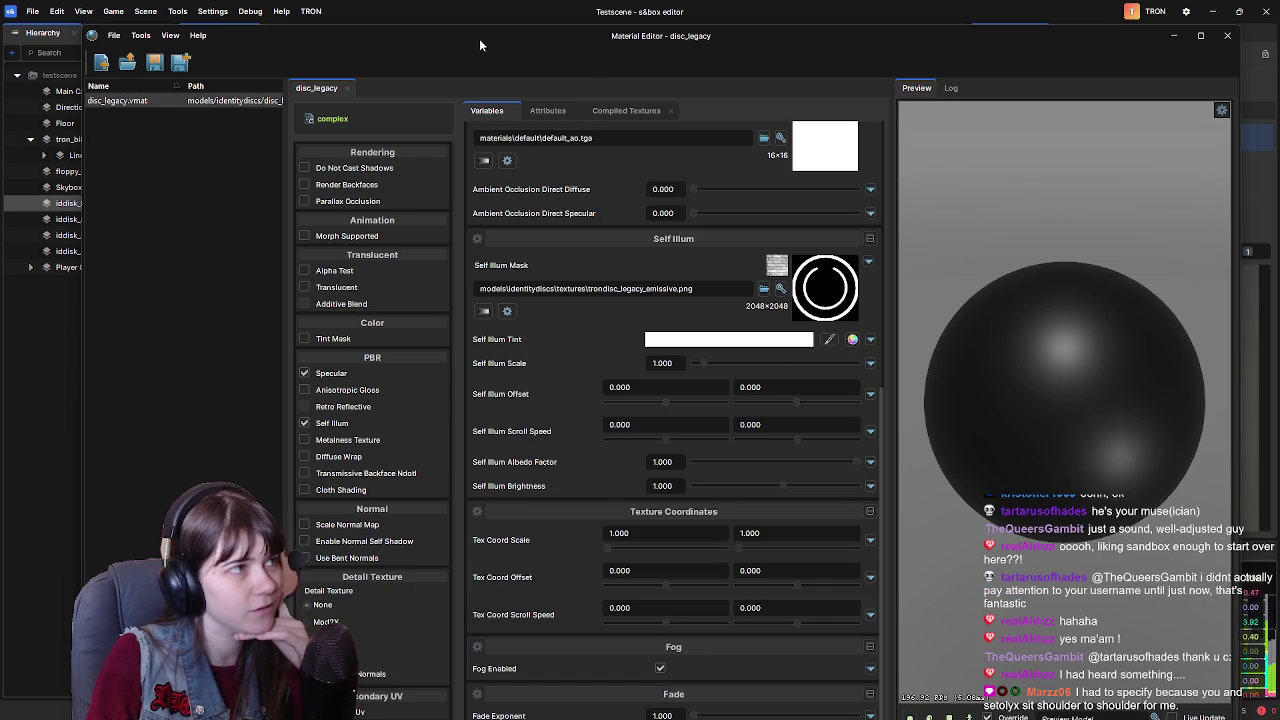
drag(471, 29, 478, 14)
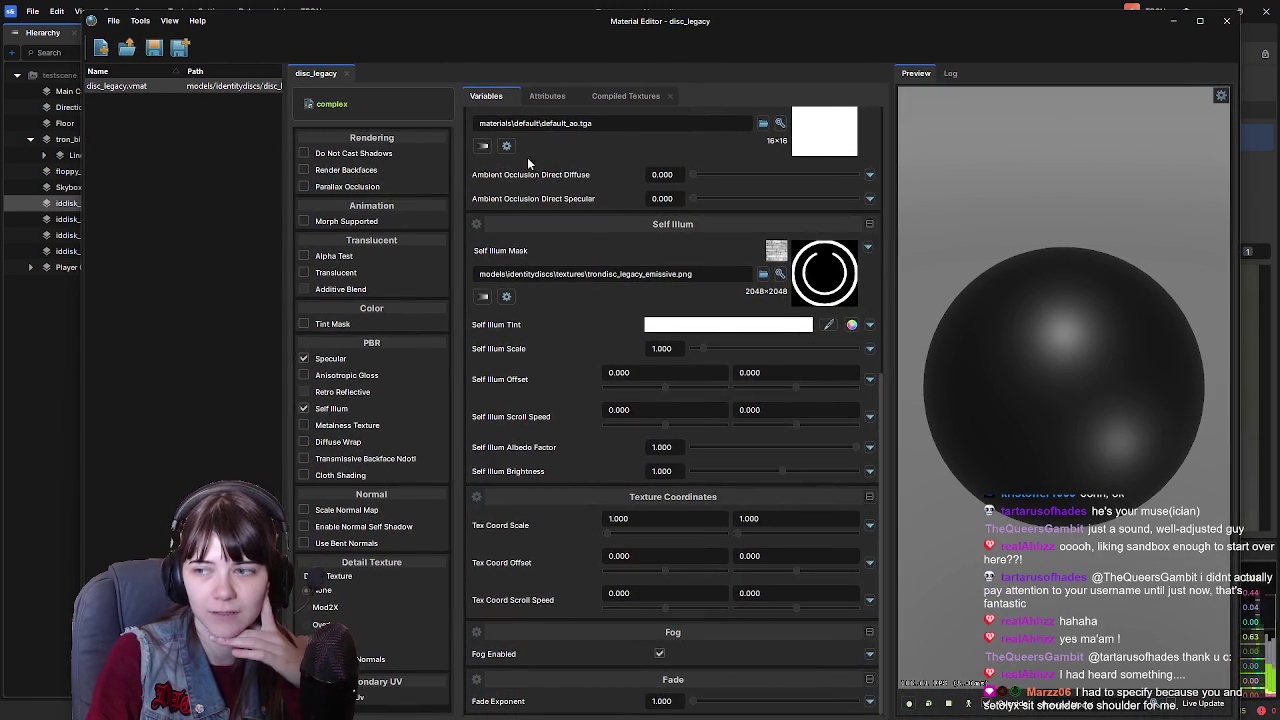
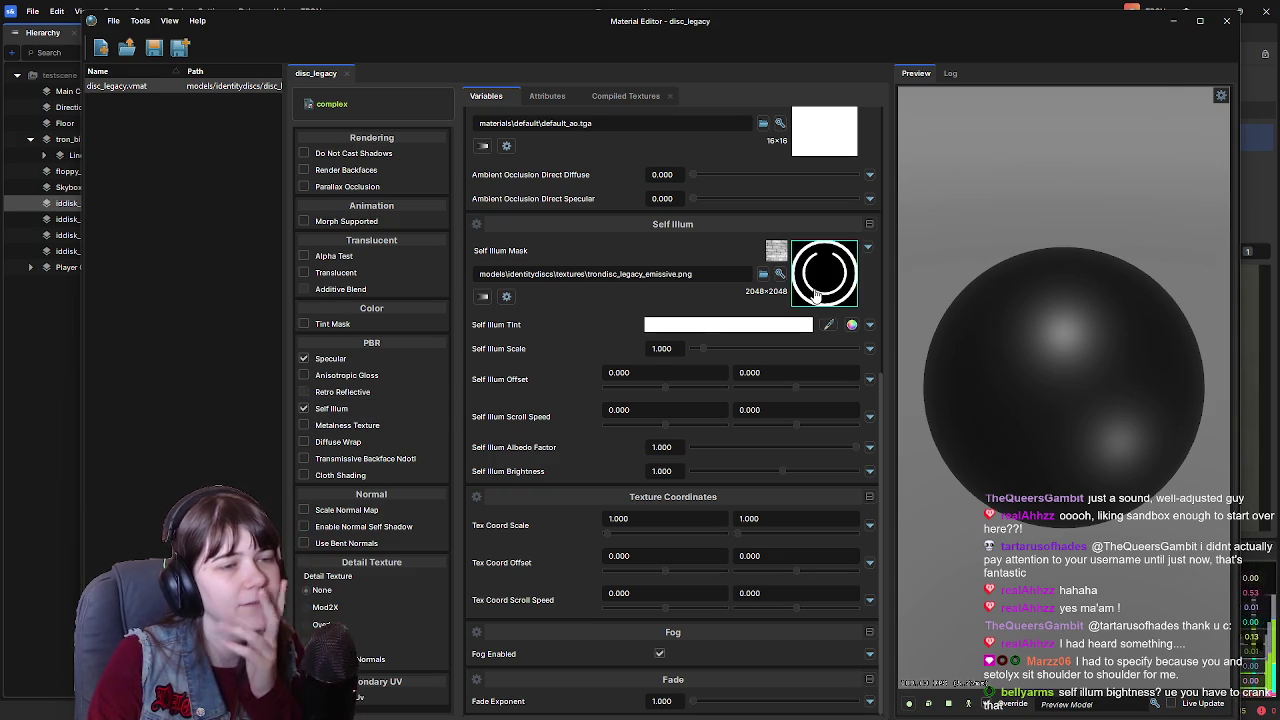
Close the disc_legacy Material Editor and compare the legacy diffuse and emissive textures in the Textures folder
click(1226, 21)
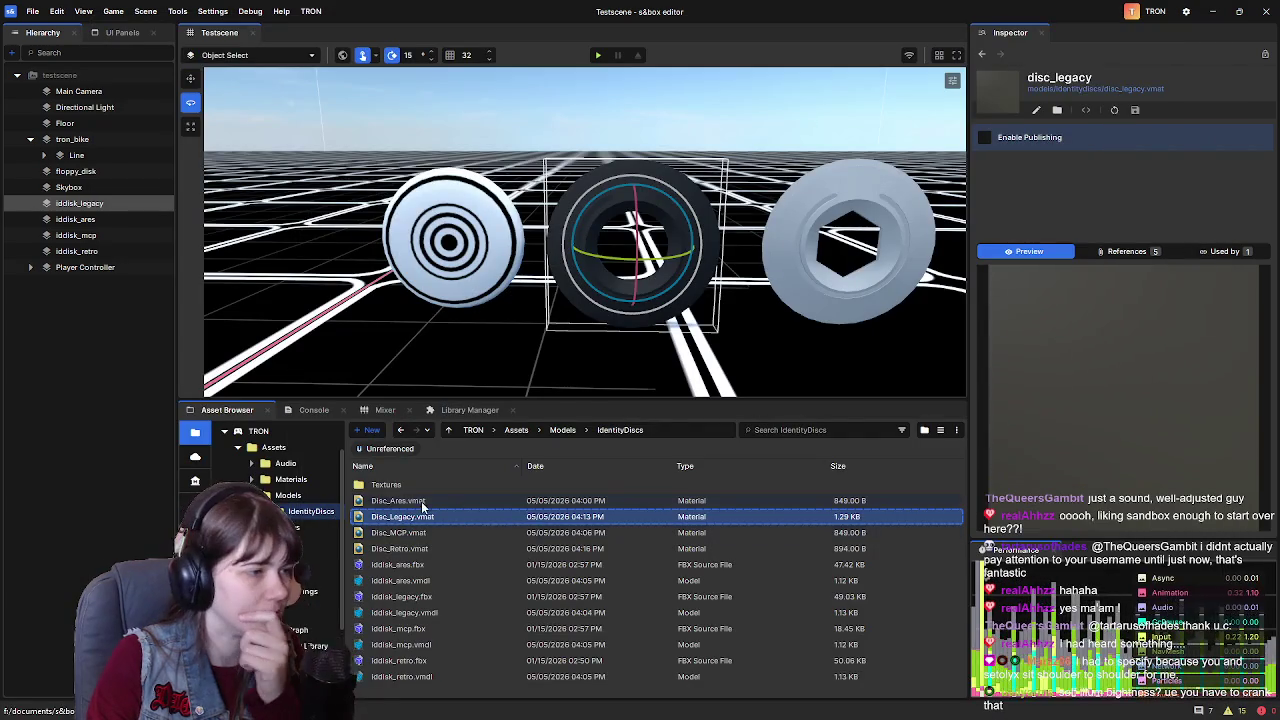
double_click(399, 488)
click(420, 501)
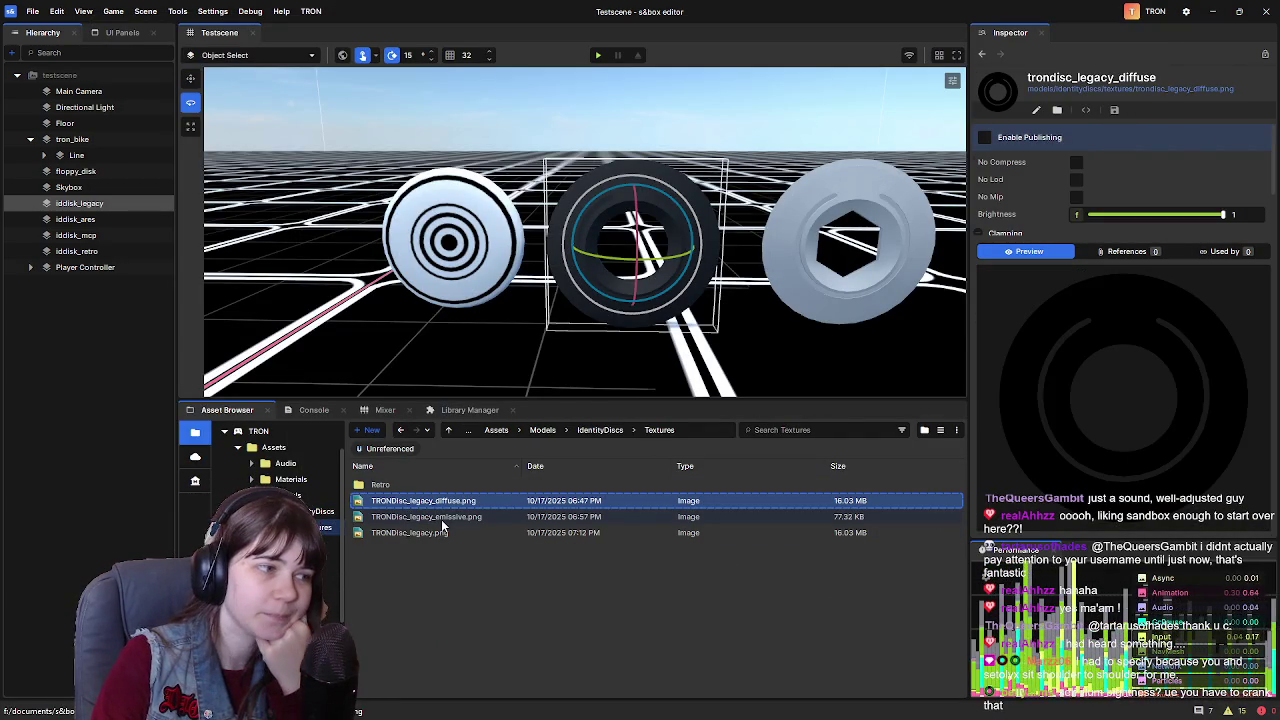
click(441, 519)
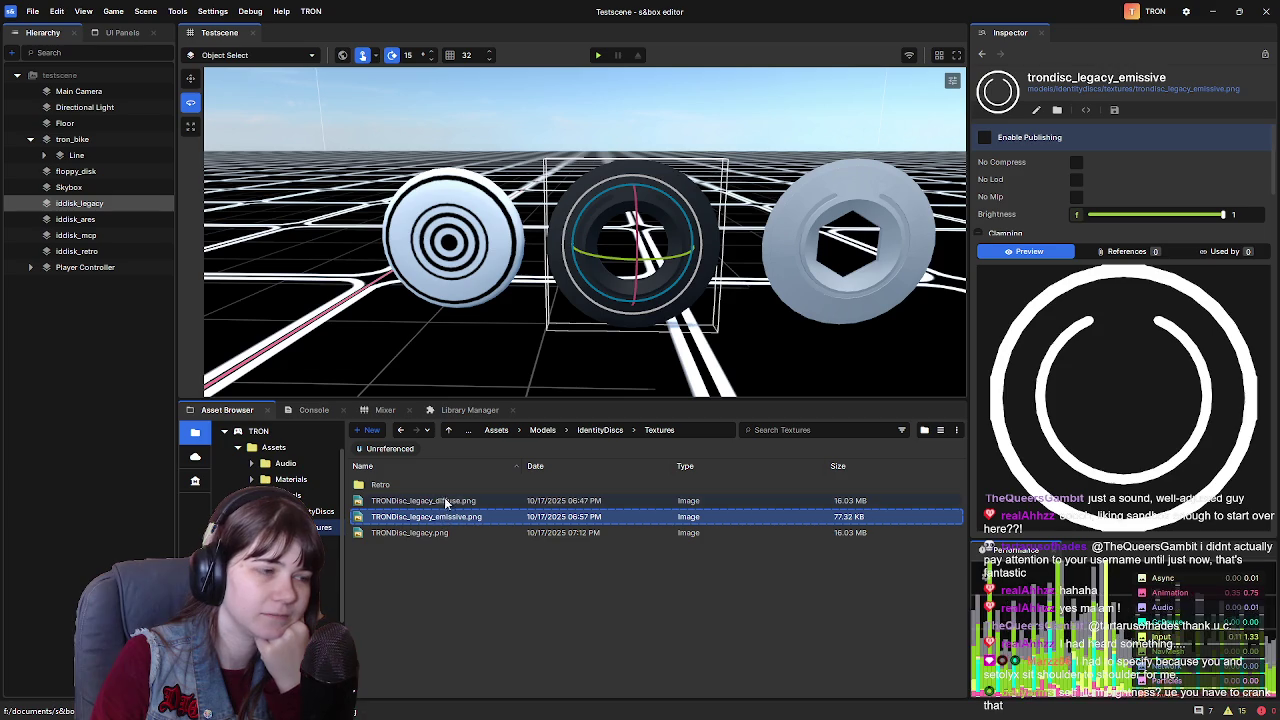
click(447, 502)
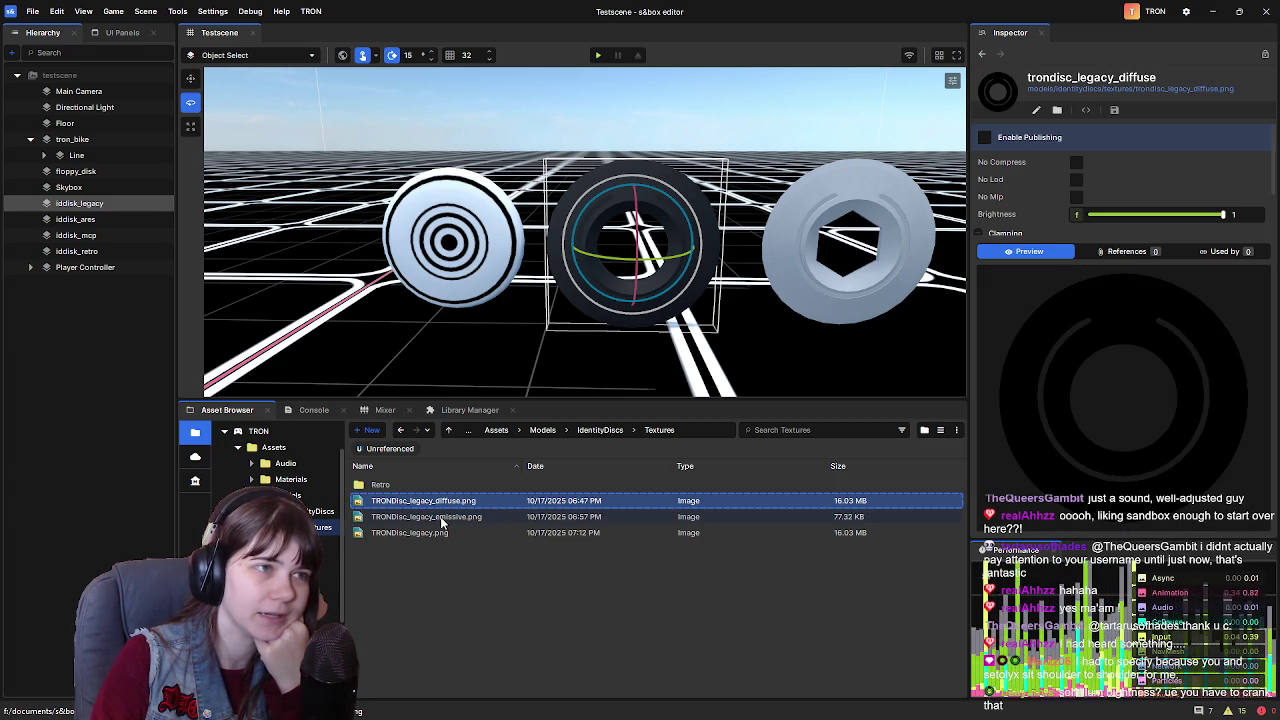
click(441, 518)
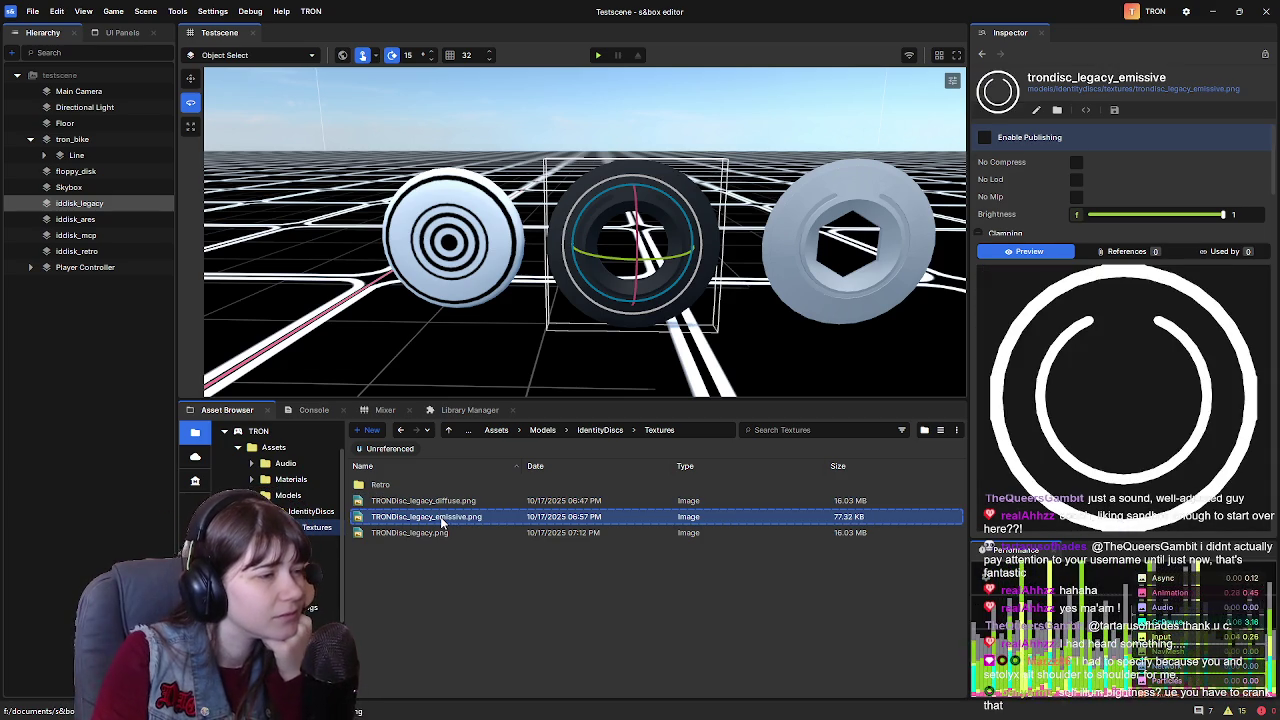
View the TRONDisc_legacy texture, then return to IdentityDiscs and open Disc_Legacy.vmat
click(450, 535)
click(461, 517)
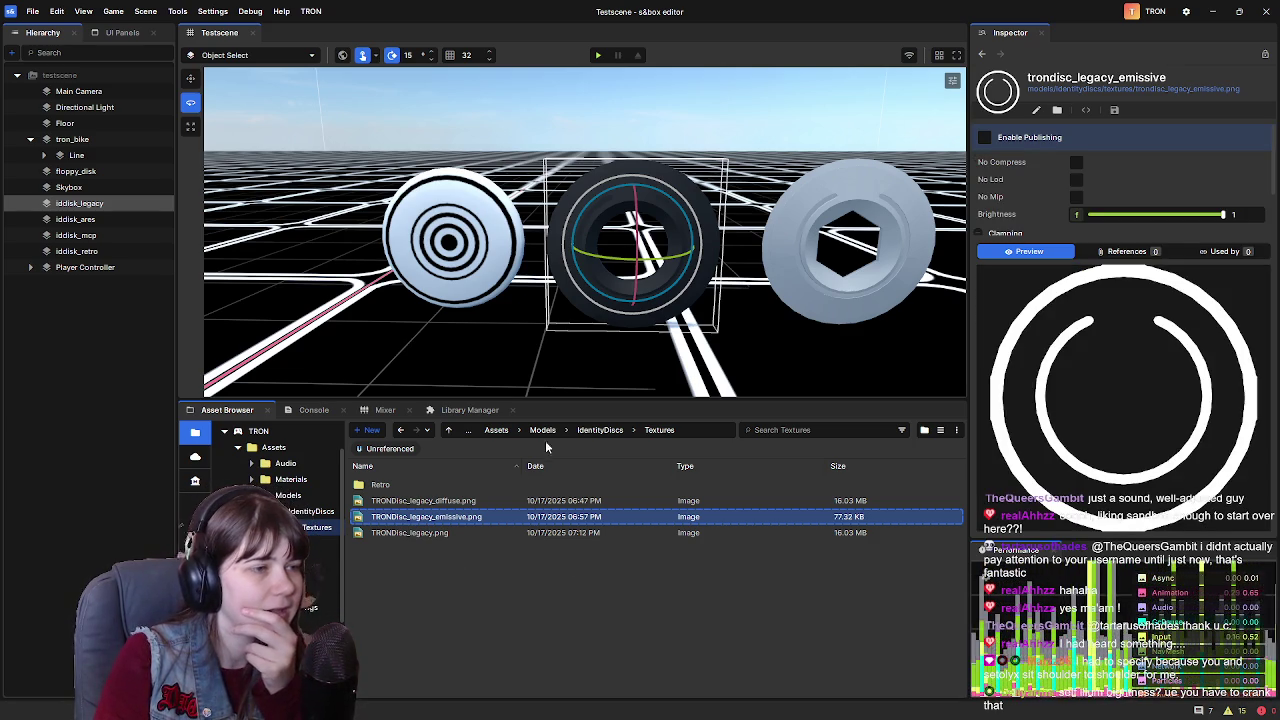
click(598, 431)
double_click(435, 517)
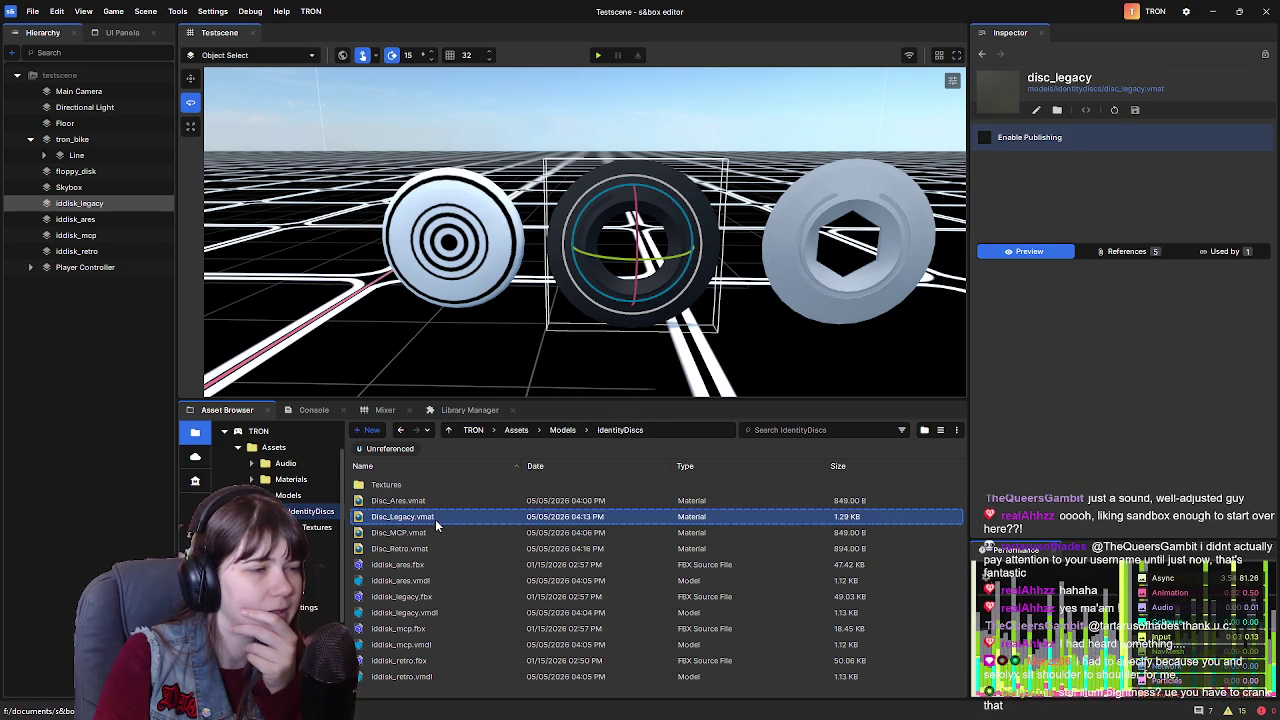
Scroll to disc_legacy's Self Illum section and set Self Illum Scale to 6.884
scroll(549, 509, down, 4)
scroll(549, 509, down, 3)
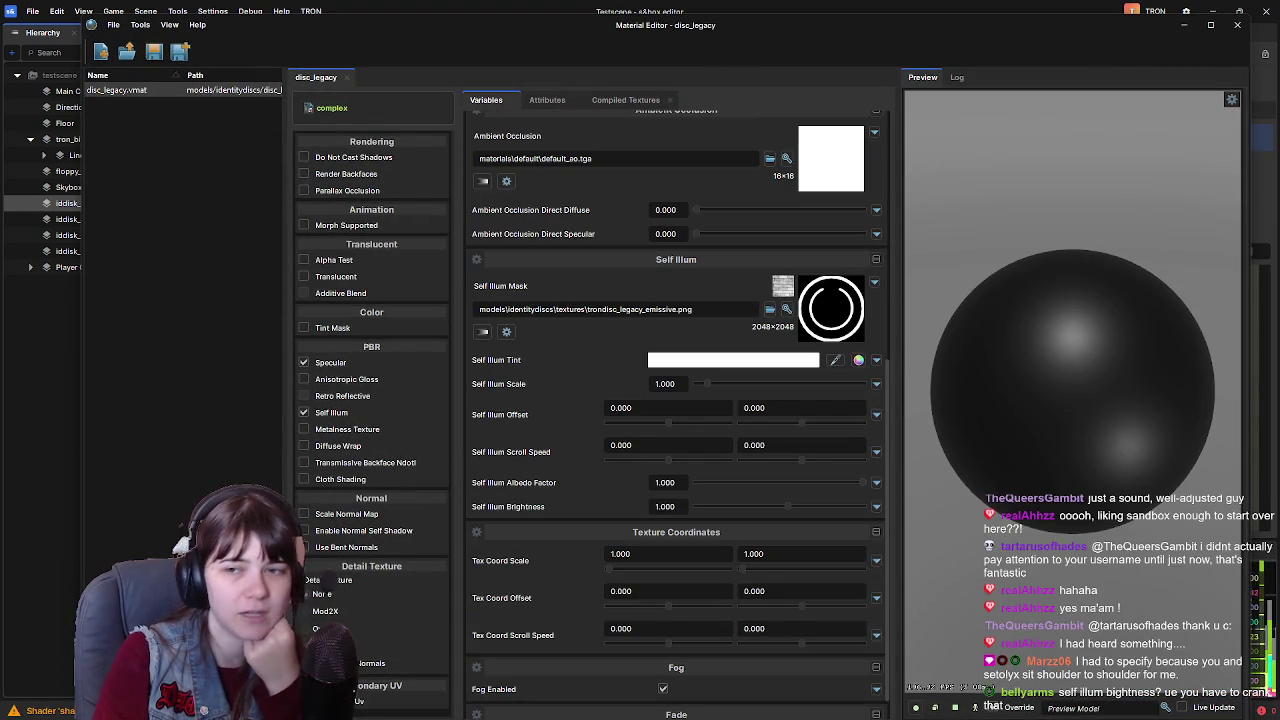
drag(905, 24, 940, 26)
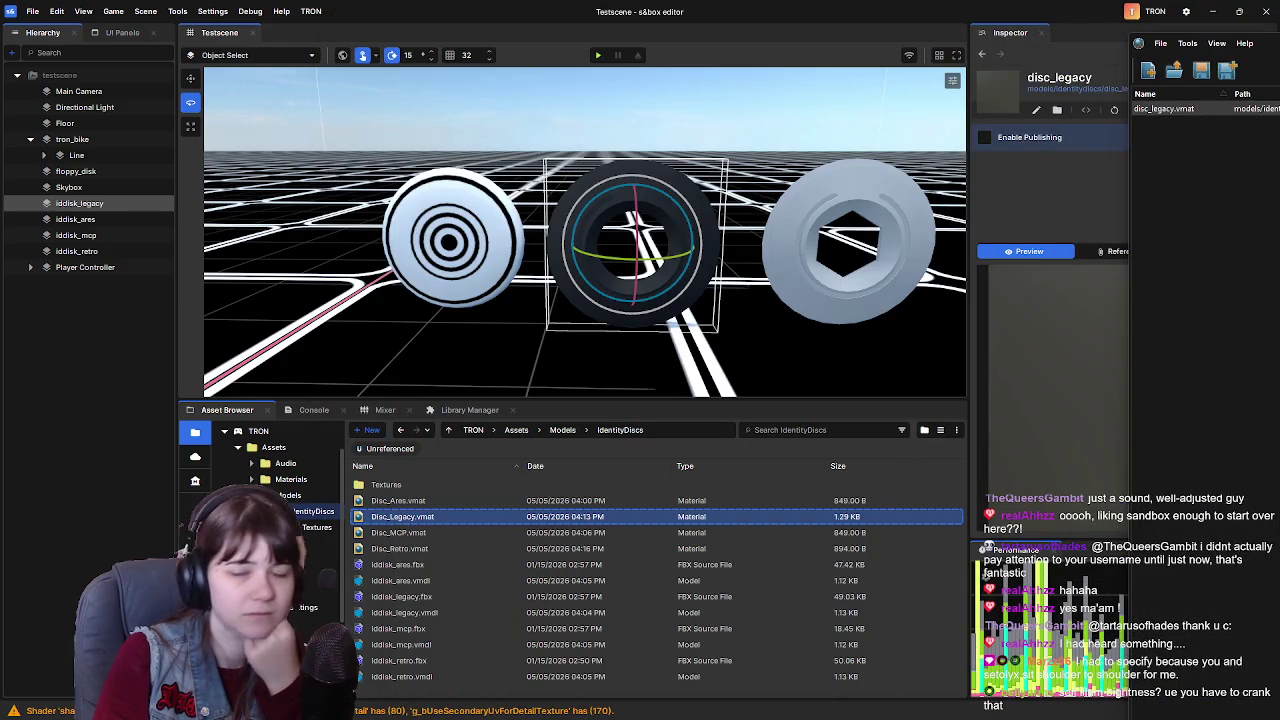
click(148, 377)
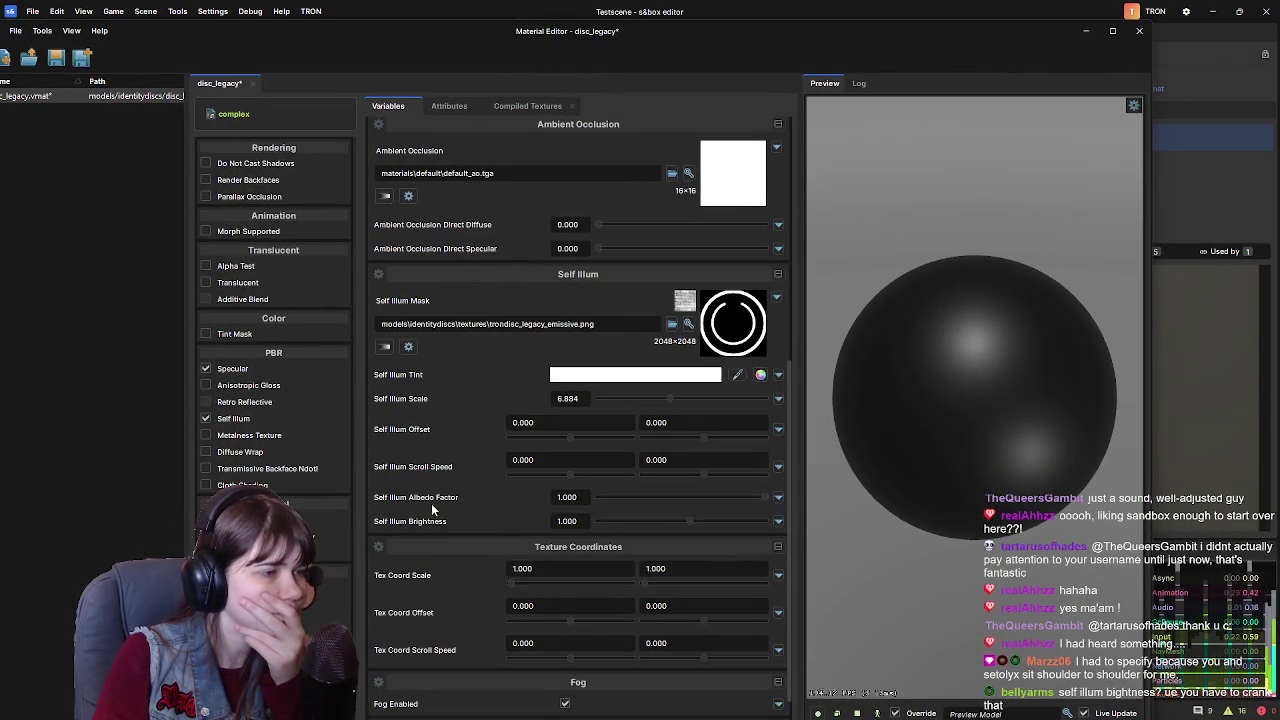
Set Self Illum Brightness to 8.964 and drop Albedo Factor just below 1 so the legacy rings glow white
drag(674, 521, 760, 514)
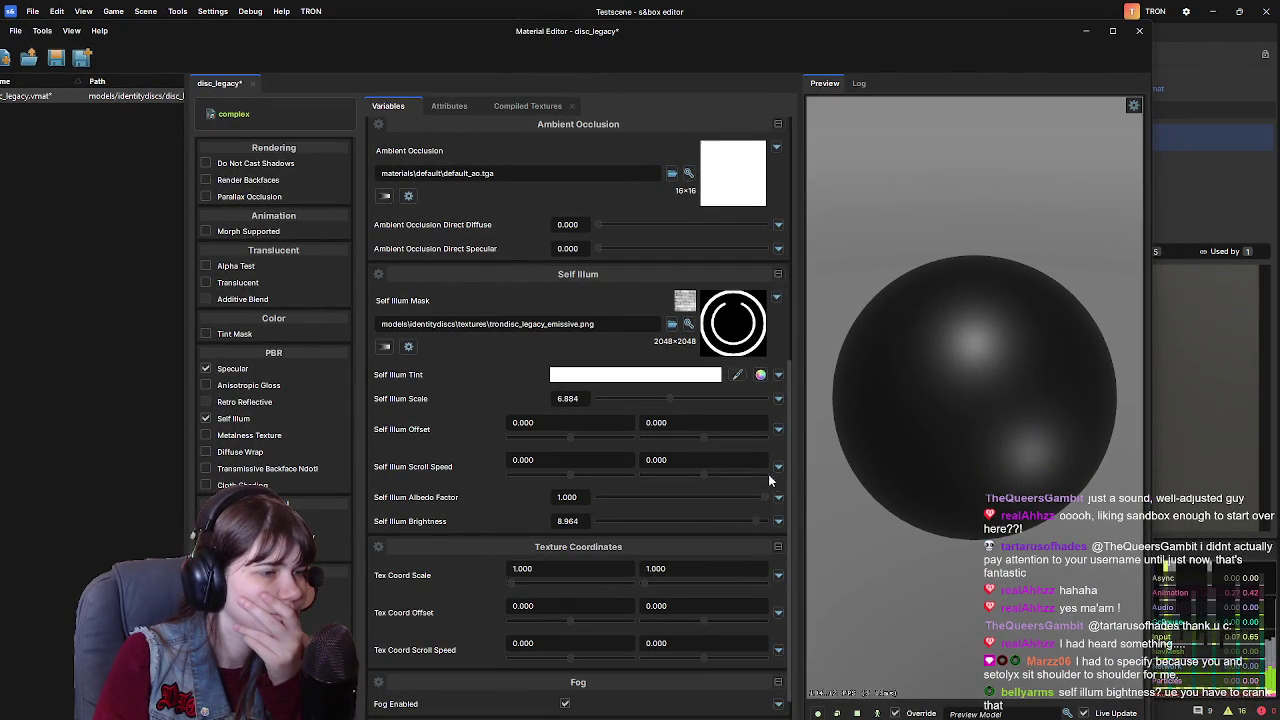
mouse_move(671, 40)
mouse_down()
mouse_move(650, 408)
mouse_move(691, 166)
mouse_move(677, 76)
mouse_up()
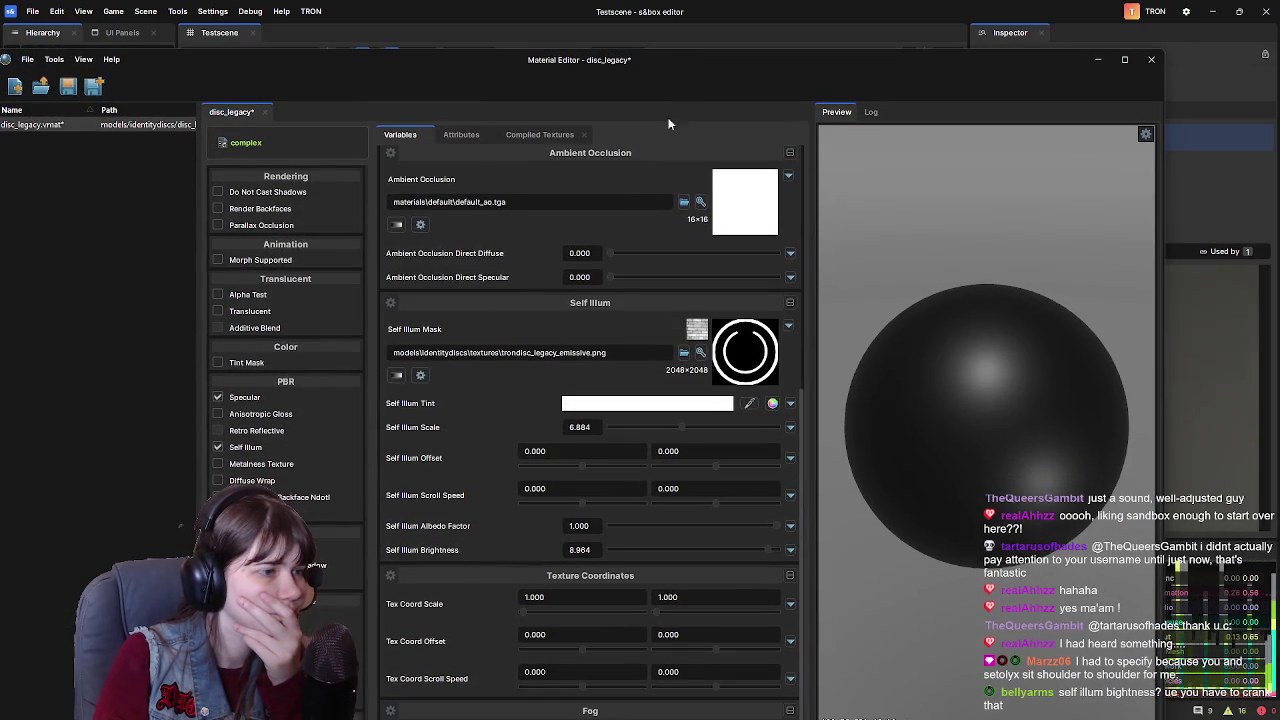
mouse_move(777, 523)
mouse_down()
mouse_move(666, 528)
mouse_move(768, 510)
mouse_up()
mouse_move(660, 56)
mouse_down()
mouse_move(640, 457)
mouse_move(653, 547)
mouse_move(685, 120)
mouse_move(676, 365)
mouse_move(672, 74)
mouse_up()
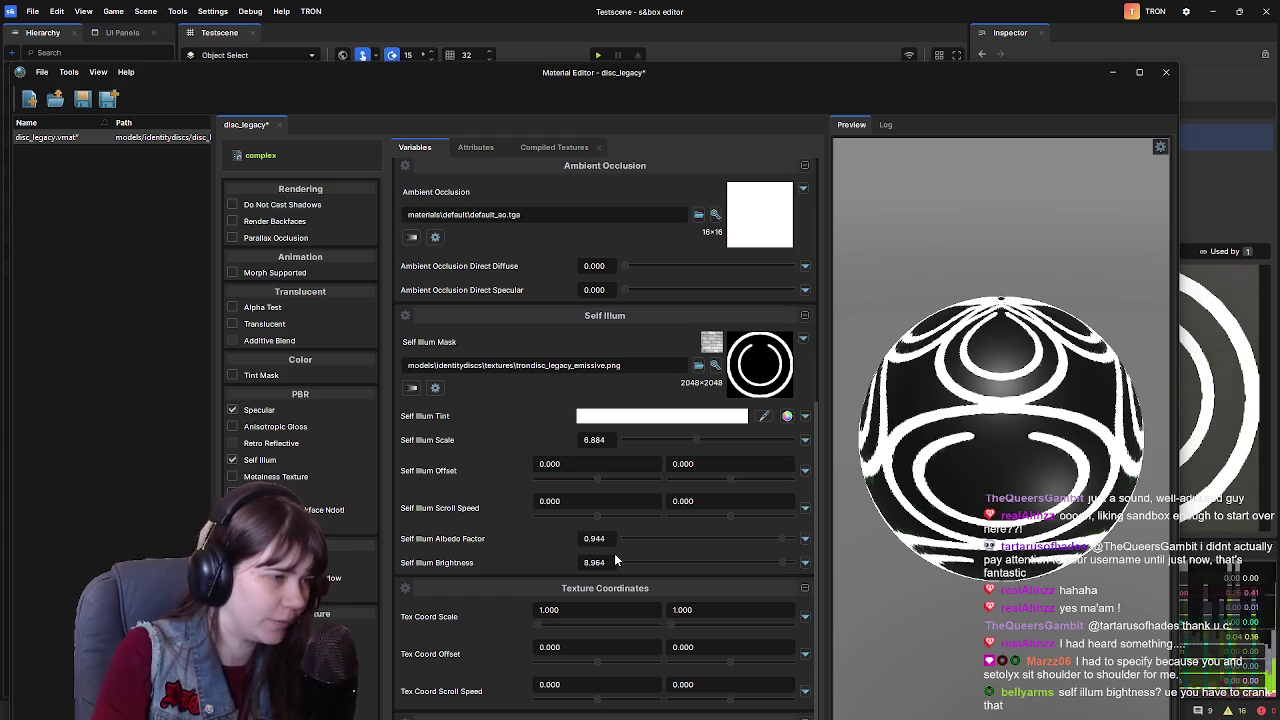
mouse_move(772, 89)
mouse_down()
mouse_move(800, 625)
mouse_move(781, 270)
mouse_move(788, 374)
mouse_move(1143, 365)
mouse_move(1279, 120)
mouse_up()
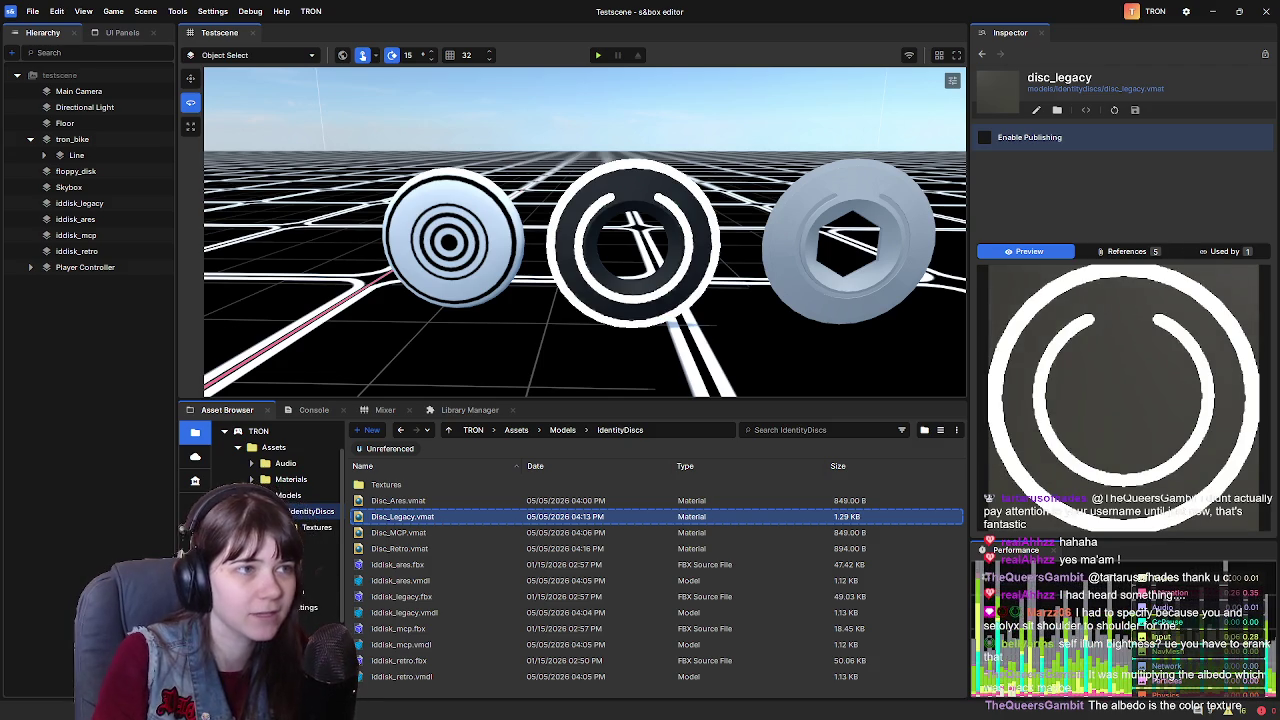
Fly the camera in and out of the glowing legacy disc, then bring the disc_legacy Material Editor back
key(w)
drag(686, 270, 580, 270)
scroll(580, 270, up, 5)
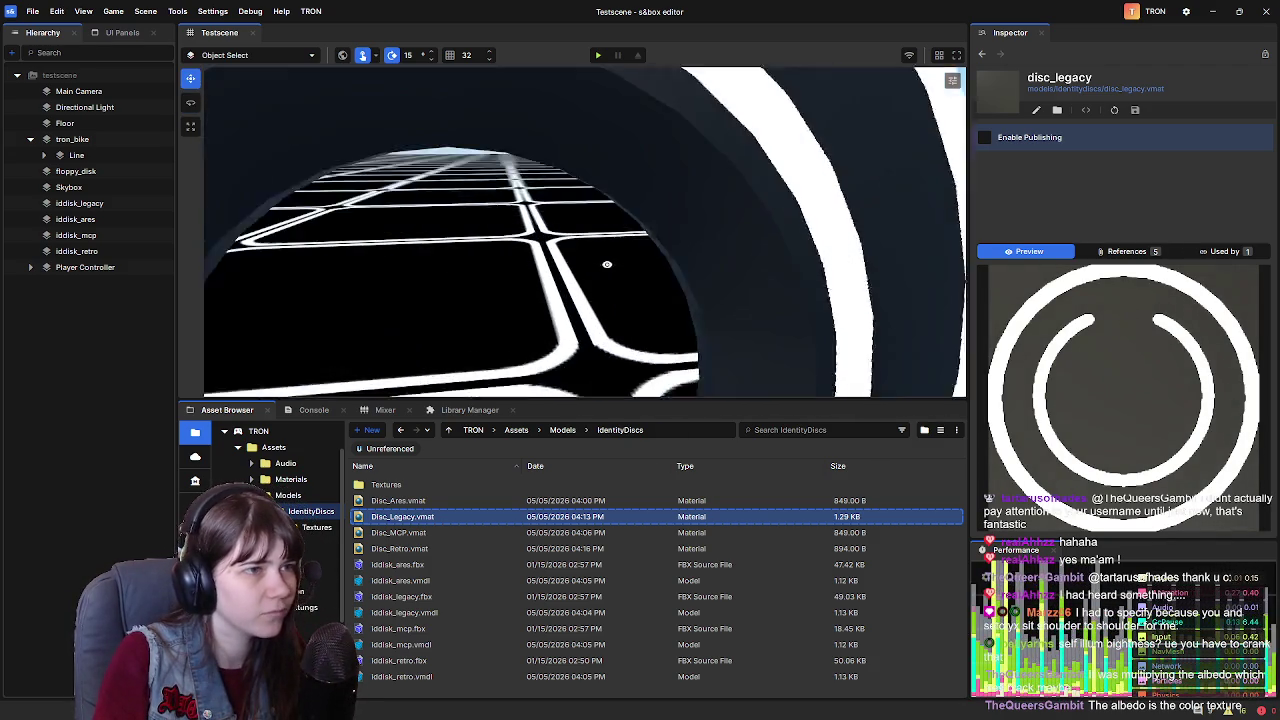
scroll(535, 232, up, 5)
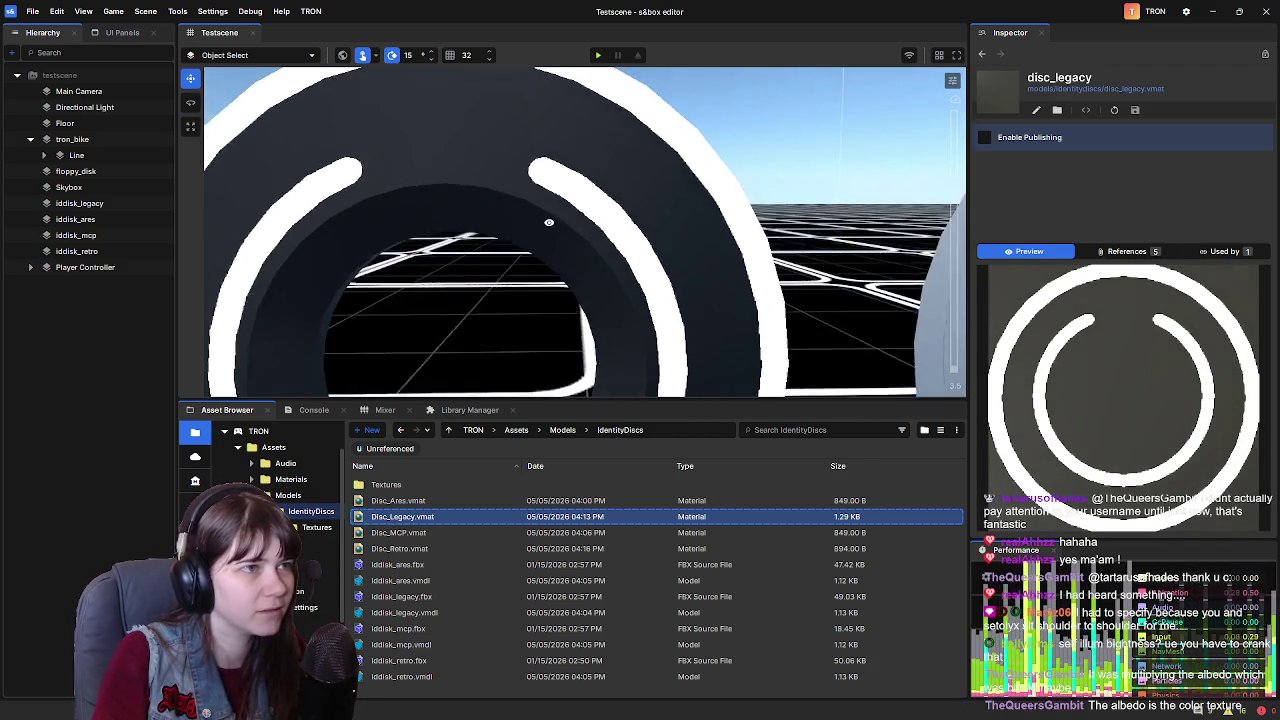
scroll(542, 229, down, 5)
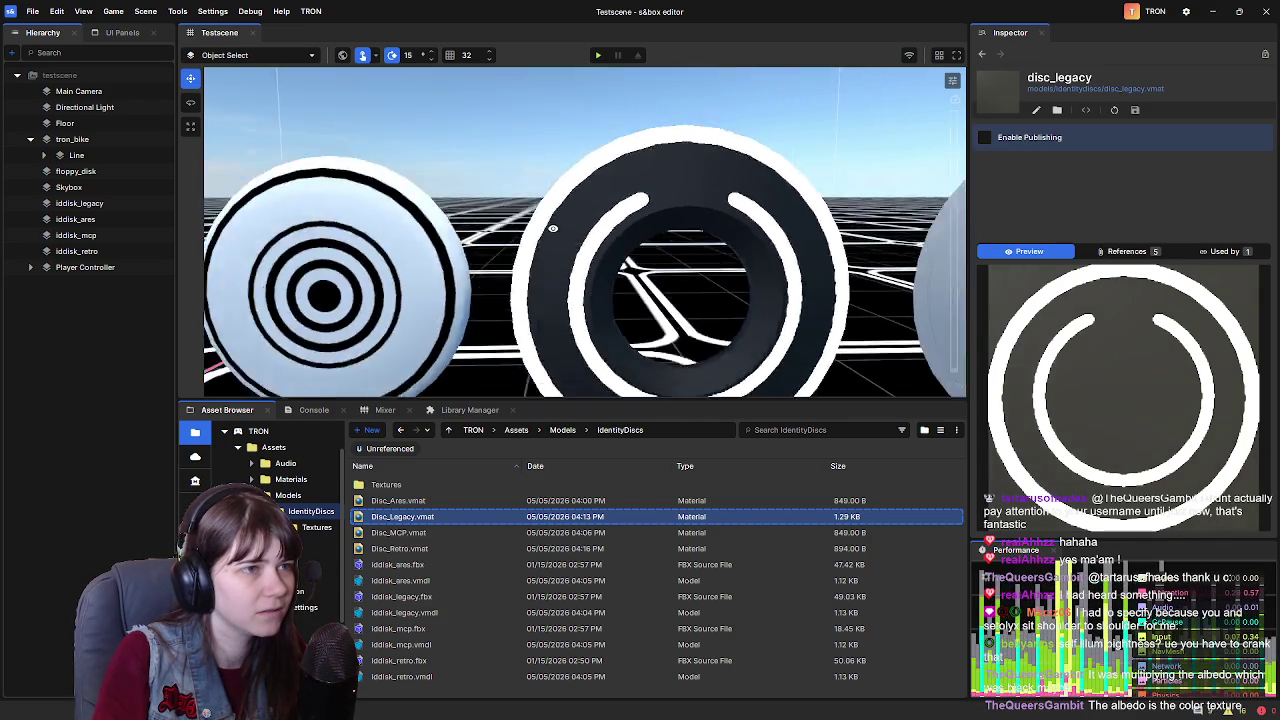
scroll(558, 252, down, 10)
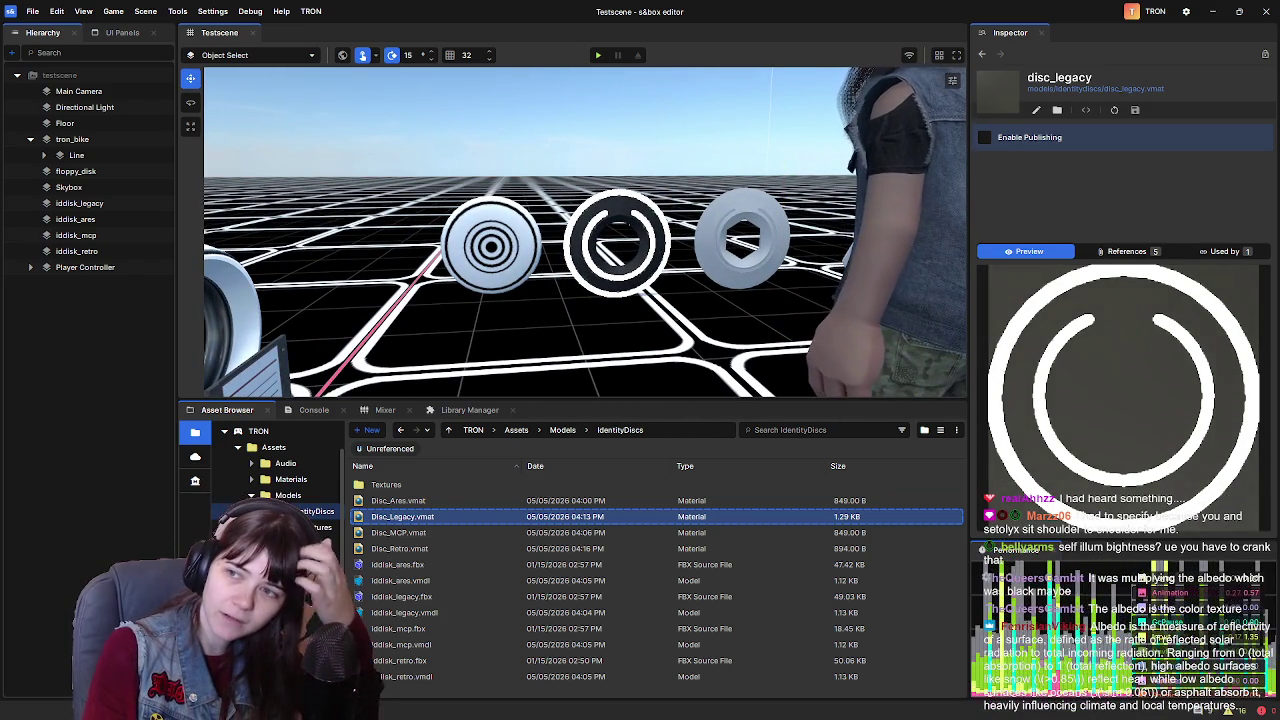
key(alt+Tab)
mouse_move(924, 283)
mouse_down()
mouse_move(848, 404)
mouse_move(835, 312)
mouse_move(834, 366)
mouse_move(830, 352)
mouse_move(876, 314)
mouse_up()
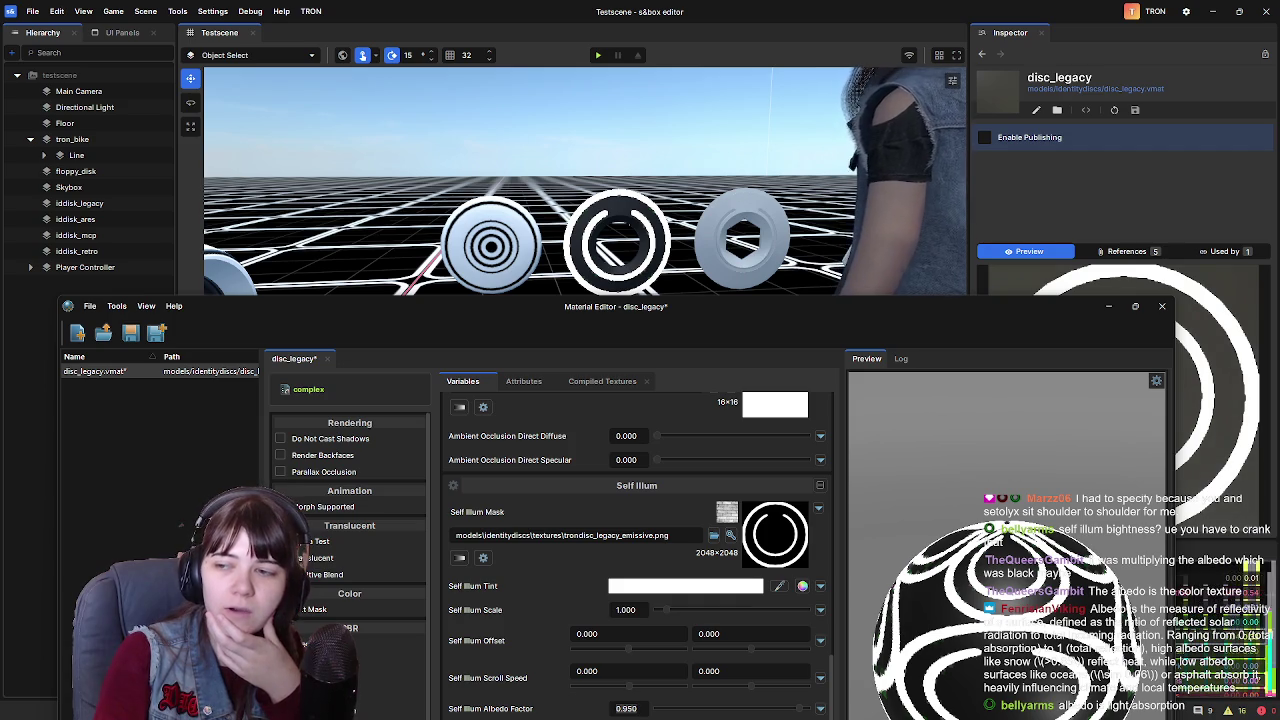
Set disc_legacy's Self Illum Albedo Factor to 0.999, correcting an initial 0.990 entry
scroll(575, 518, up, 10)
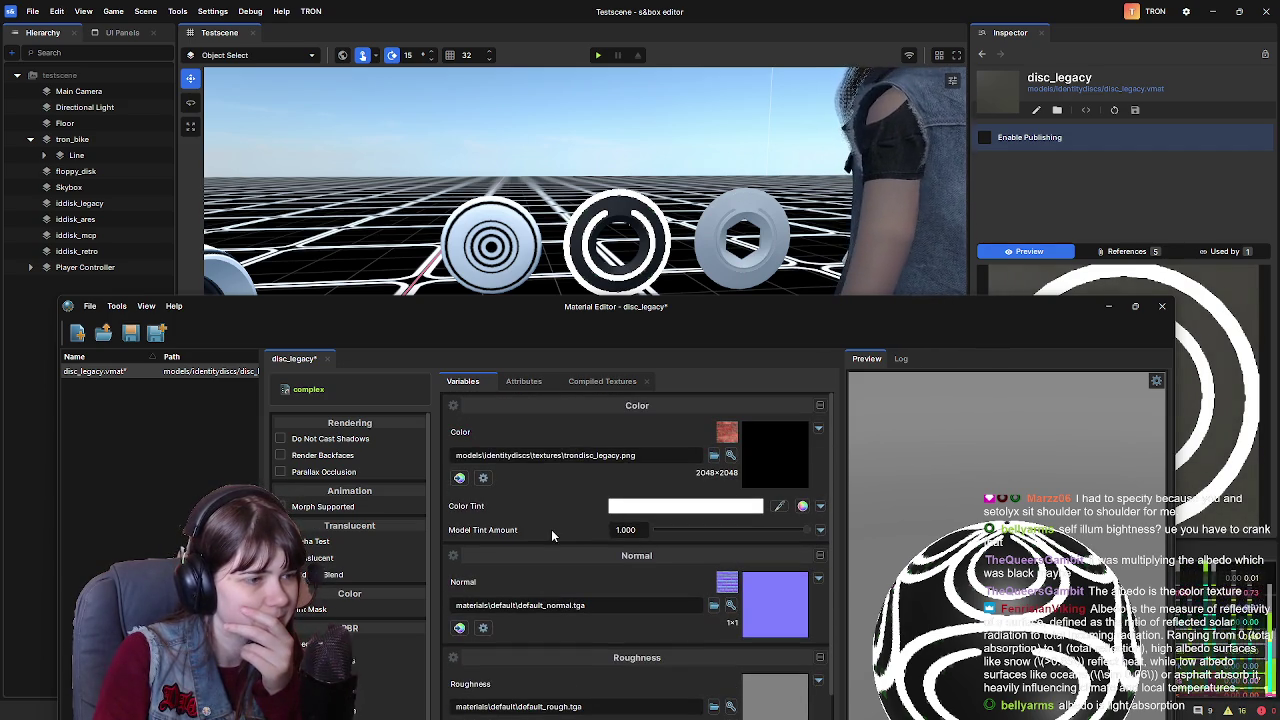
scroll(551, 524, down, 2)
scroll(554, 524, up, 2)
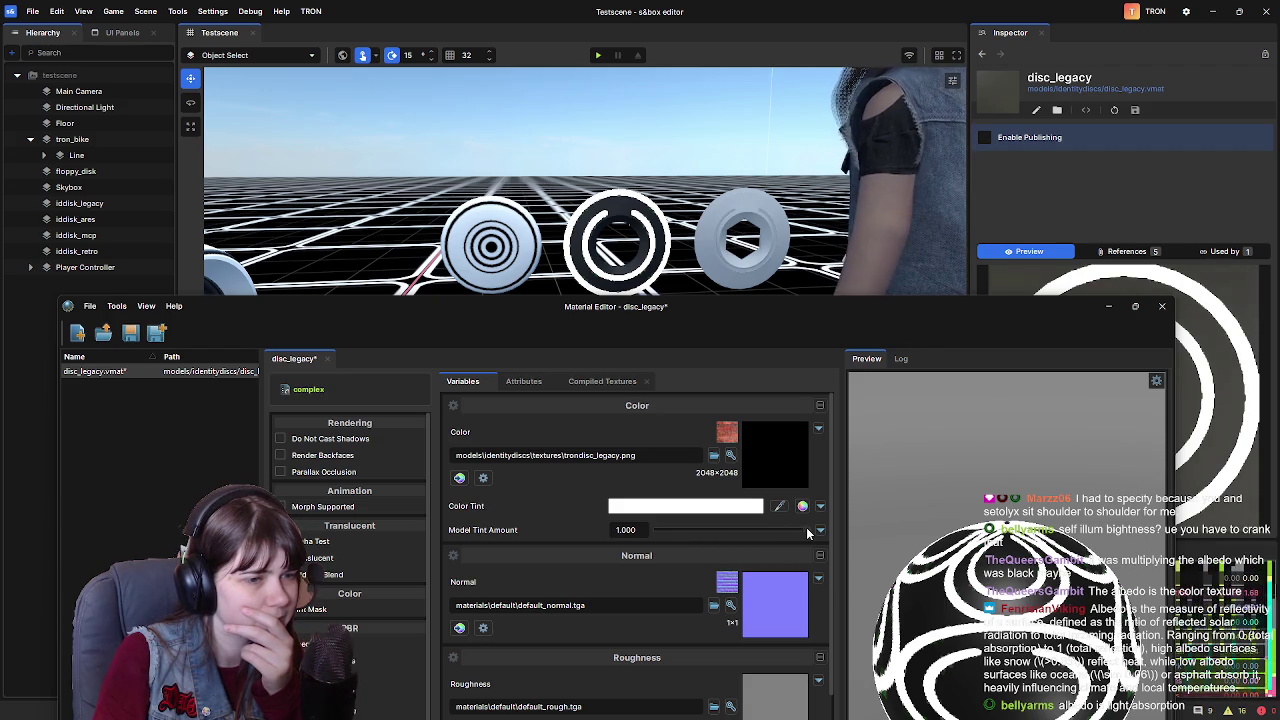
scroll(551, 514, down, 7)
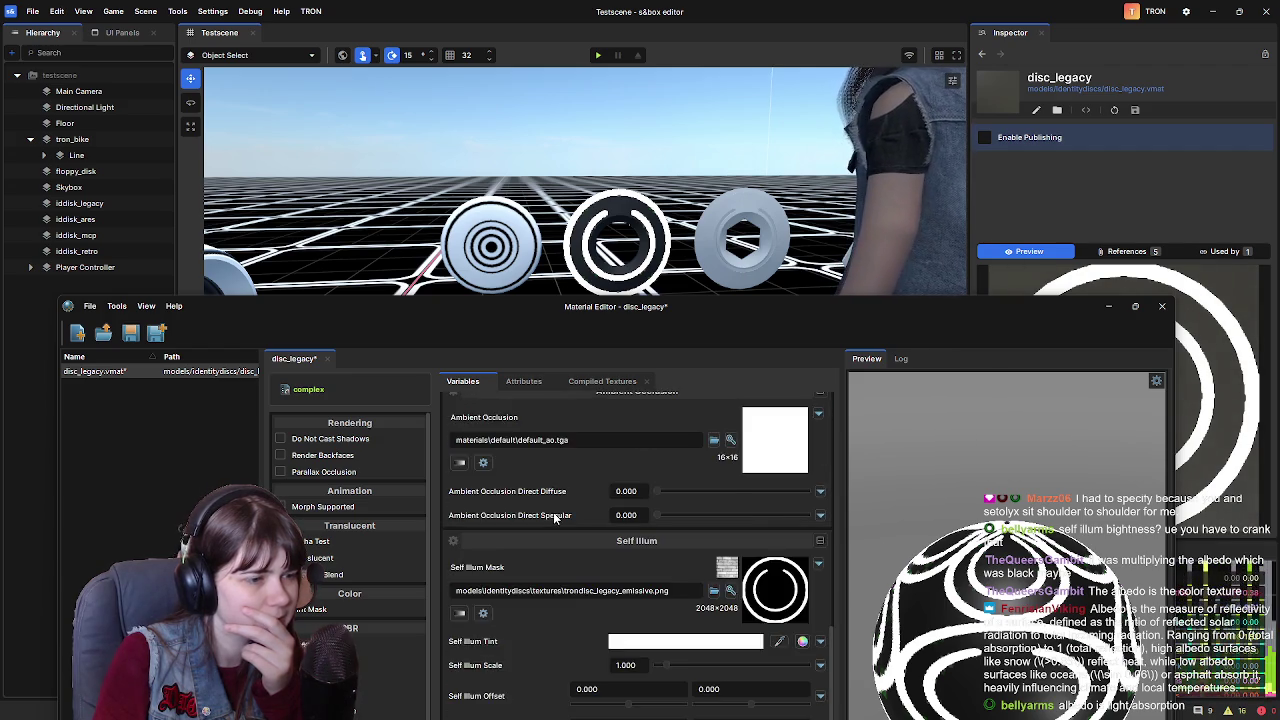
mouse_move(714, 316)
mouse_down()
mouse_move(714, 198)
mouse_move(712, 382)
mouse_move(718, 271)
mouse_up()
double_click(637, 651)
key(BackSpace)
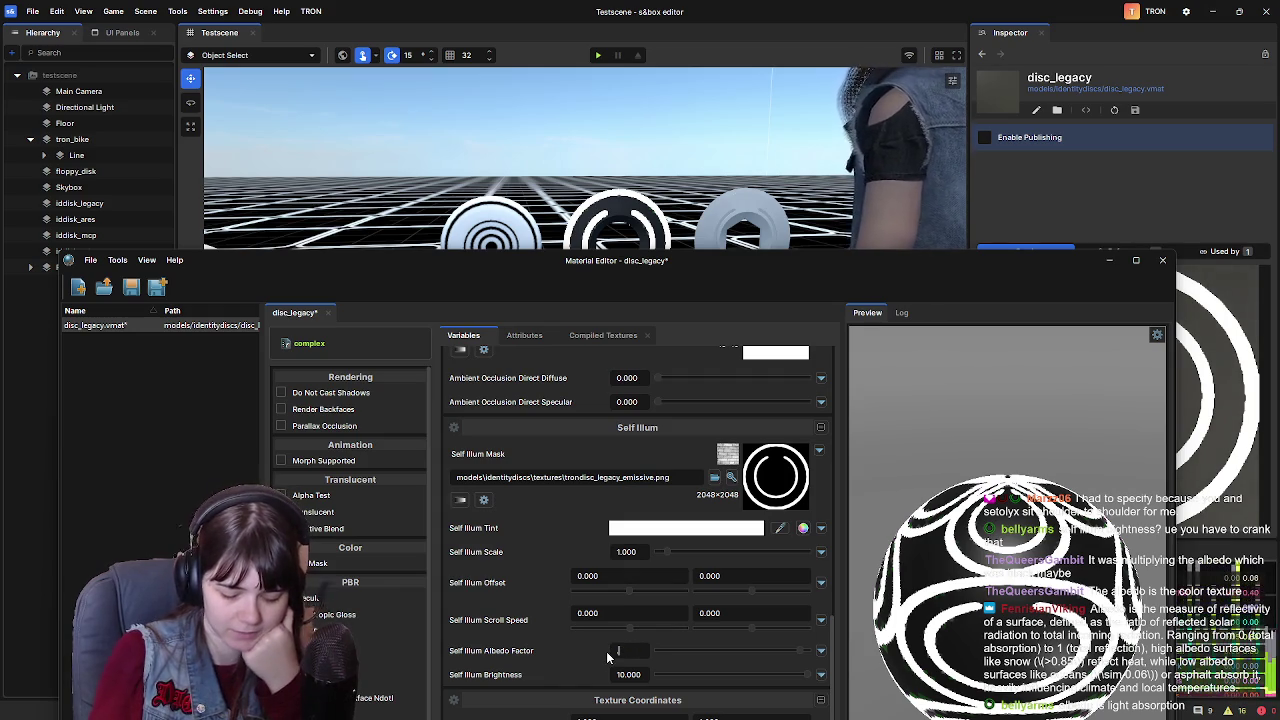
text(0.990)
double_click(645, 653)
key(BackSpace)
text(0.999)
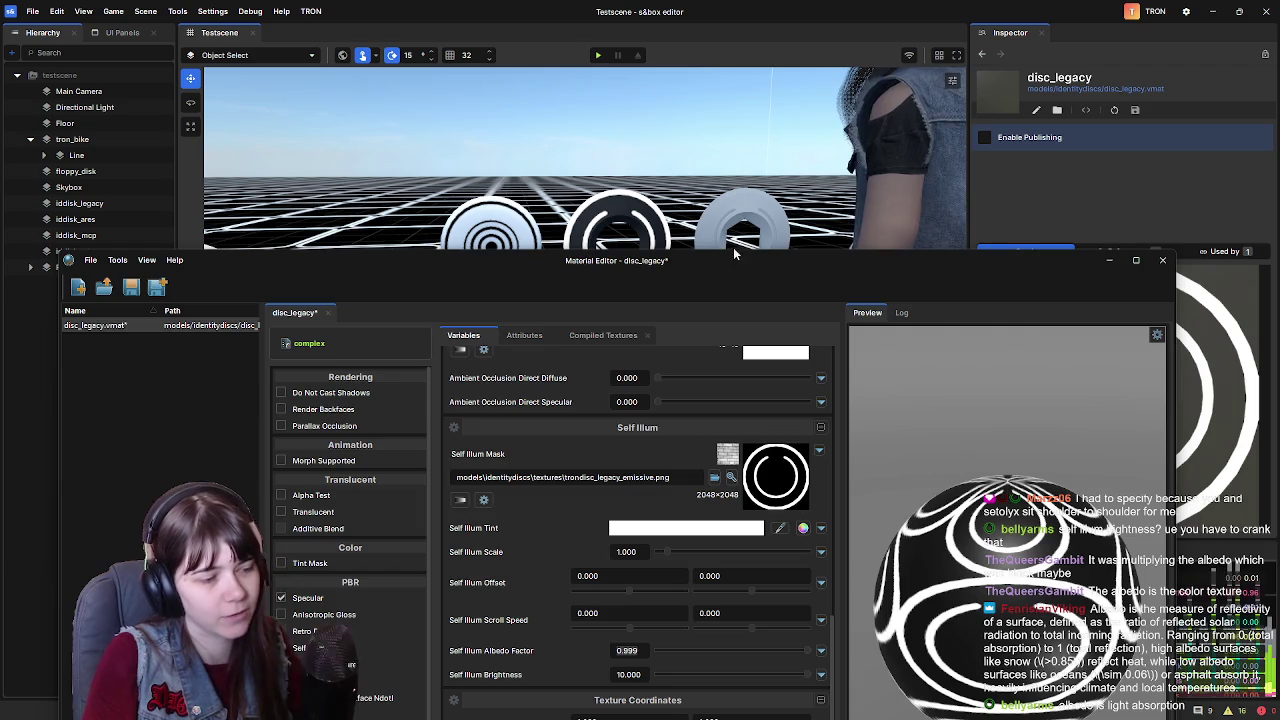
Check the result in the scene, close the Material Editor, and fly the camera toward the discs
click(1020, 187)
scroll(688, 214, up, 10)
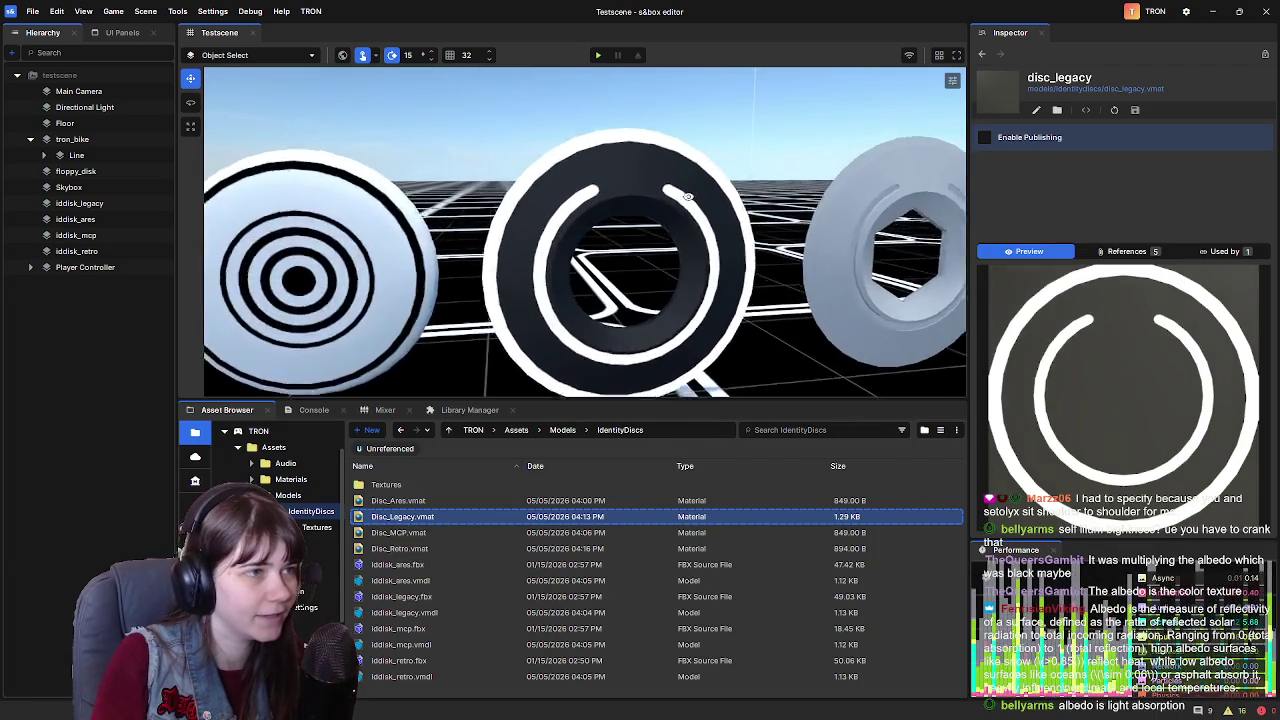
scroll(700, 198, down, 10)
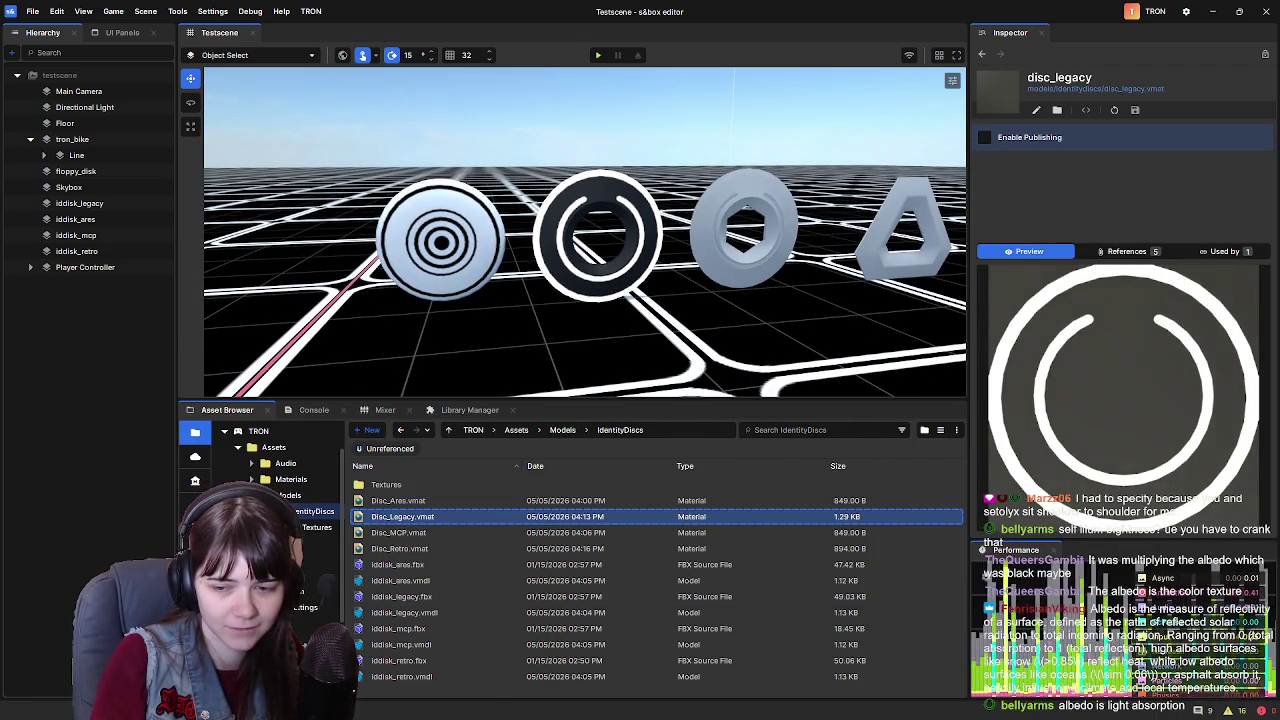
key(alt+Tab)
drag(1028, 262, 1030, 60)
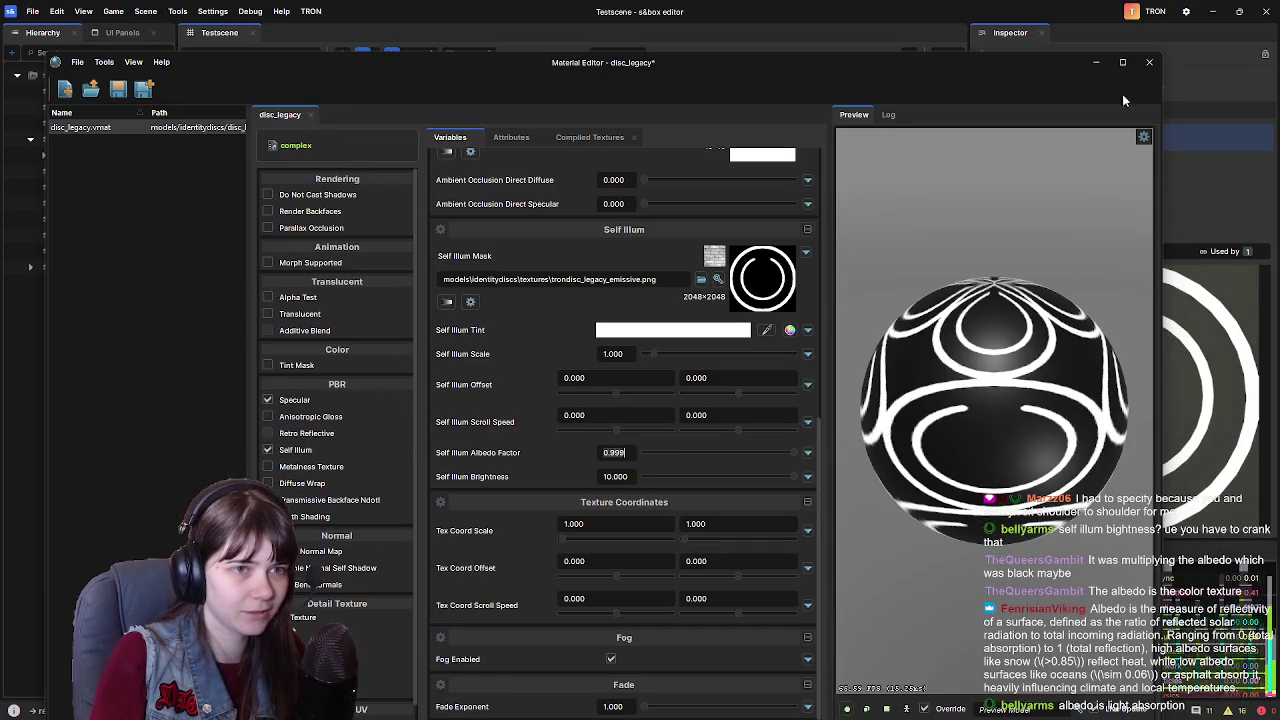
click(1148, 58)
key(d)
key(w)
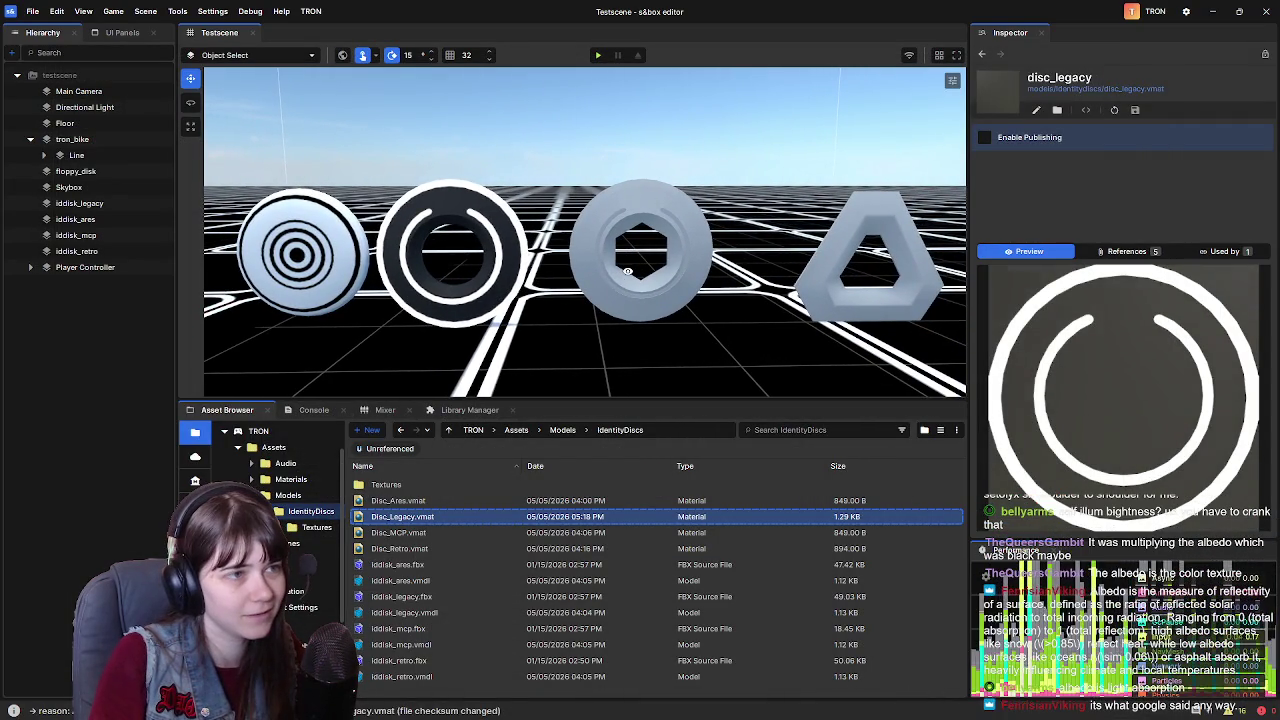
key(a)
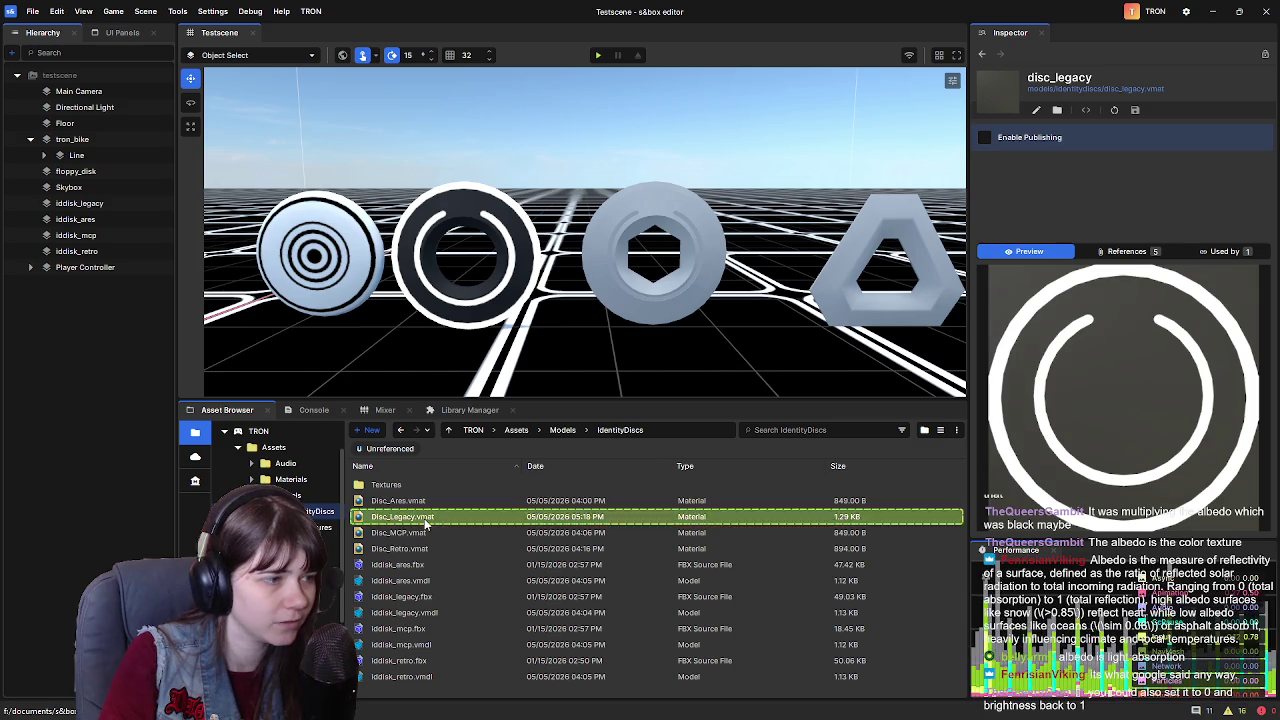
key(Return)
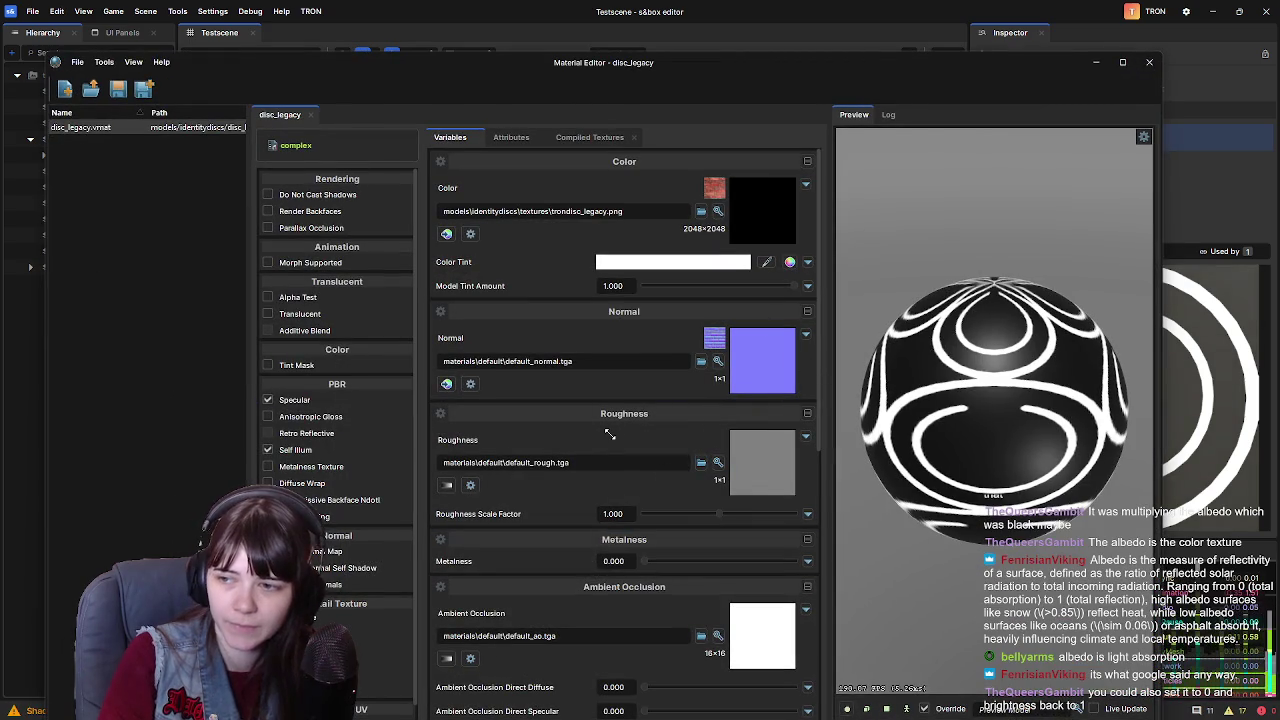
Drag disc_legacy's Self Illum Albedo Factor to 0 and enter Self Illum Brightness 1, then close the editor
scroll(537, 476, down, 5)
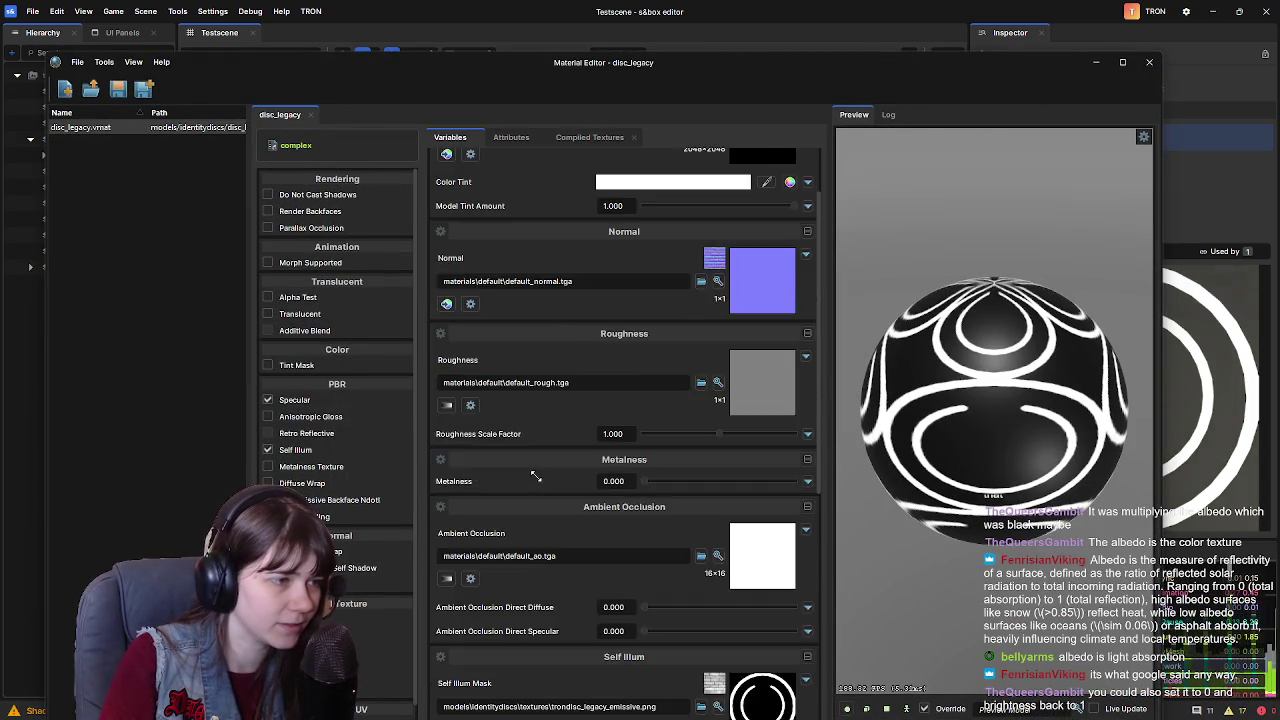
scroll(537, 476, down, 1)
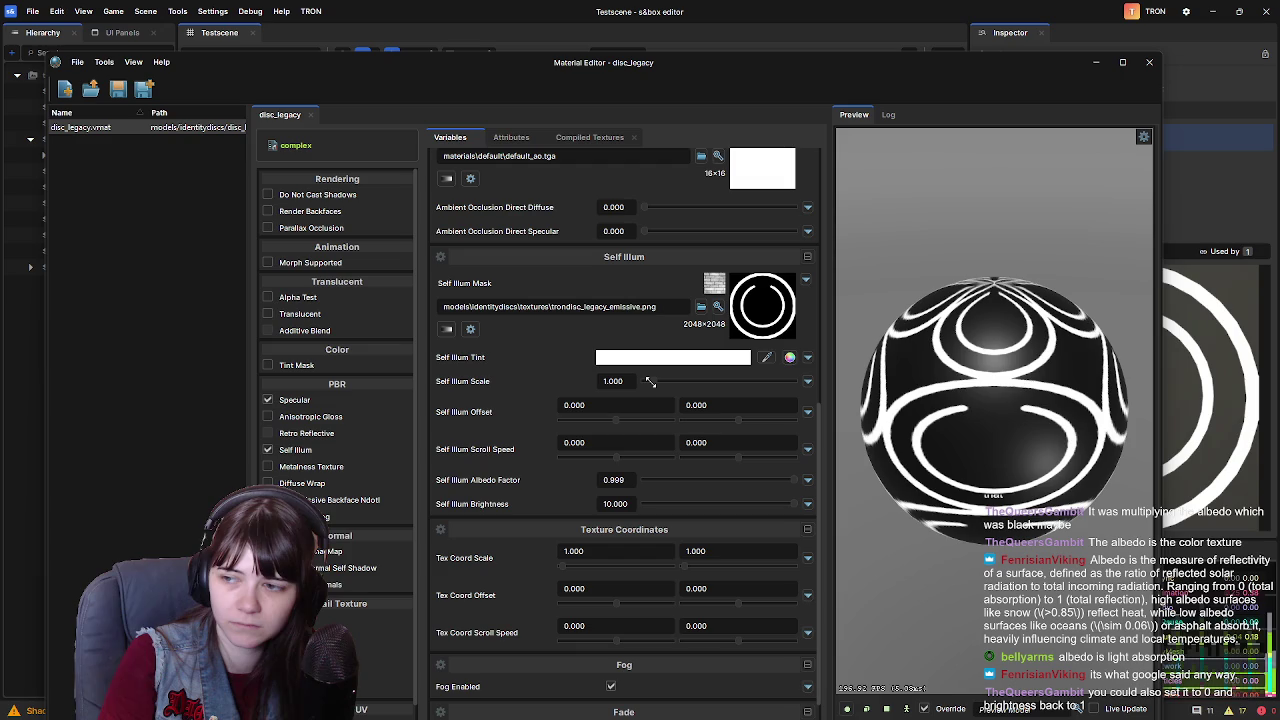
drag(765, 480, 640, 481)
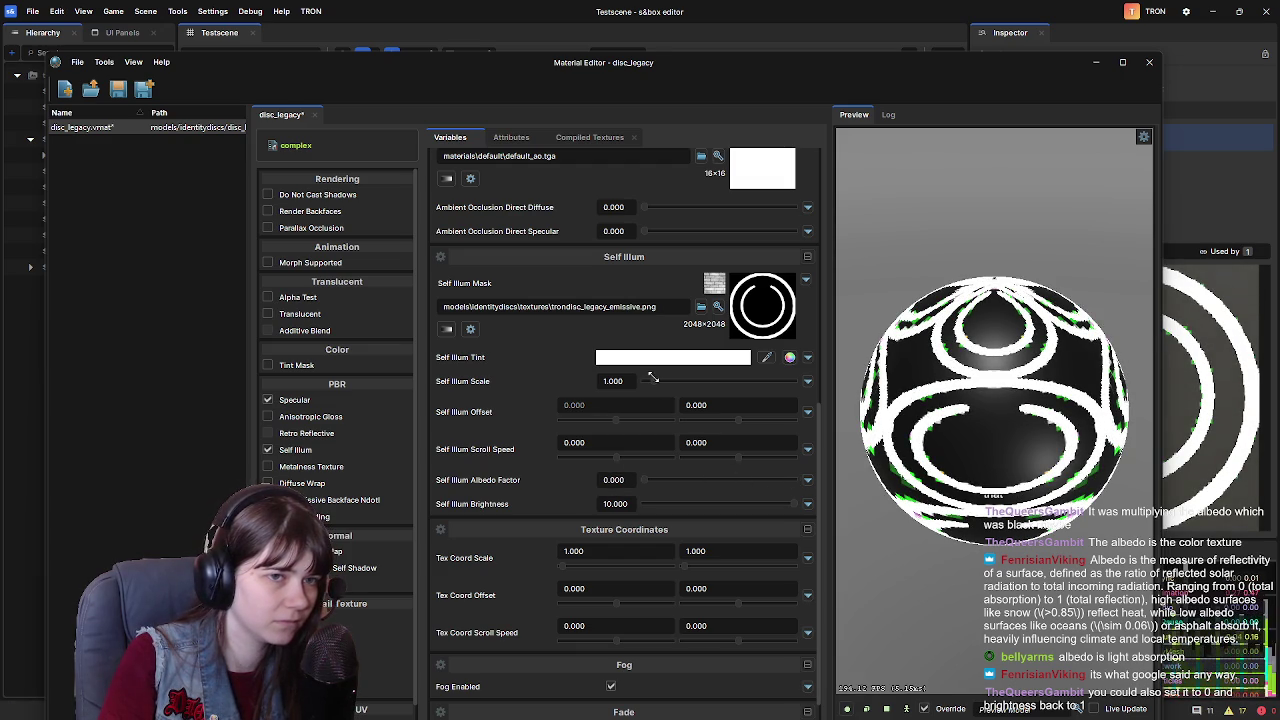
mouse_move(776, 68)
mouse_down()
mouse_move(754, 414)
mouse_move(751, 78)
mouse_up()
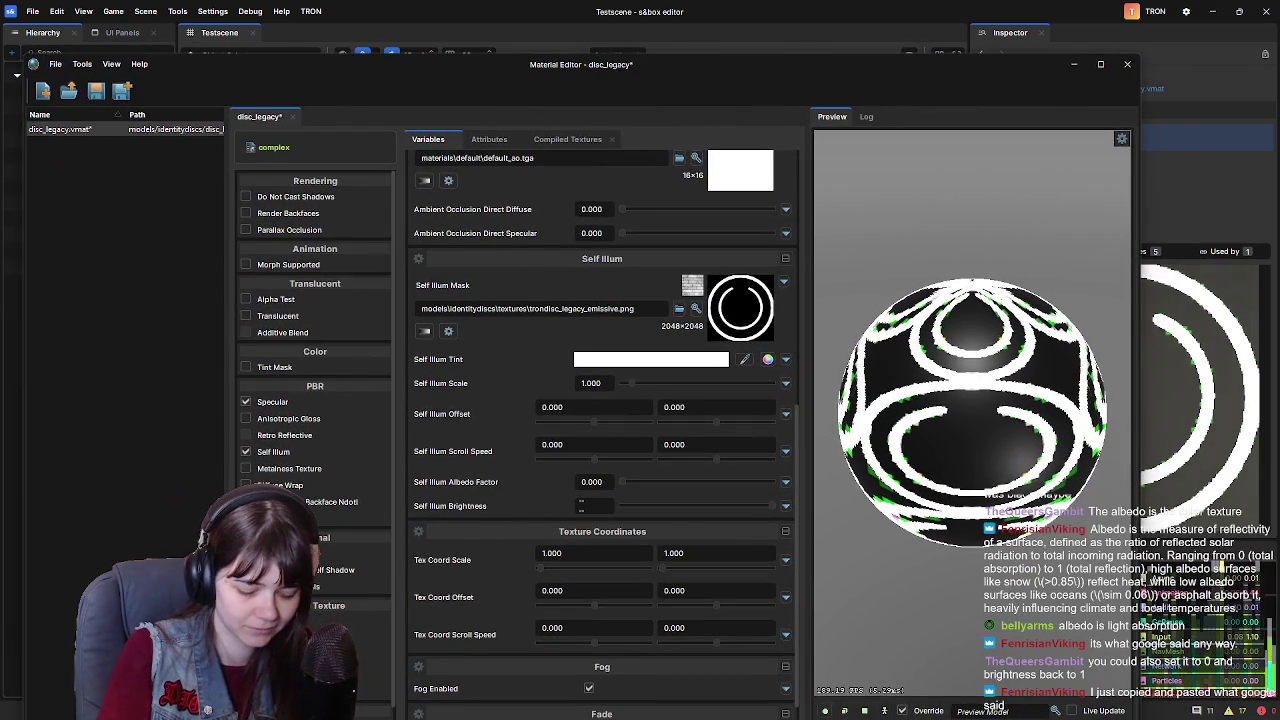
text(1)
key(Return)
mouse_move(782, 80)
mouse_down()
mouse_move(774, 444)
mouse_move(788, 408)
mouse_move(787, 125)
mouse_move(792, 330)
mouse_up()
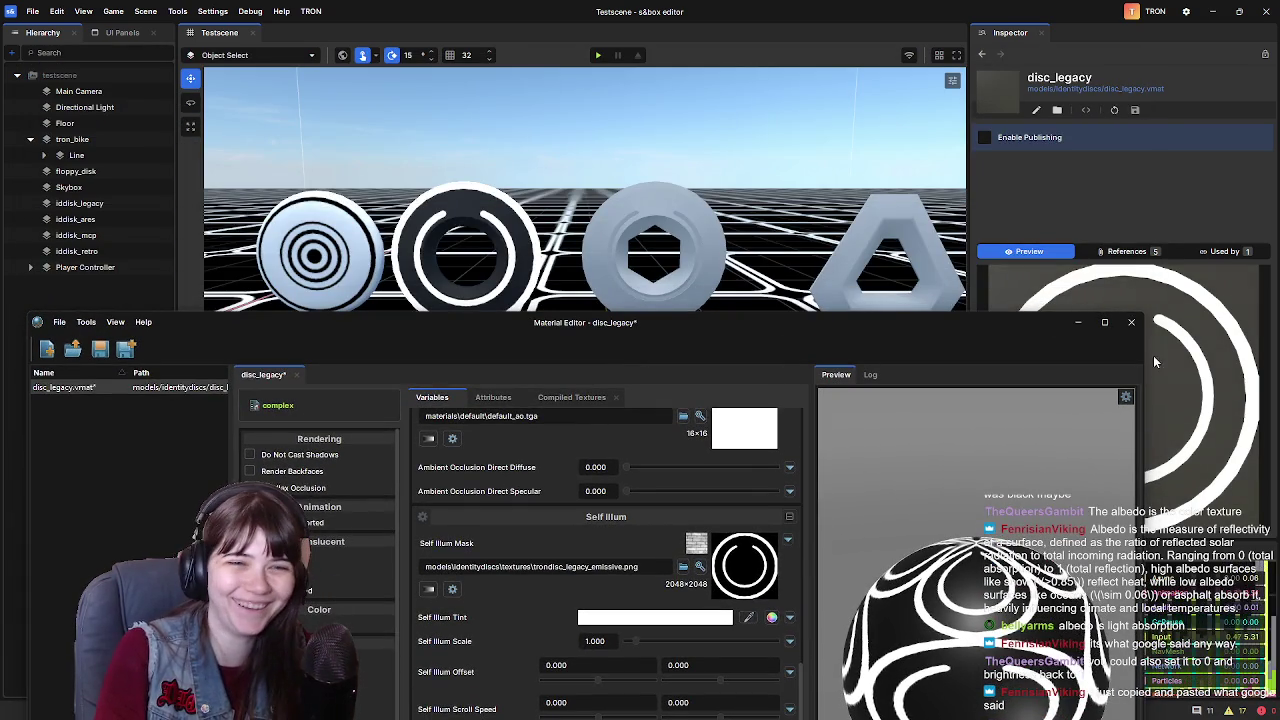
click(1131, 322)
Save the disc_legacy changes on close and zoom the viewport to check the white-ringed legacy disc
click(532, 698)
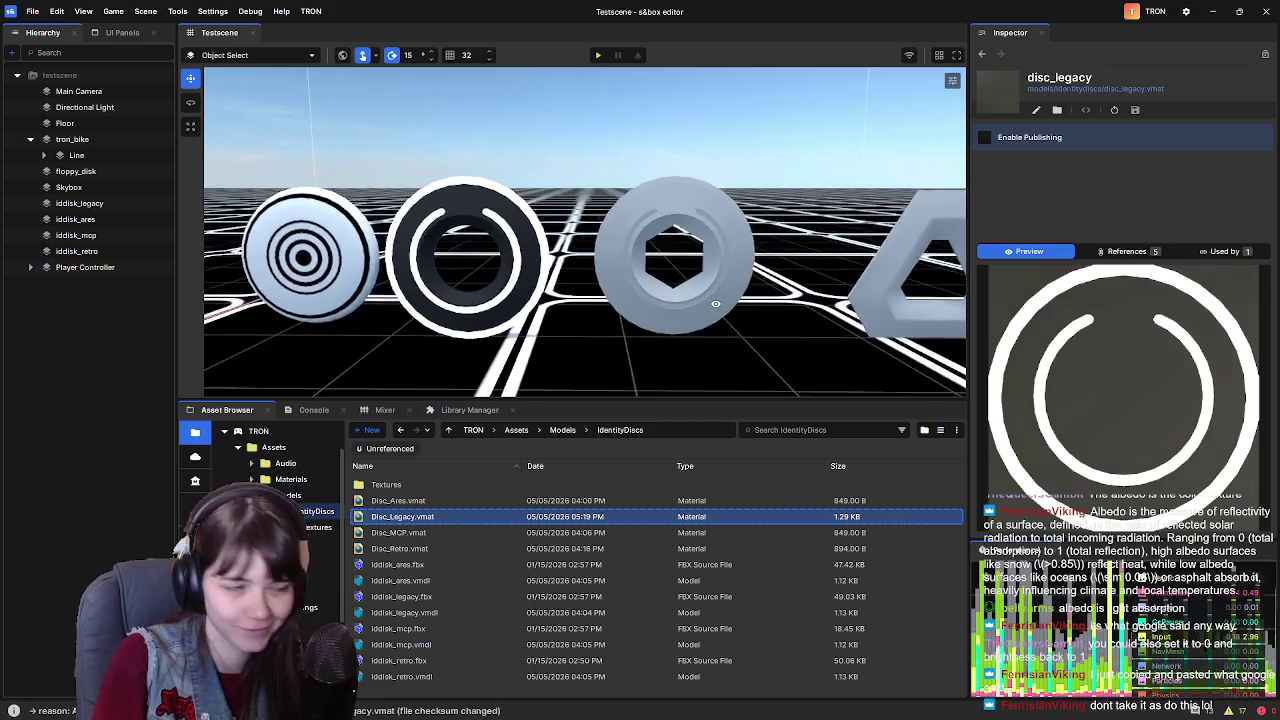
scroll(714, 304, up, 5)
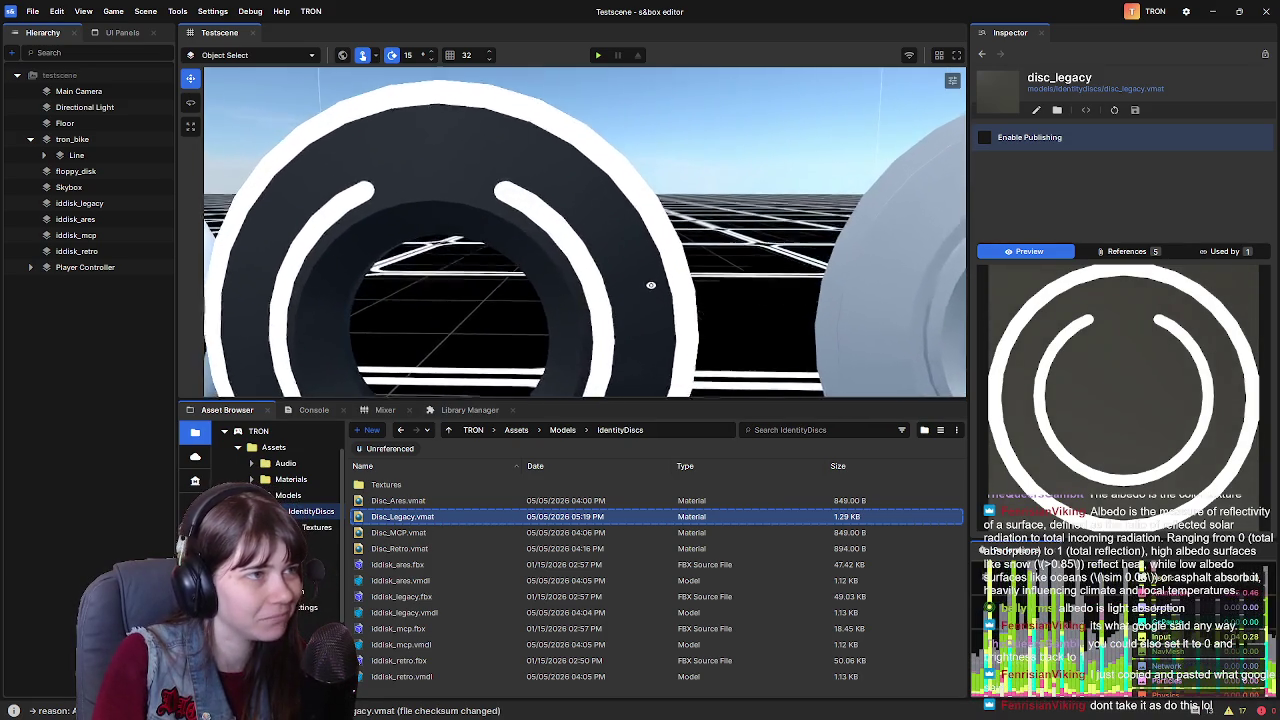
scroll(651, 286, down, 10)
scroll(683, 283, down, 3)
scroll(609, 294, up, 3)
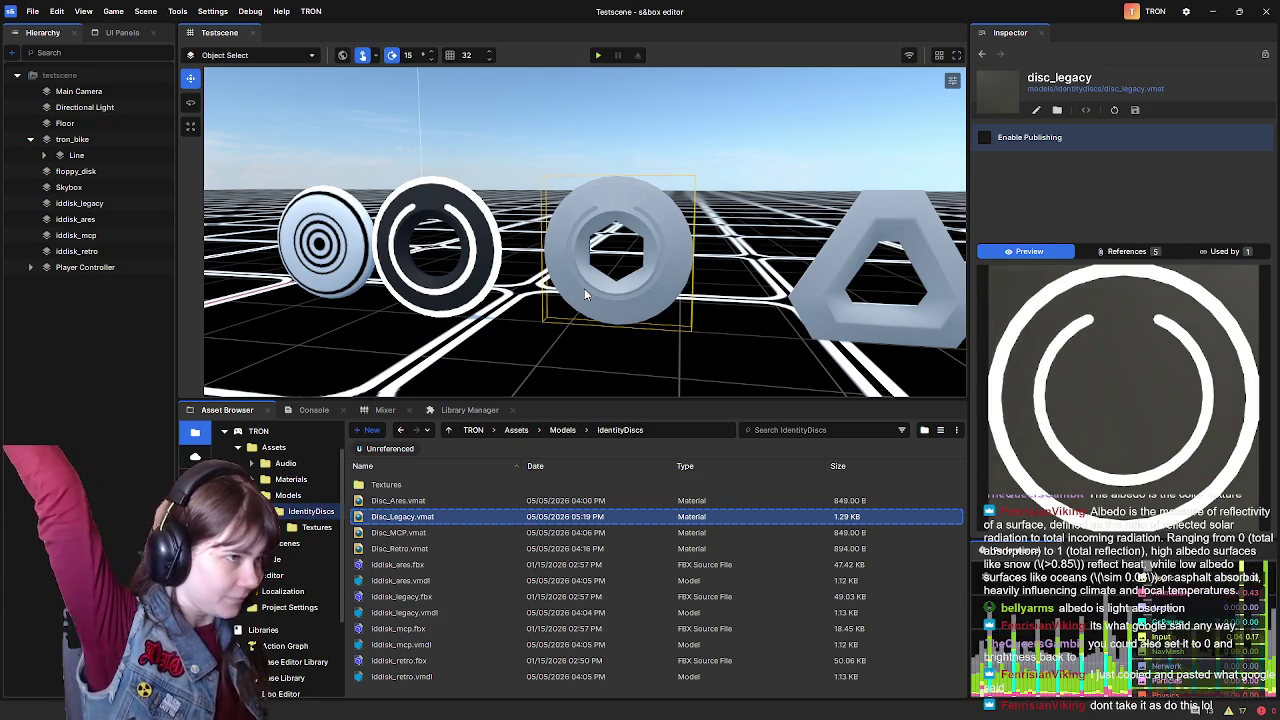
Apply Disc_Legacy.vmat to the ares disc, then restore its own Disc_Ares material
click(584, 288)
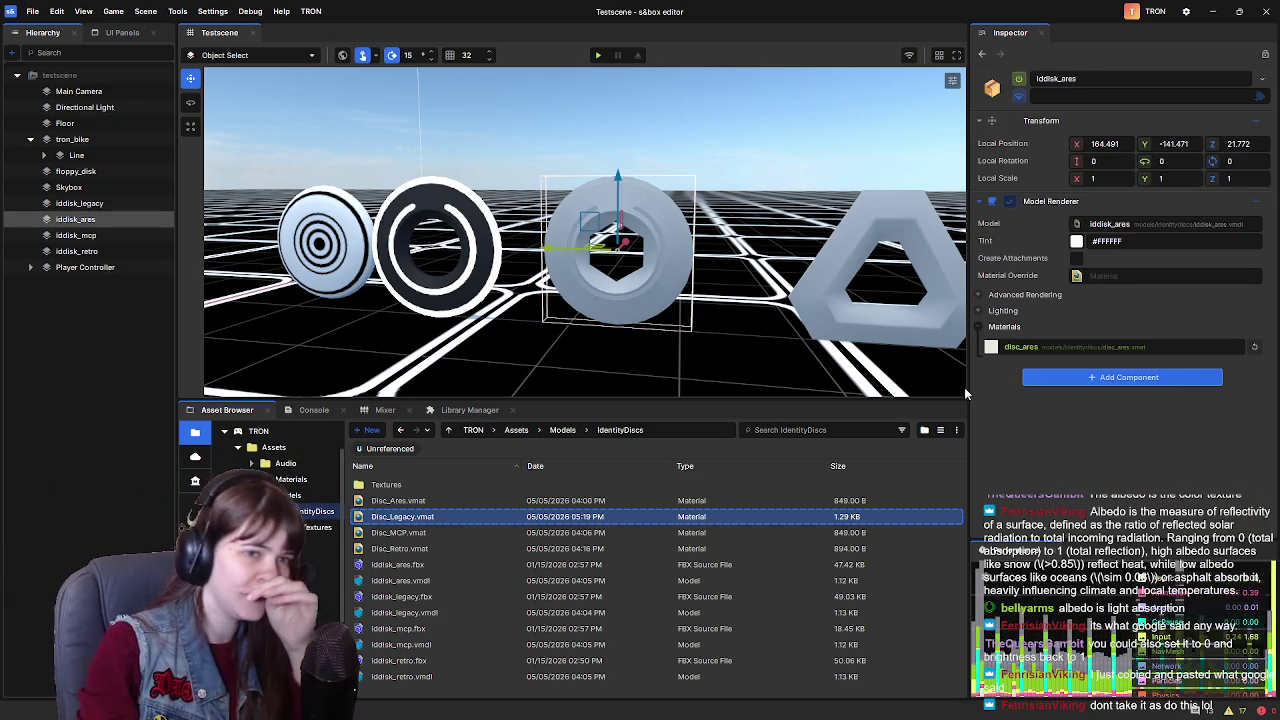
drag(420, 517, 1034, 348)
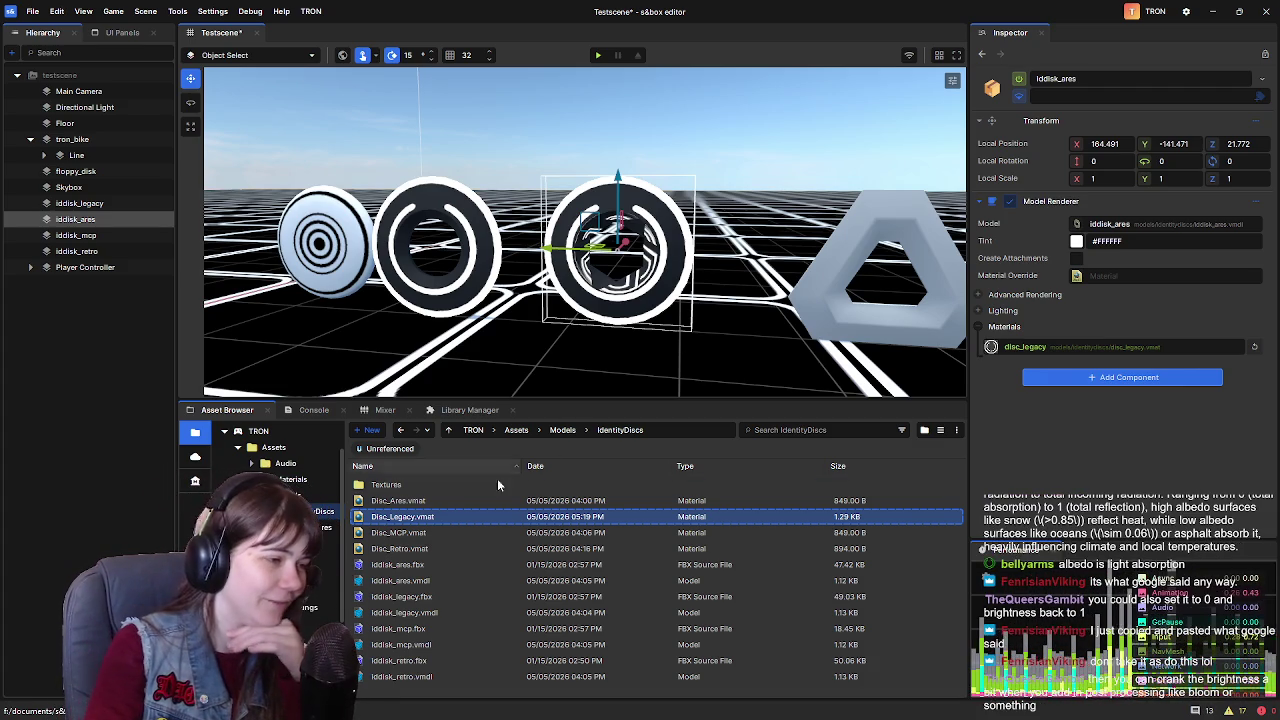
drag(1026, 391, 1055, 350)
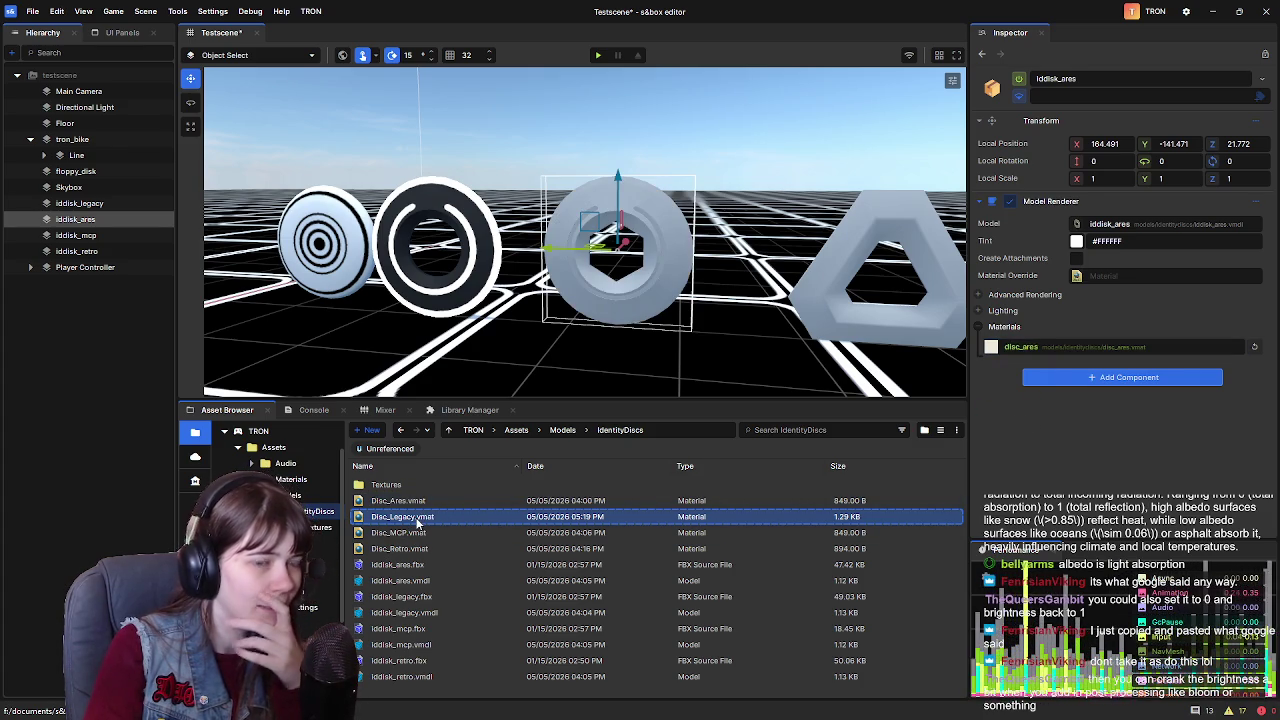
double_click(418, 503)
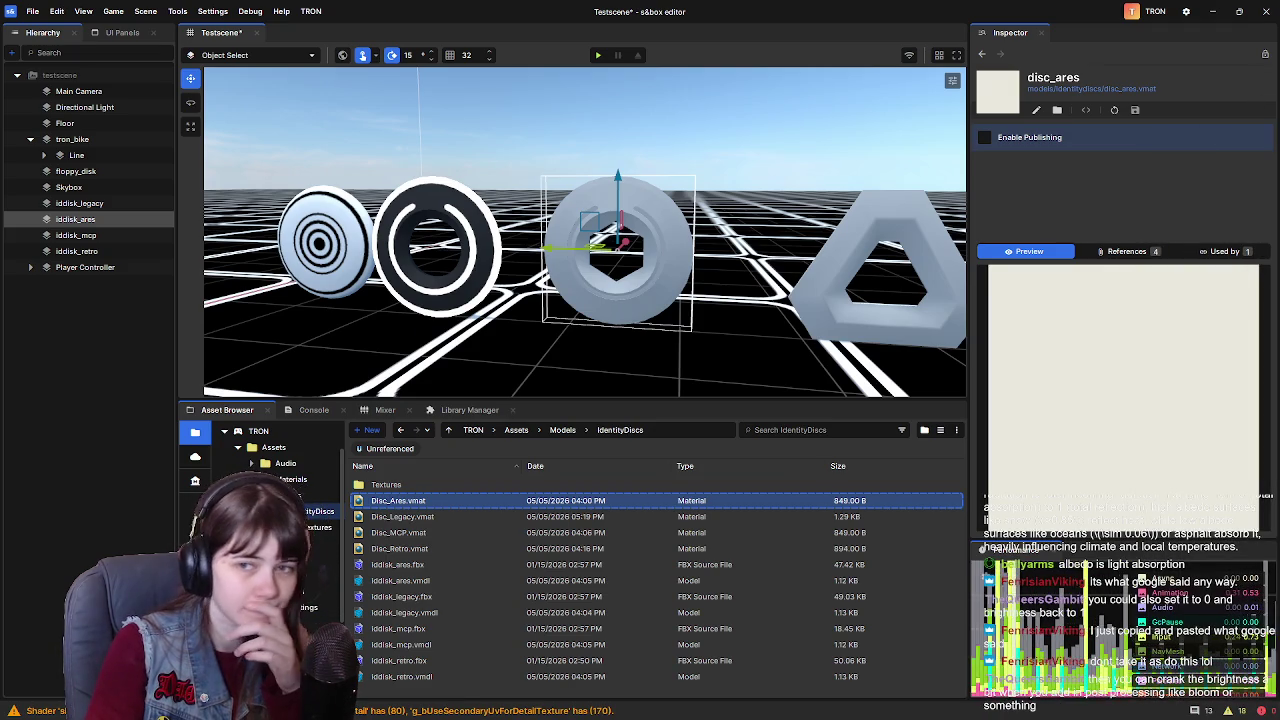
Disable Specular on Disc_Legacy.vmat, save it with Ctrl+S, and close the editor
click(430, 517)
double_click(432, 520)
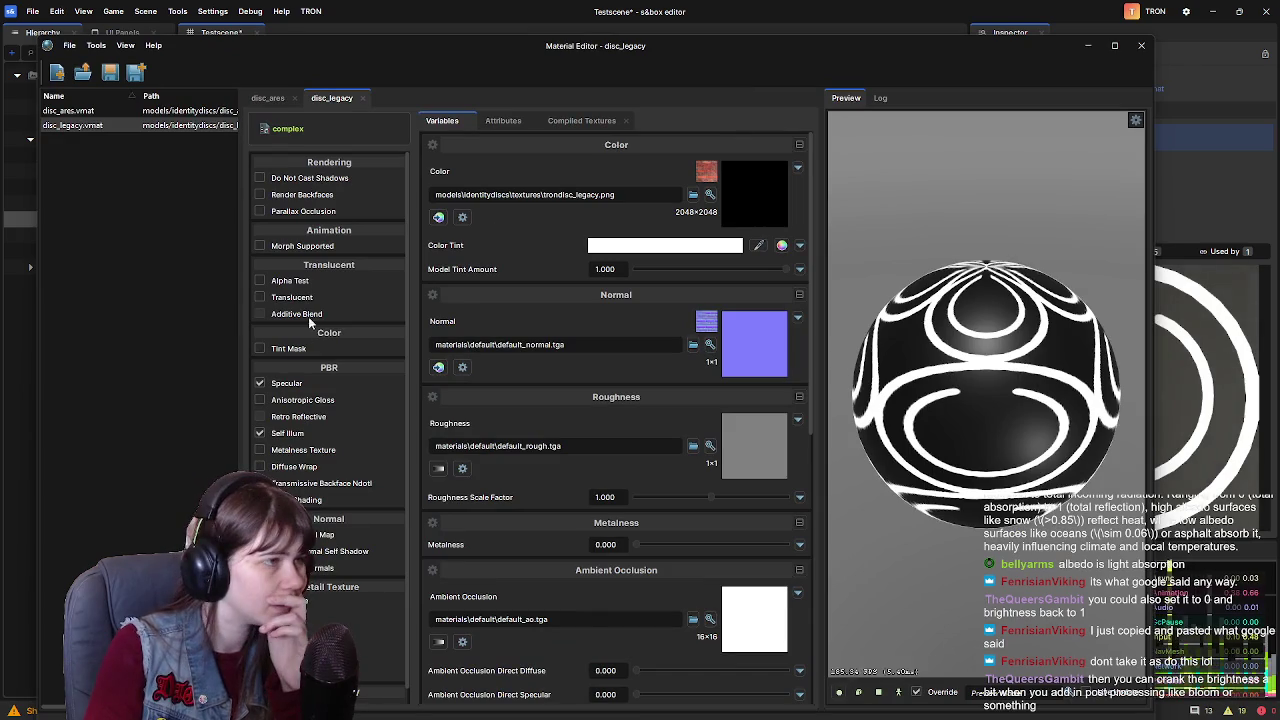
click(260, 384)
mouse_move(465, 63)
mouse_down()
mouse_move(473, 440)
mouse_move(489, 52)
mouse_move(482, 19)
mouse_move(432, 36)
mouse_up()
key(ctrl+s)
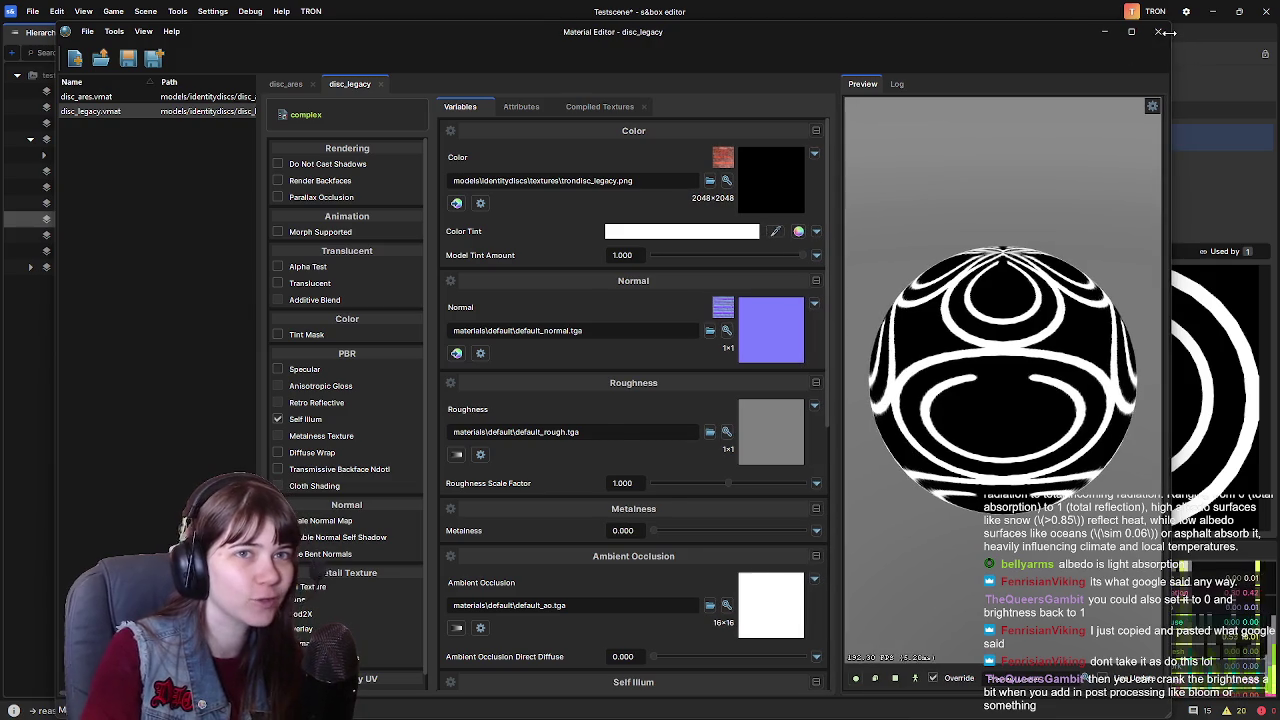
click(1159, 31)
scroll(512, 268, up, 3)
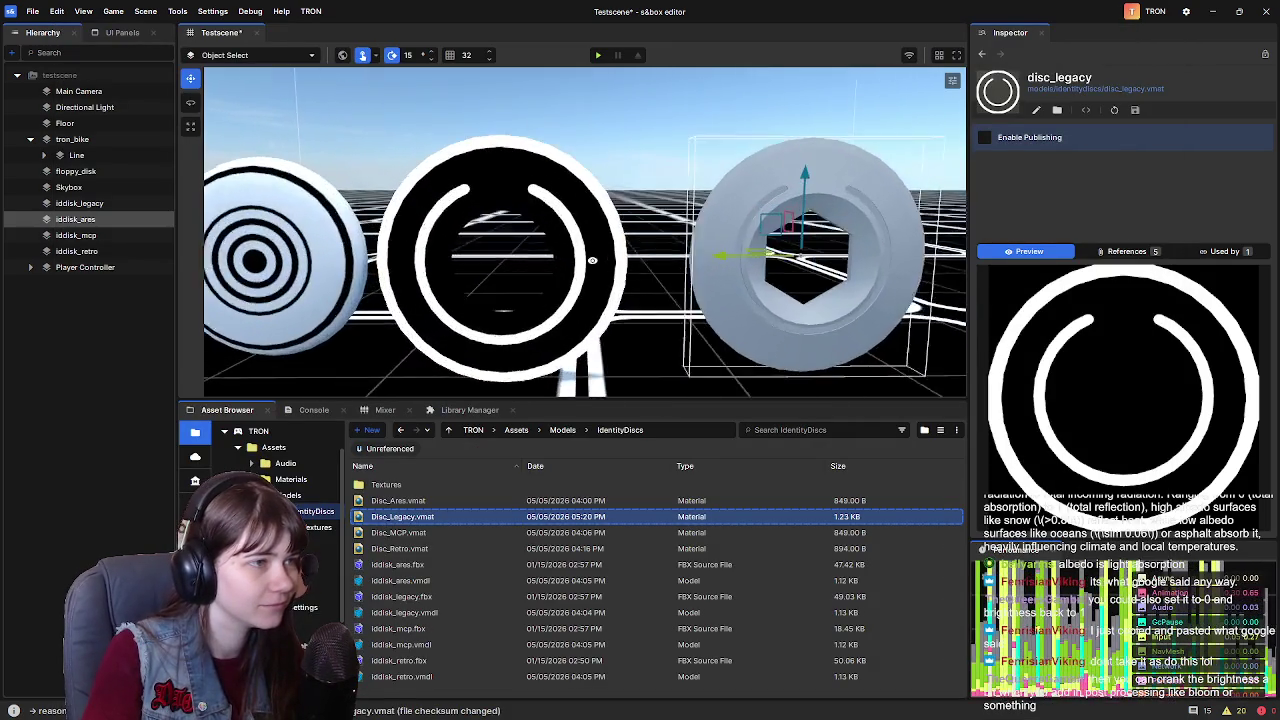
scroll(512, 268, down, 2)
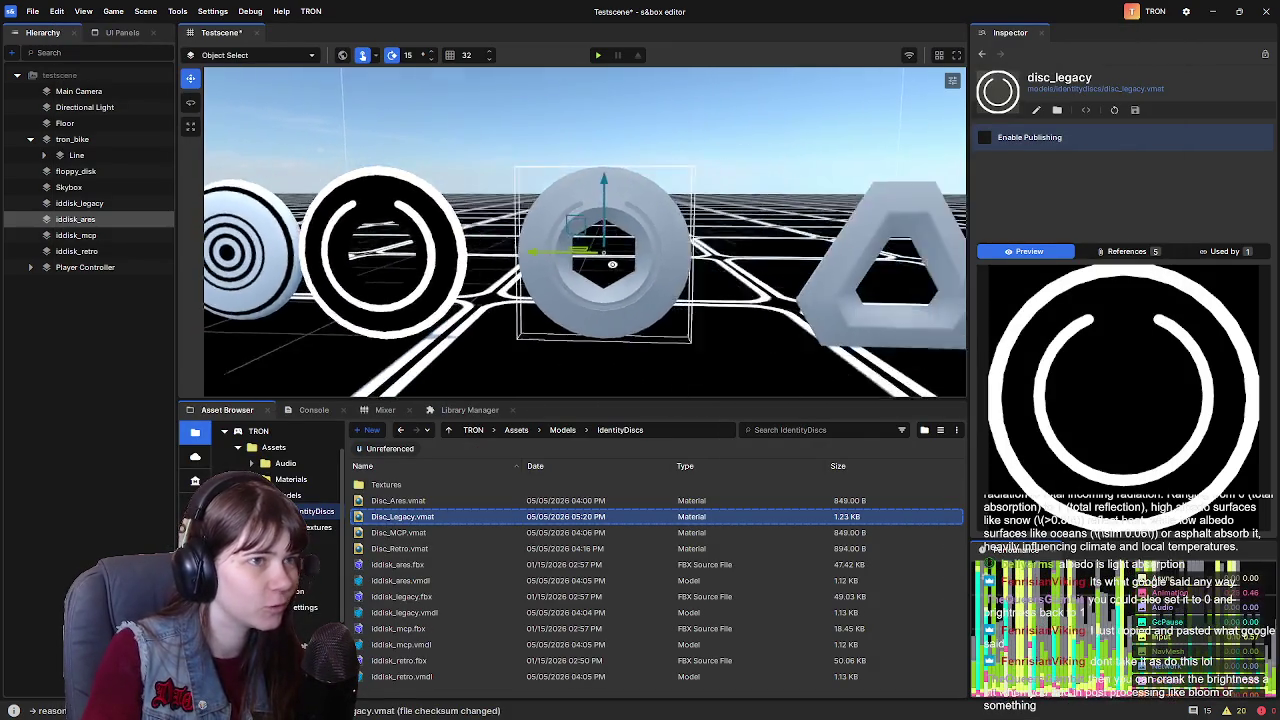
drag(512, 268, 590, 277)
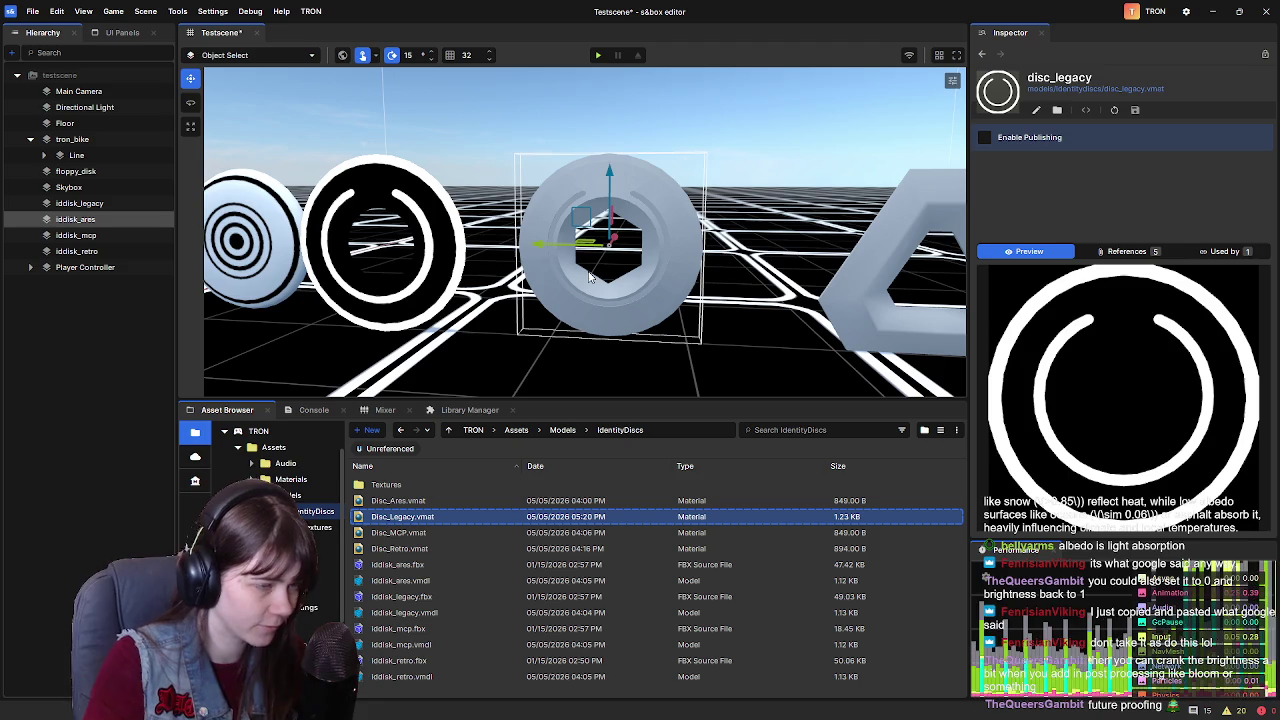
double_click(415, 501)
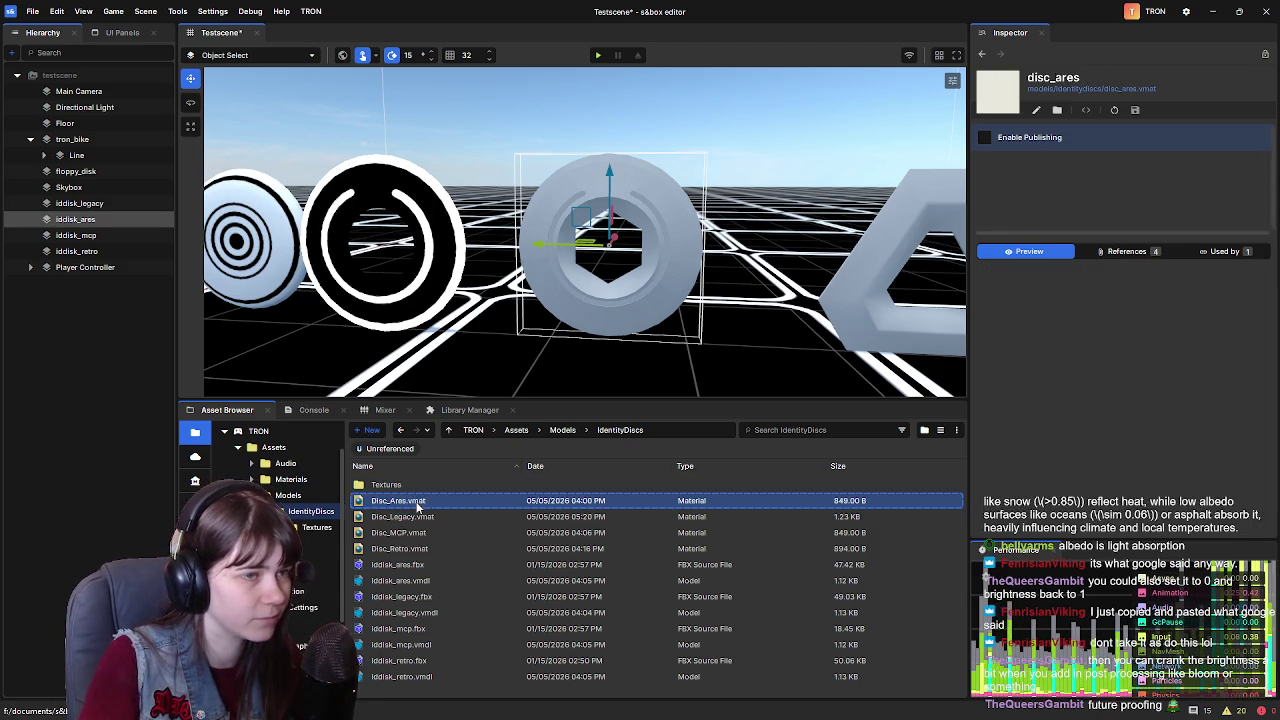
Give disc_ares trondisc_legacy_diffuse.png as Color and trondisc_legacy_emissive.png as Self Illum mask, brightness 1
scroll(620, 470, down, 4)
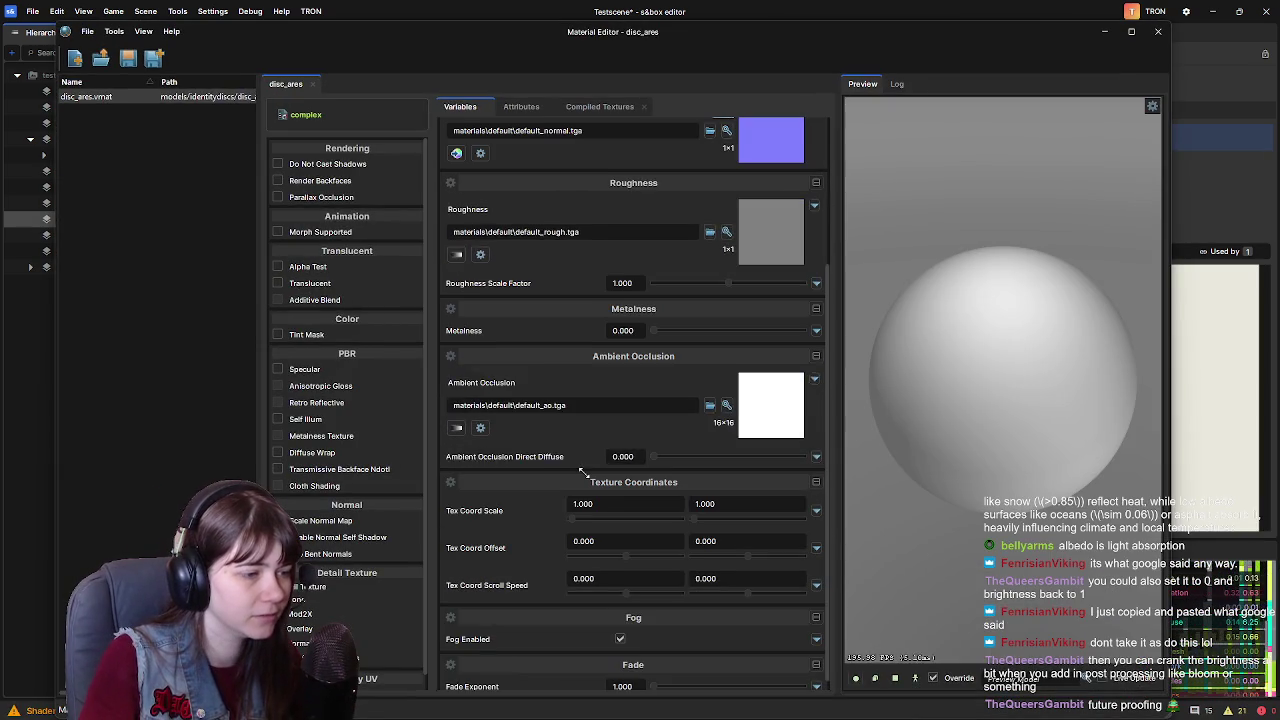
click(756, 11)
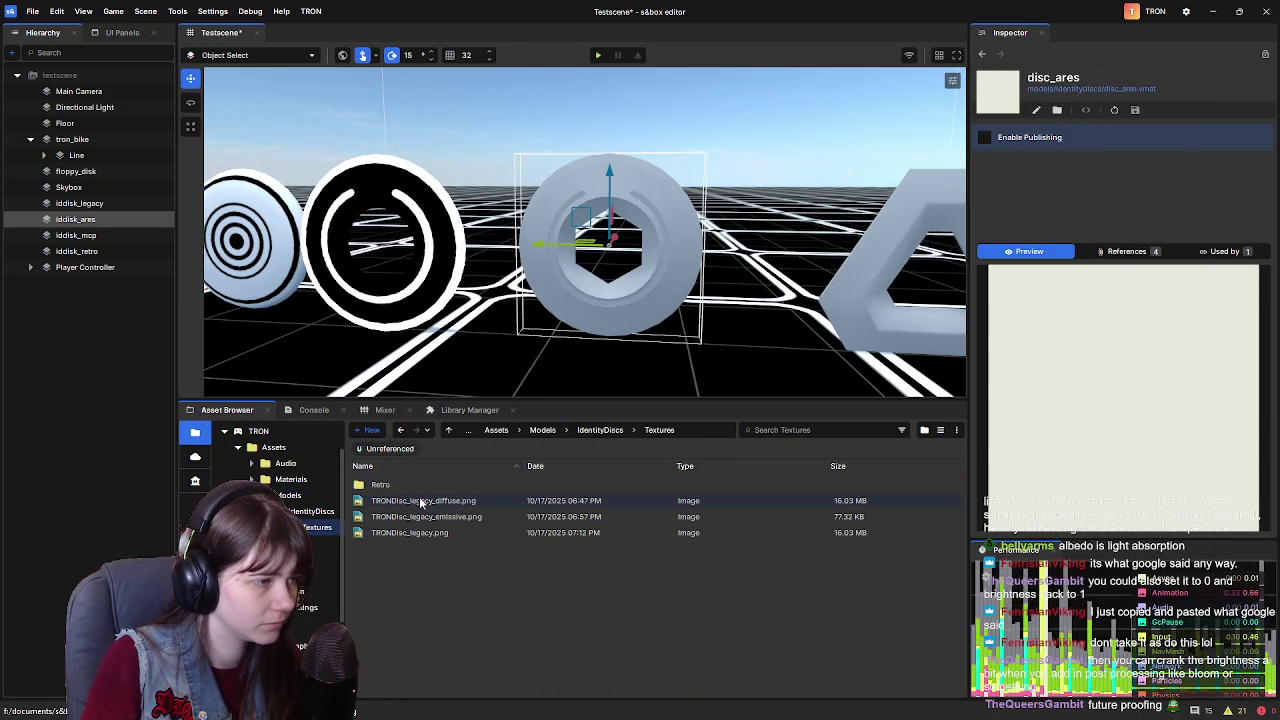
click(436, 518)
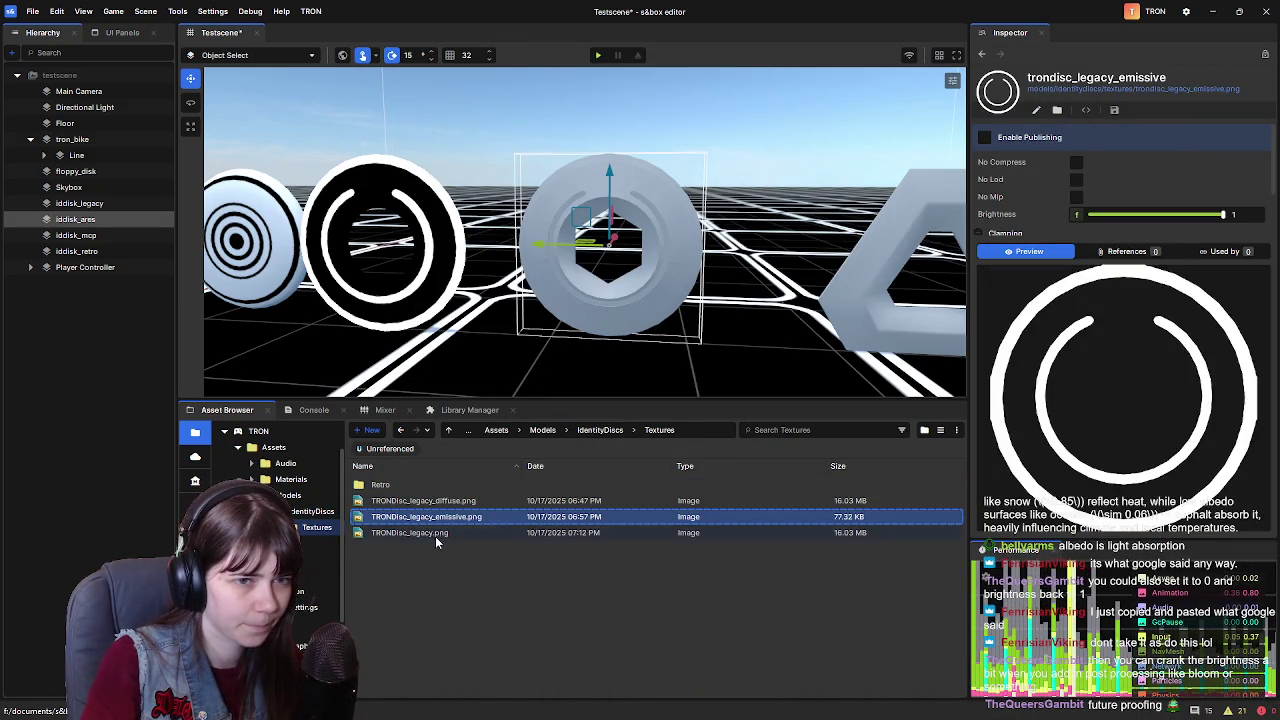
click(435, 535)
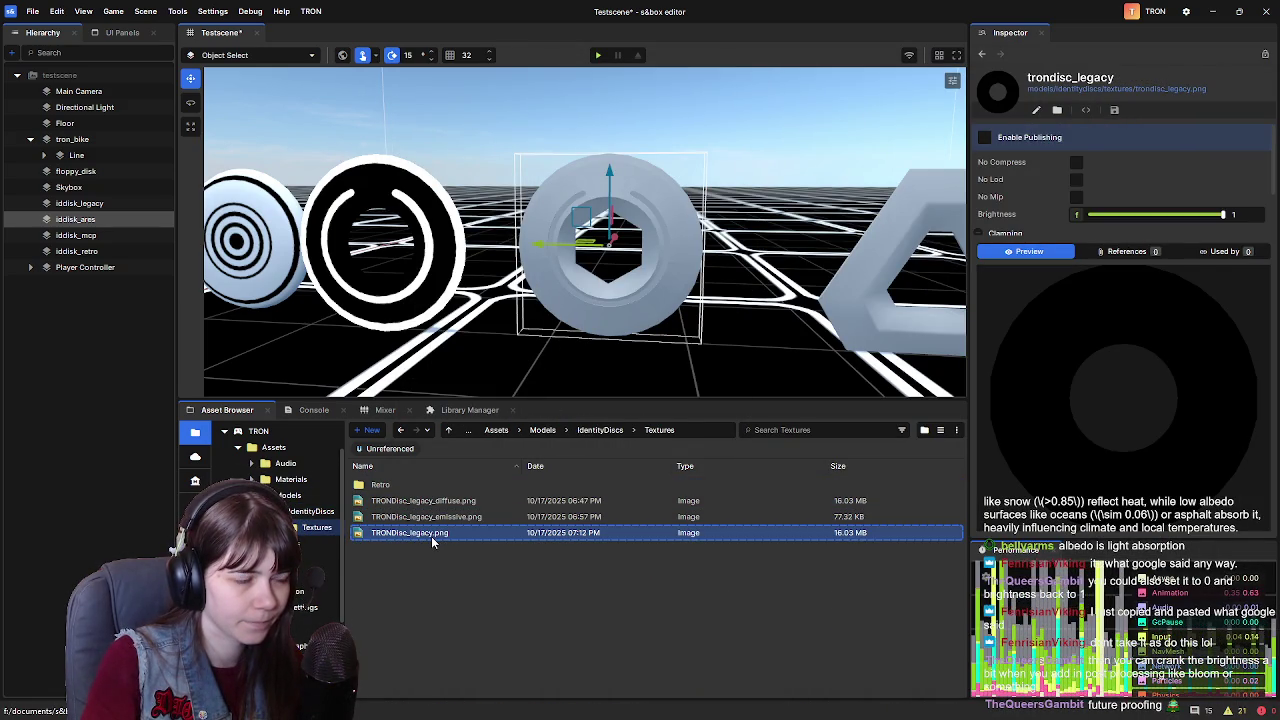
click(445, 501)
click(436, 517)
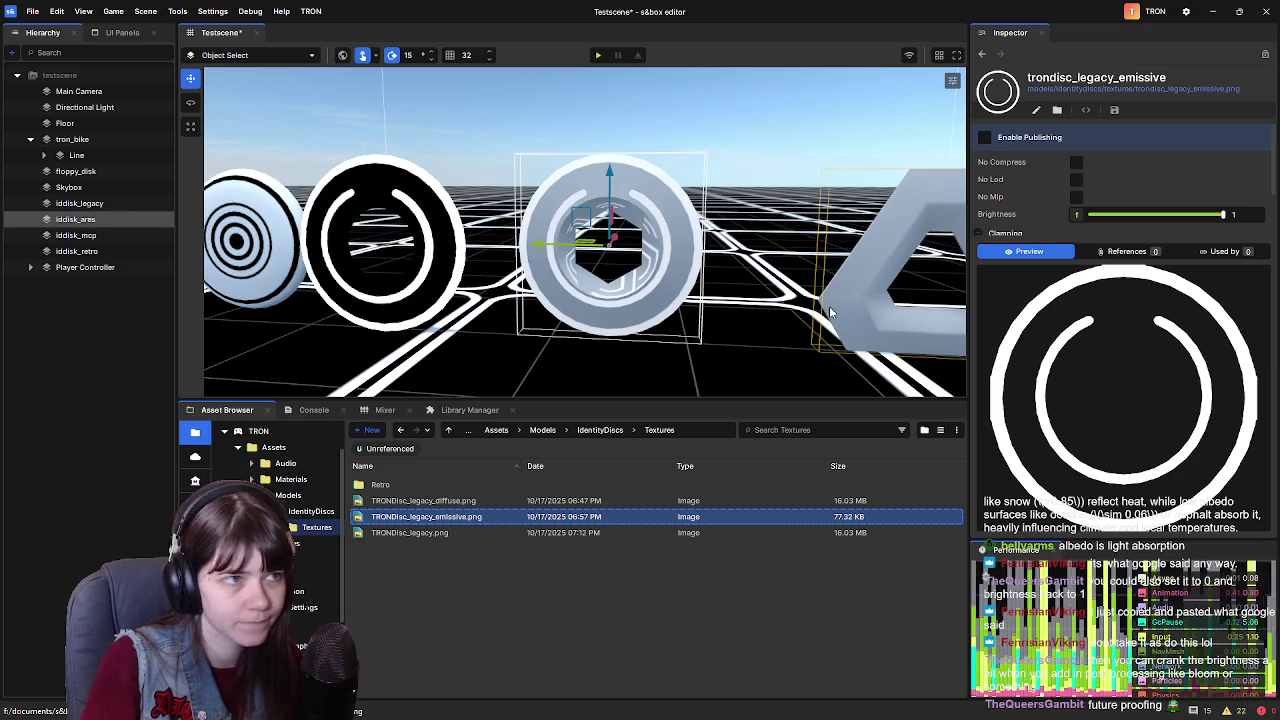
scroll(756, 279, up, 2)
scroll(757, 280, up, 2)
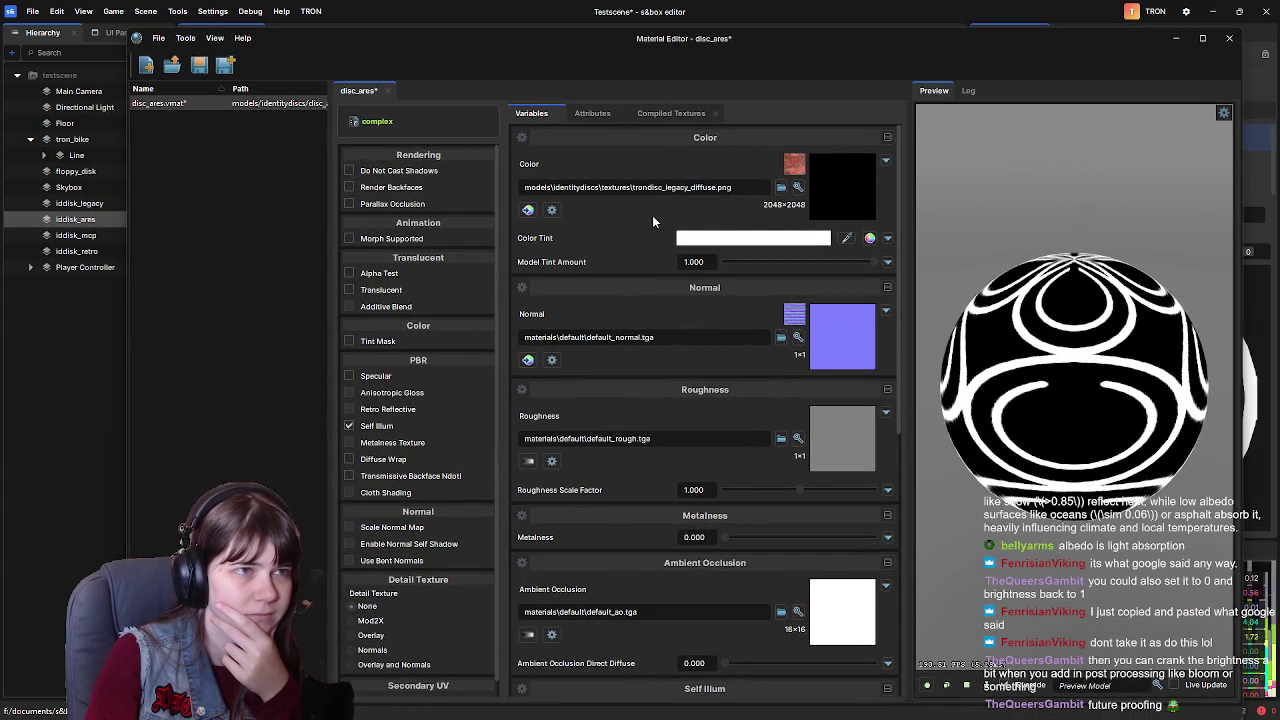
scroll(638, 222, down, 5)
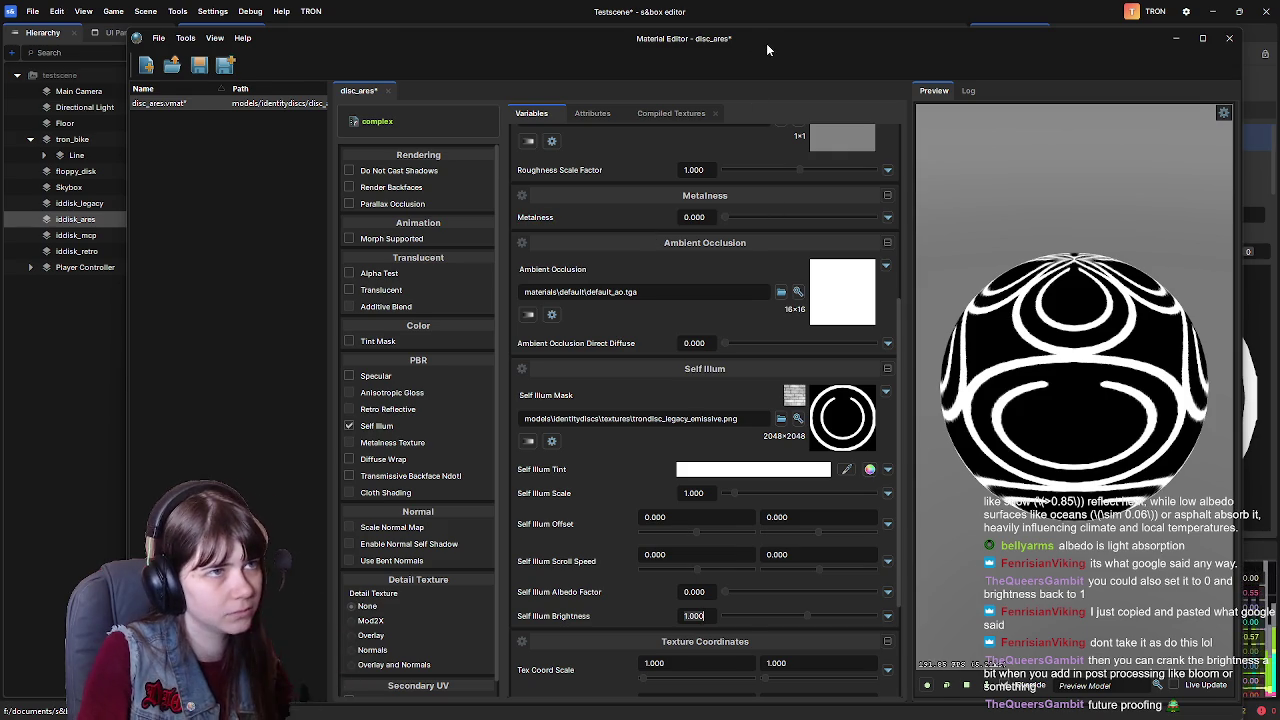
drag(766, 47, 753, 46)
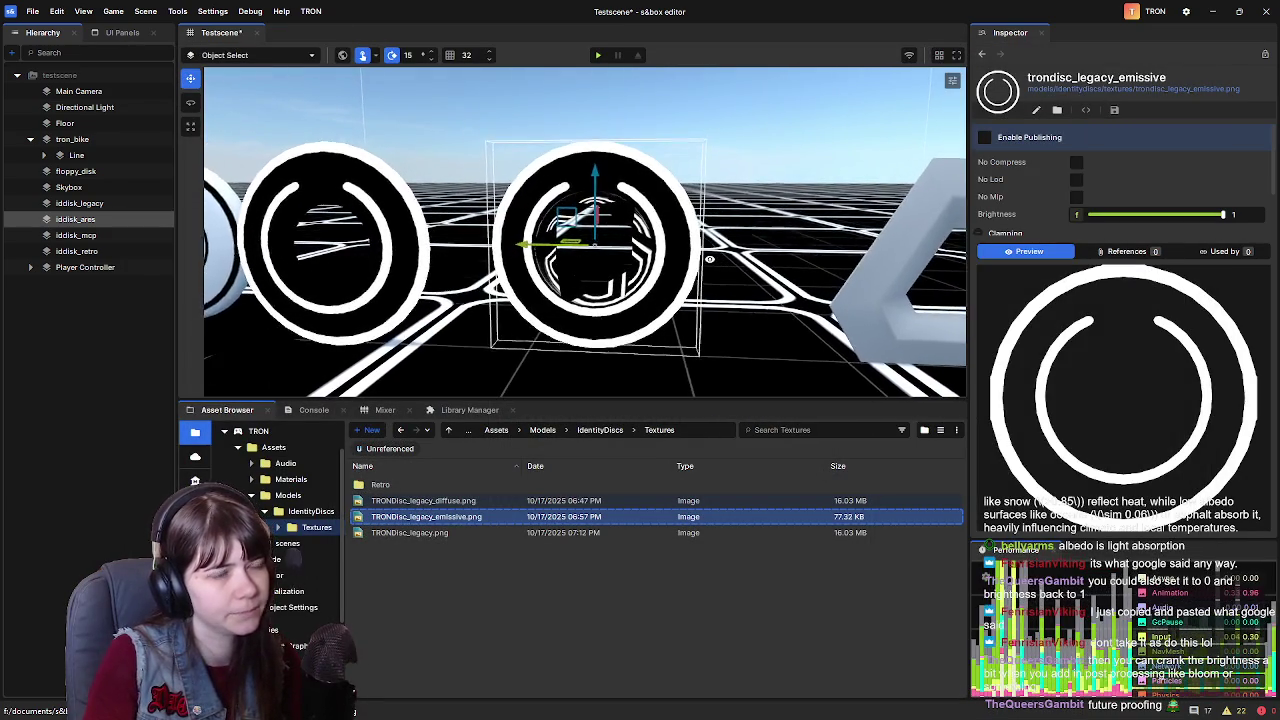
Assign the Disc_Legacy material to the iddisk_ares disc
scroll(708, 259, up, 2)
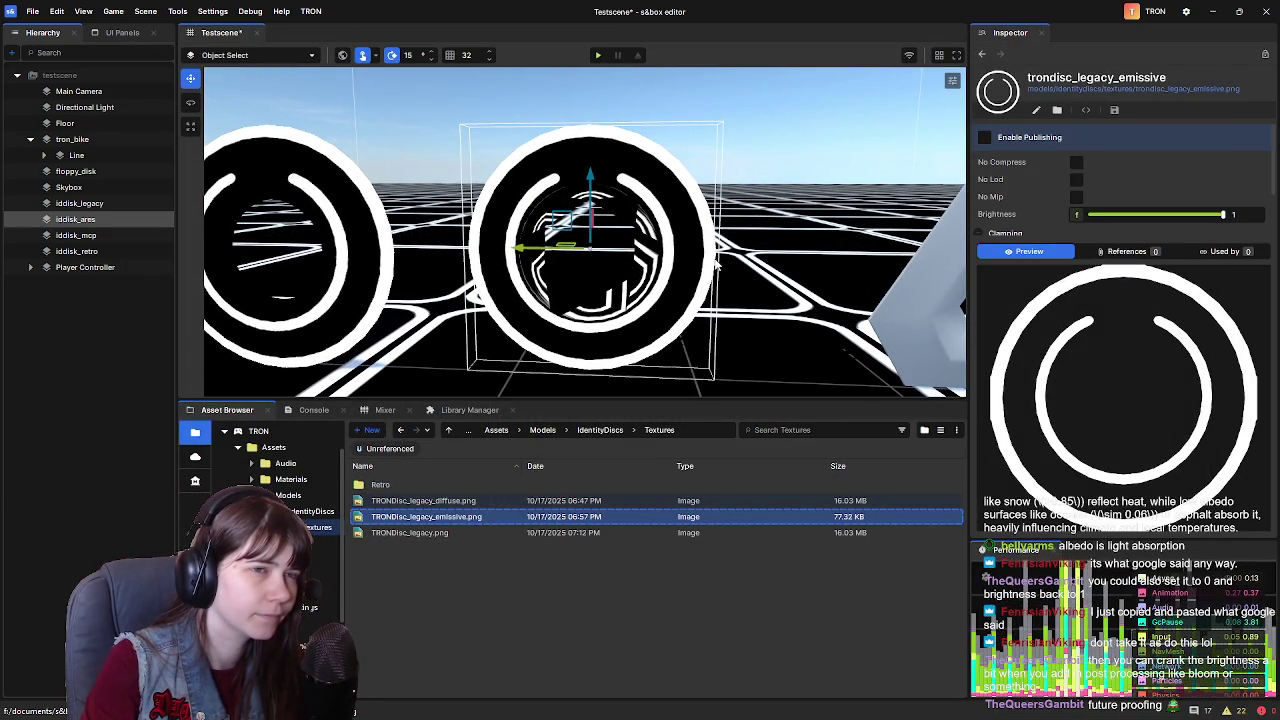
click(620, 431)
click(486, 516)
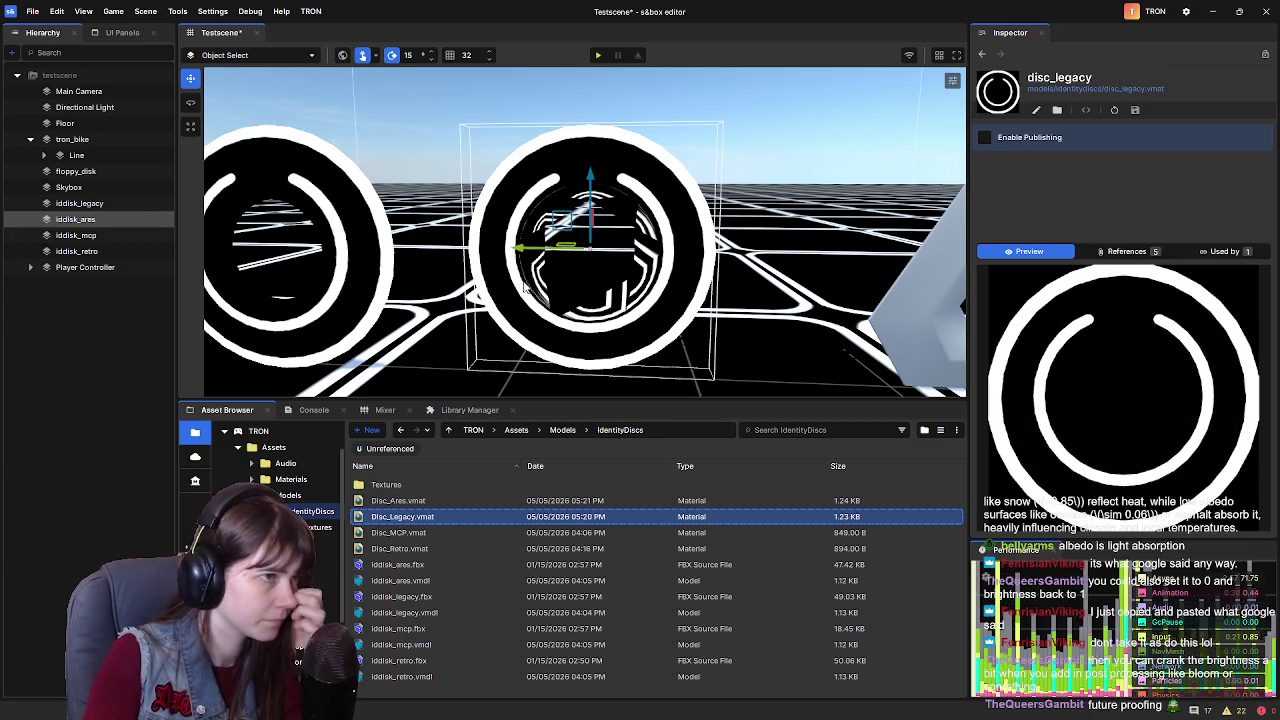
click(520, 288)
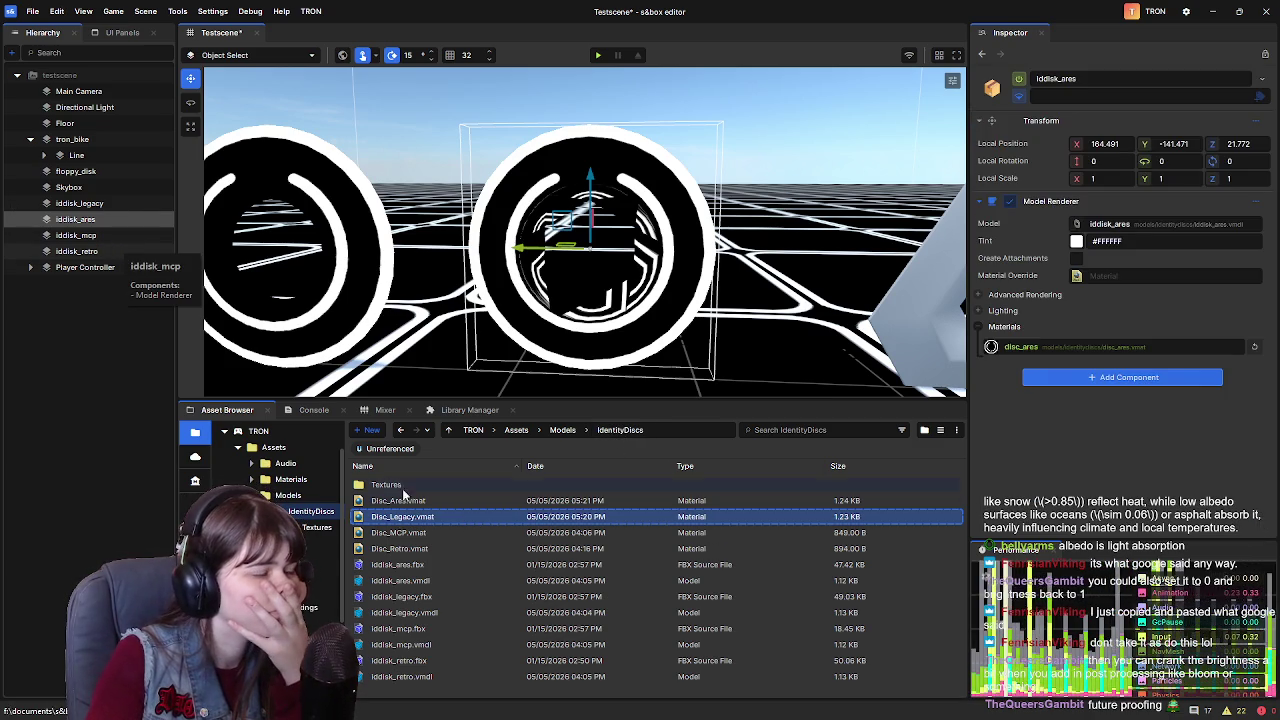
drag(1033, 377, 1035, 344)
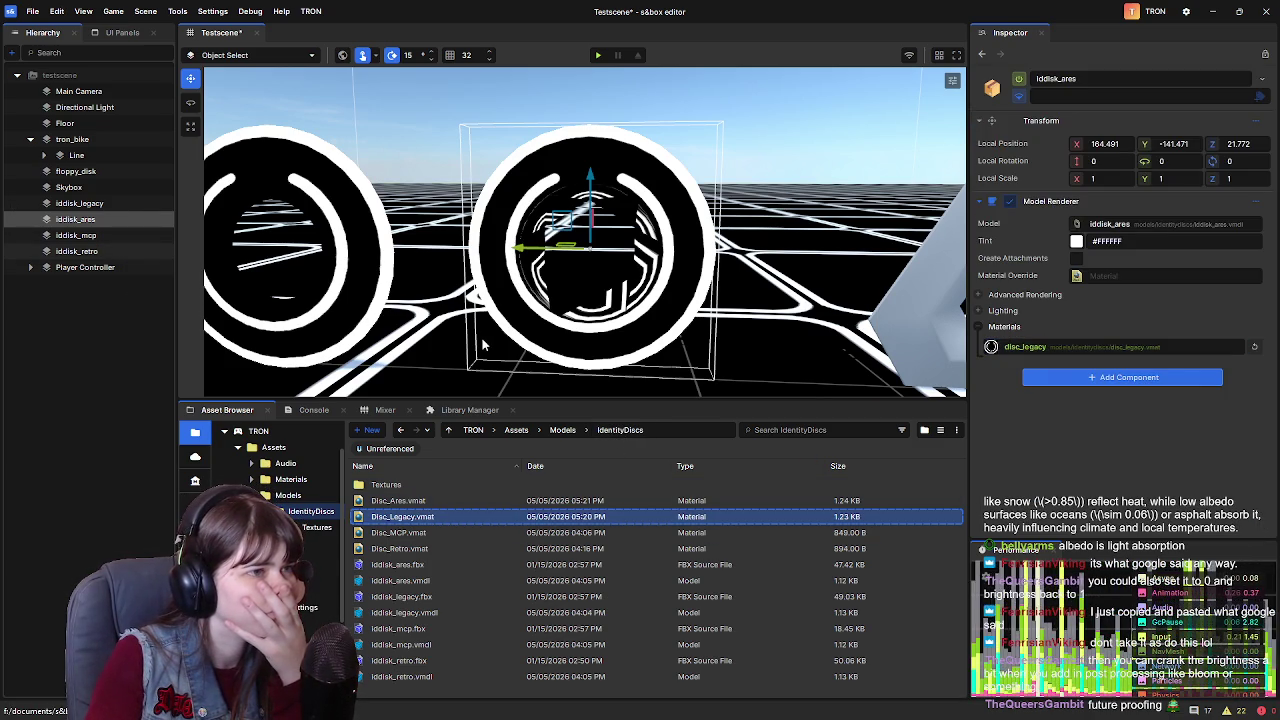
Delete the Disc_Ares.vmat material from the IdentityDiscs folder
click(440, 503)
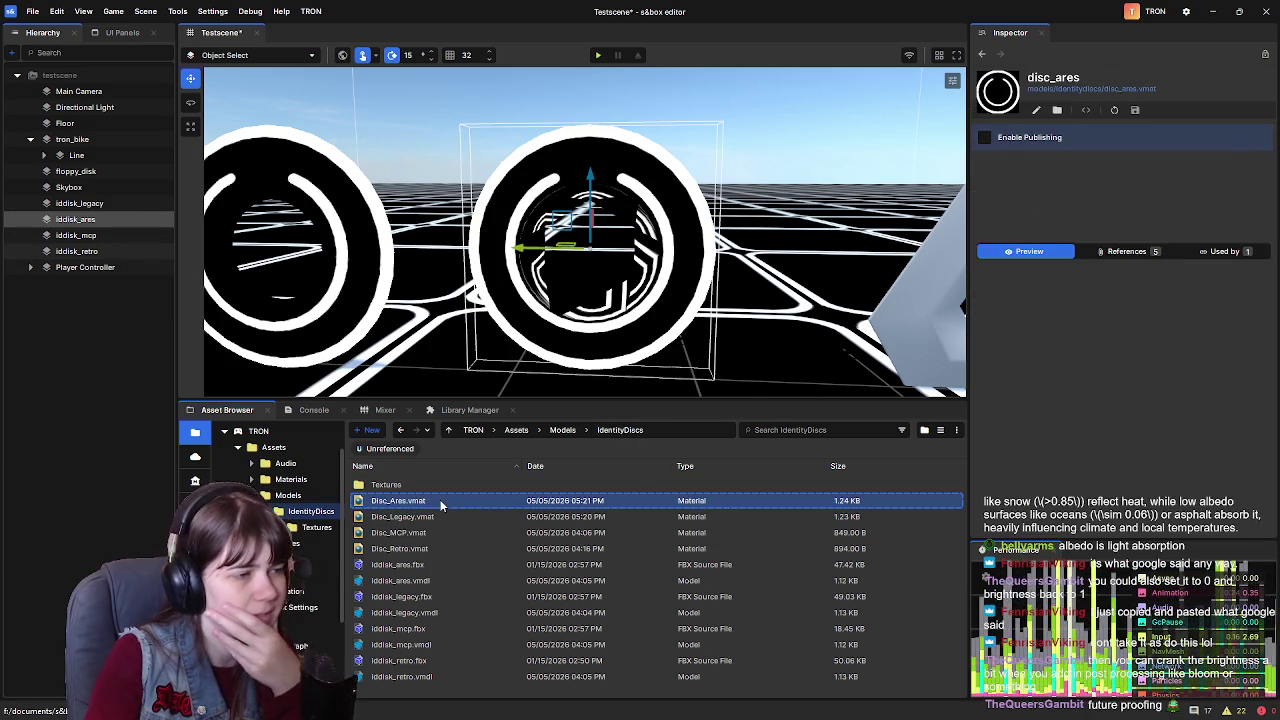
key(Delete)
click(727, 400)
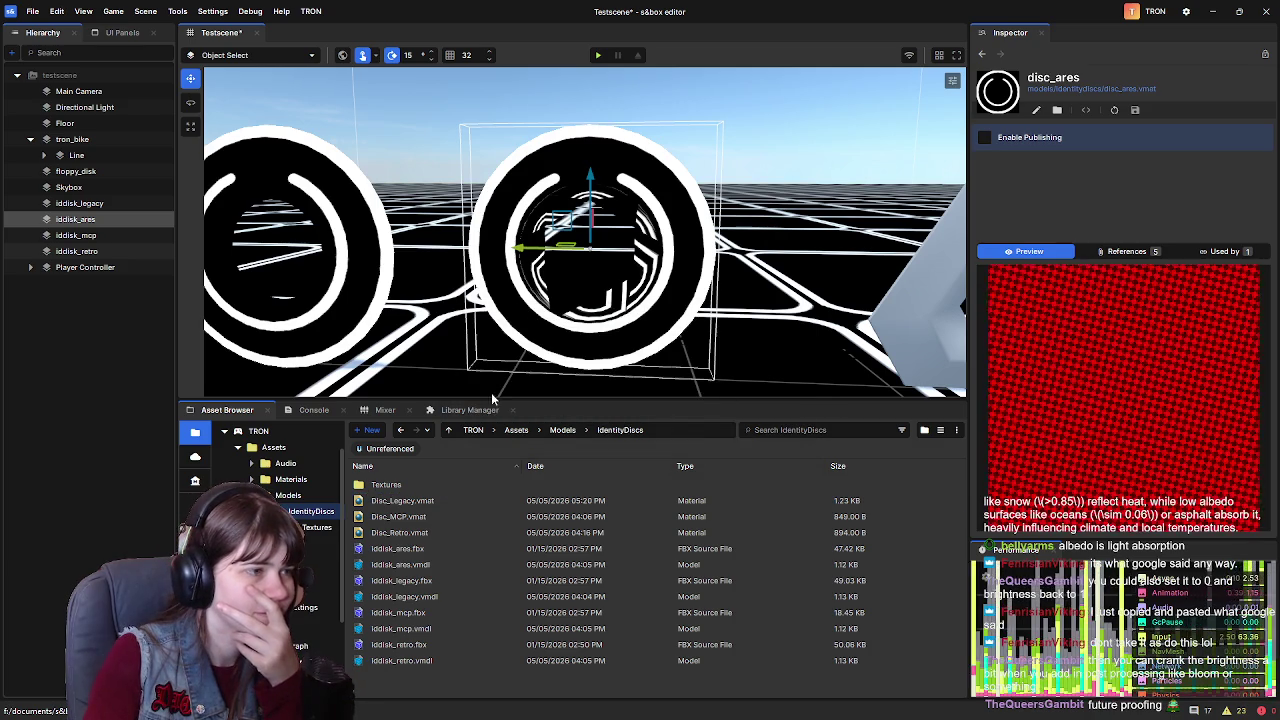
Select the iddisk_mcp triangle model in the viewport to inspect its properties
click(443, 517)
scroll(757, 283, down, 3)
right_click(757, 283)
click(559, 320)
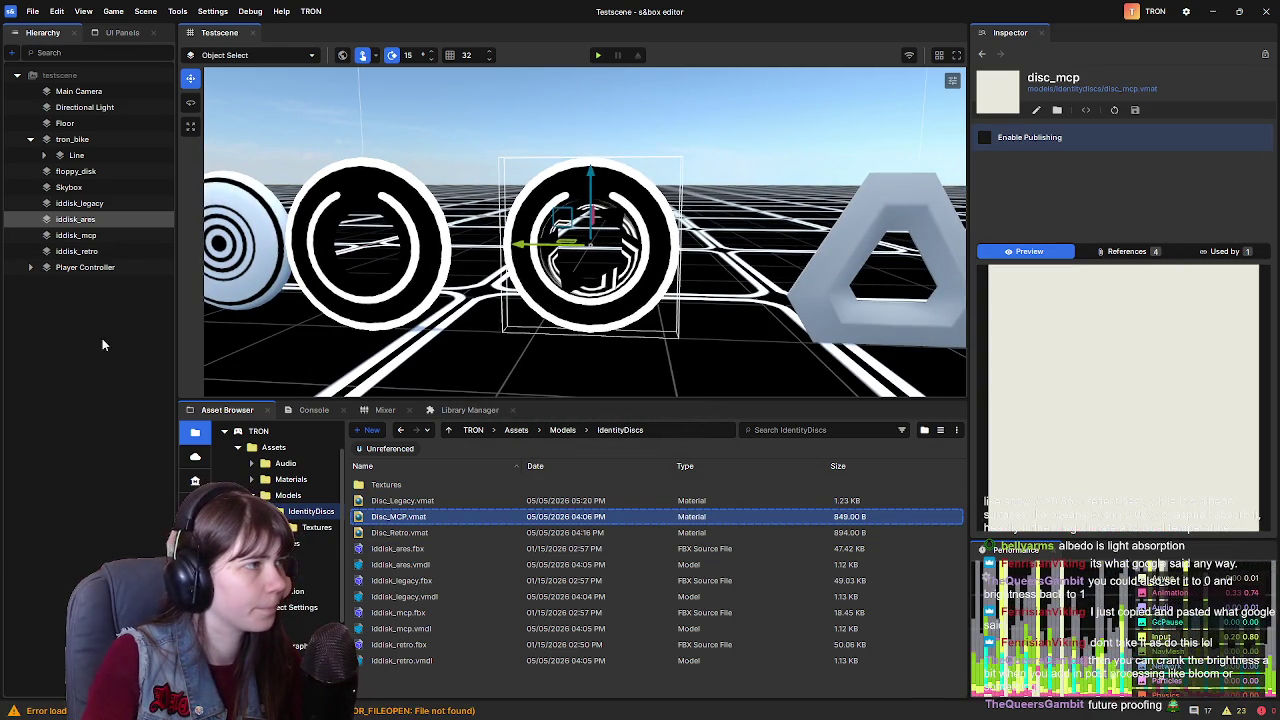
click(561, 321)
drag(561, 321, 464, 265)
click(568, 266)
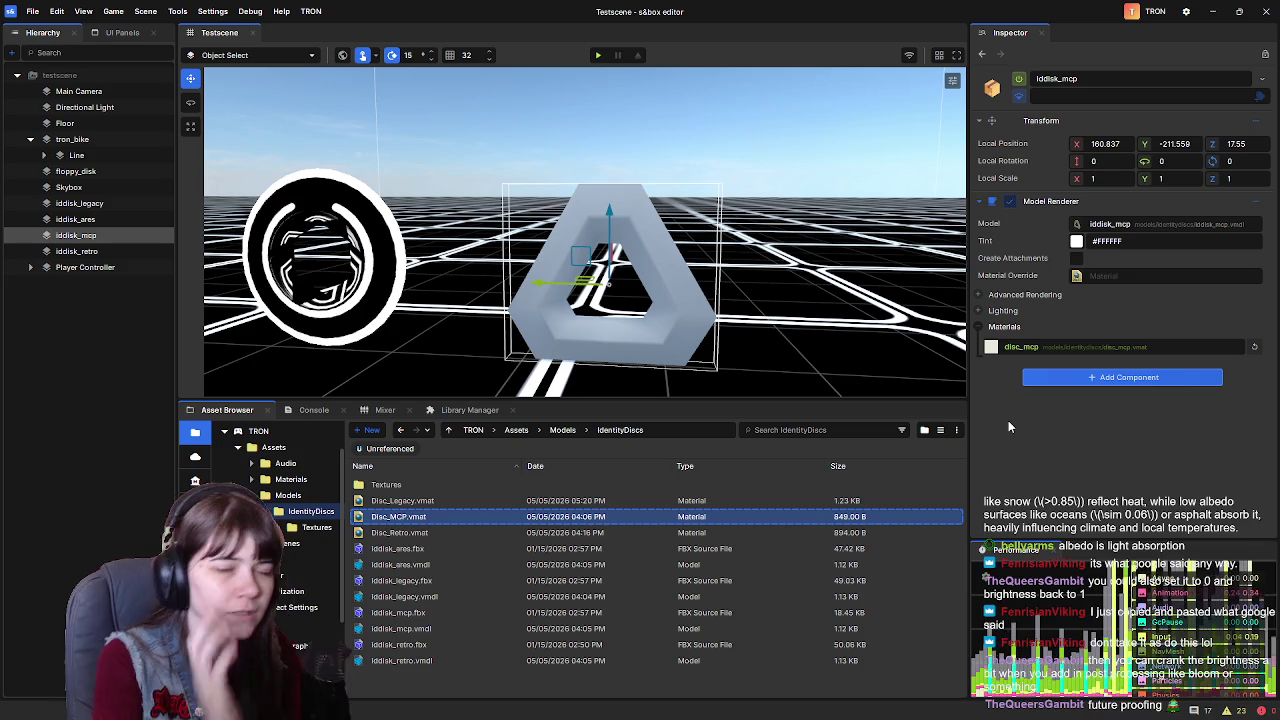
Set the iddisk_mcp Model Renderer tint to black (#000000)
click(1076, 242)
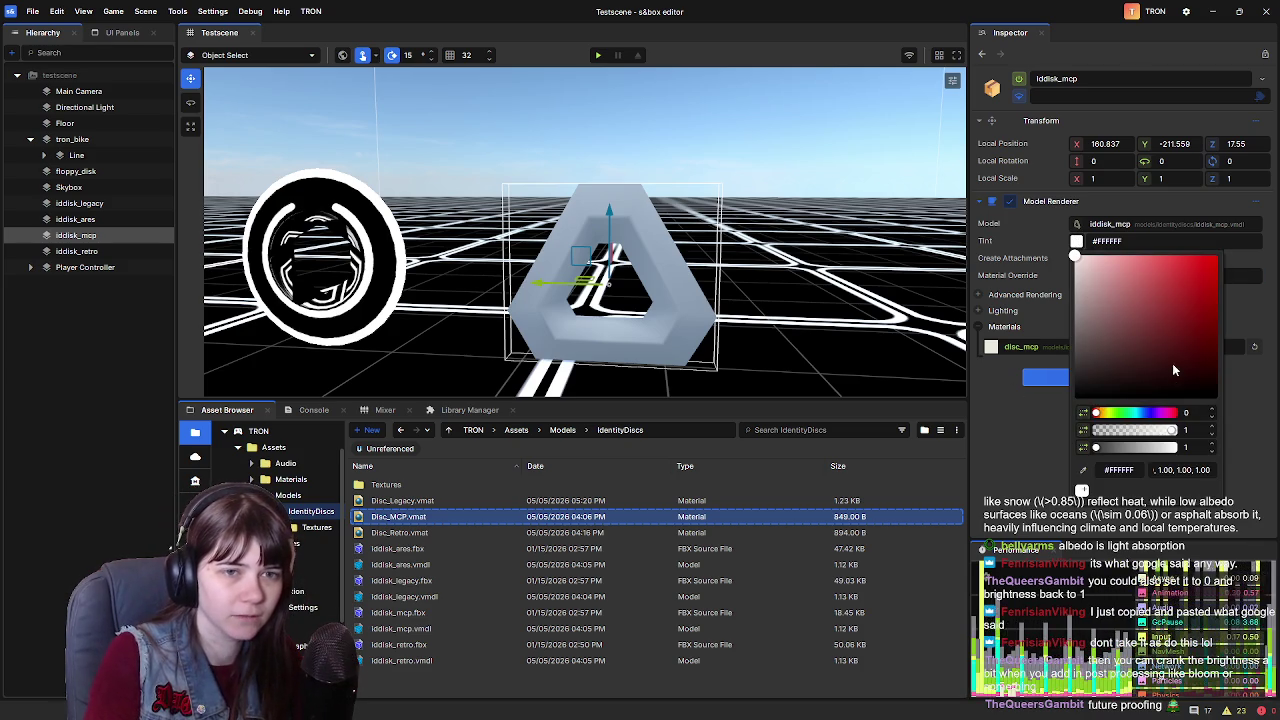
drag(1174, 370, 1071, 400)
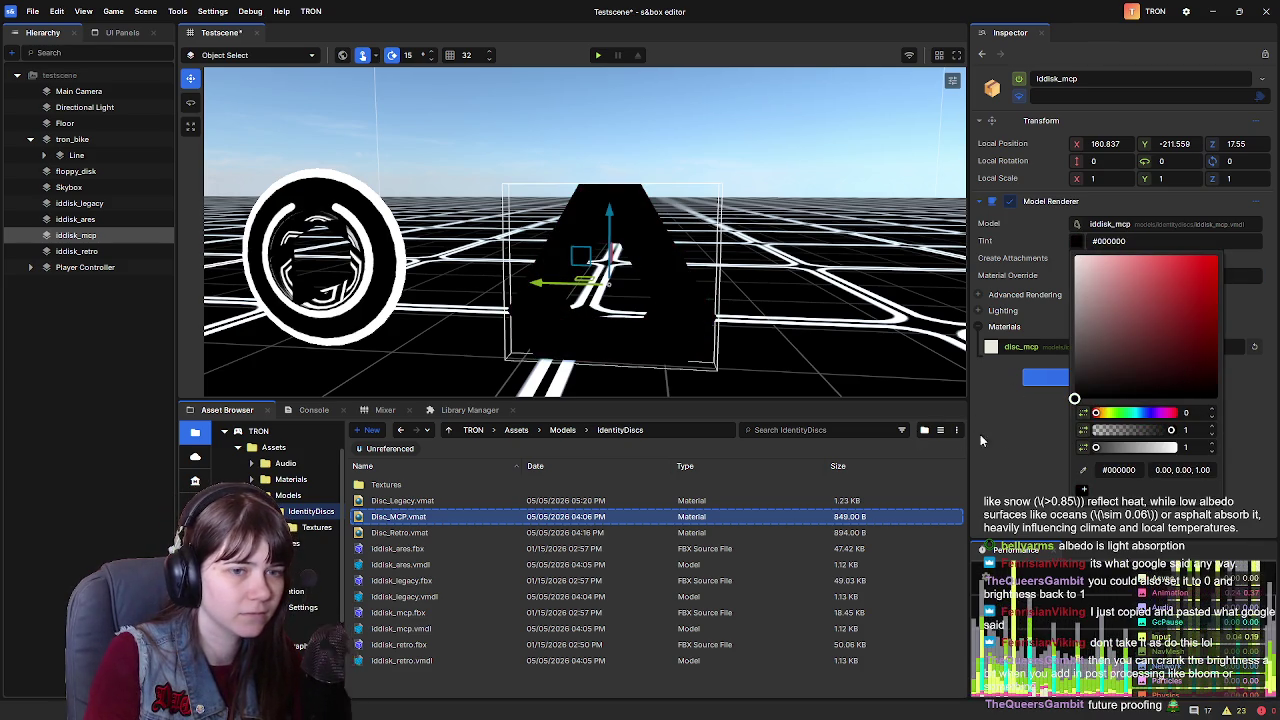
click(1031, 450)
Try a black tint on iddisk_ares, then restore it to white #FFFFFF
click(398, 305)
key(f)
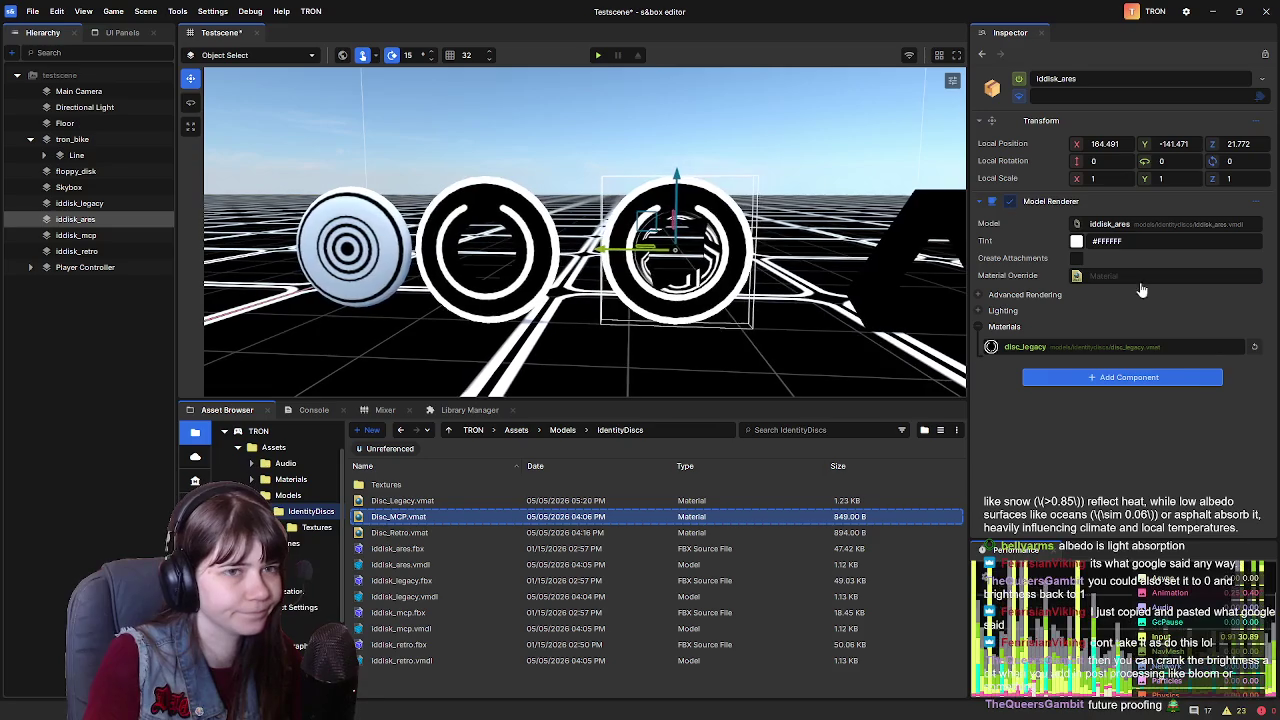
click(1076, 241)
drag(1097, 350, 1008, 463)
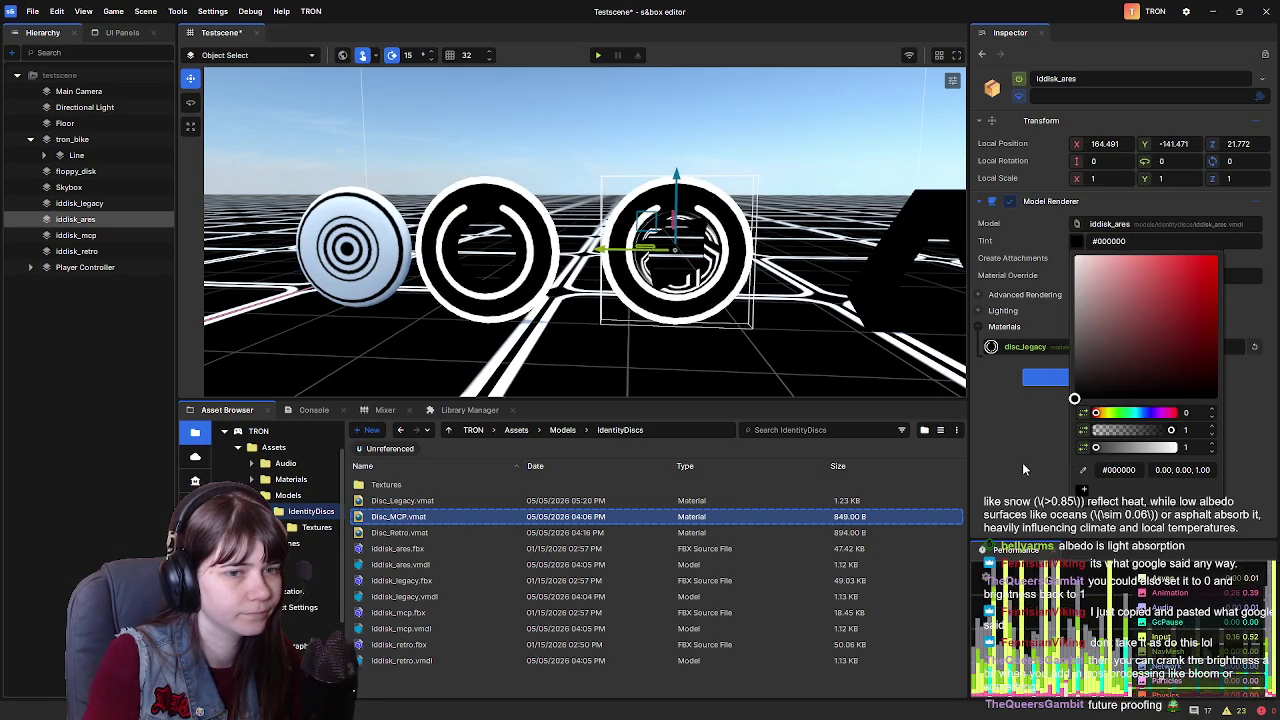
click(1020, 466)
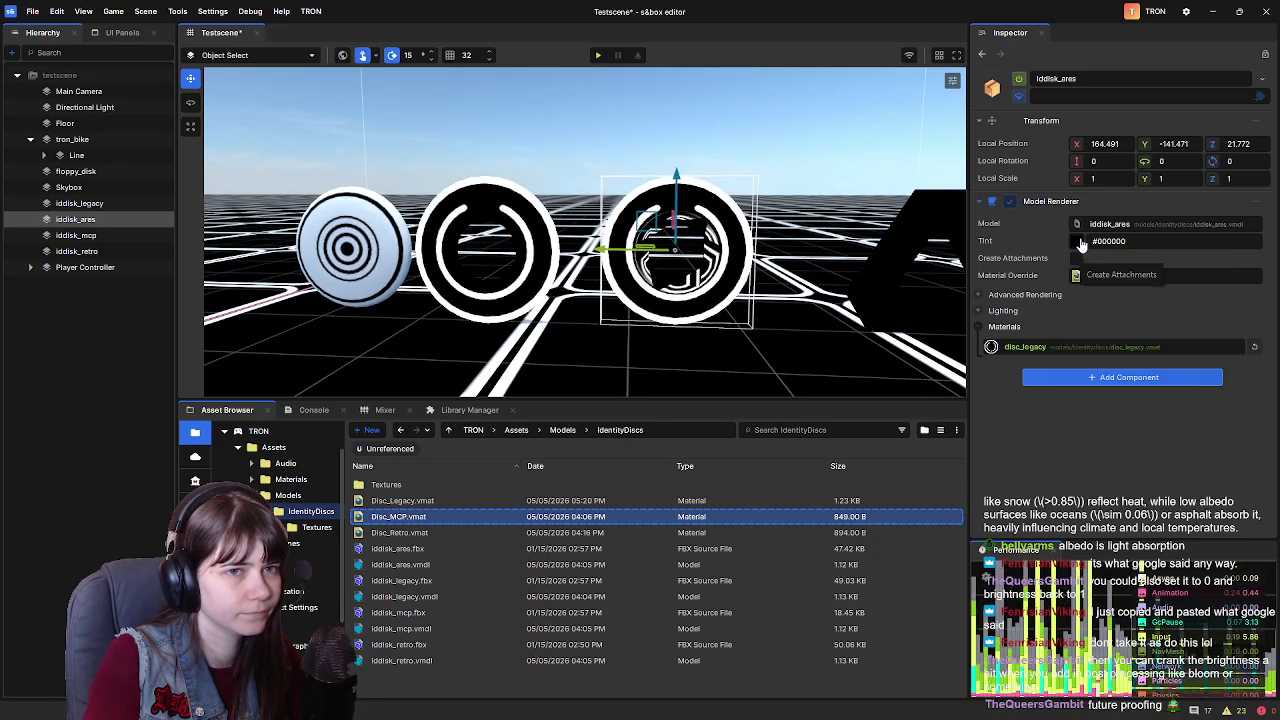
click(1076, 241)
click(1001, 454)
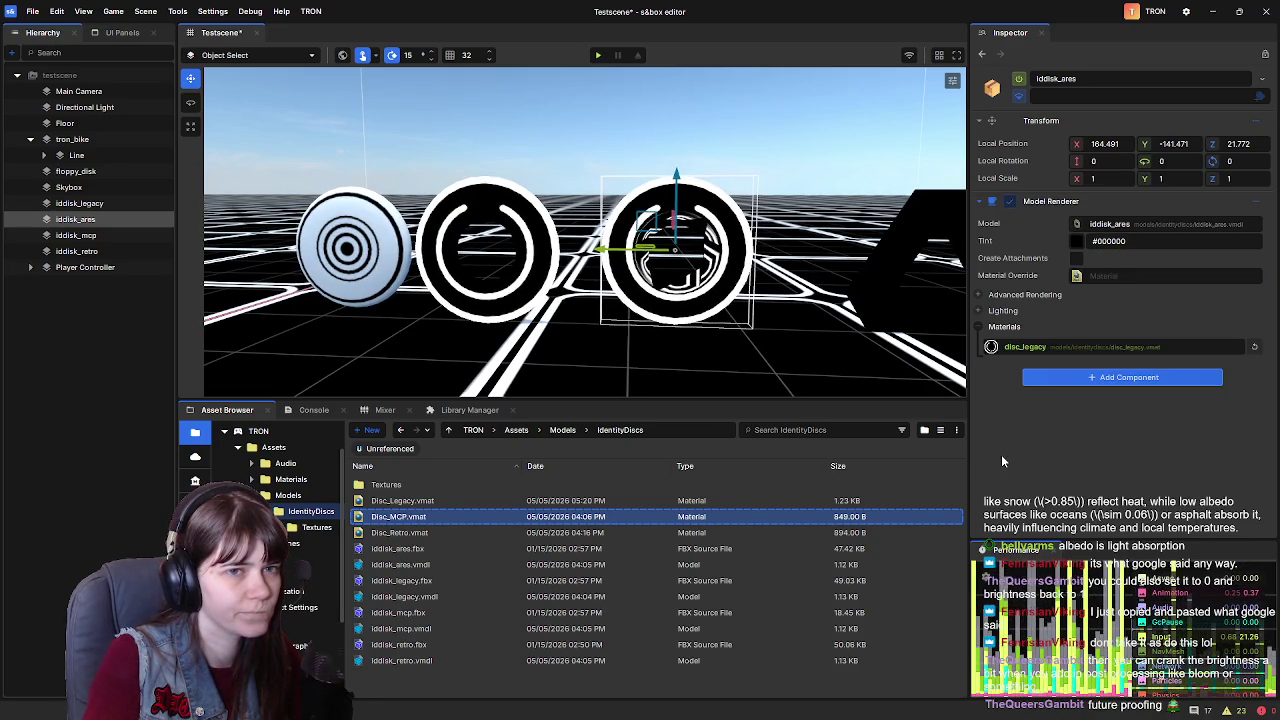
click(1076, 241)
drag(1076, 289, 1076, 256)
drag(755, 318, 809, 318)
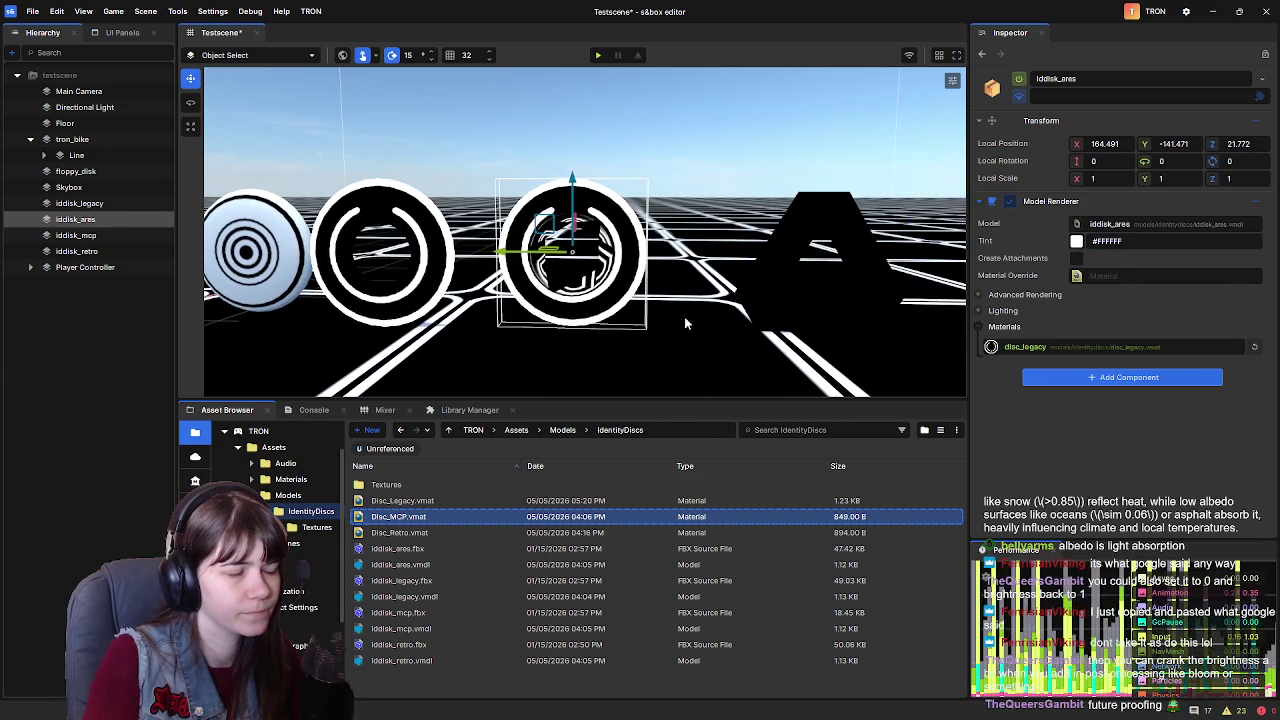
double_click(76, 251)
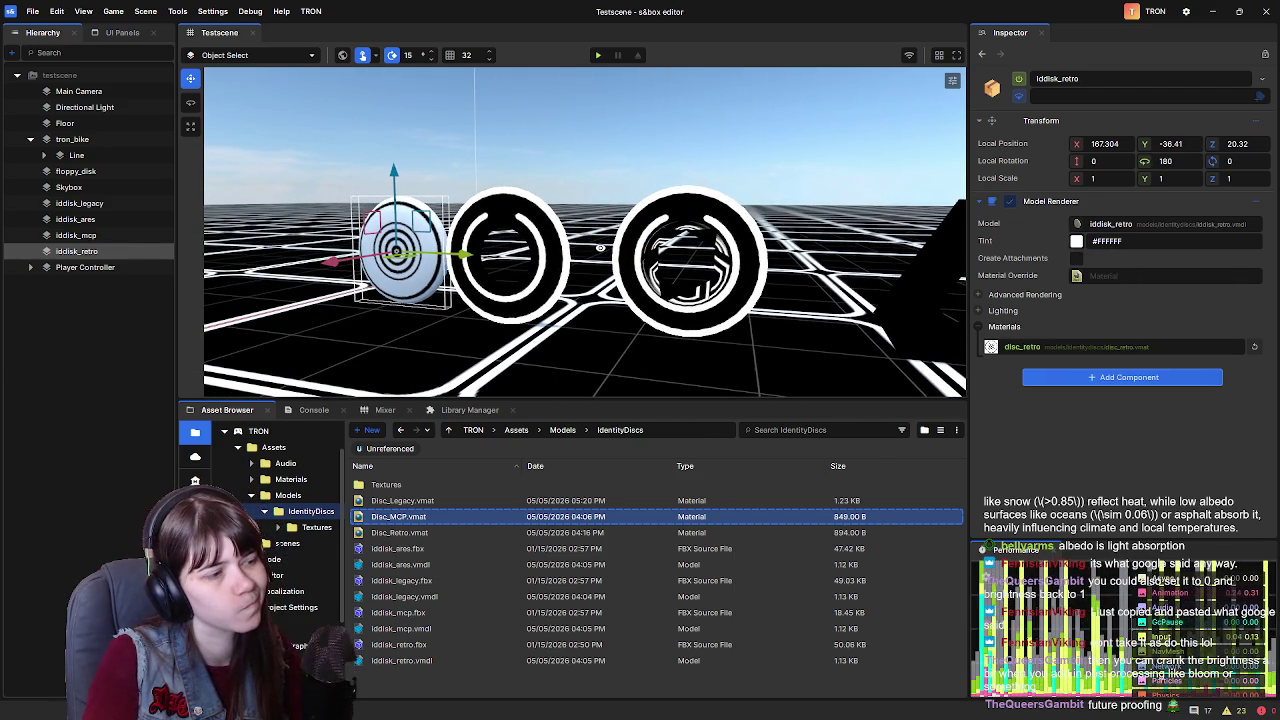
Open the disc_retro material briefly, then browse to the Textures > Retro folder
double_click(439, 532)
scroll(700, 390, down, 5)
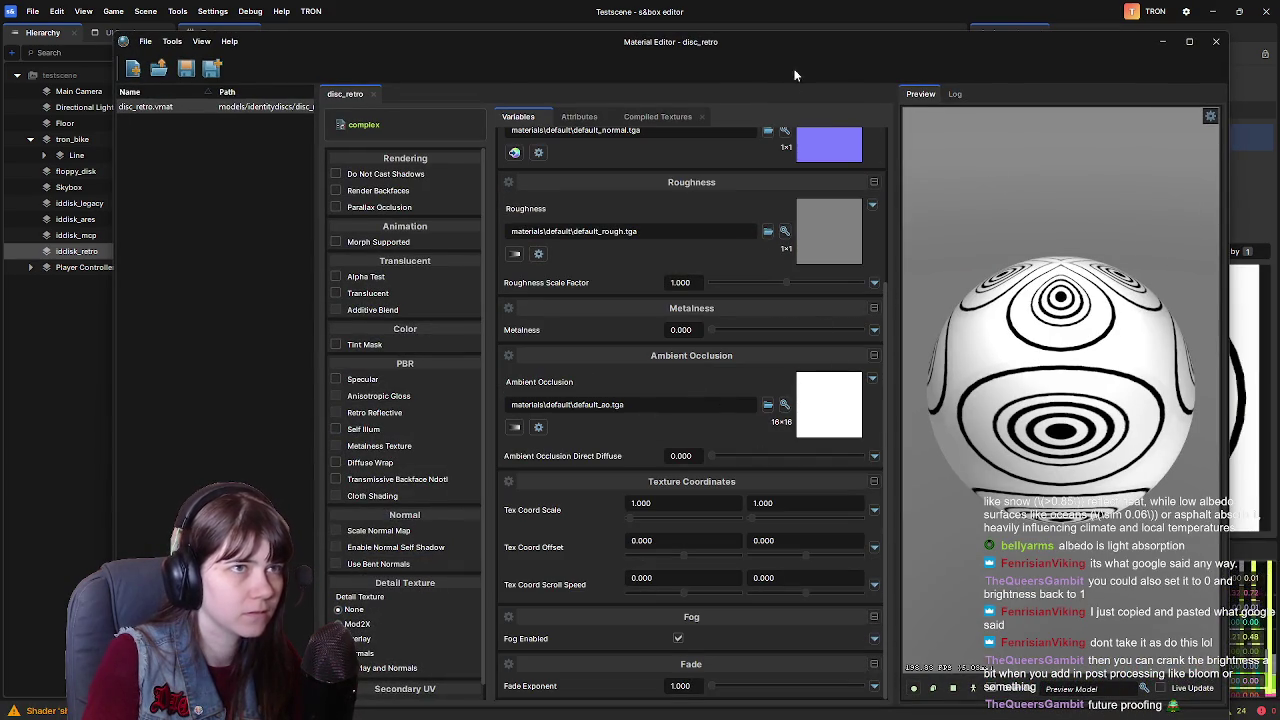
click(1216, 41)
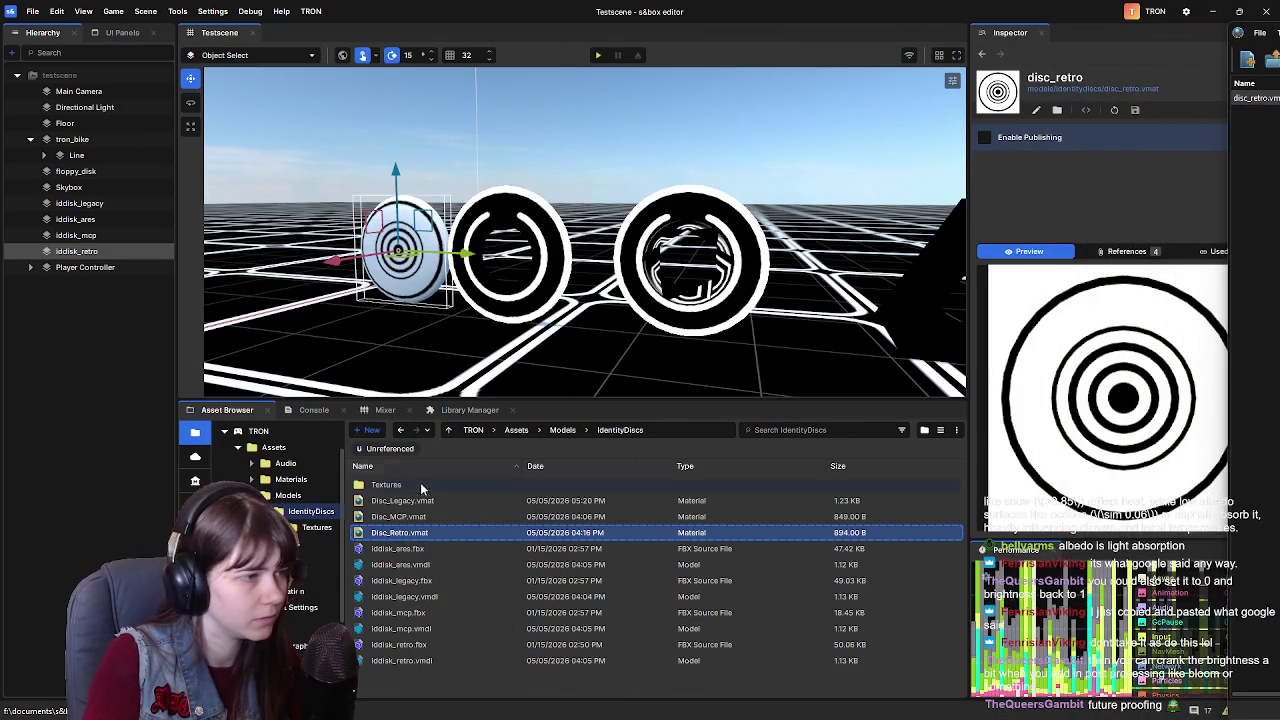
double_click(400, 485)
double_click(405, 485)
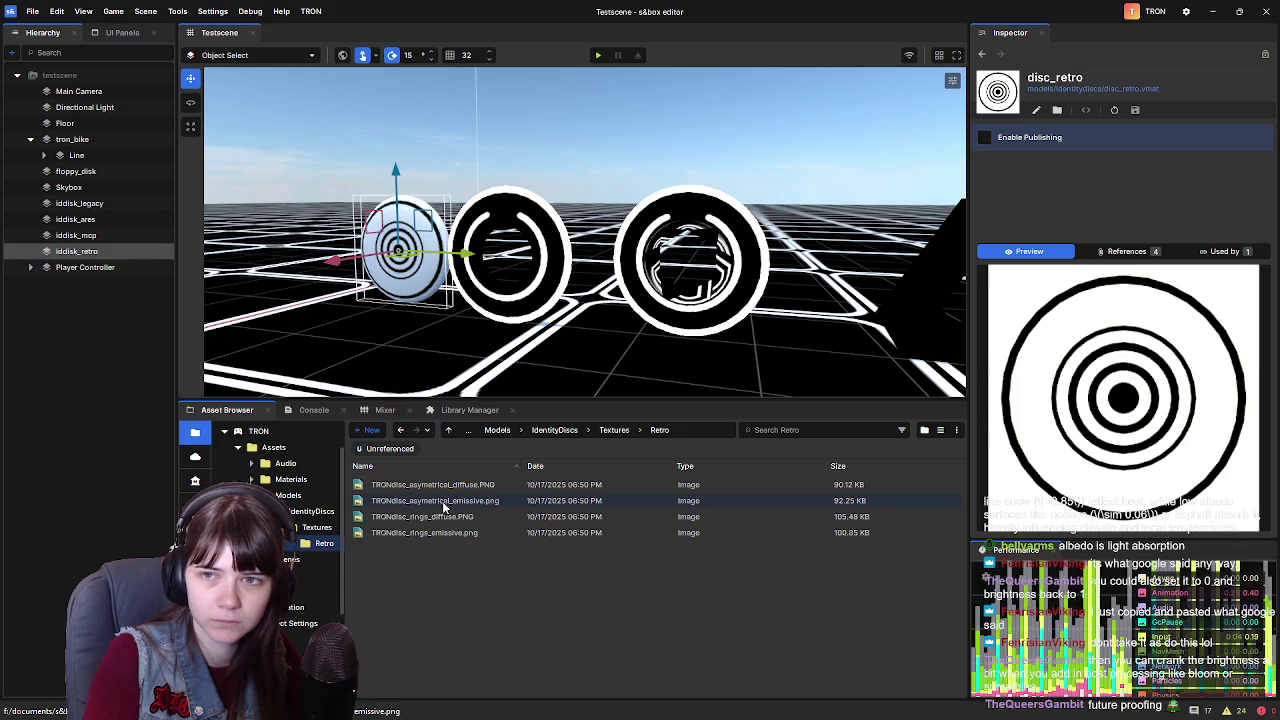
Compare the trondisc_asymetrical_emissive and rings diffuse textures for the retro disc's self-illumination
click(444, 501)
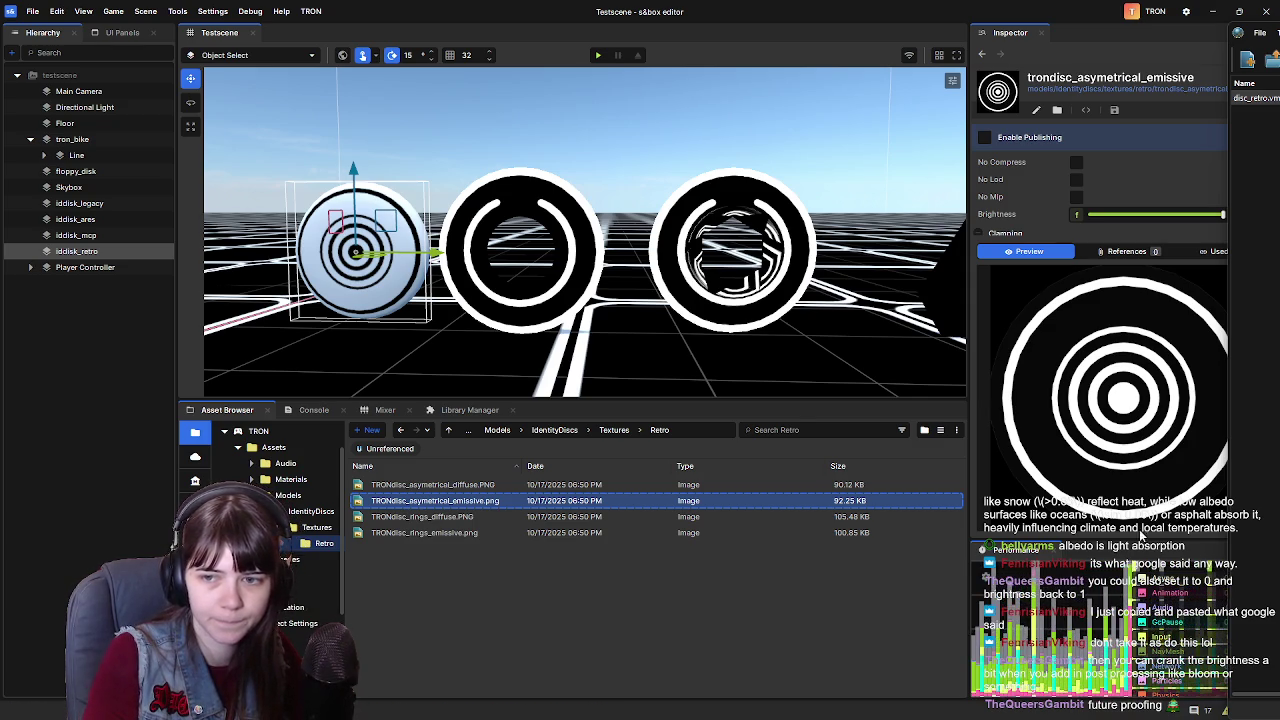
click(474, 516)
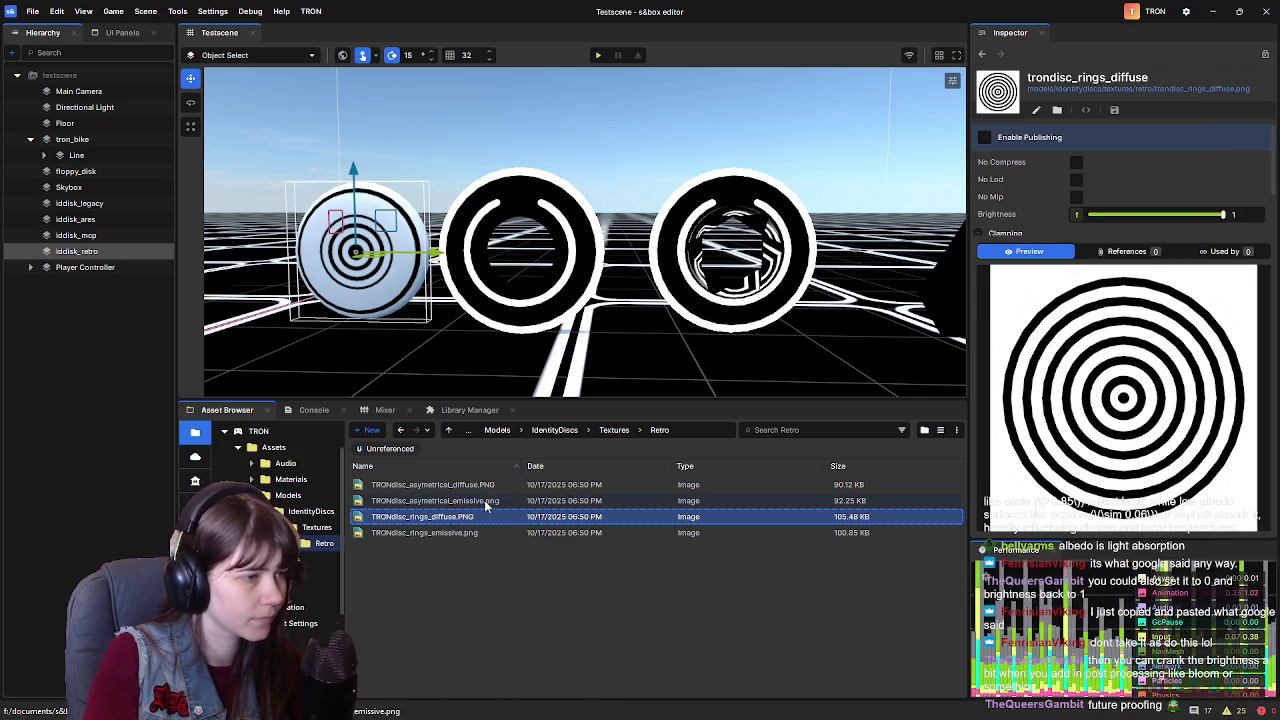
click(486, 505)
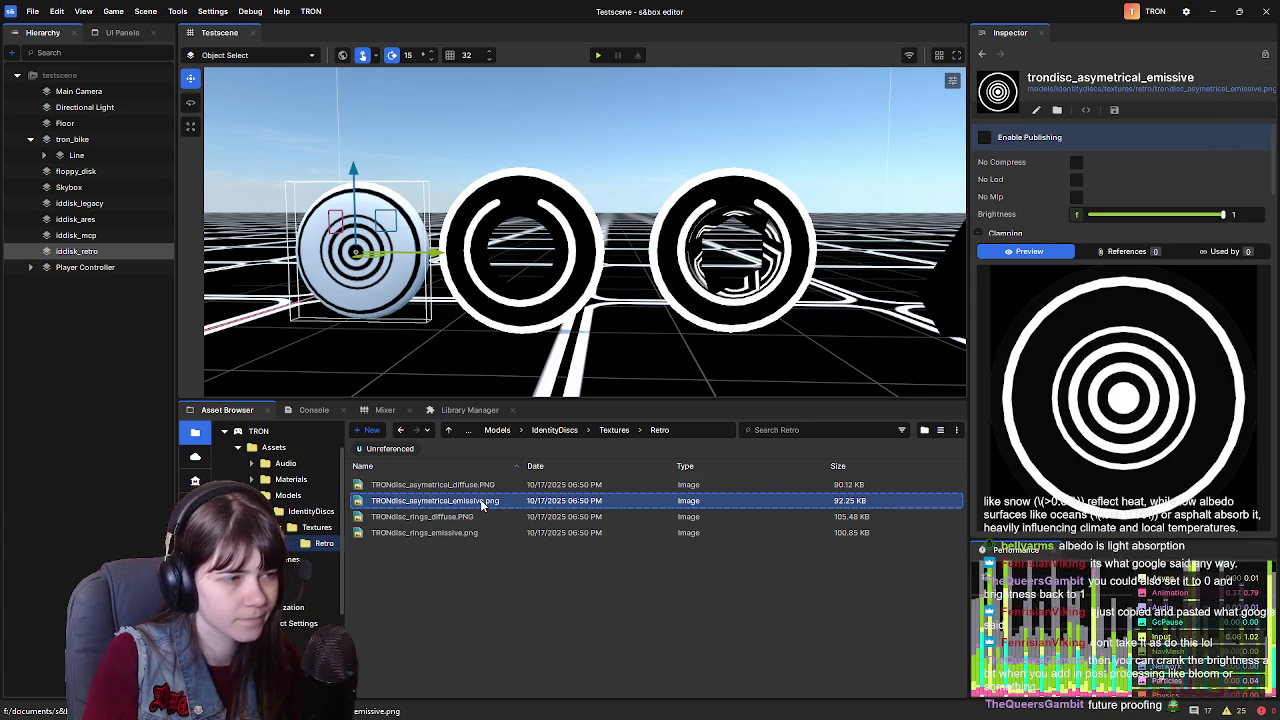
mouse_move(823, 350)
mouse_down()
mouse_move(518, 301)
mouse_move(425, 300)
mouse_up()
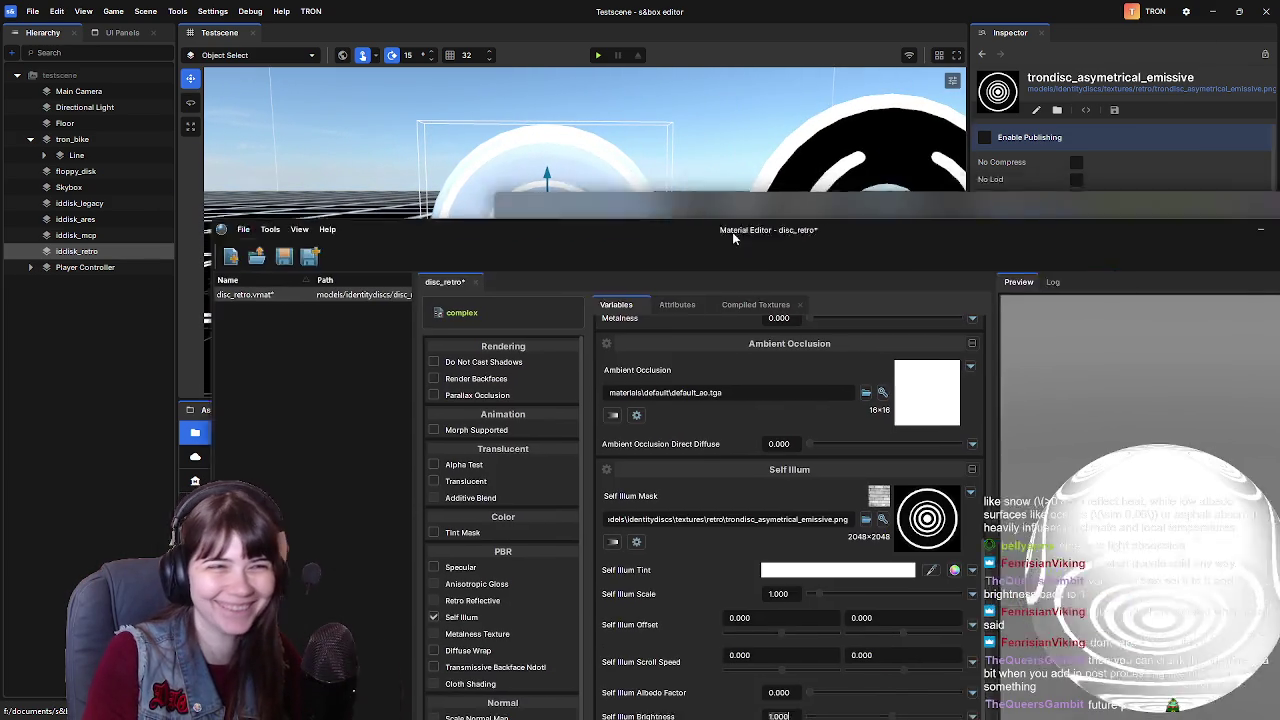
mouse_move(614, 228)
mouse_down()
mouse_move(650, 92)
mouse_move(750, 83)
mouse_up()
click(1231, 76)
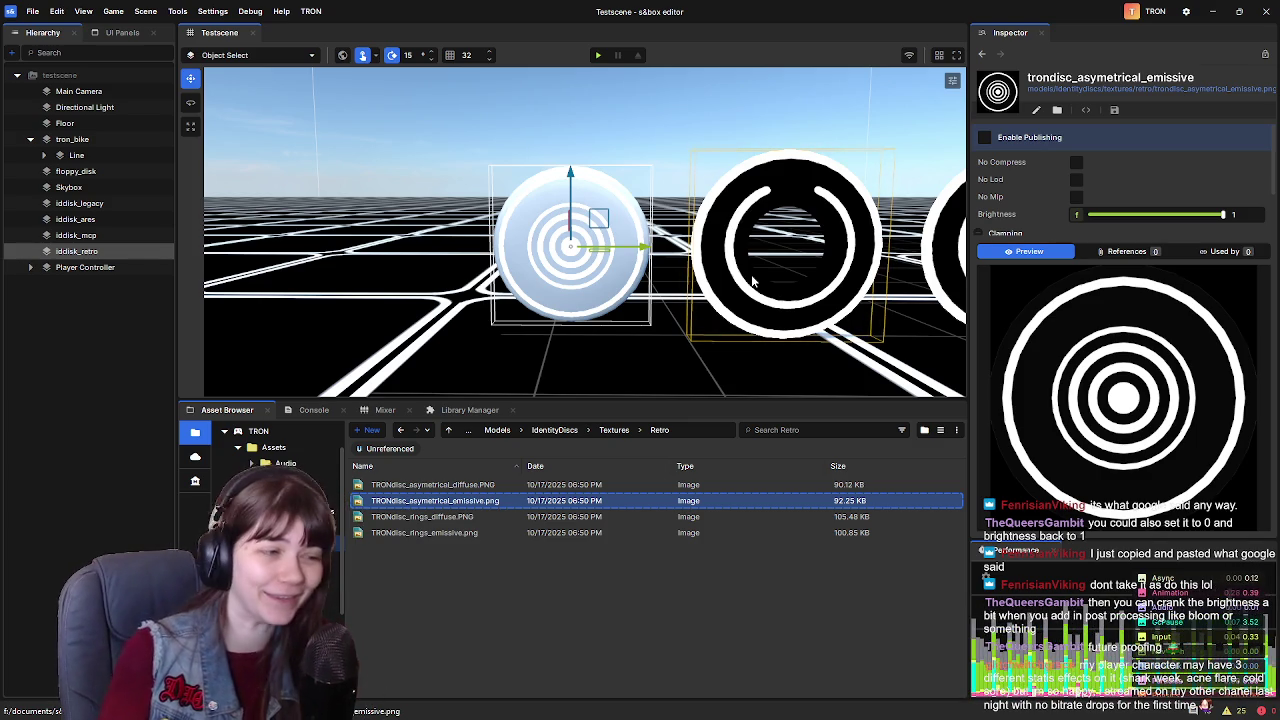
Fly the camera to the retro disc and select iddisk_retro
key(d)
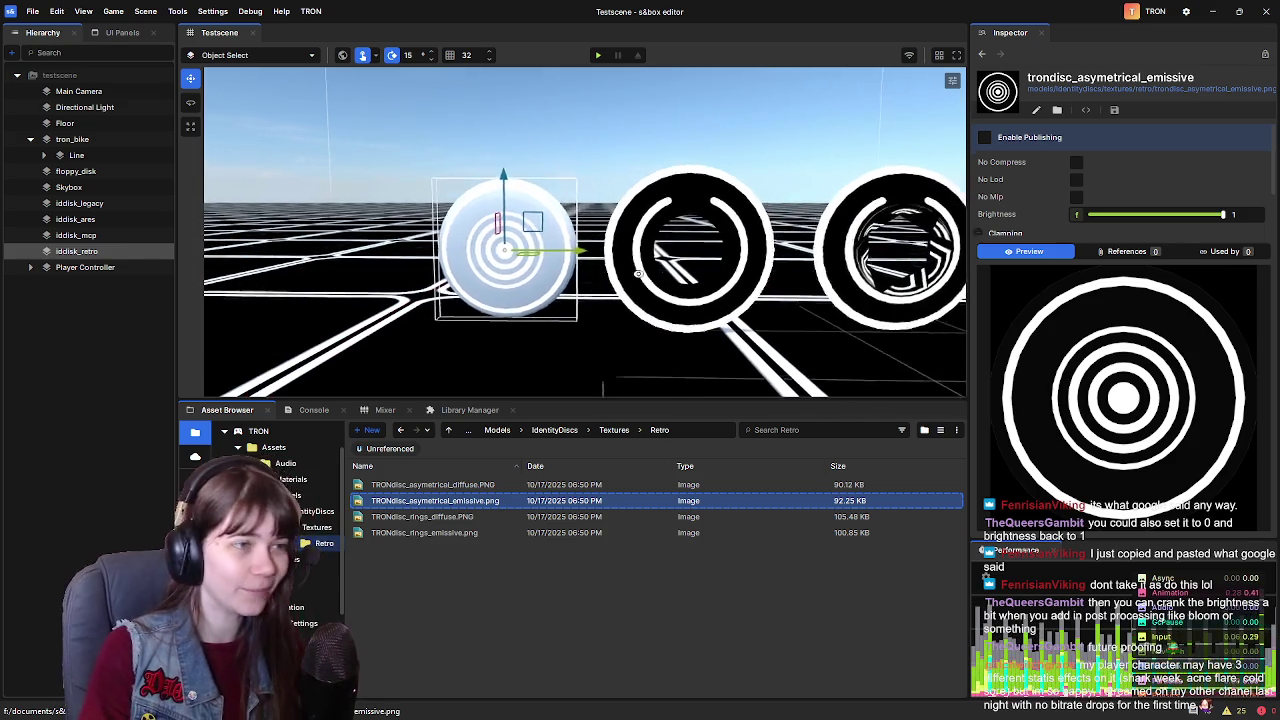
key(s)
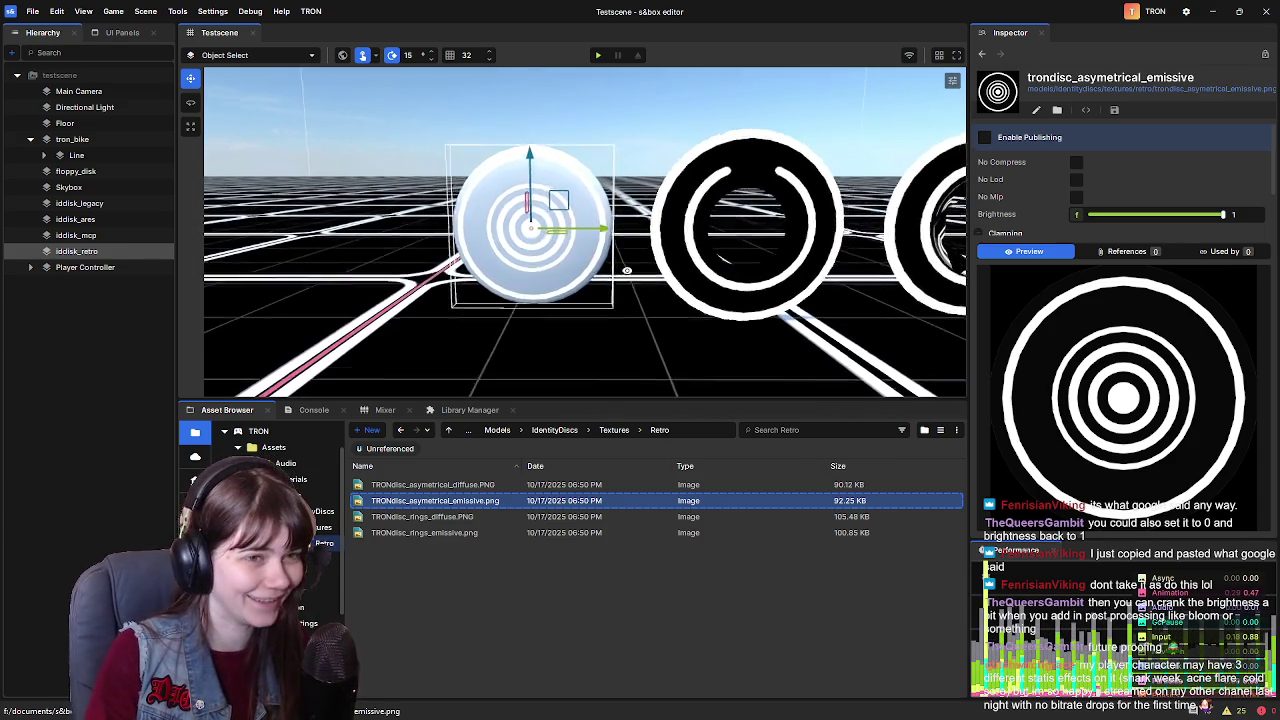
key(w)
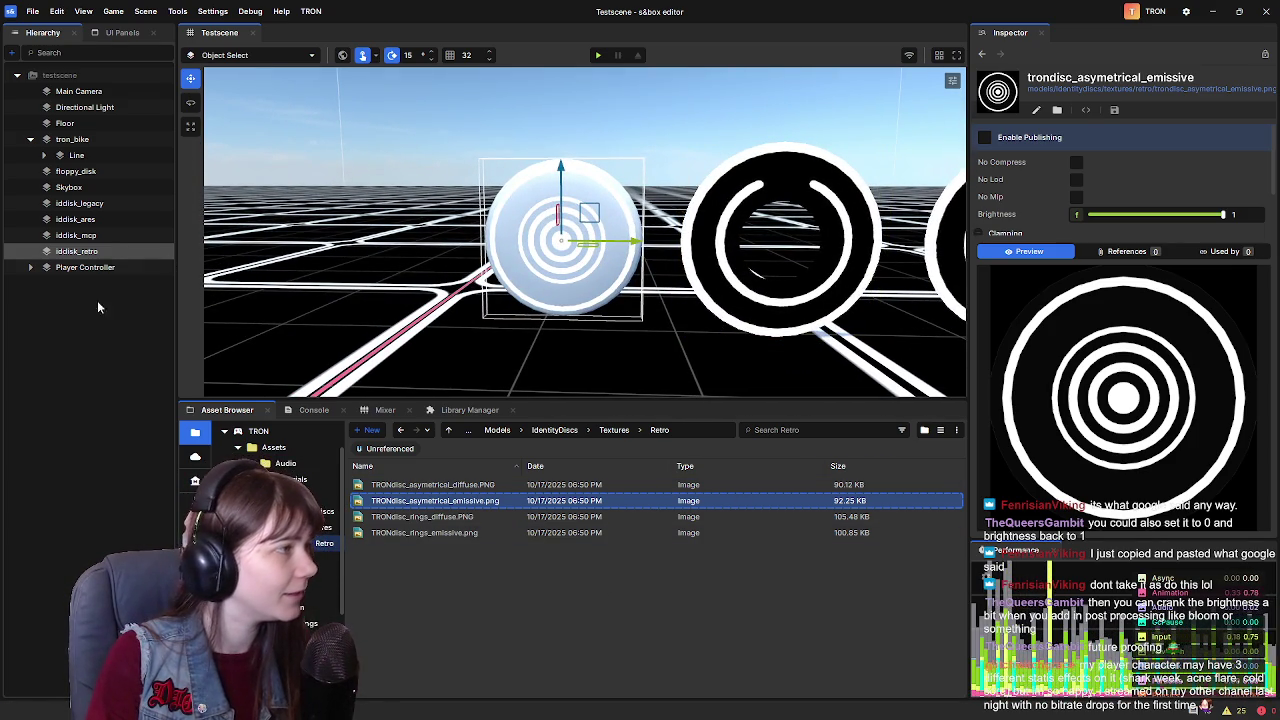
click(100, 251)
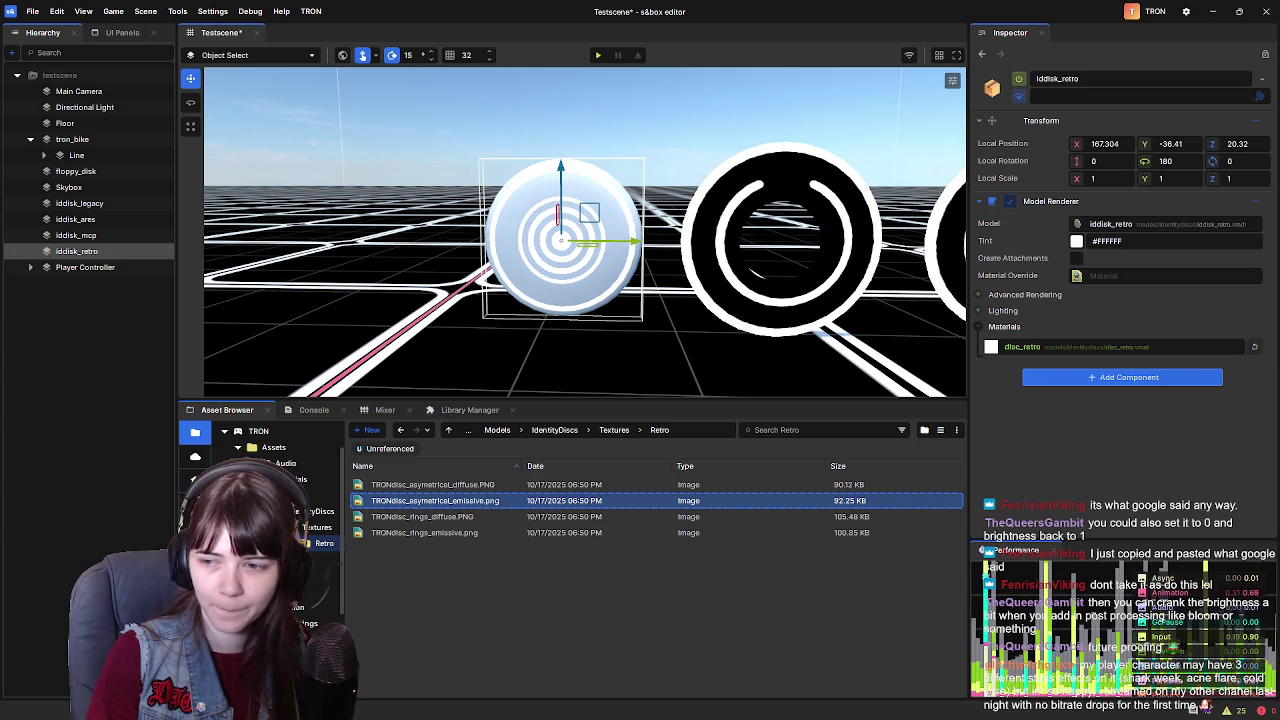
Give Disc_Retro.vmat a teal-blue self-illum tint, then save and close it
click(602, 436)
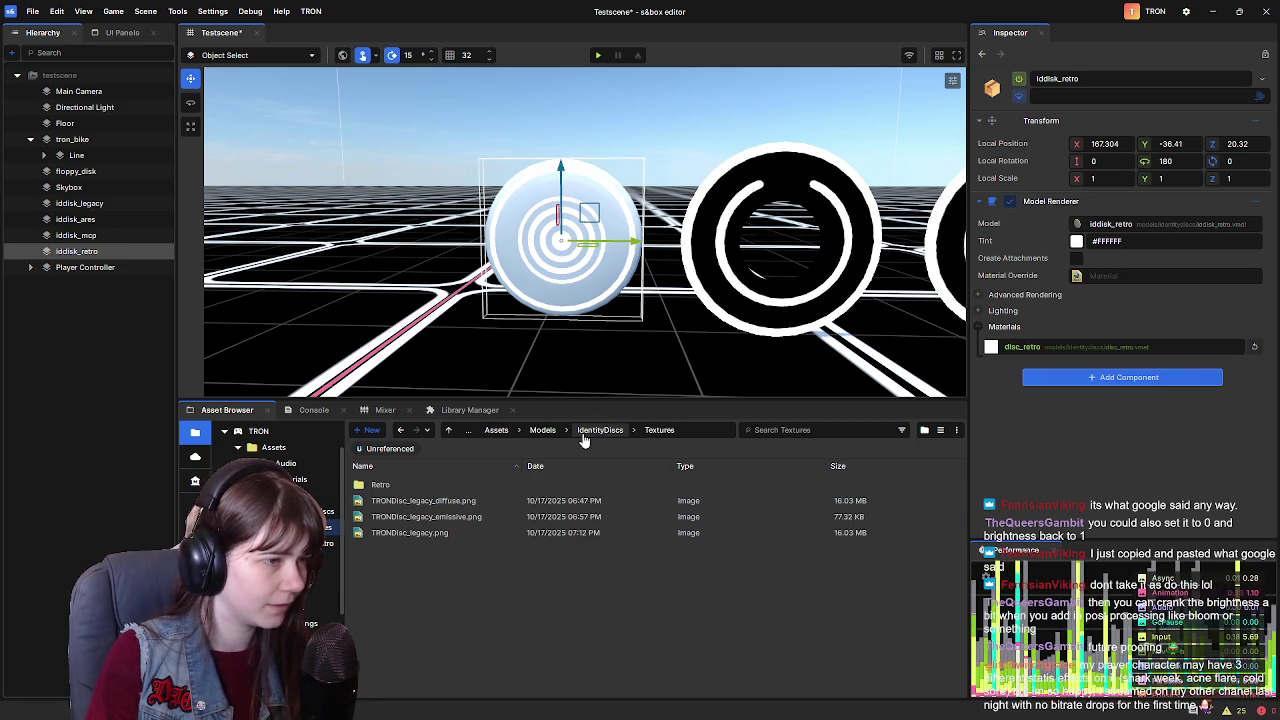
click(592, 436)
click(399, 533)
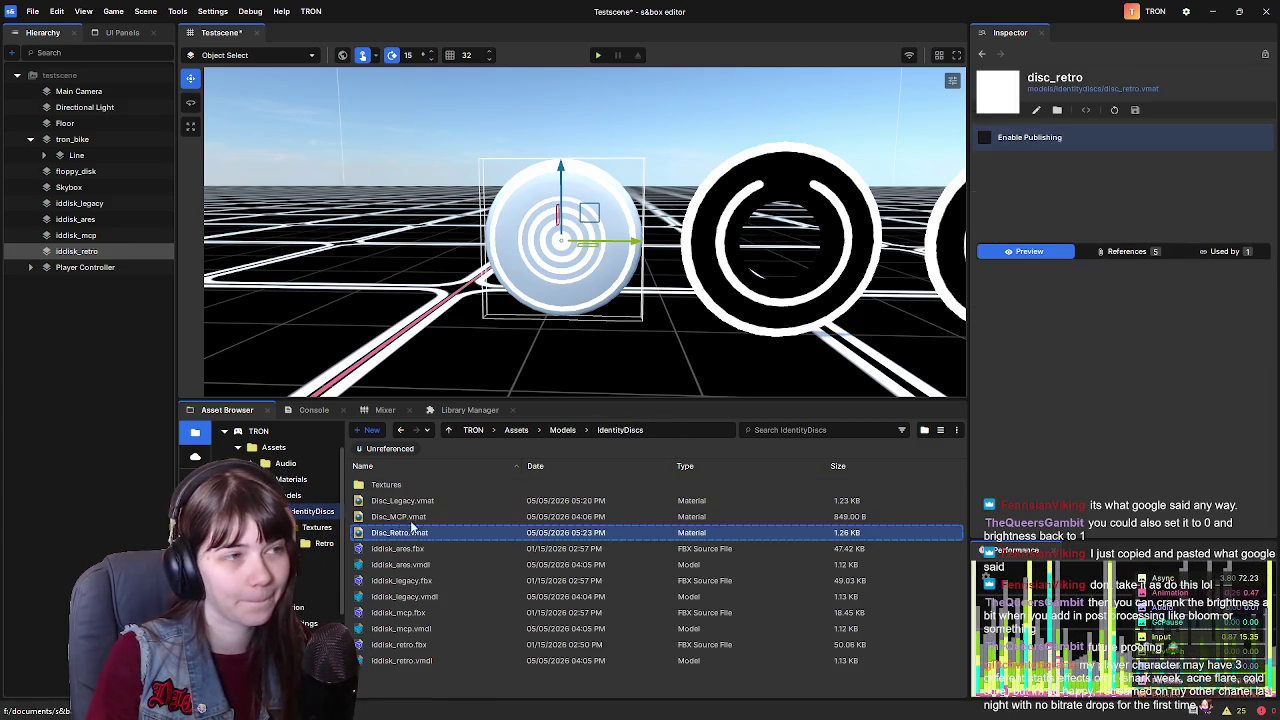
double_click(399, 533)
click(774, 57)
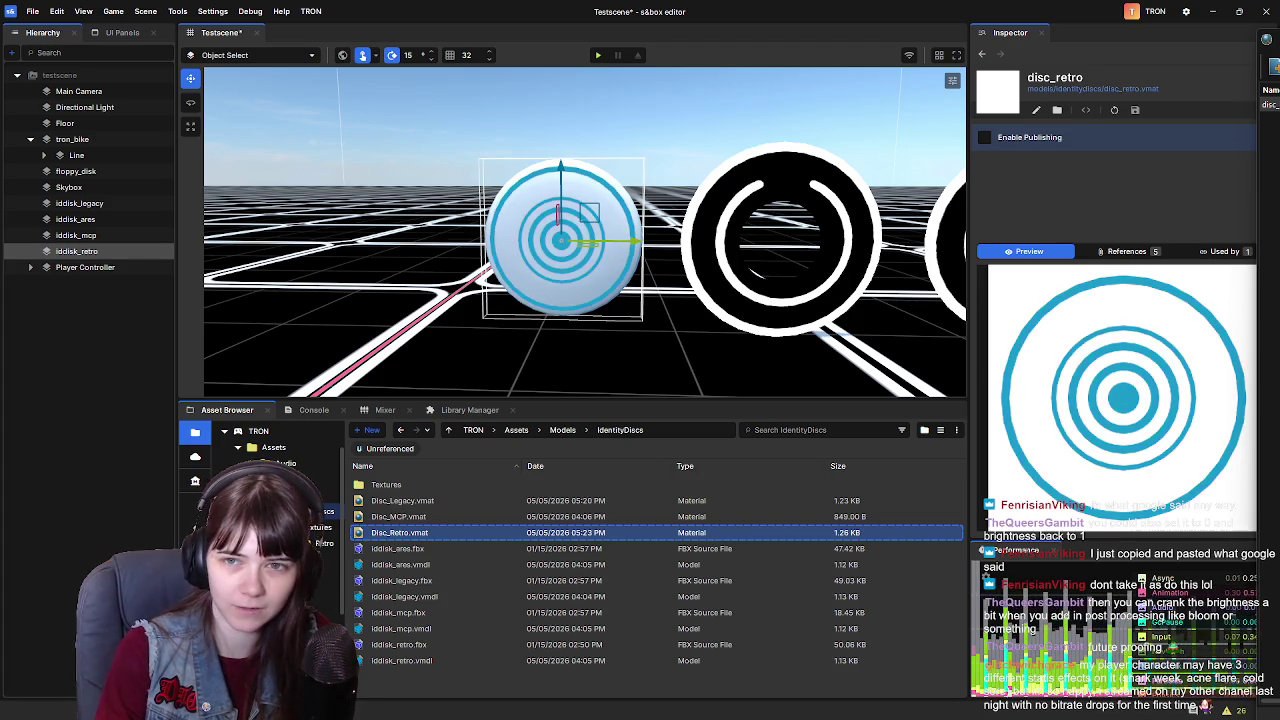
drag(1279, 105, 861, 81)
key(ctrl+s)
drag(1216, 86, 1135, 74)
click(1230, 76)
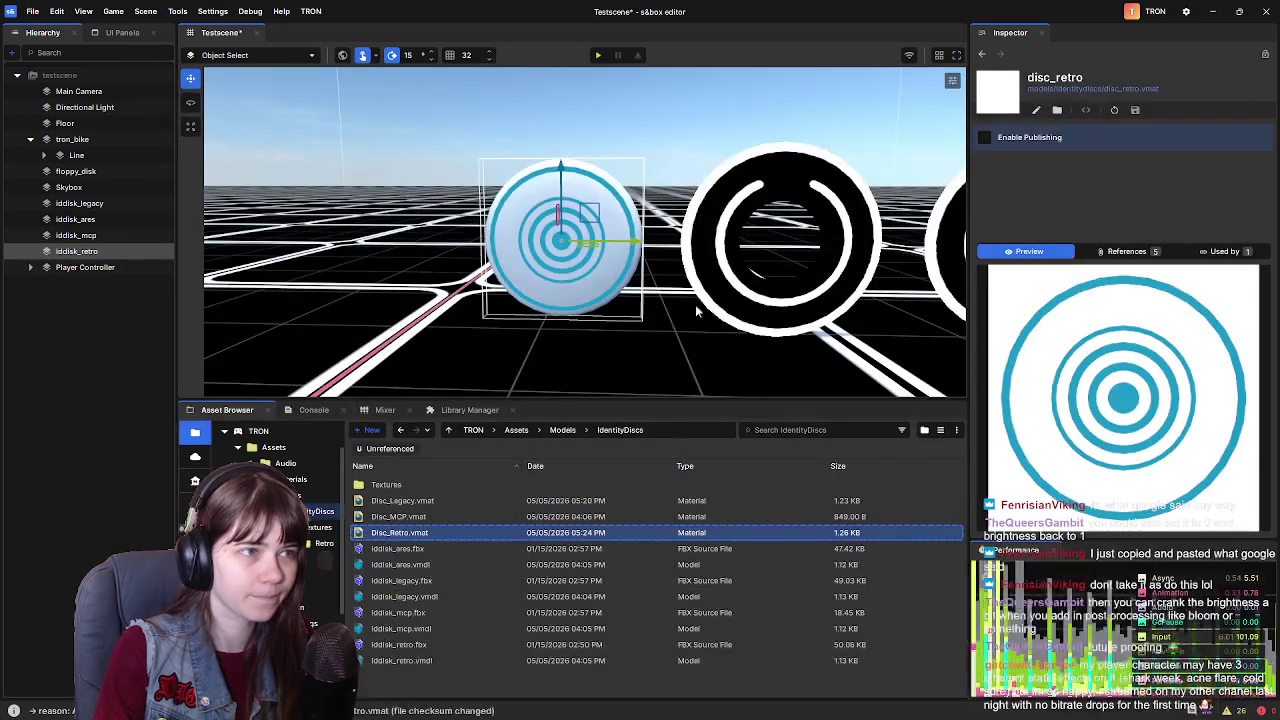
scroll(723, 314, down, 3)
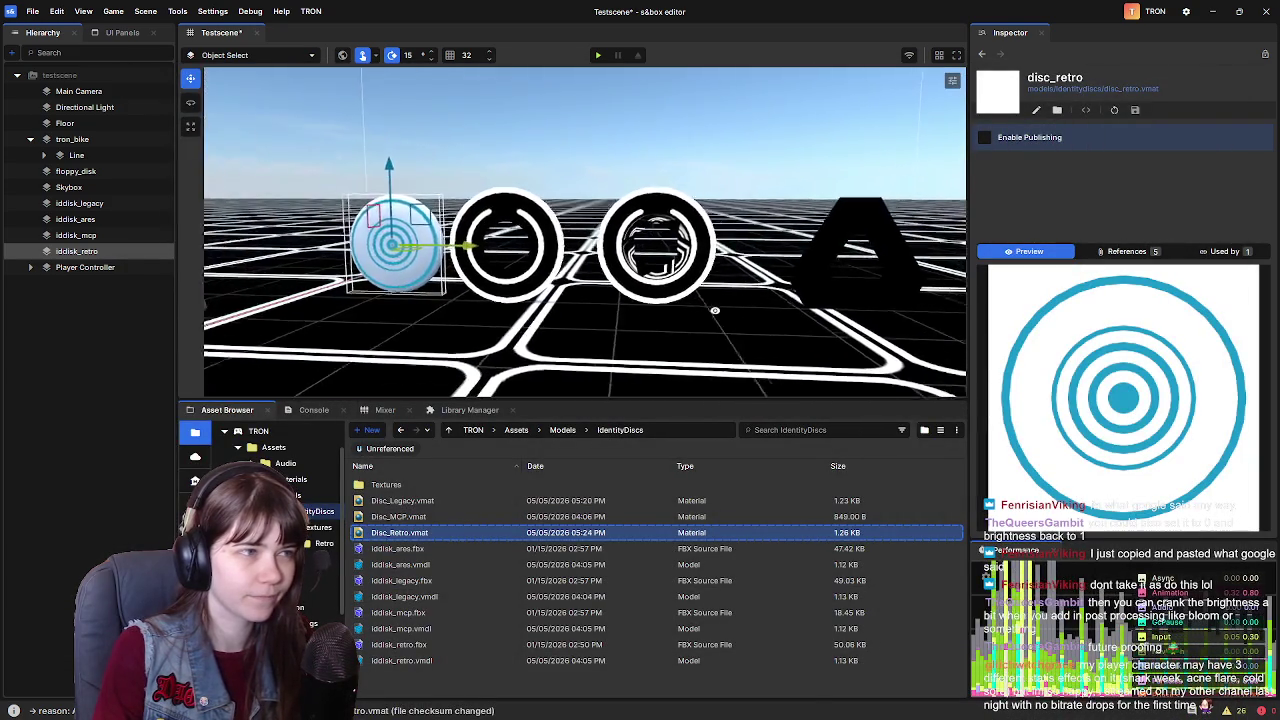